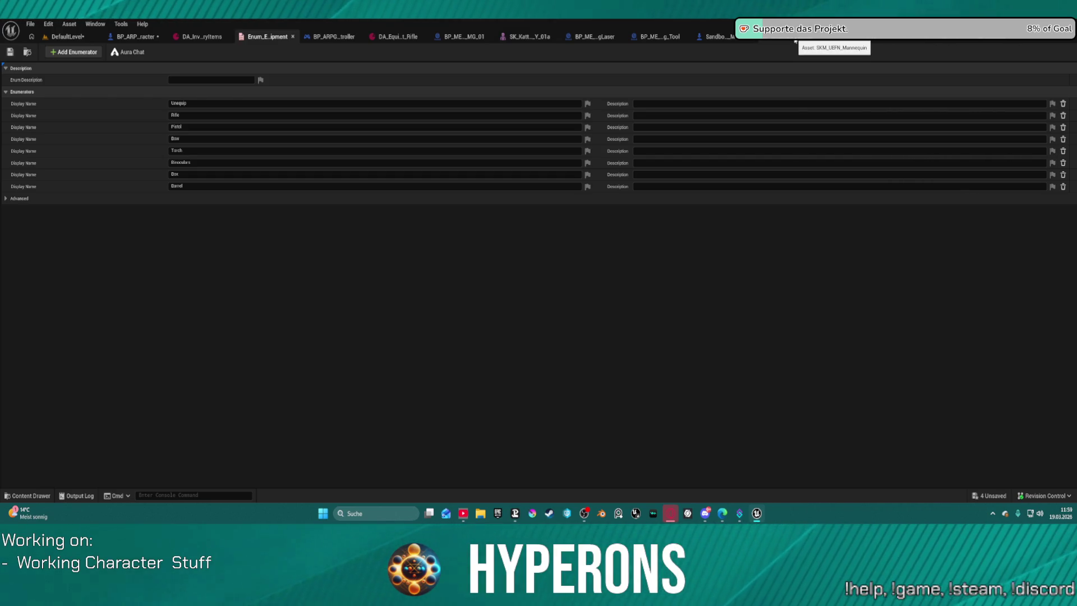
- Close an unneeded asset tab and switch to the BP_ARPG_Character Blueprint's event graph
left_click(816, 41)
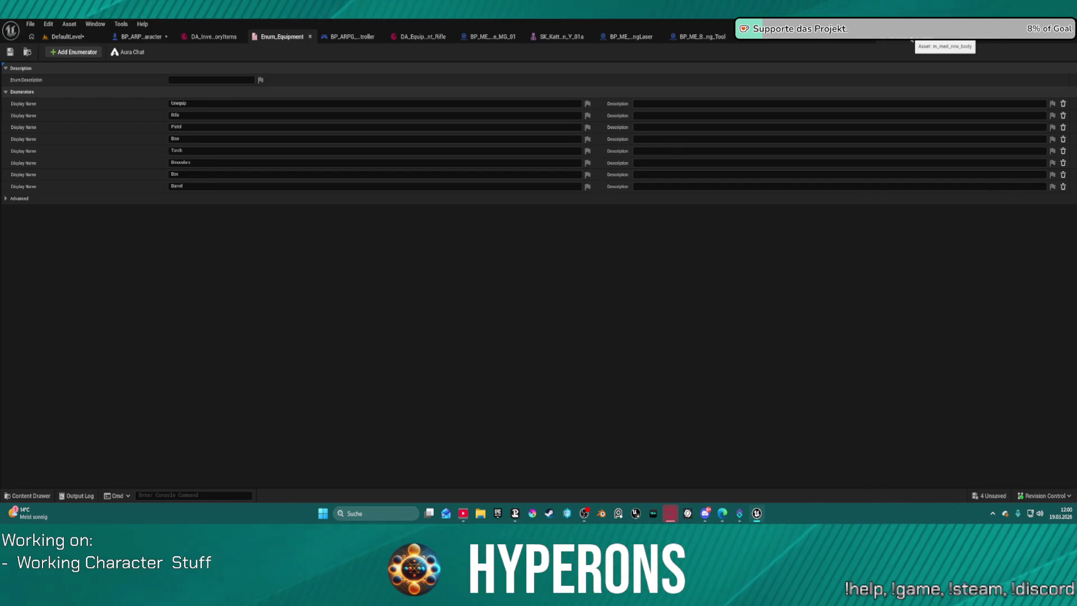
left_click(141, 38)
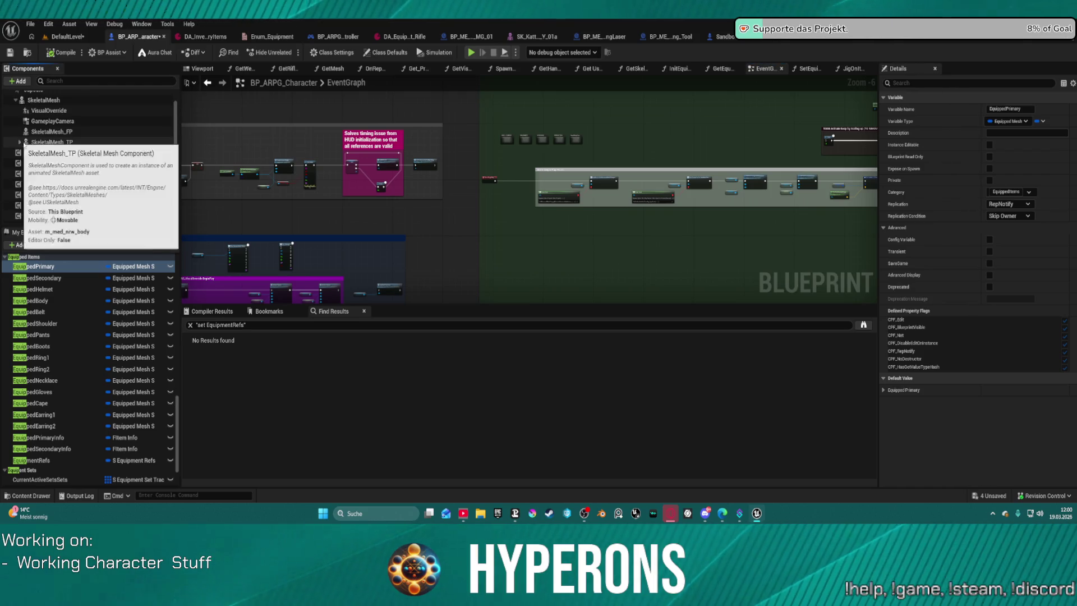
- Collapse SkeletalMesh_TP's children and inspect the SkeletalMesh and SkeletalMesh_TP component details
left_click(20, 143)
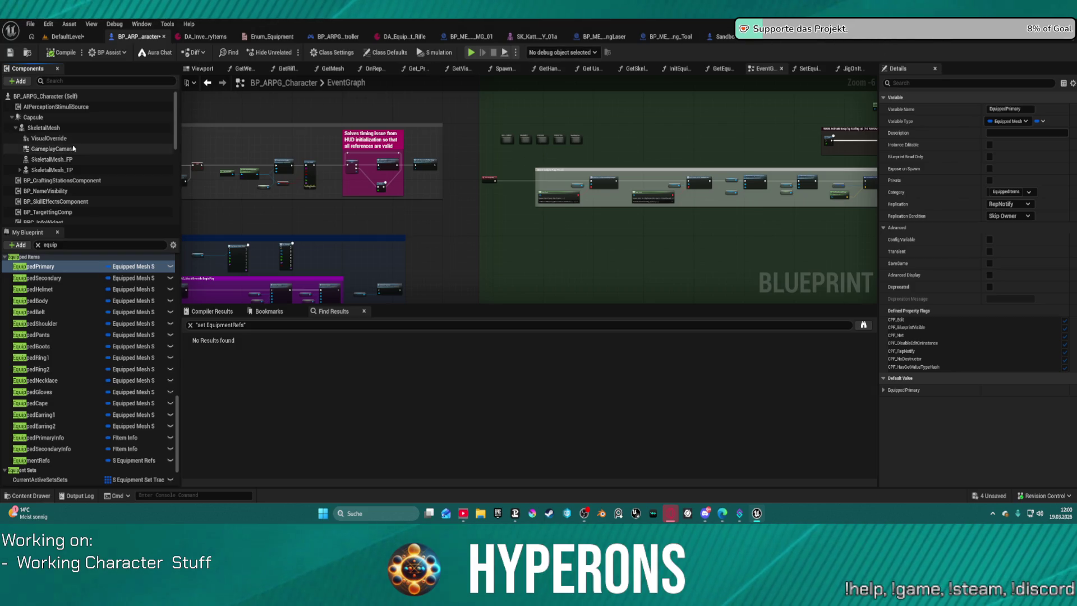
left_click(46, 127)
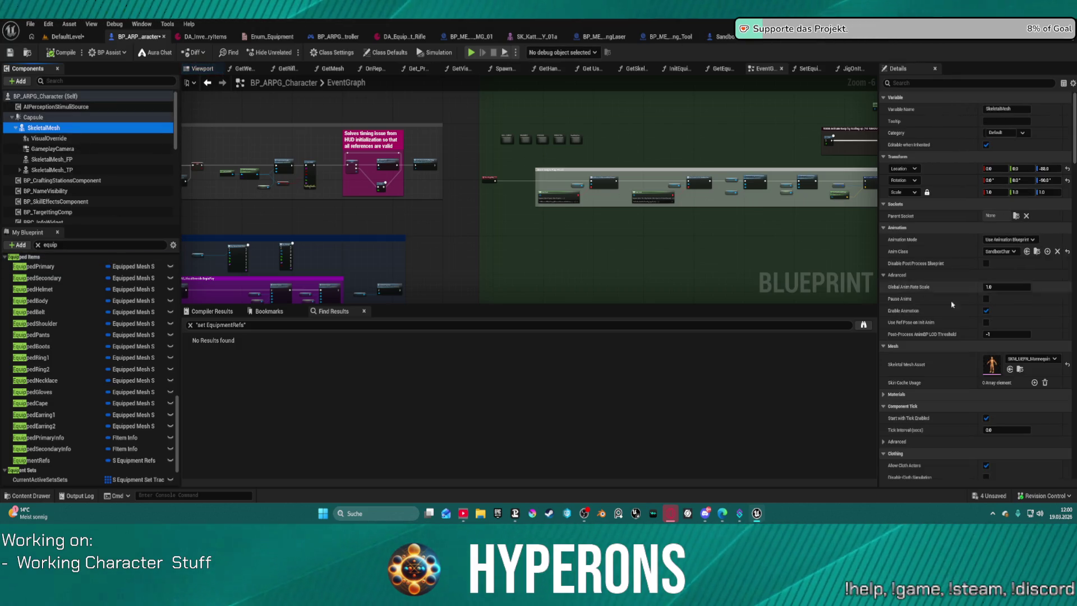
left_click(52, 170)
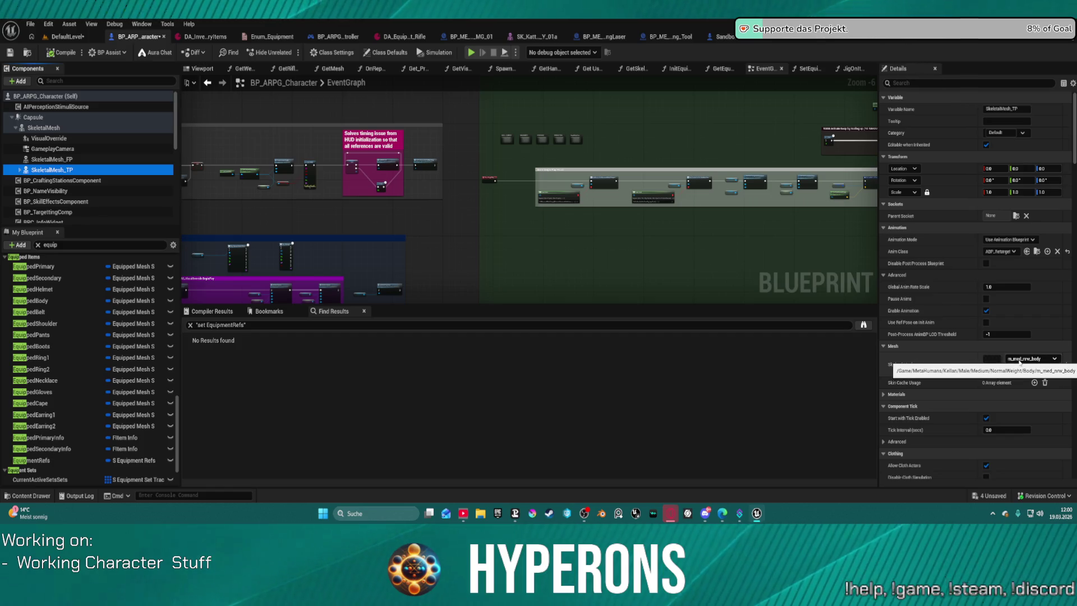
- Assign SKM_MH_CHR_M_01_BodyMesh as the SkeletalMesh_TP third-person mesh
left_click(1019, 360)
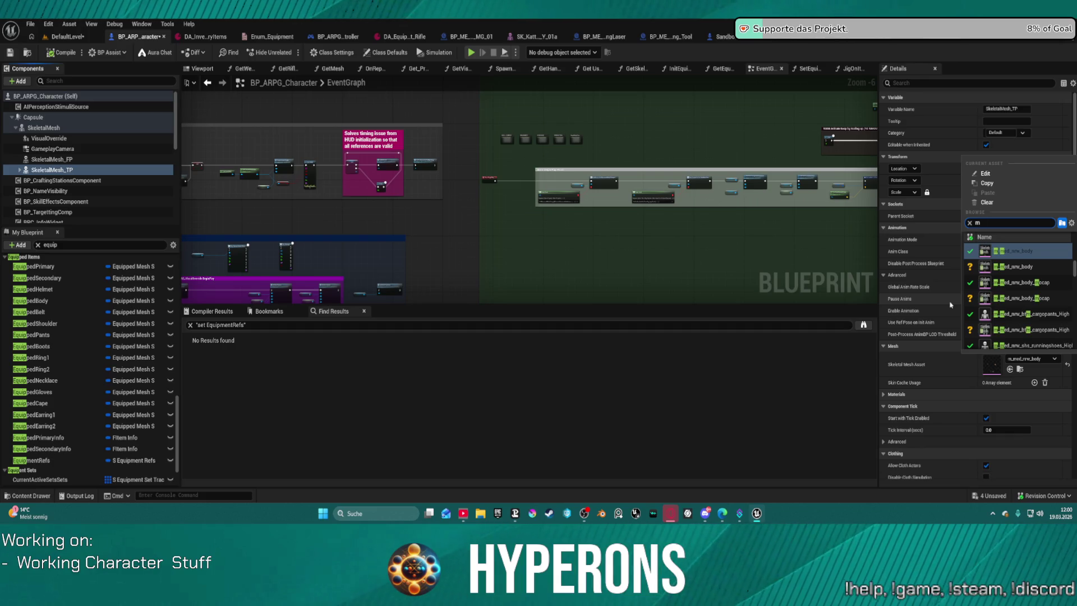
type("h")
key("BackSpace")
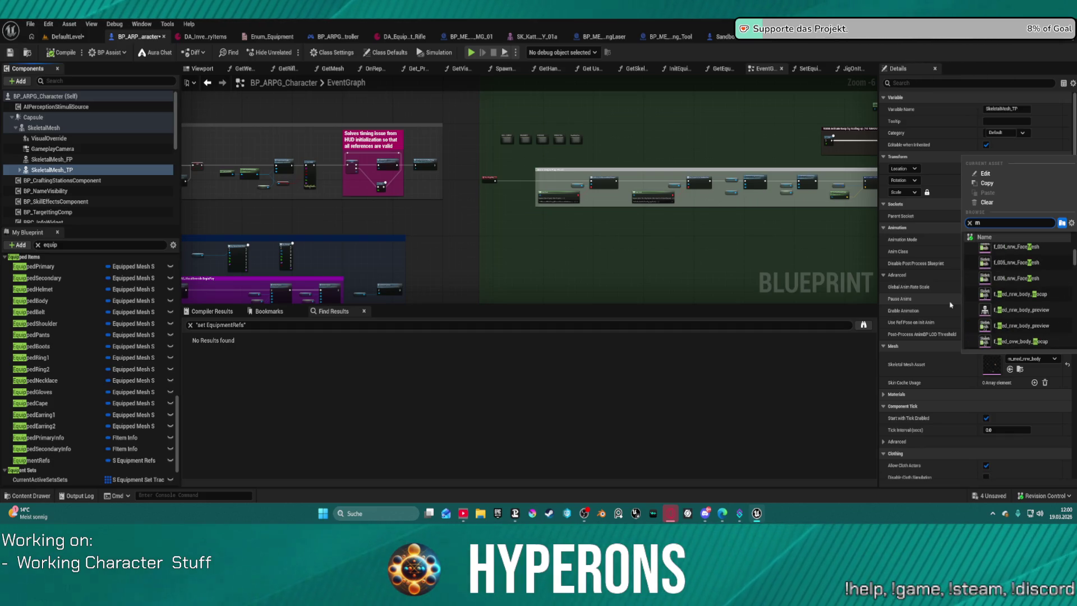
type("h_chr")
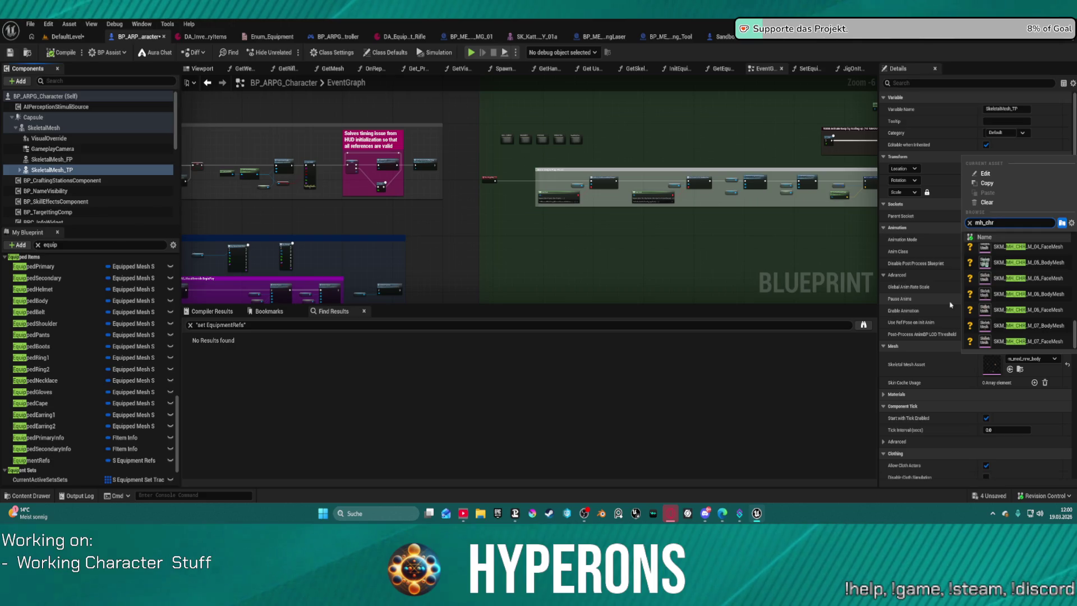
type("0")
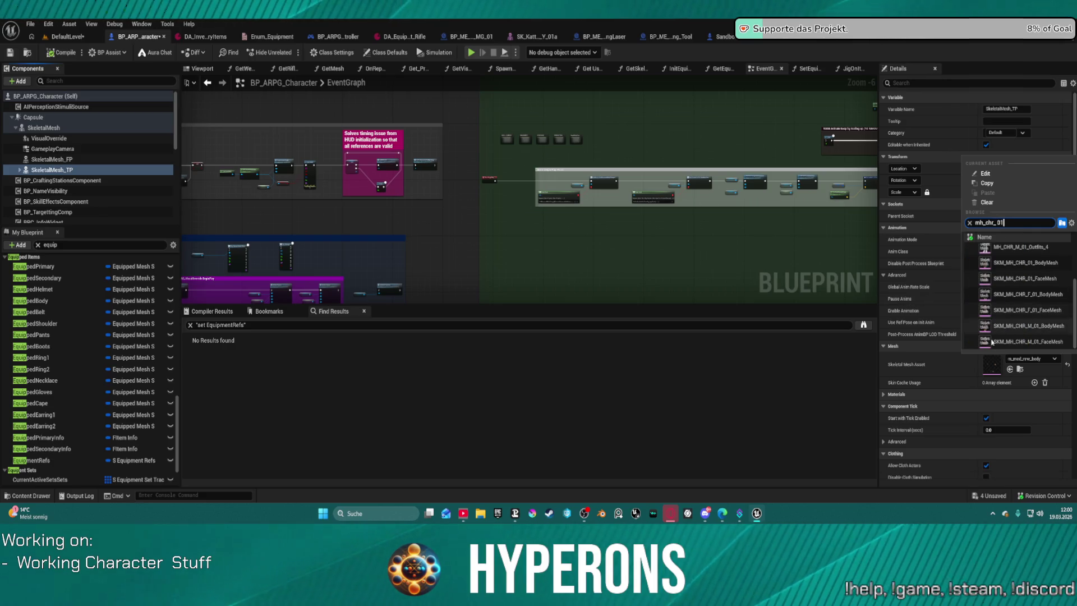
type("1")
scroll(1051, 286, "down", 1)
scroll(1039, 303, "down", 2)
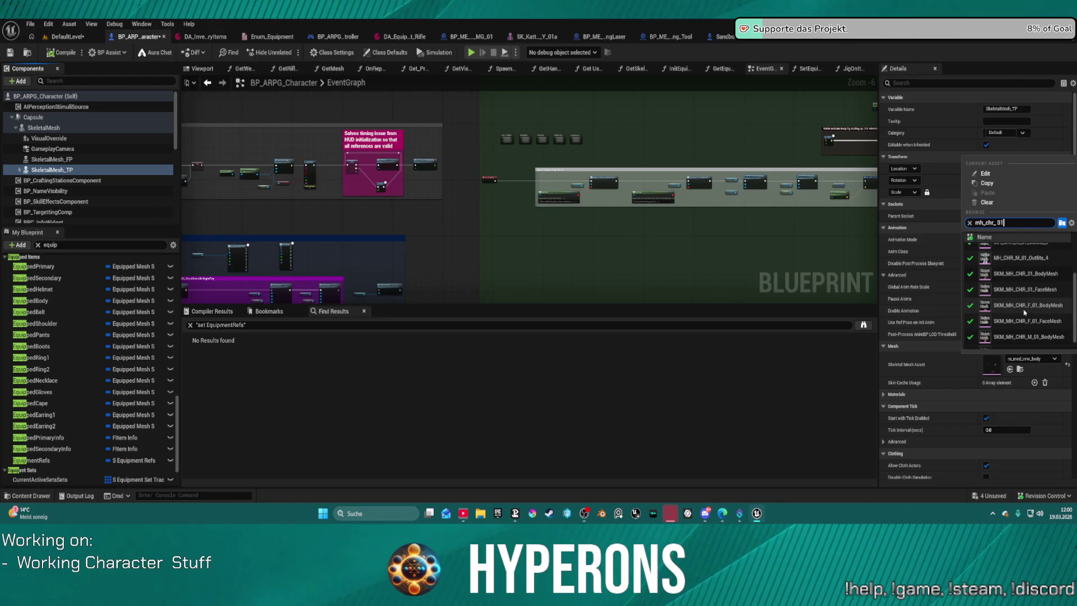
scroll(1026, 322, "down", 1)
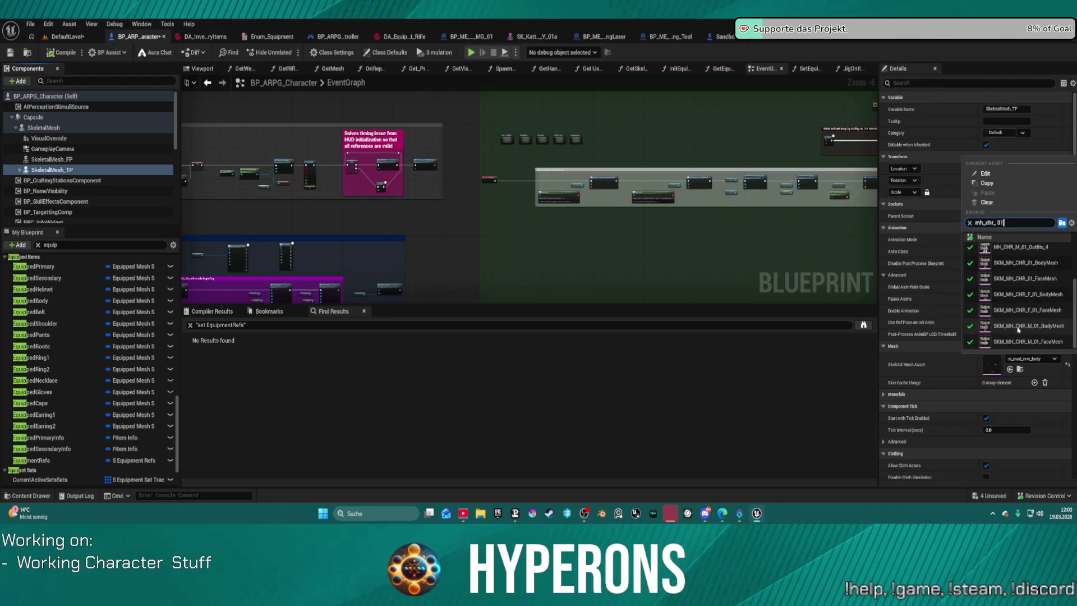
left_click(1051, 327)
- Compile the character Blueprint and launch a play test despite compile errors
left_click(500, 288)
key("F7")
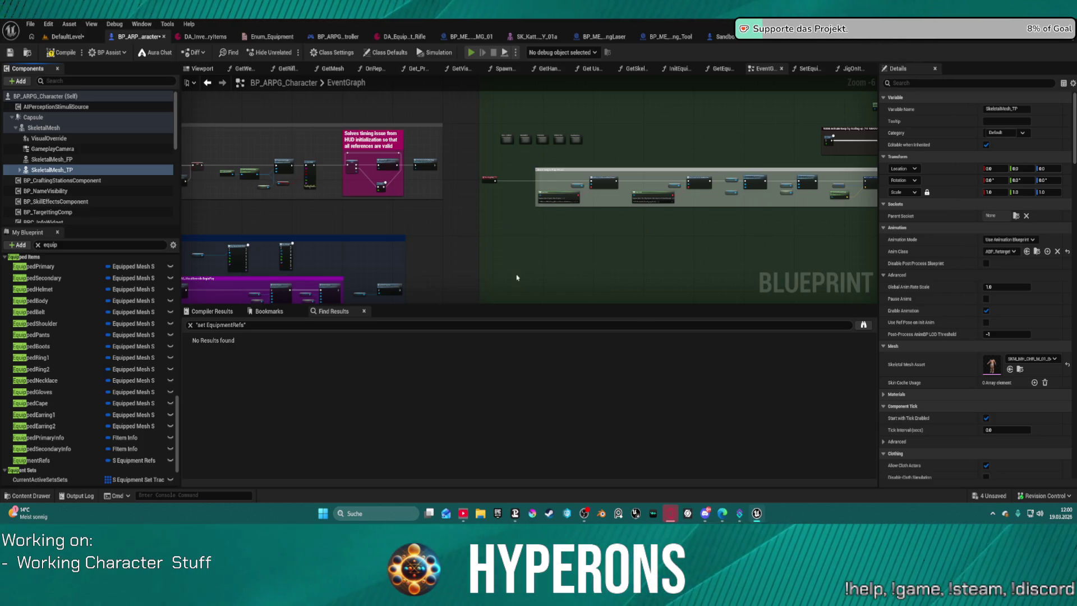
key("alt+p")
left_click(629, 284)
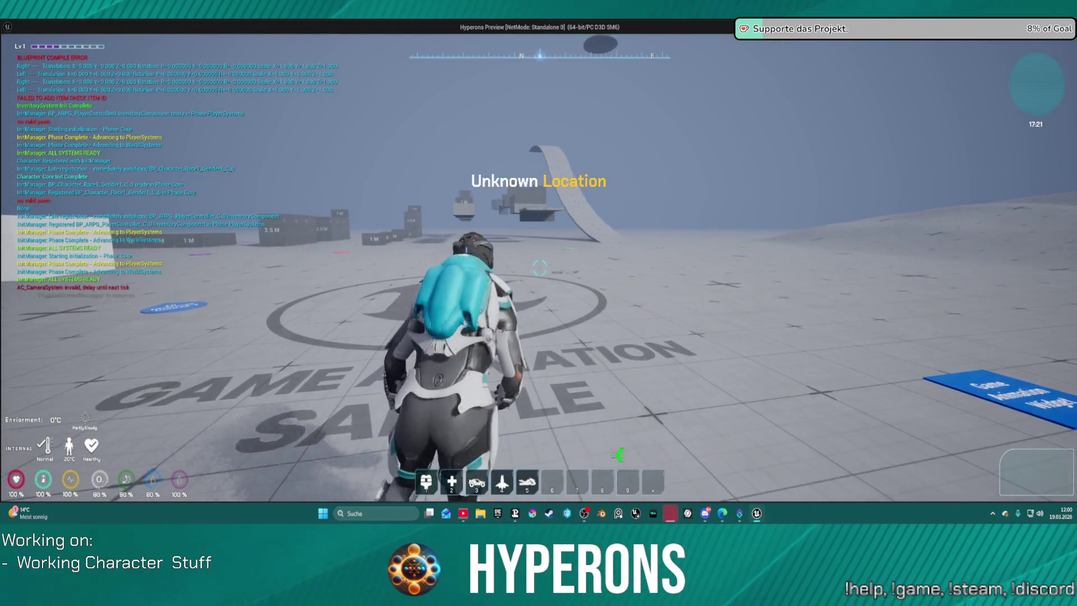
- Walk and jump the character to test the new mesh, then stop the play session
key("w")
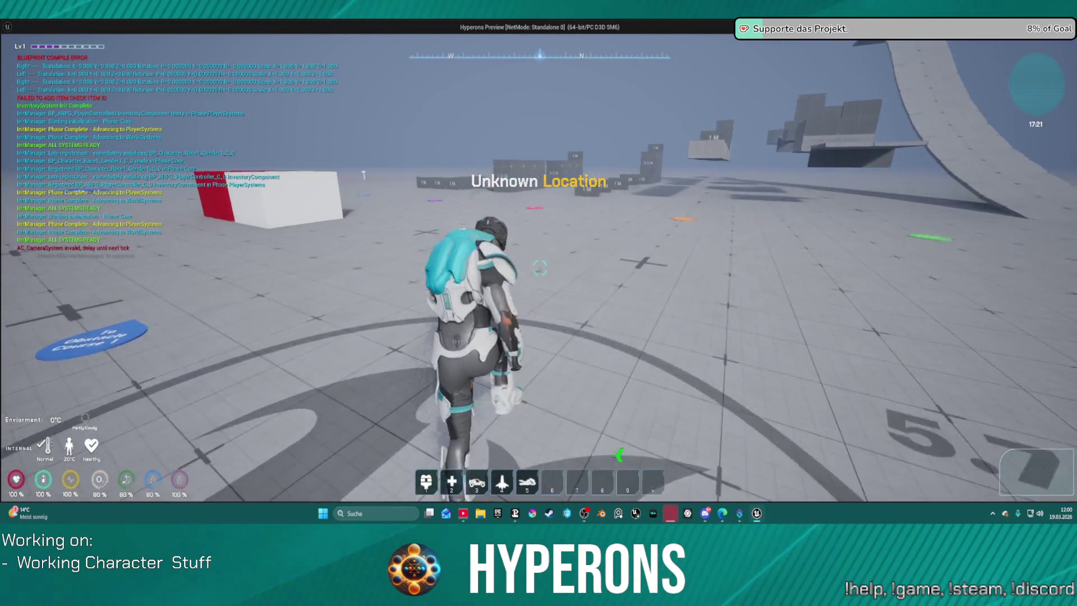
key("space")
key("space")
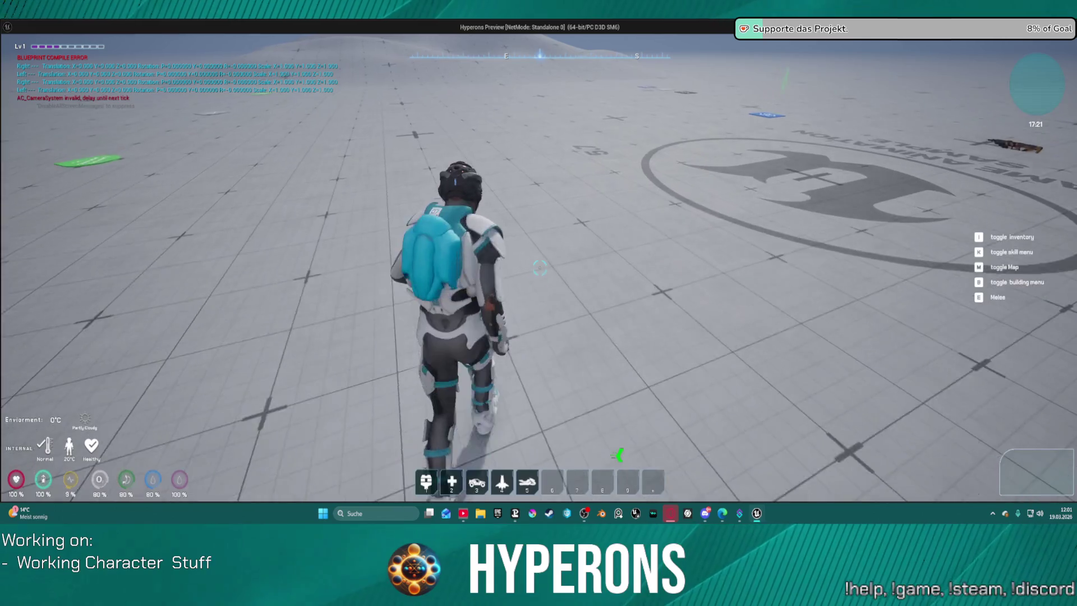
key("Escape")
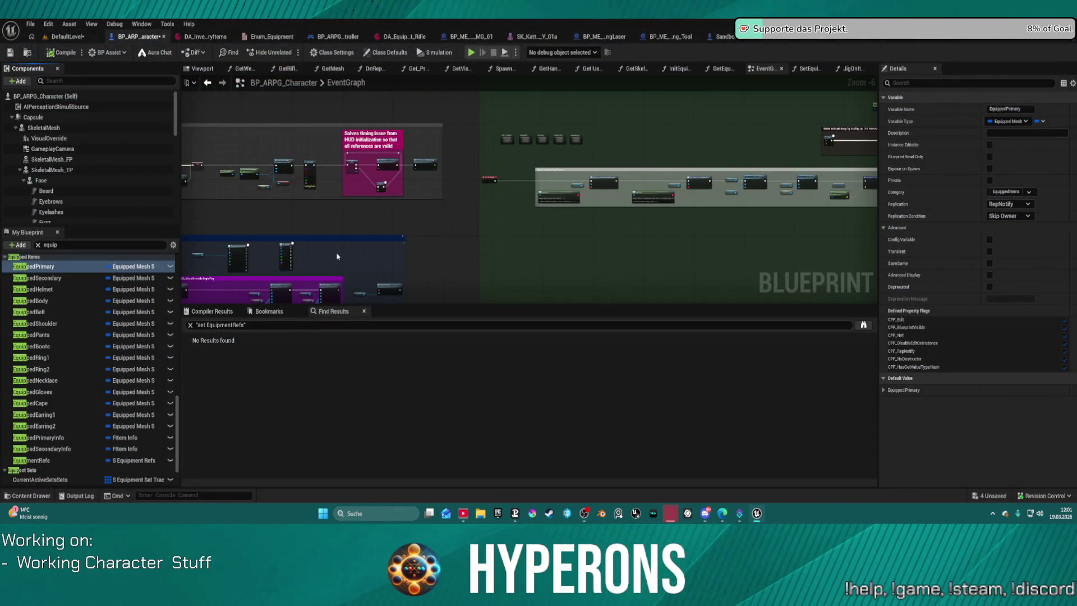
scroll(455, 260, "down", 3)
scroll(398, 203, "down", 2)
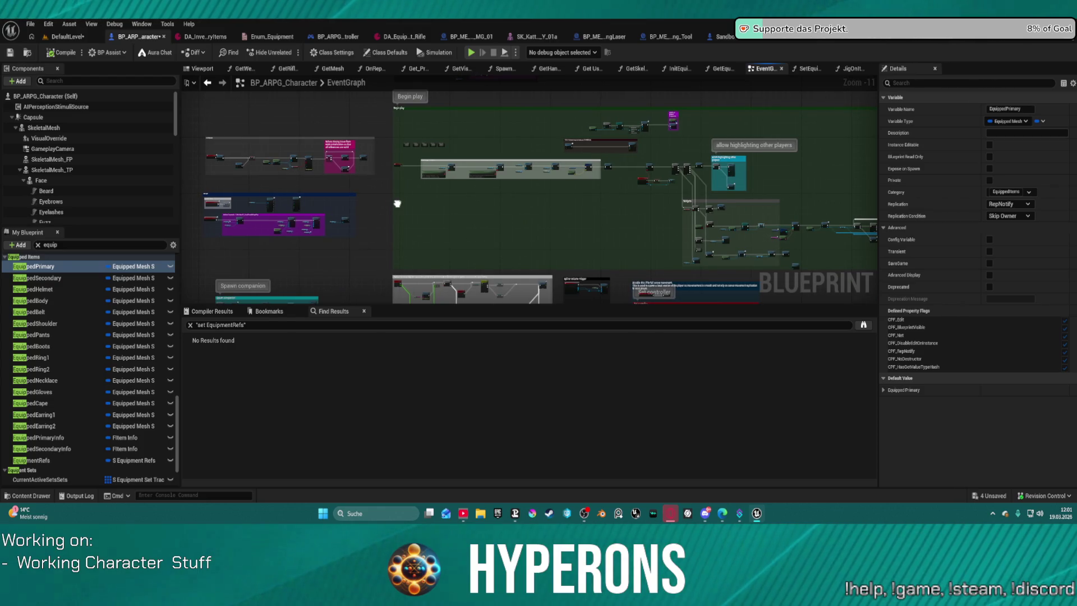
- Pan the event graph and open the GetWeaponSkillAndState function graph
mouse_move(398, 203)
left_mouse_down()
mouse_move(264, 171)
mouse_move(469, 199)
left_mouse_up()
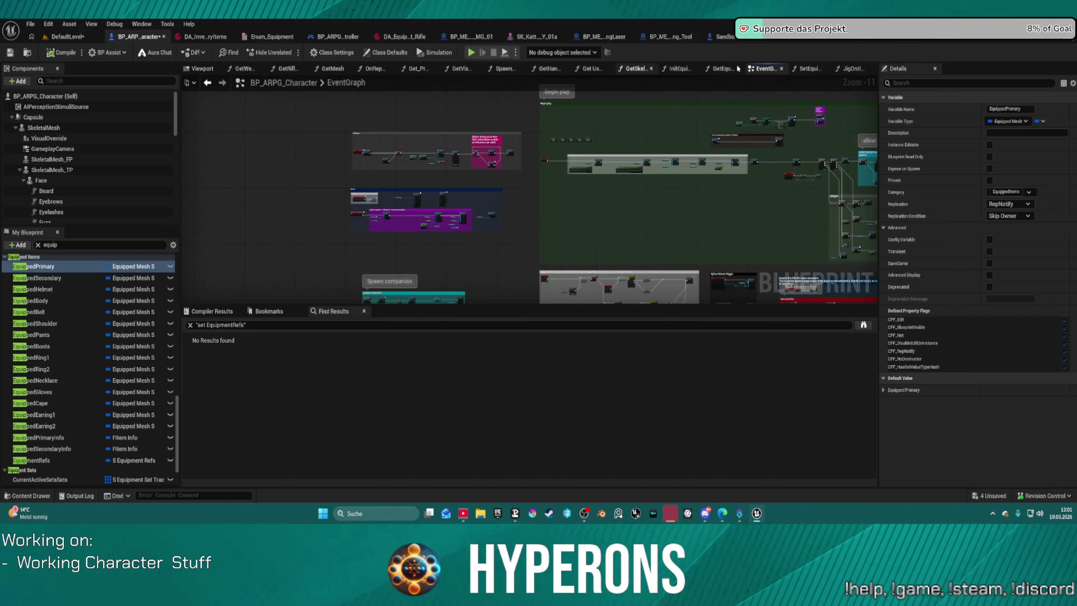
scroll(605, 120, "up", 2)
scroll(533, 154, "up", 2)
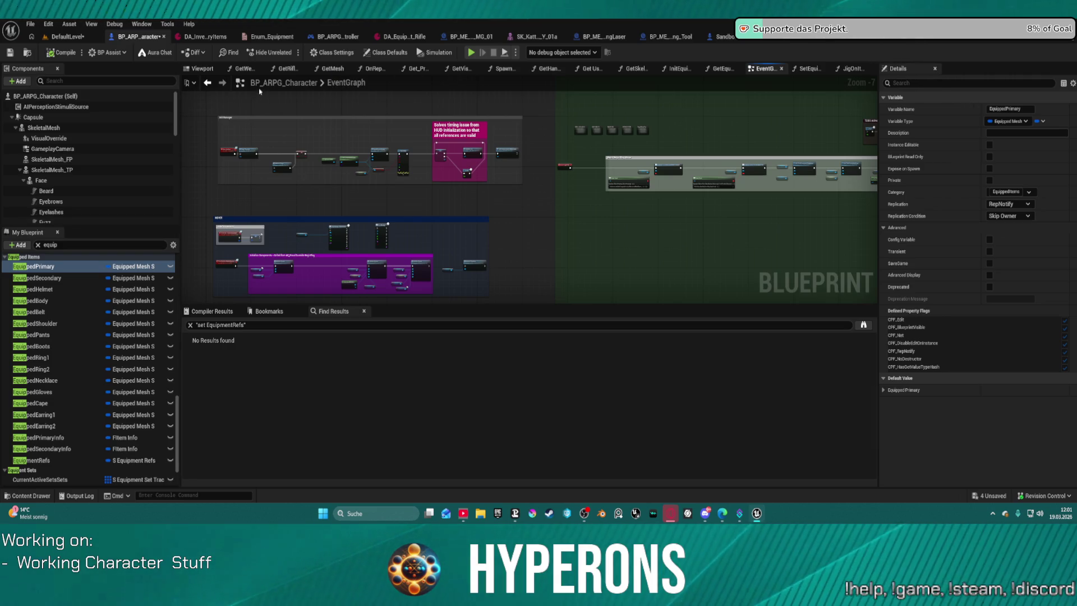
left_click(254, 72)
scroll(68, 301, "up", 5)
scroll(68, 300, "up", 5)
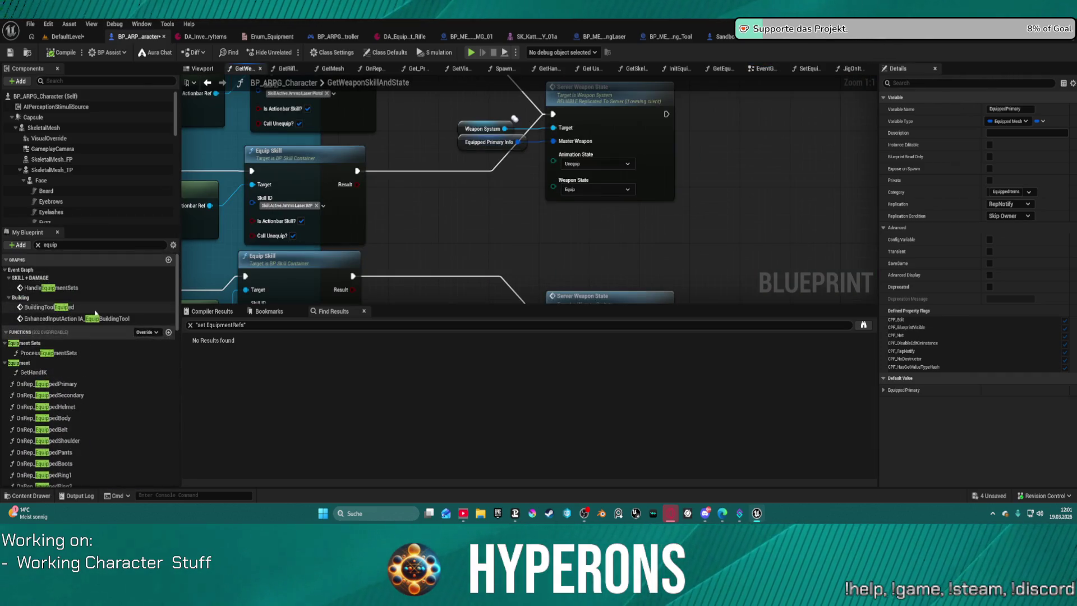
- Clear the My Blueprint filter and open the MOVEMENTS sub-graph
left_click(37, 243)
left_click(10, 272)
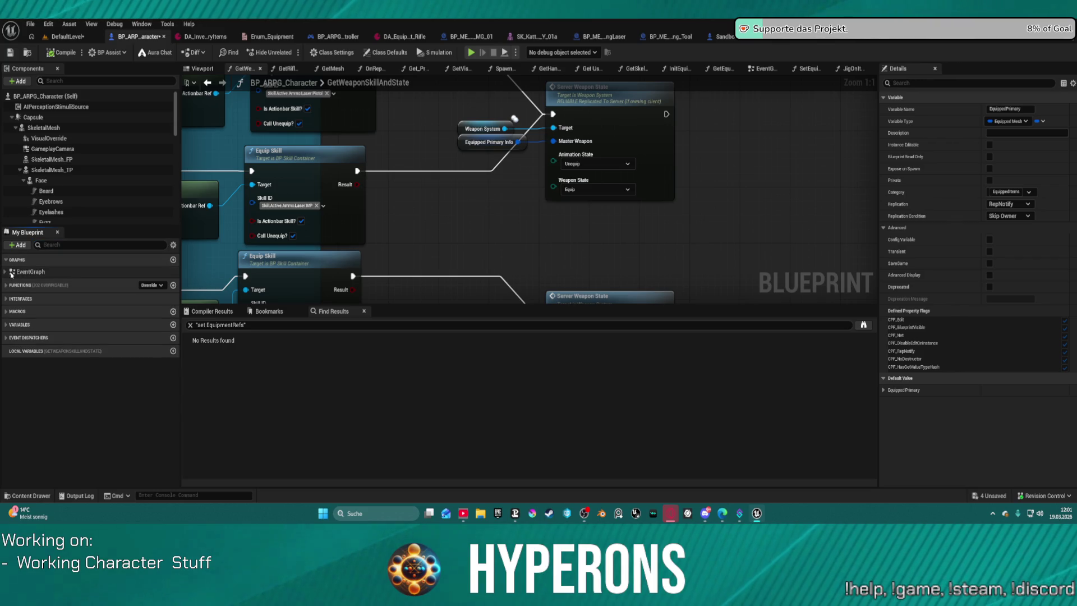
left_click(10, 272)
left_click(28, 295)
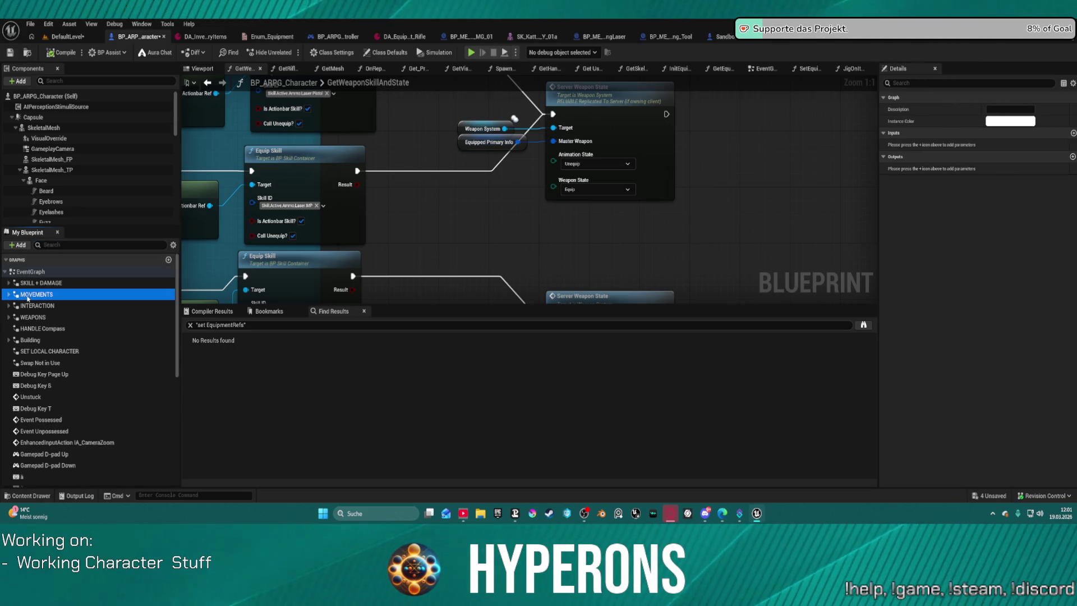
double_click(29, 295)
- Review the Tick, Is Fall and Sequence nodes, then compile the Blueprint
mouse_move(281, 168)
left_mouse_down()
mouse_move(398, 147)
mouse_move(493, 164)
left_mouse_up()
scroll(411, 165, "up", 3)
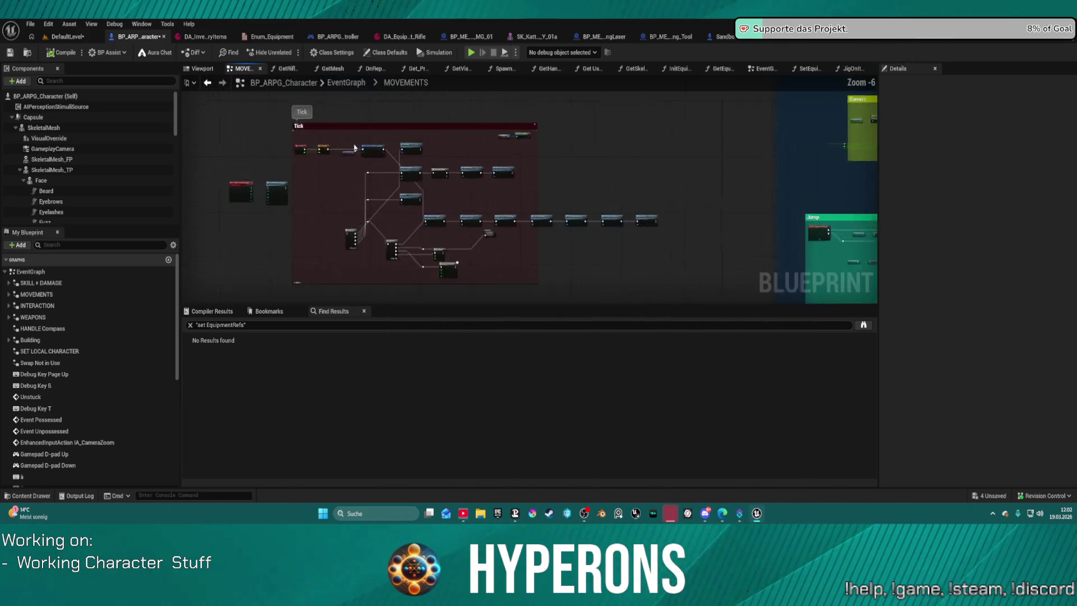
scroll(395, 155, "up", 2)
scroll(362, 141, "down", 1)
left_click_drag(364, 143, 363, 32)
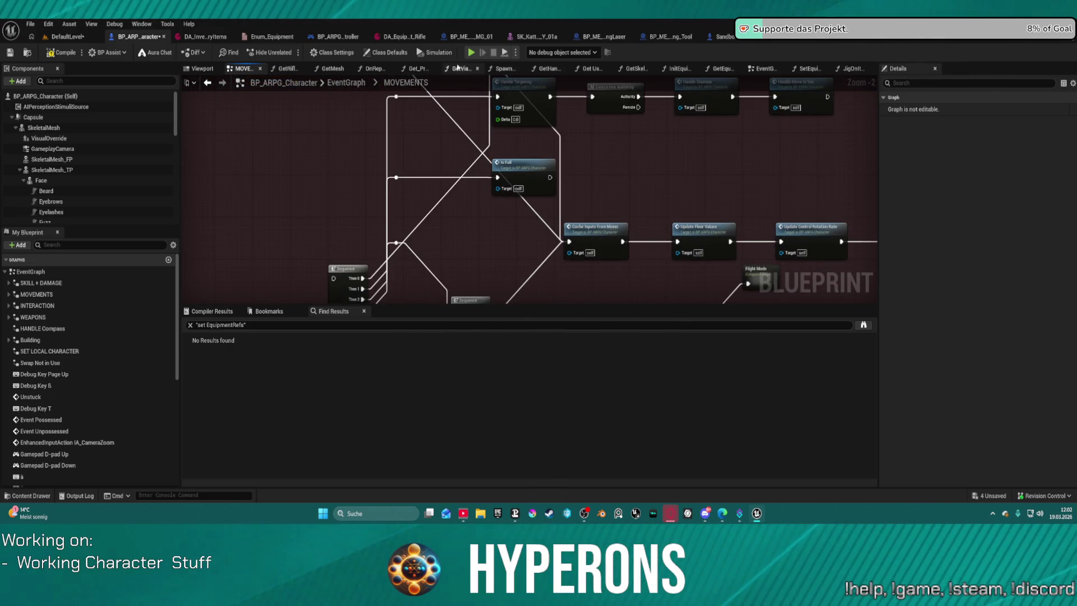
key("F7")
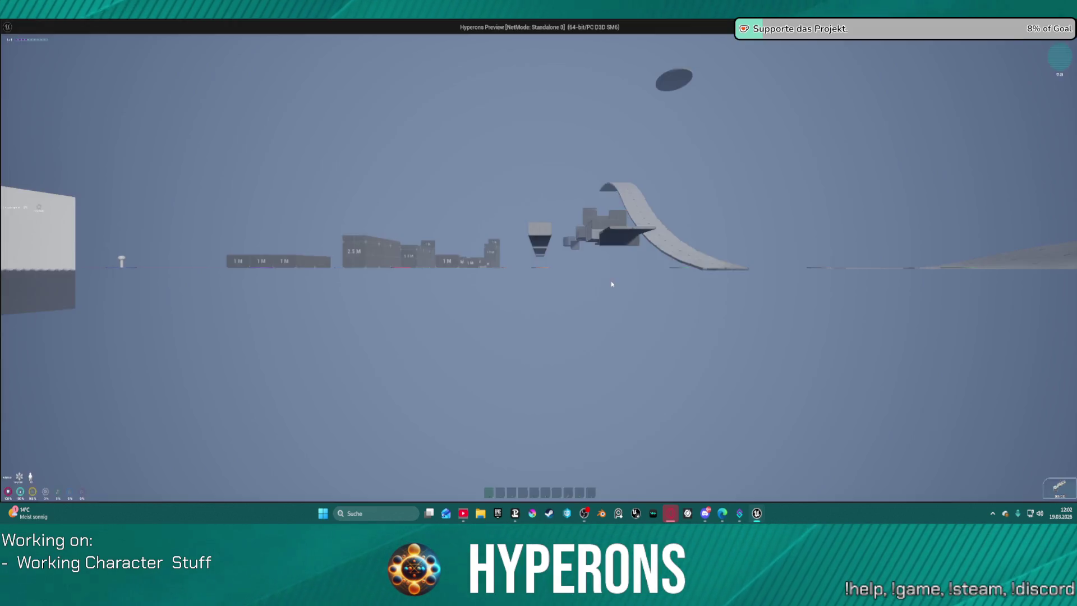
- Run, slide, vault over the 1M blocks, roll, and check then close the inventory panel
key("w")
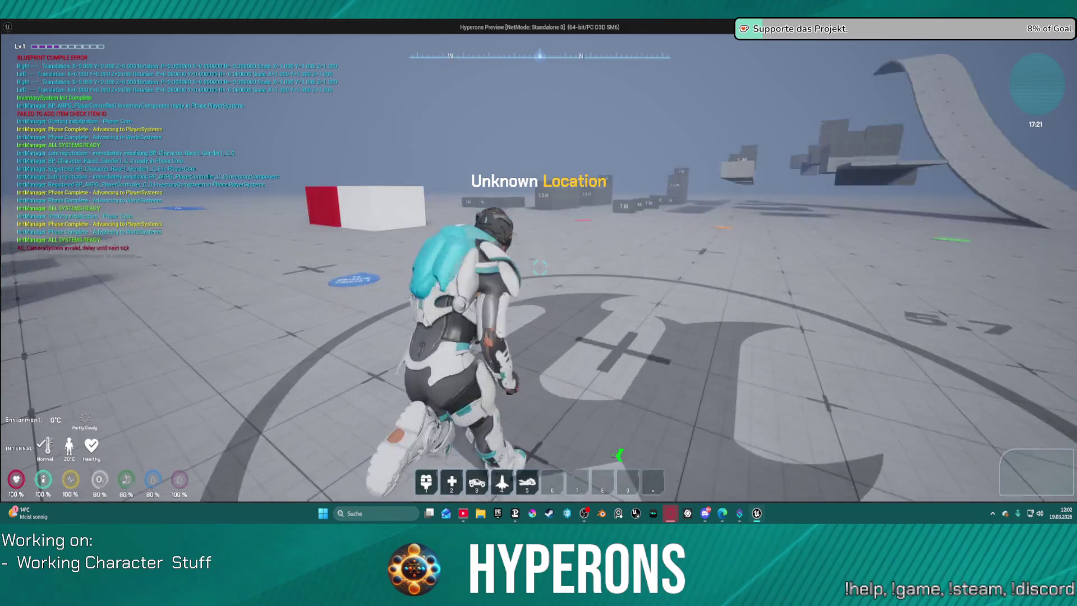
key("c")
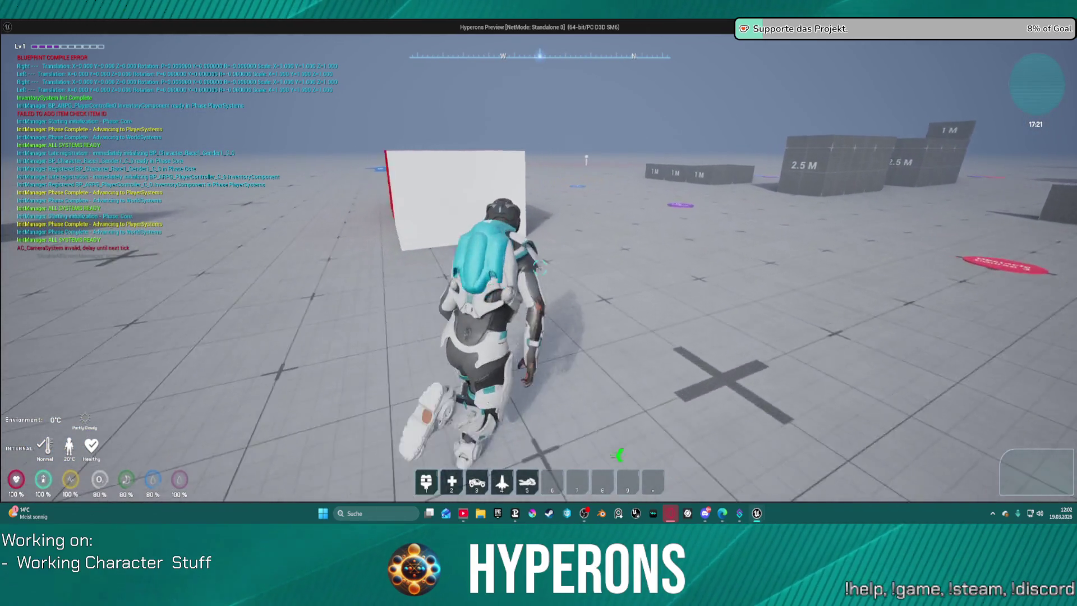
key("w")
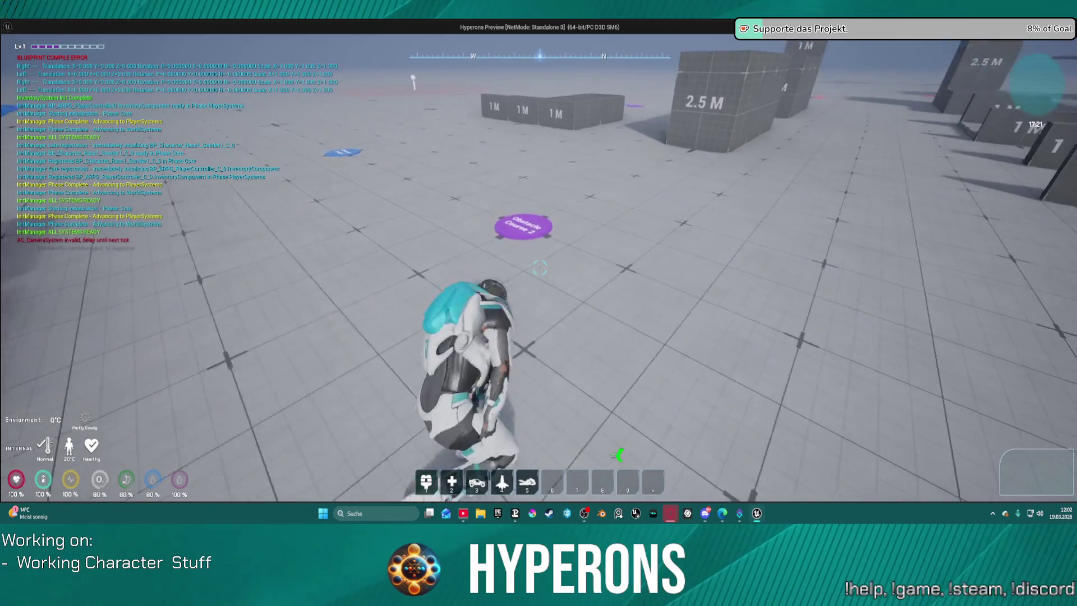
key("w")
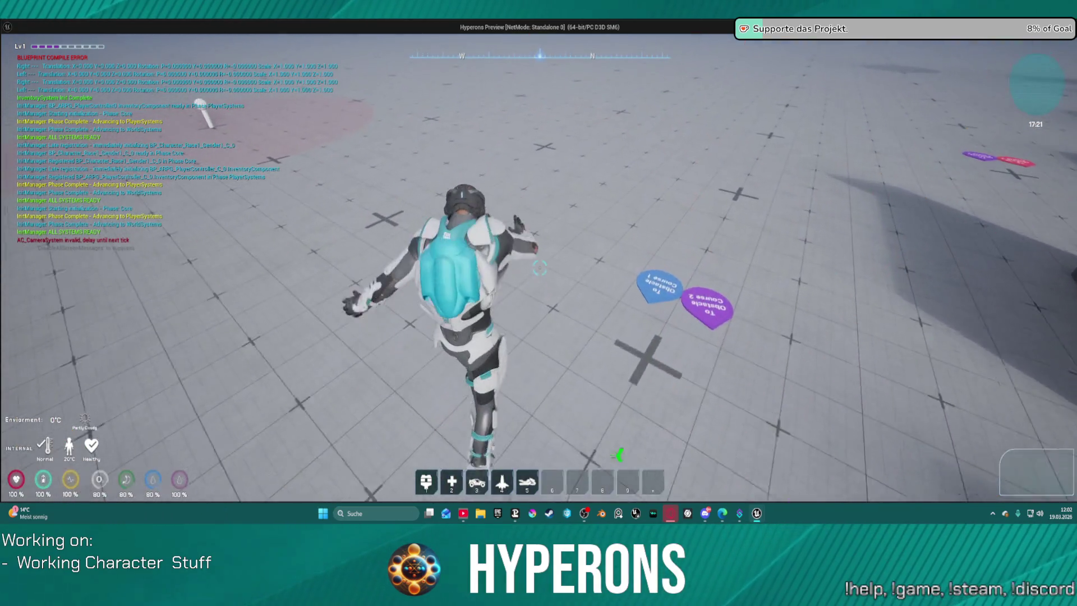
key("c")
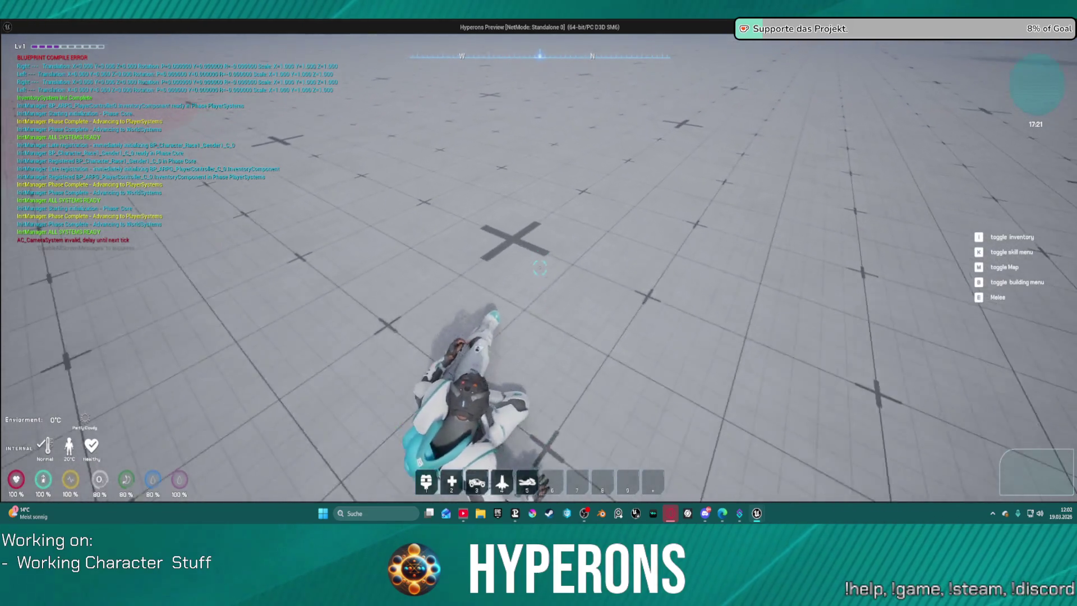
key("i")
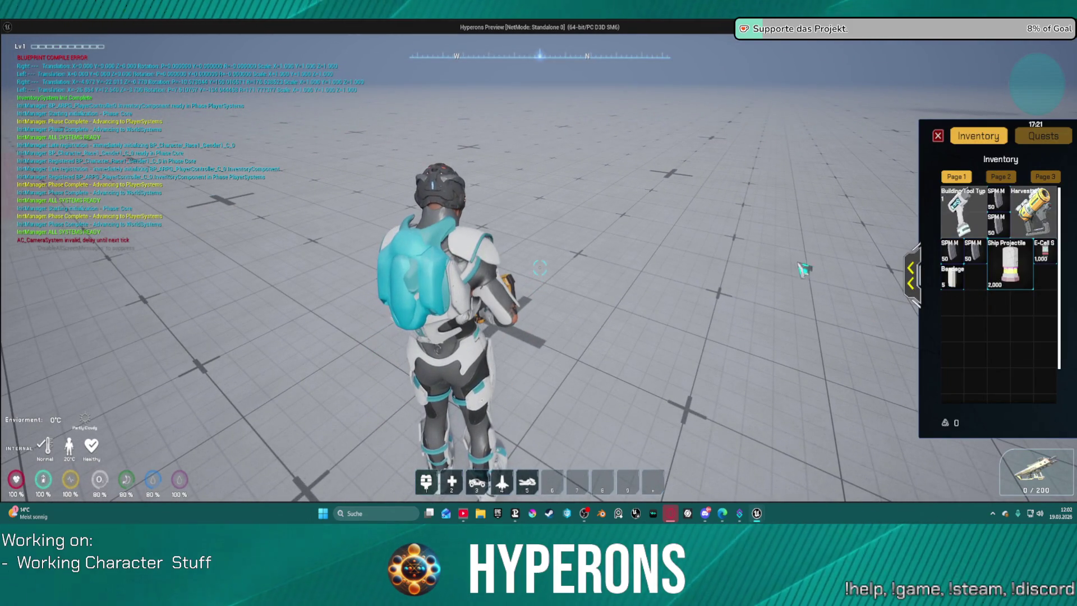
key("w")
key("w")
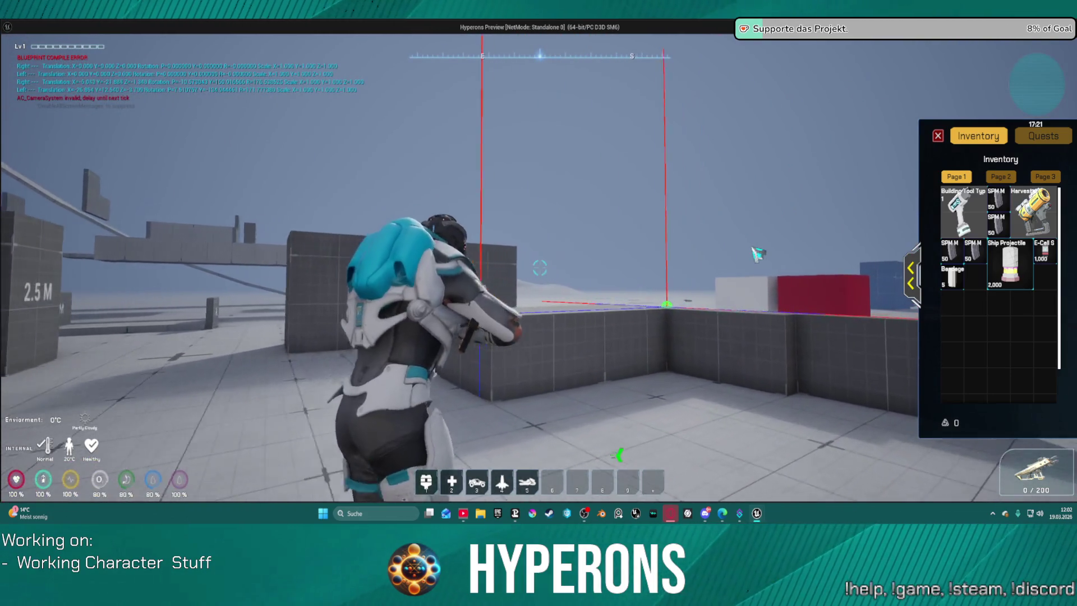
key("w")
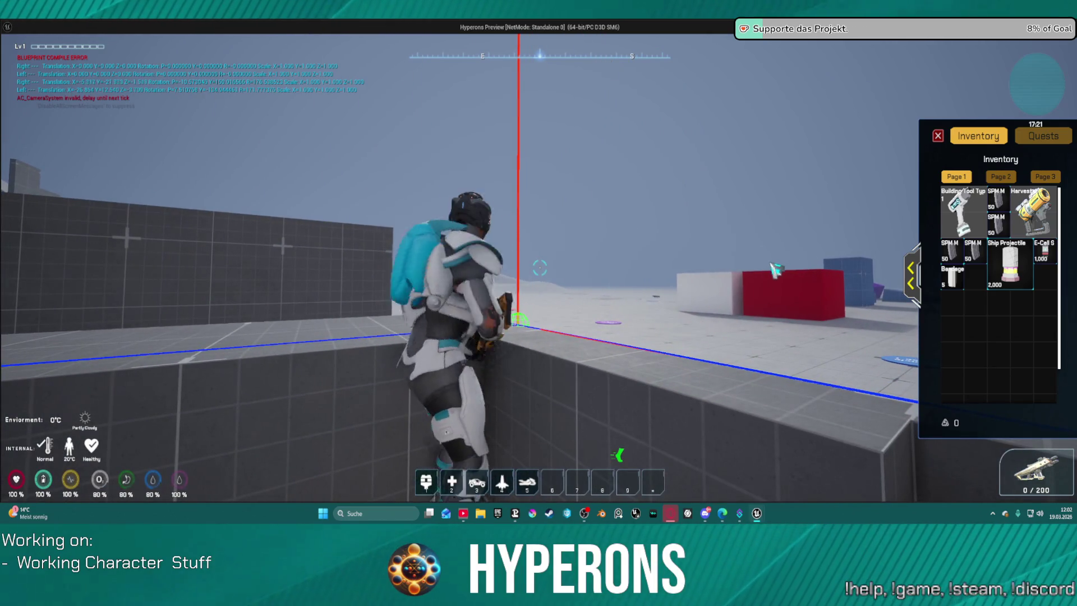
left_click(940, 136)
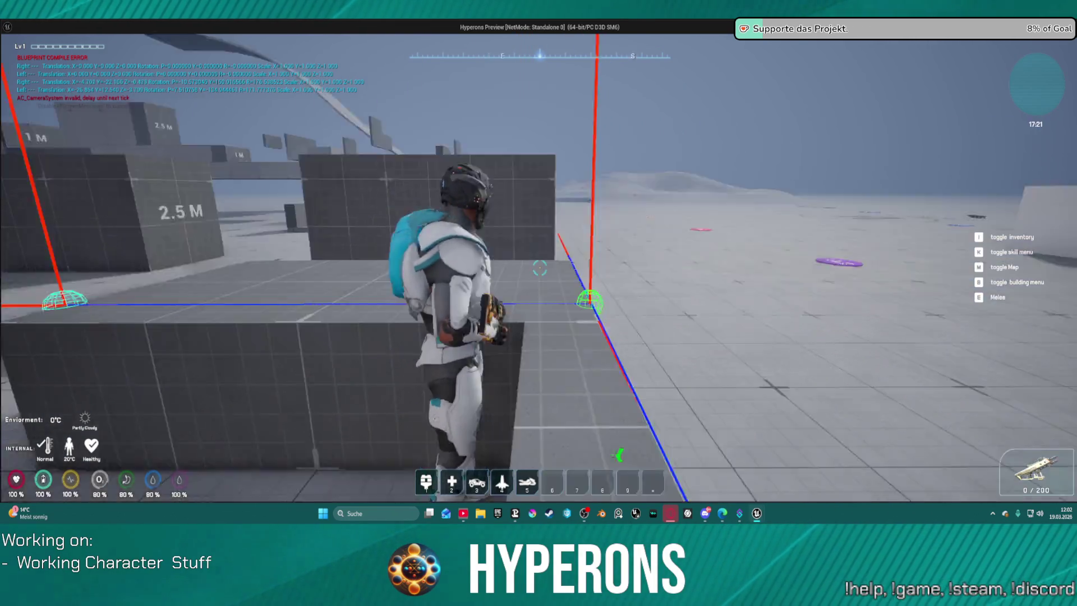
- Vault the grey ledge, run to the landing-pad circle, fire the weapon and stop play
key("w")
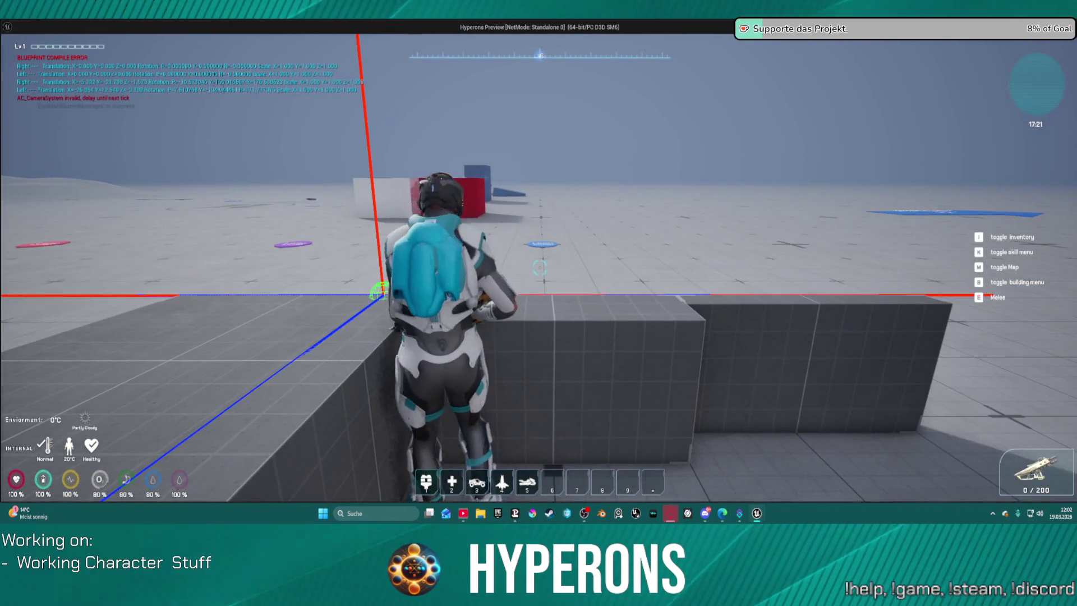
key("space")
key("w")
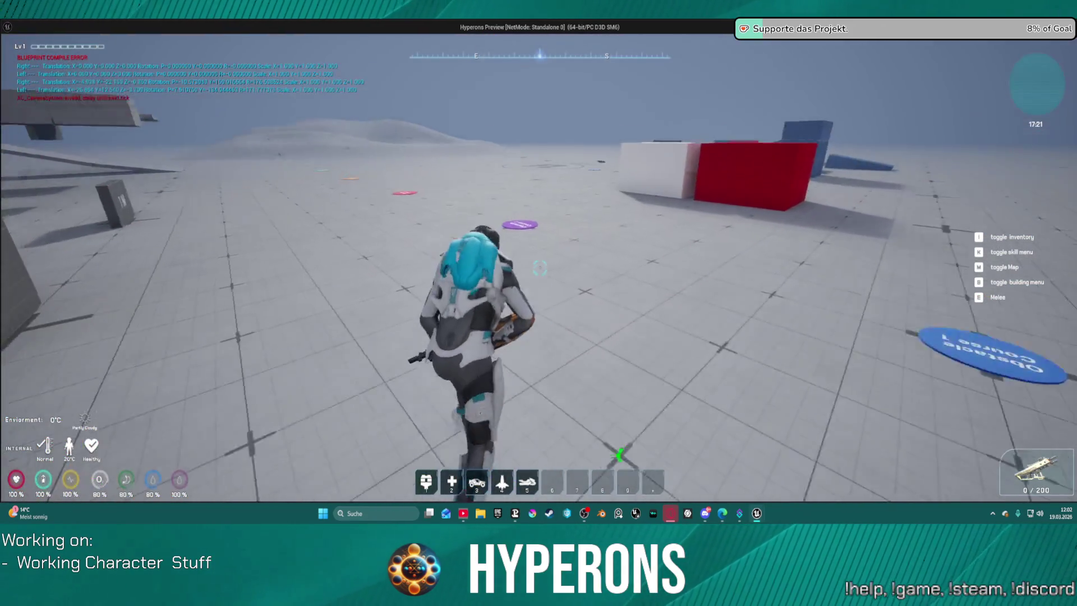
key("w")
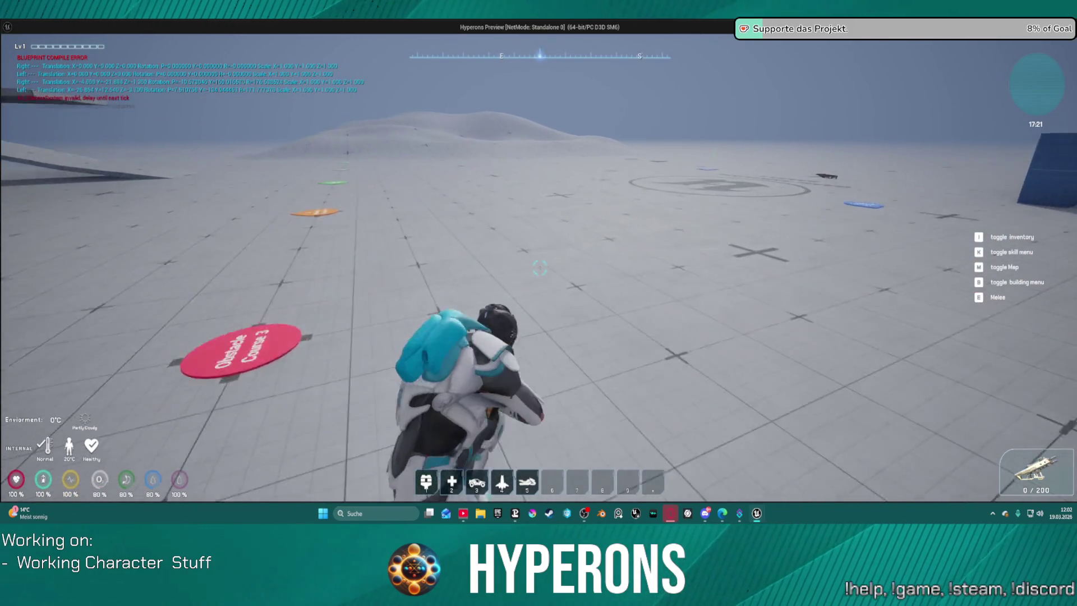
key("w")
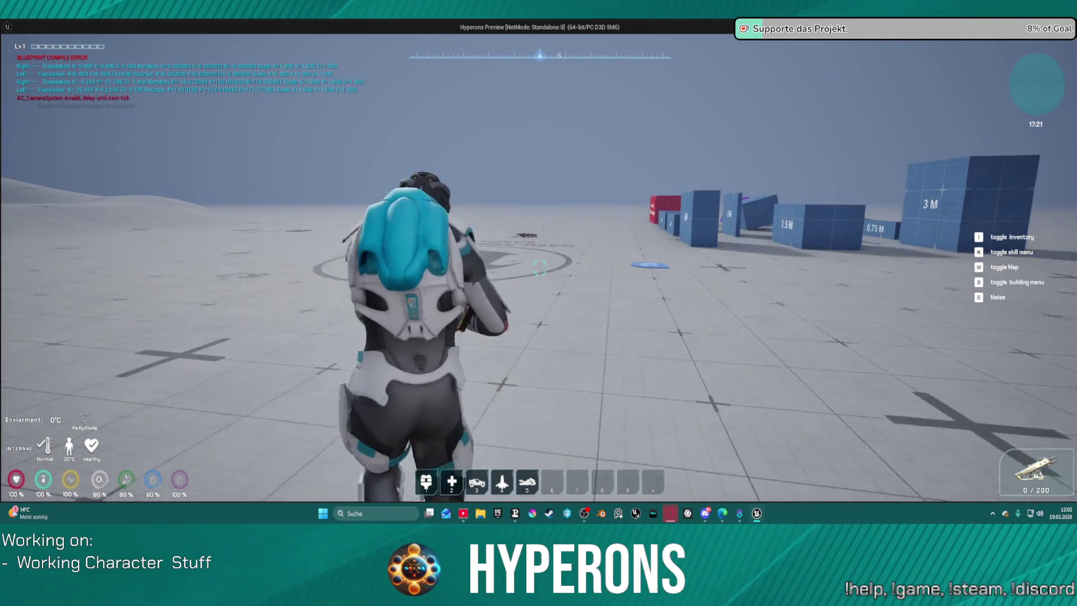
key("w")
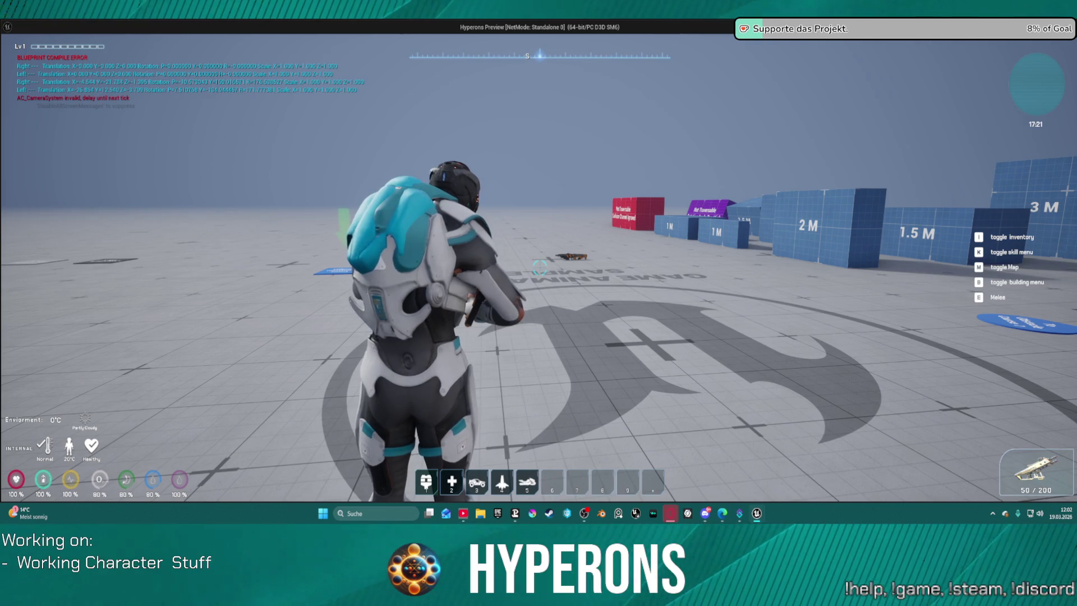
left_click(538, 268)
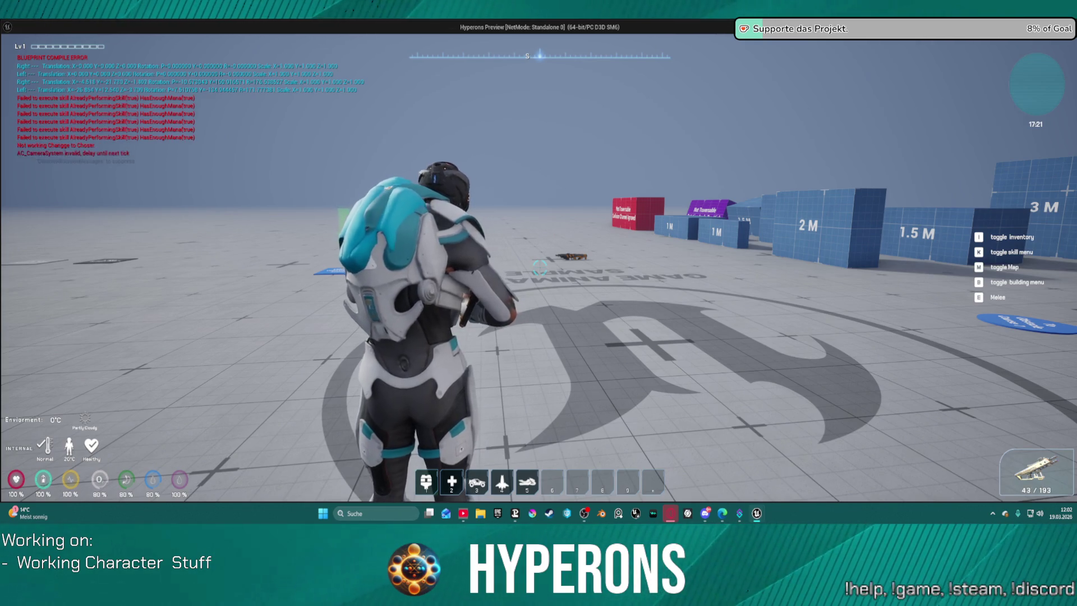
key("Escape")
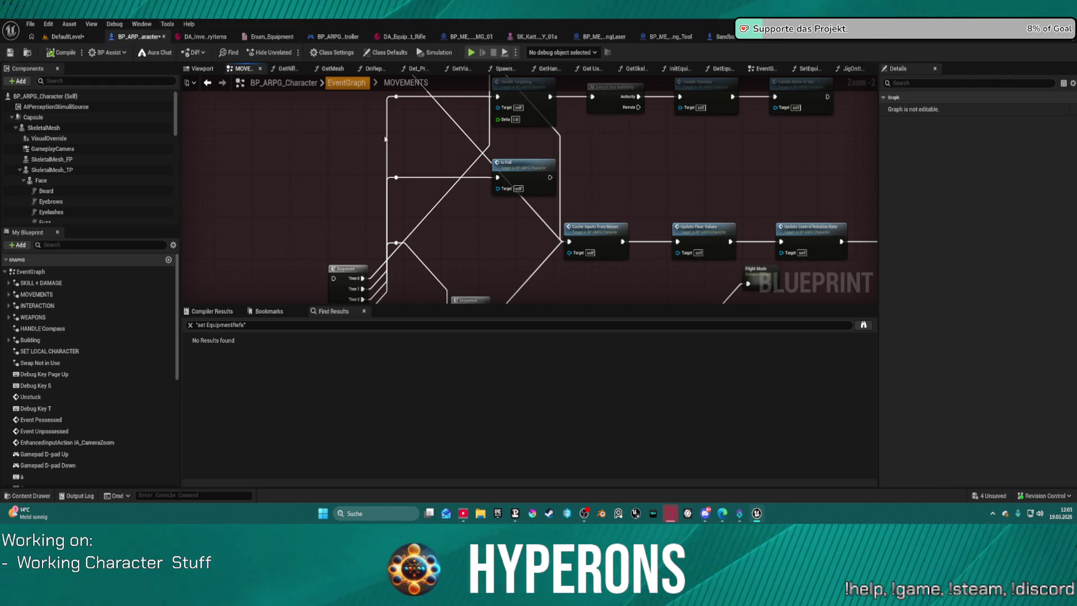
- Return to the main EventGraph and open the collapsed WEAPONS graph
left_click(339, 84)
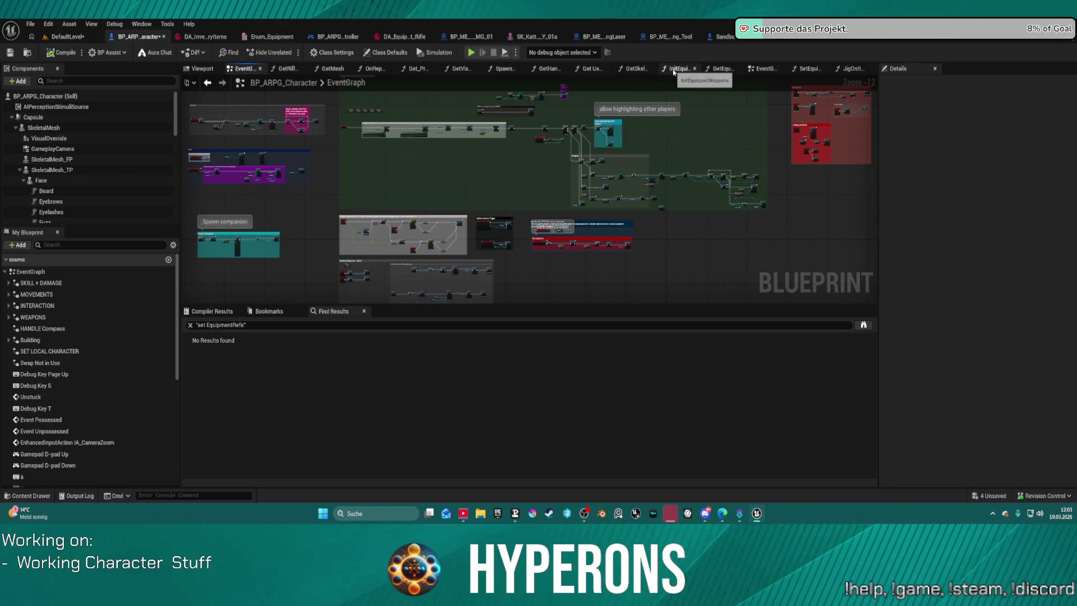
left_click(764, 68)
left_click(32, 317)
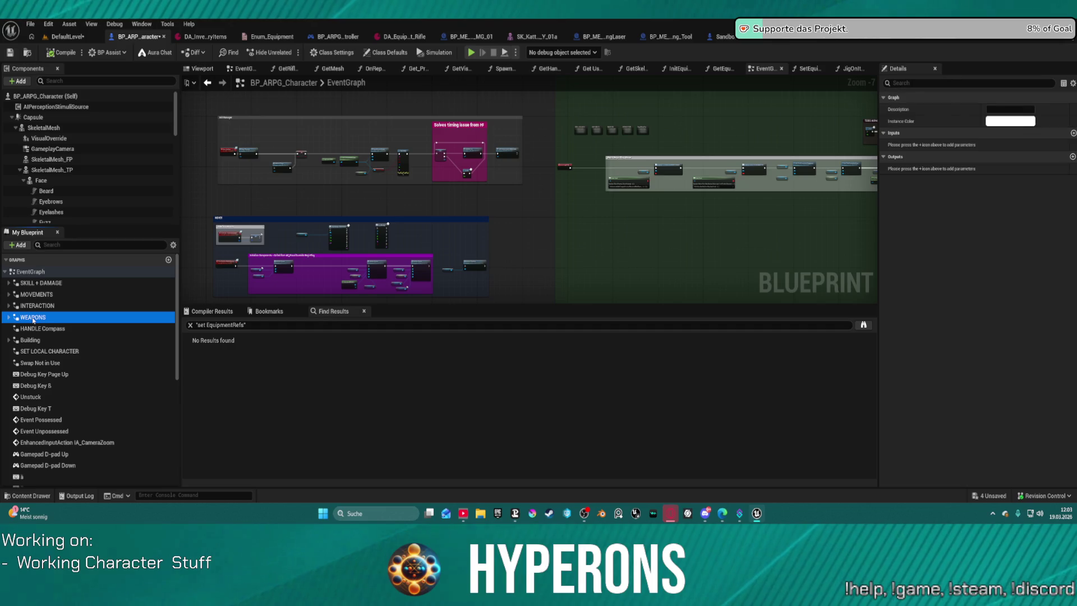
double_click(33, 317)
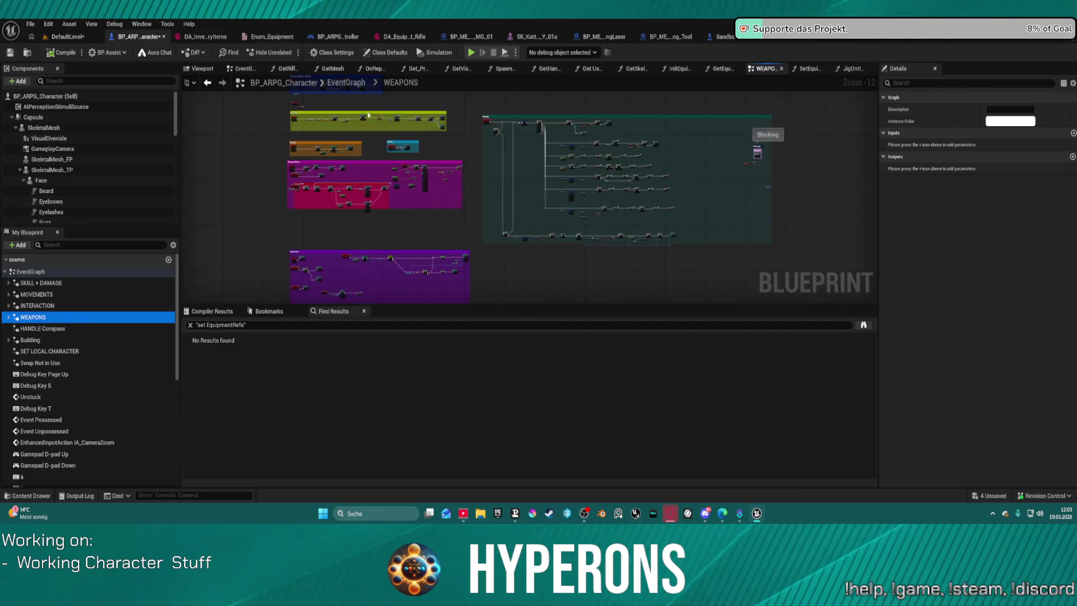
scroll(449, 201, "up", 9)
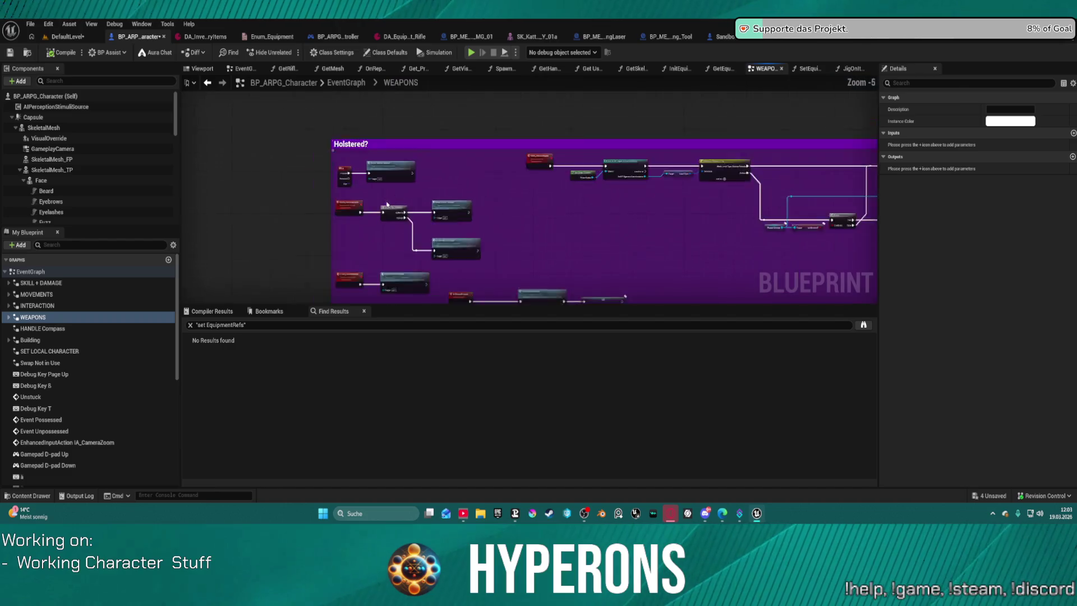
- Review the Holstered? and Server_HolsterWeapon nodes, then switch to the WeaponSystem blueprint
left_click_drag(449, 201, 375, 145)
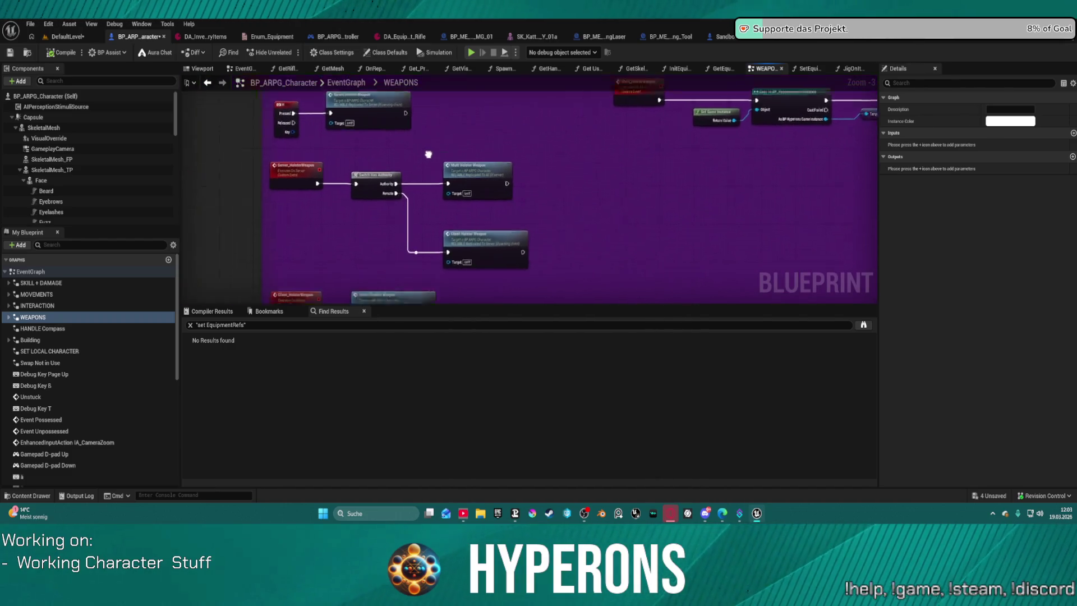
mouse_move(584, 223)
left_mouse_down()
mouse_move(555, 193)
mouse_move(594, 267)
left_mouse_up()
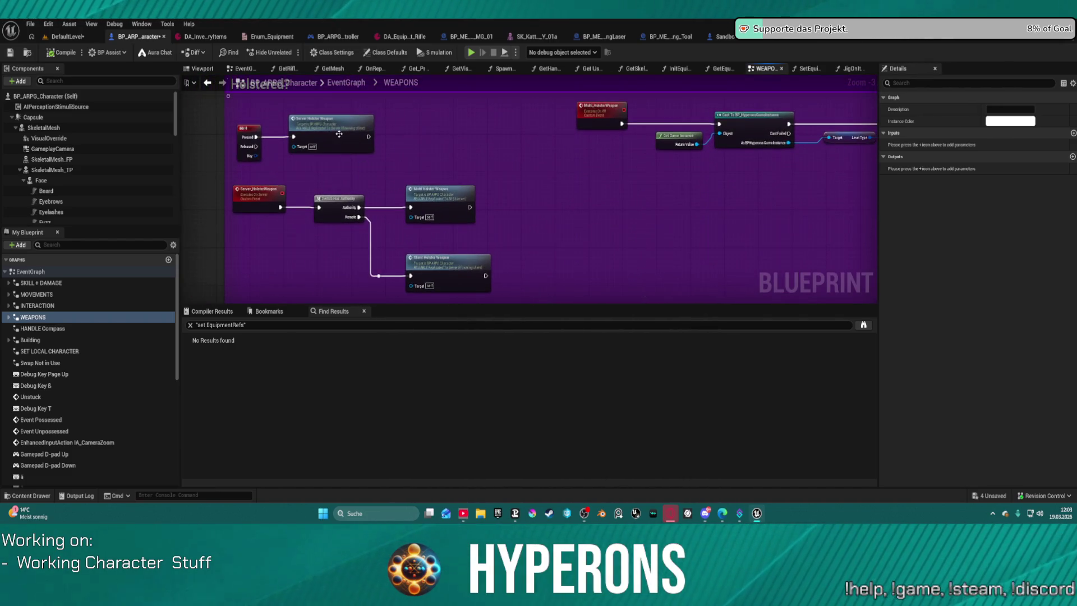
left_click(259, 195)
mouse_move(336, 194)
left_mouse_down()
mouse_move(643, 170)
mouse_move(371, 120)
mouse_move(629, 183)
mouse_move(596, 129)
mouse_move(506, 109)
mouse_move(339, 111)
mouse_move(319, 146)
mouse_move(493, 153)
mouse_move(620, 197)
left_mouse_up()
scroll(371, 120, "up", 3)
scroll(620, 197, "down", 2)
scroll(288, 260, "down", 4)
left_click_drag(291, 259, 499, 233)
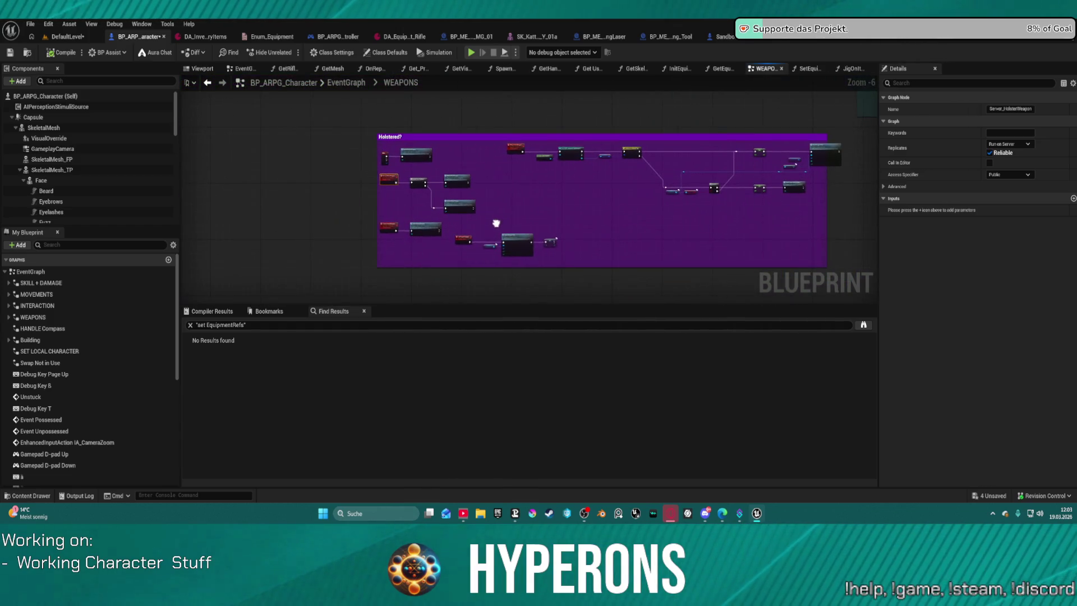
scroll(560, 210, "up", 4)
scroll(563, 231, "up", 1)
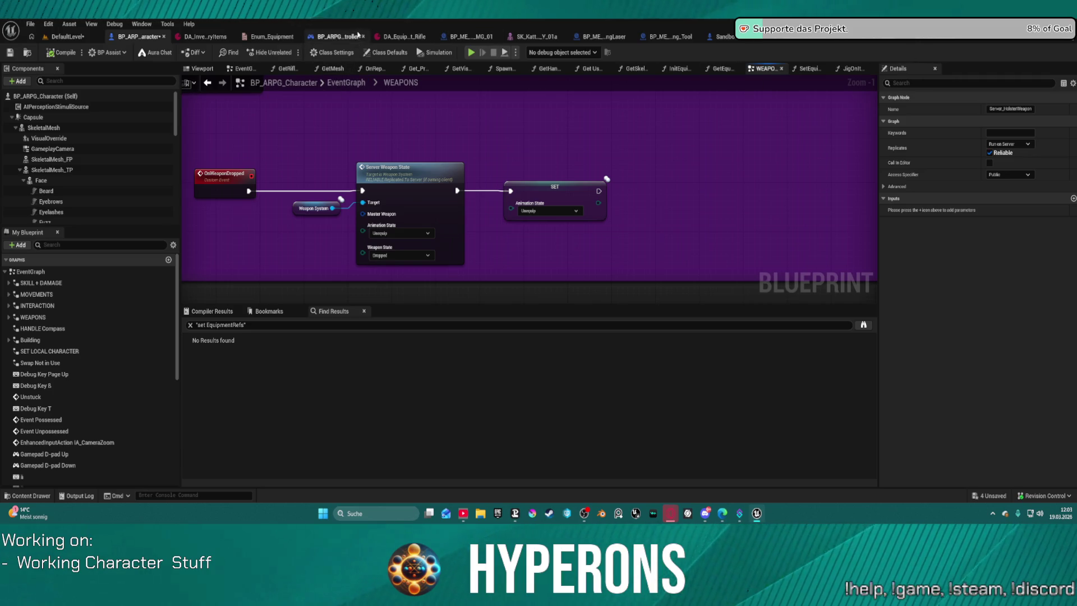
left_click(861, 42)
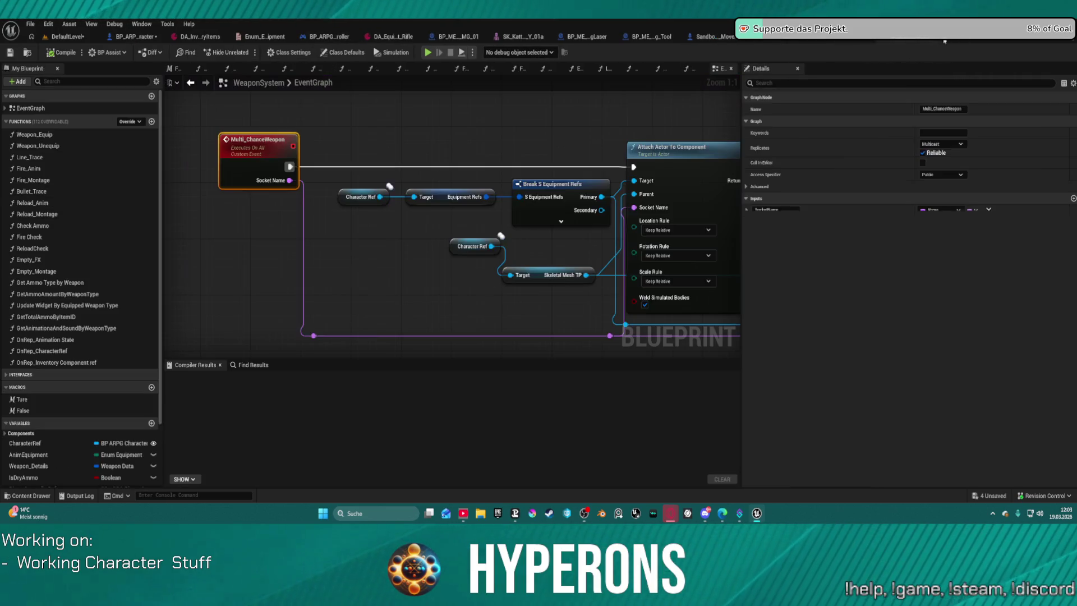
scroll(353, 146, "down", 2)
scroll(352, 147, "up", 2)
- Navigate between the attach nodes and the red custom event, nudging the event node's position
mouse_move(351, 147)
left_mouse_down()
mouse_move(174, 173)
mouse_move(277, 136)
mouse_move(397, 177)
left_mouse_up()
left_click(191, 82)
left_click_drag(283, 175, 440, 173)
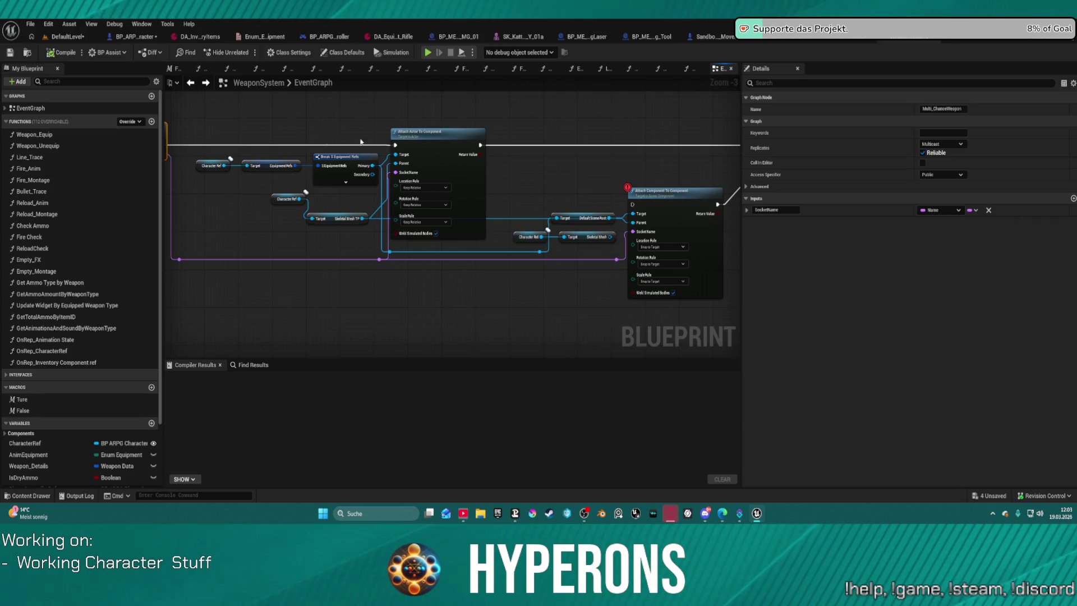
left_click(205, 82)
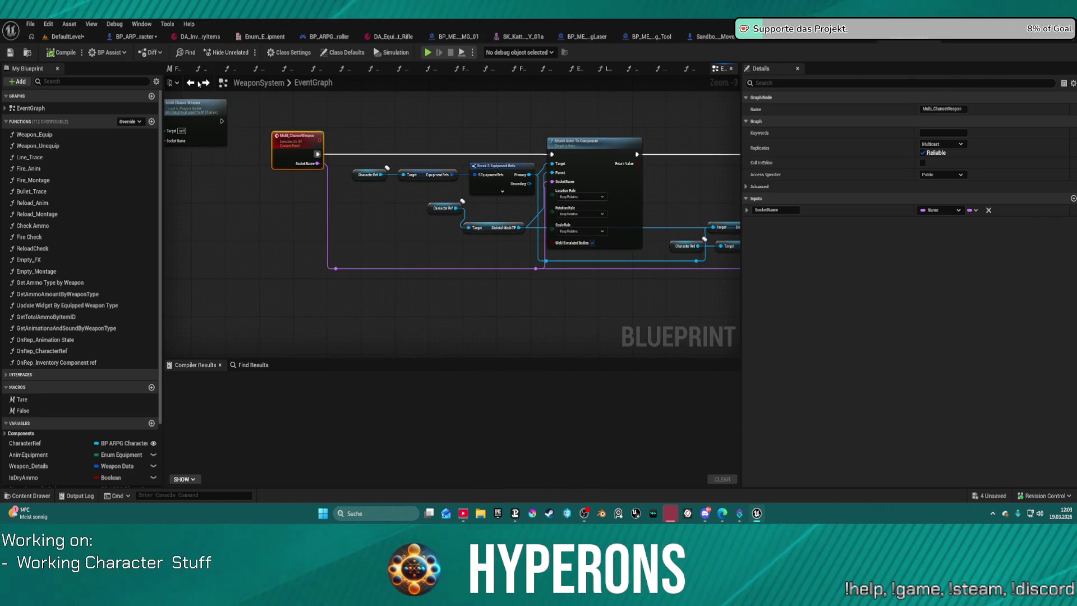
left_click_drag(297, 136, 284, 131)
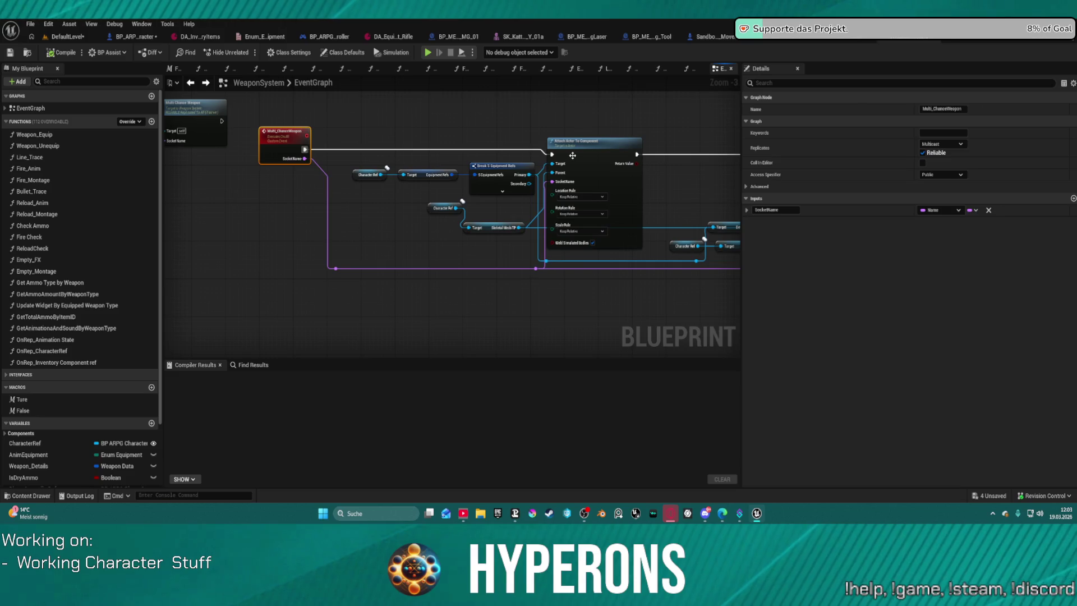
left_click_drag(654, 159, 421, 182)
scroll(421, 183, "up", 1)
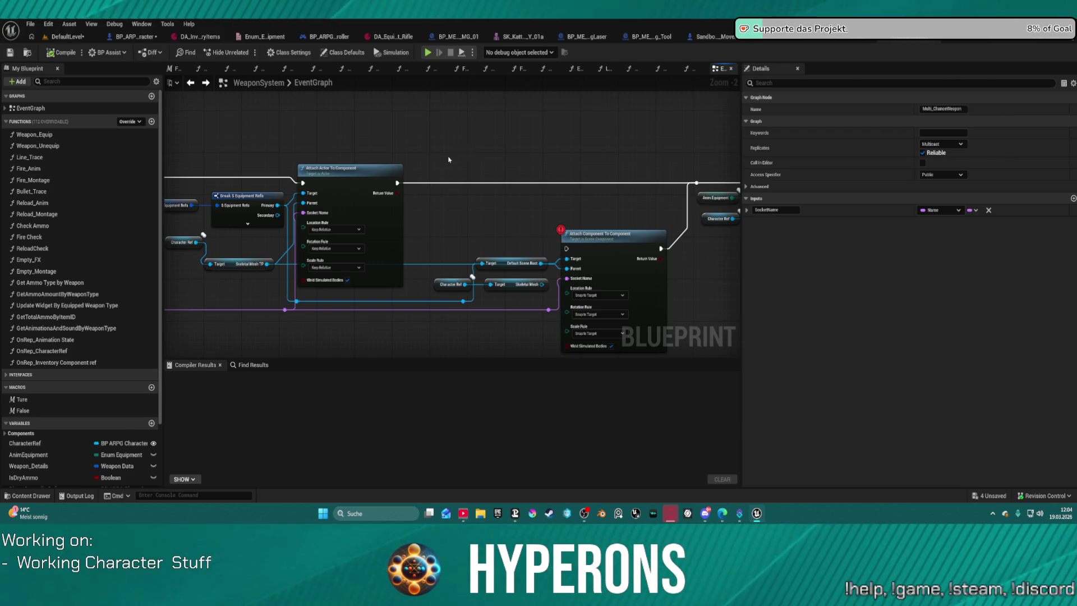
left_click_drag(453, 162, 568, 149)
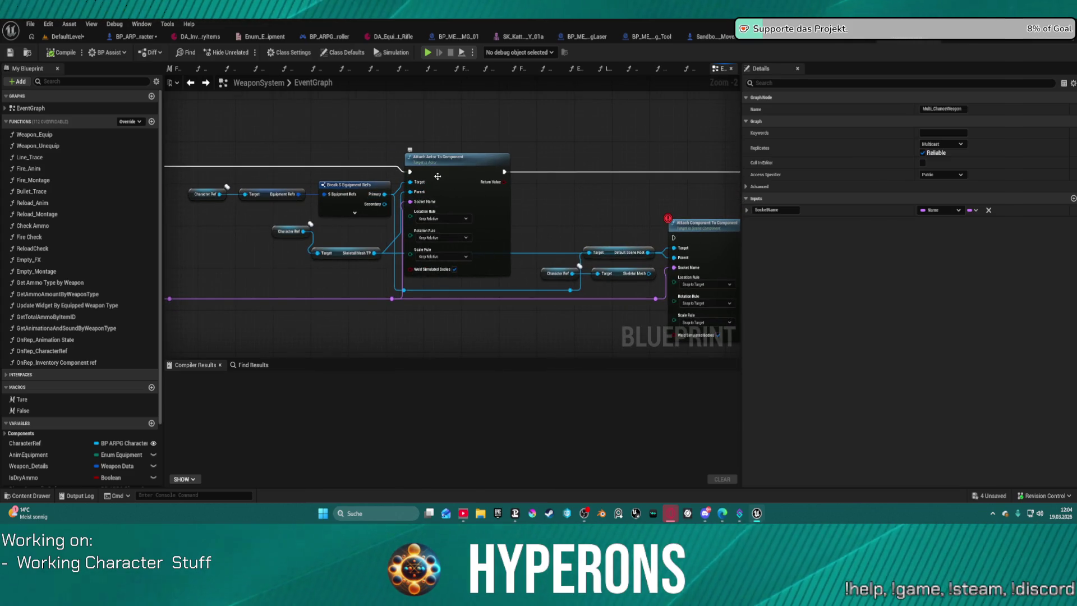
left_click_drag(436, 175, 600, 165)
left_click_drag(268, 149, 296, 149)
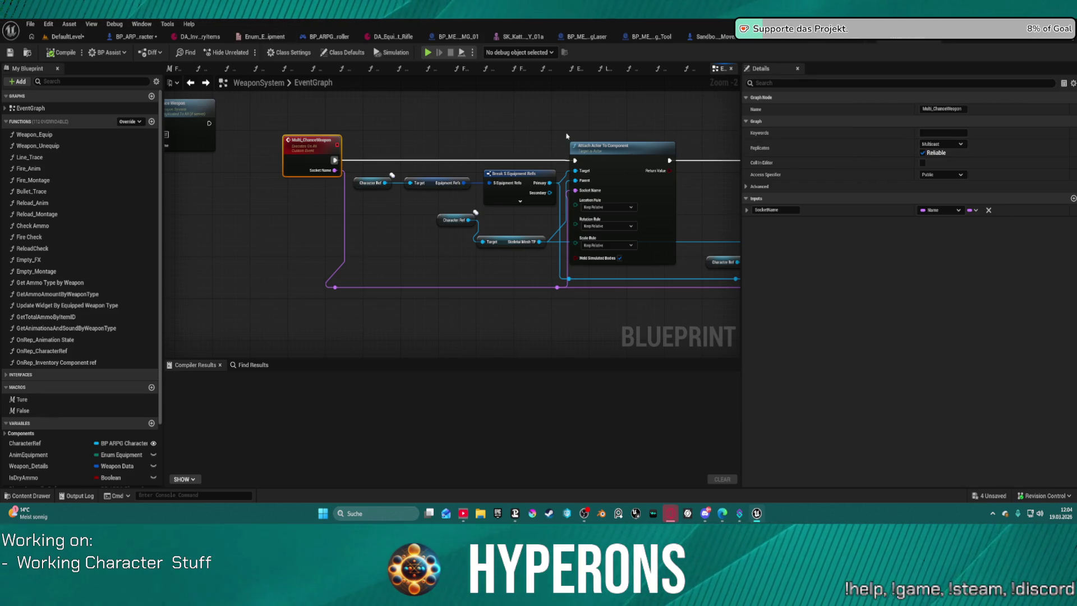
left_click_drag(565, 136, 428, 158)
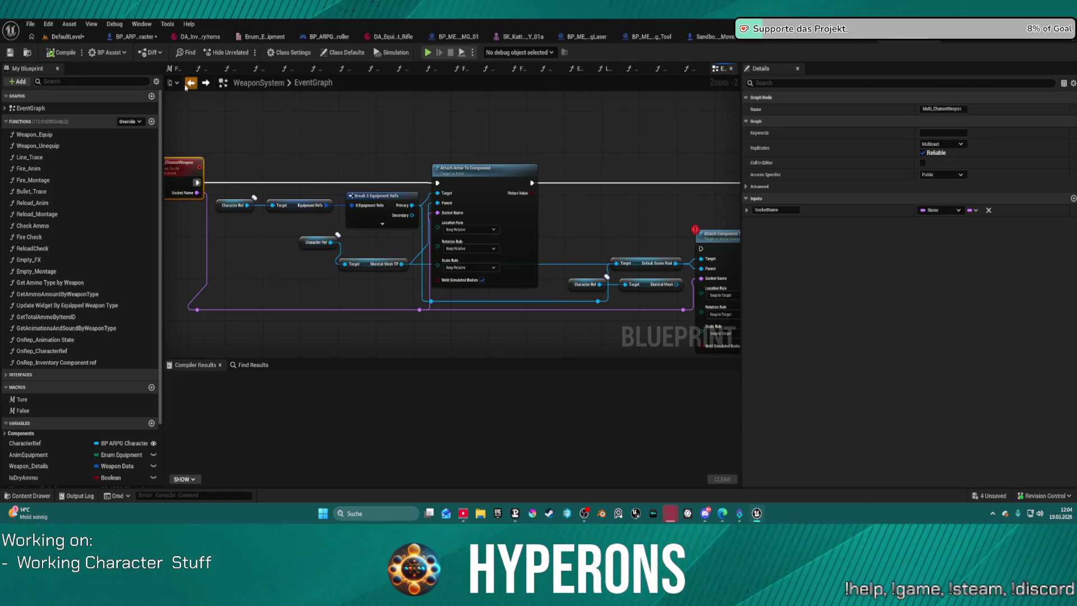
- Step back to the Server Change Weapon area, delete the unneeded node group and return to the character blueprint
left_click(188, 85)
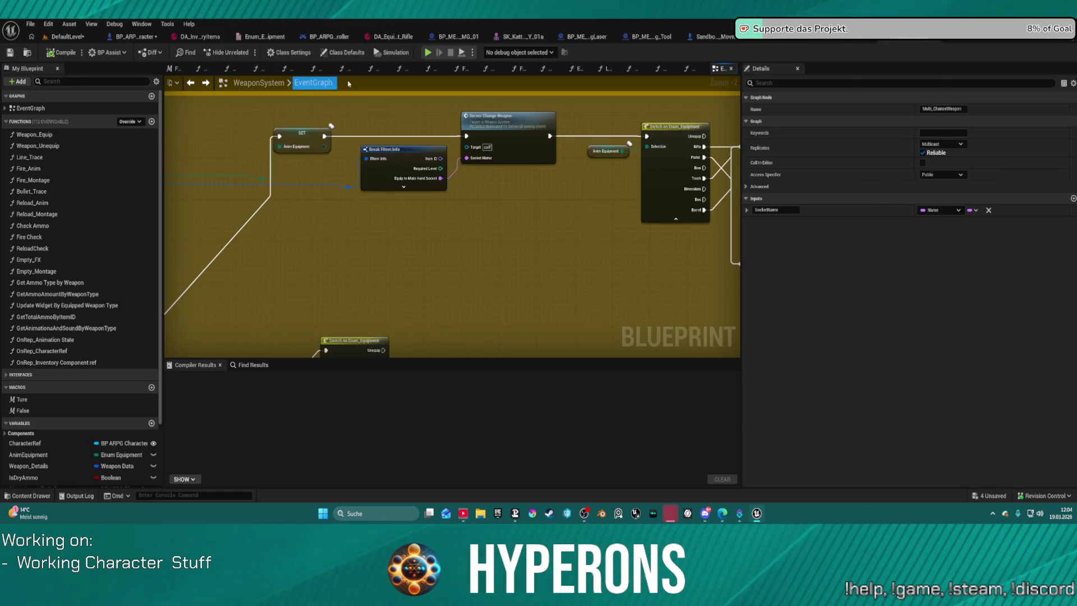
left_click(204, 83)
left_click(205, 82)
scroll(453, 142, "up", 1)
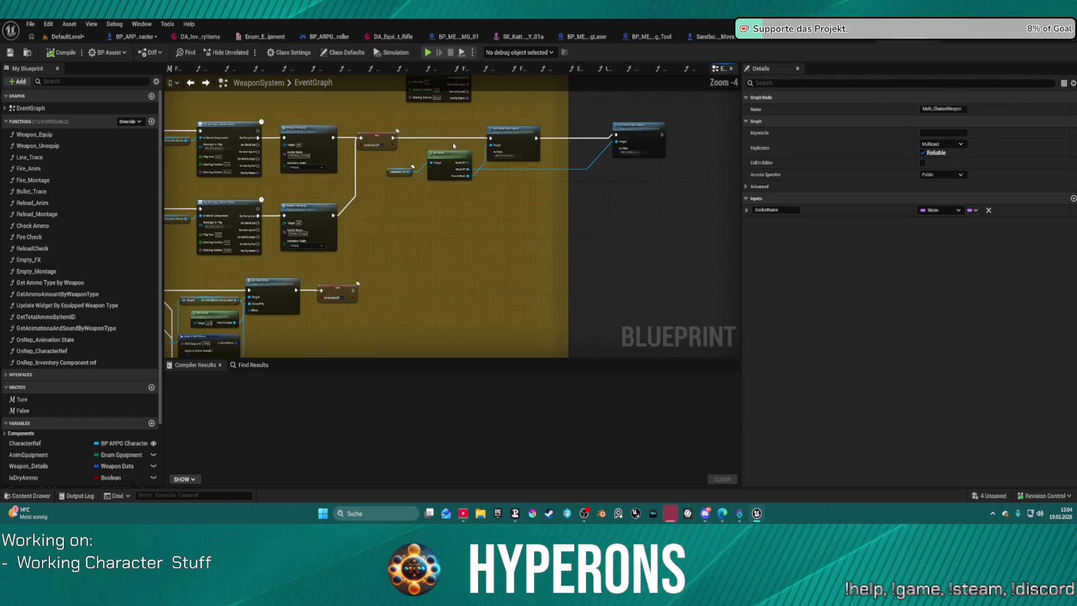
left_click_drag(374, 116, 663, 195)
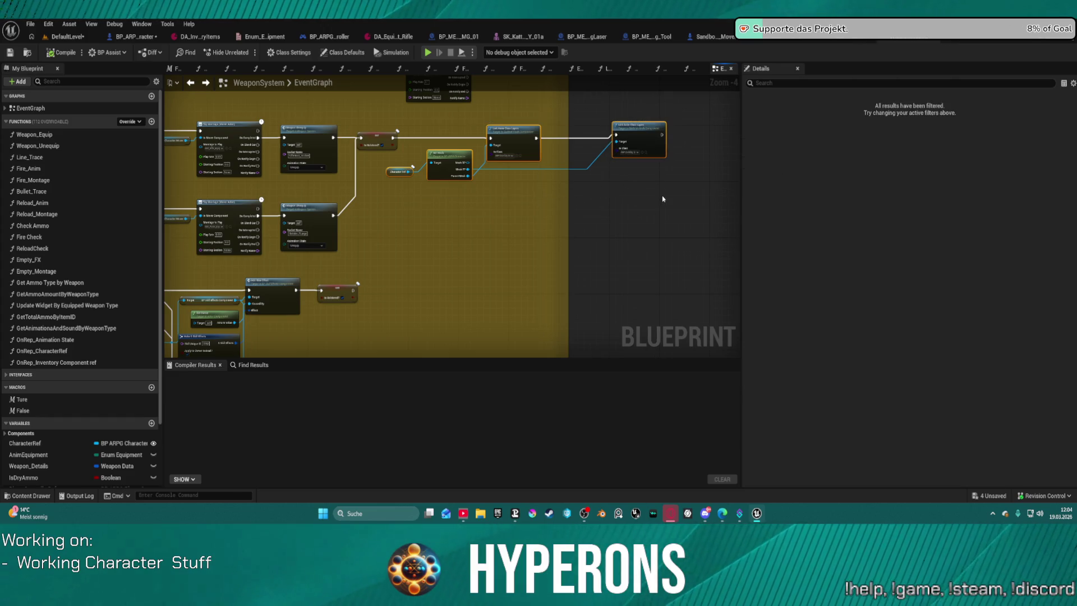
key("Delete")
left_click_drag(453, 159, 583, 141)
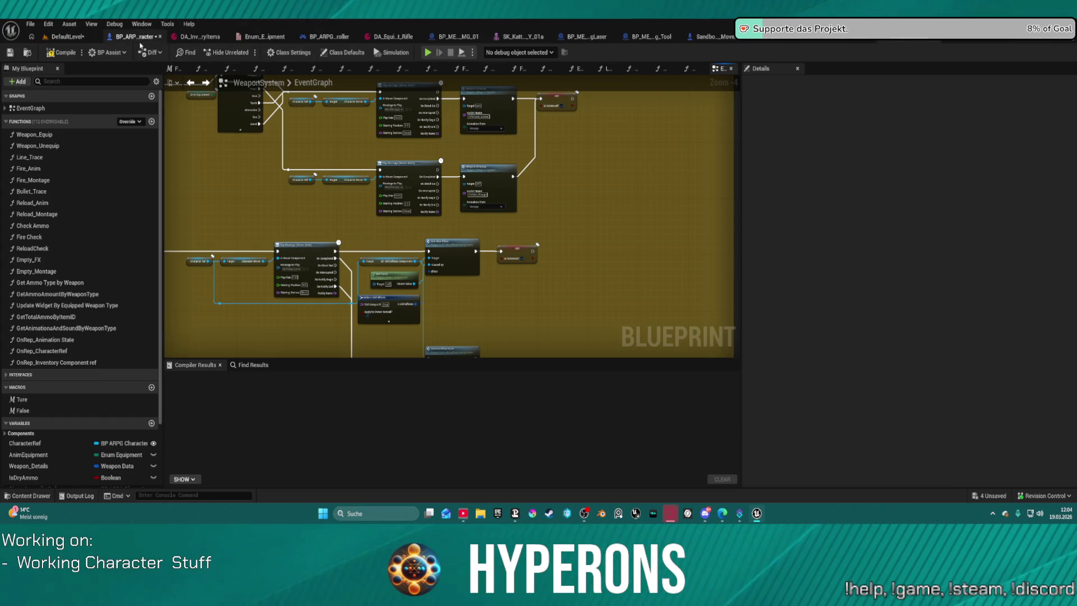
left_click(140, 46)
left_click(717, 183)
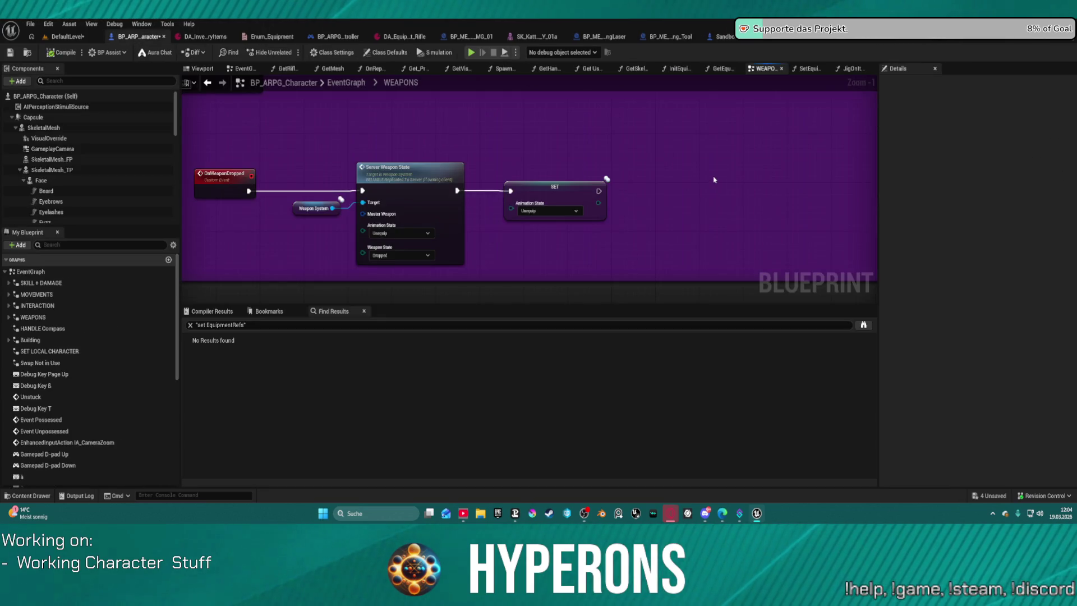
- Delete the Character Ref node so Get Mesh targets self in the WEAPONS graph
left_click_drag(713, 179, 598, 171)
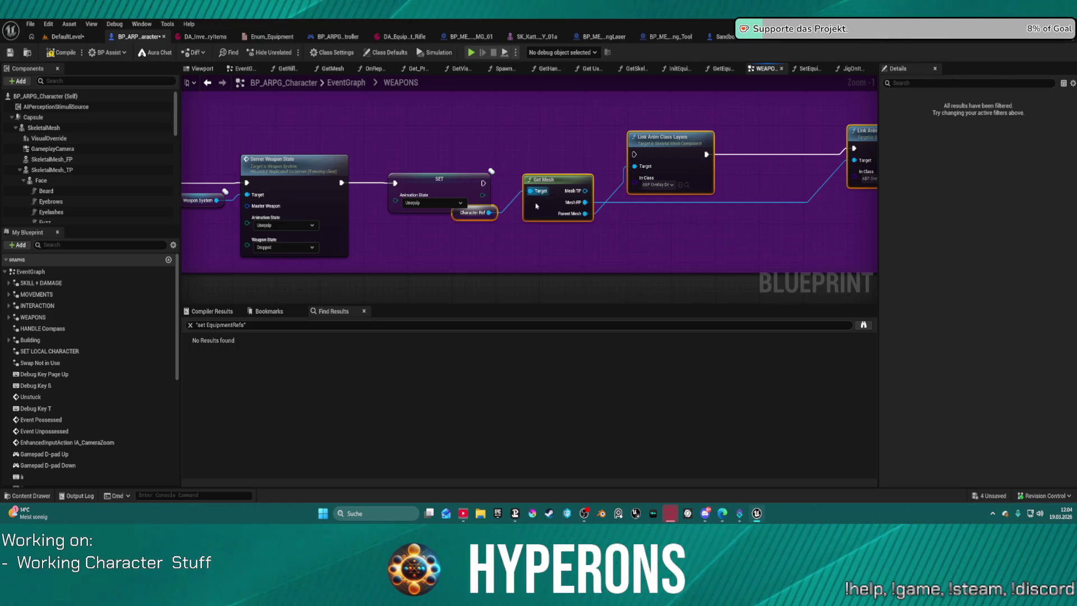
left_click_drag(487, 152, 481, 183)
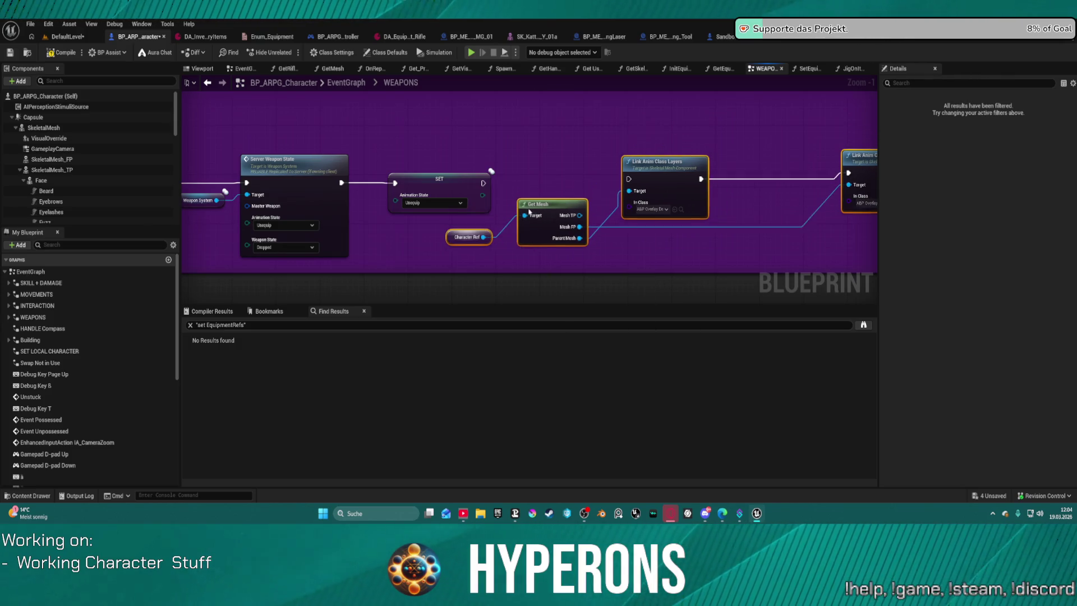
left_click(481, 183)
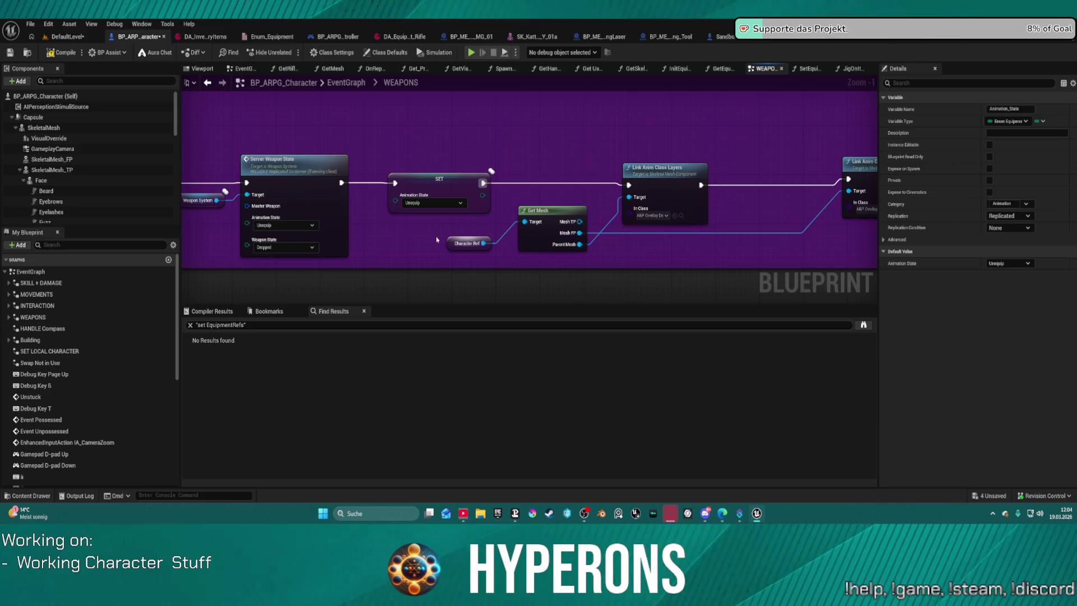
left_click(462, 243)
key("Delete")
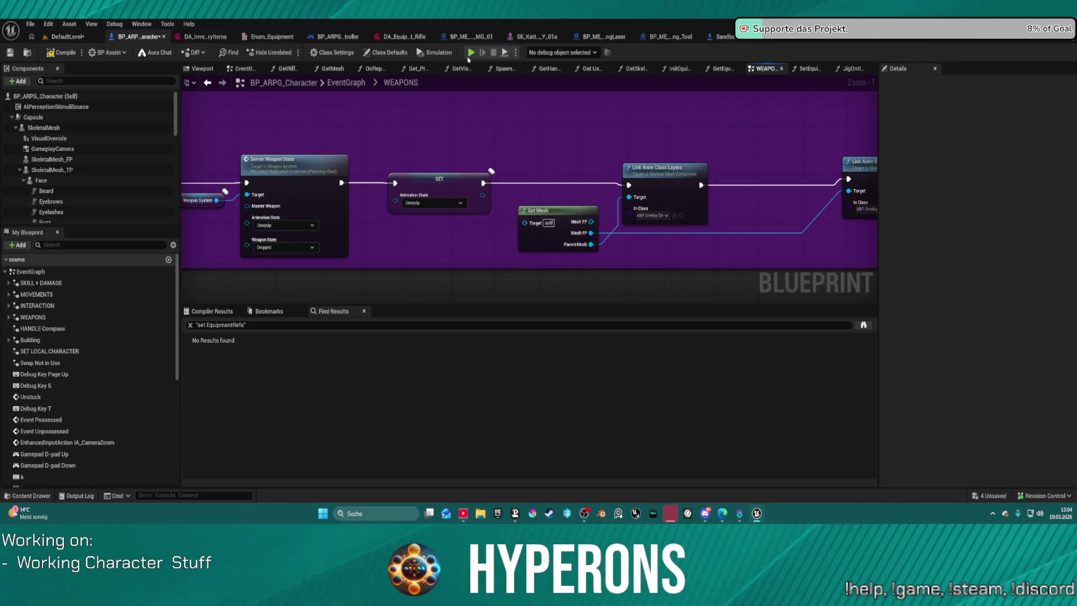
- Compile, start a play session despite errors and open the in-game inventory
key("F7")
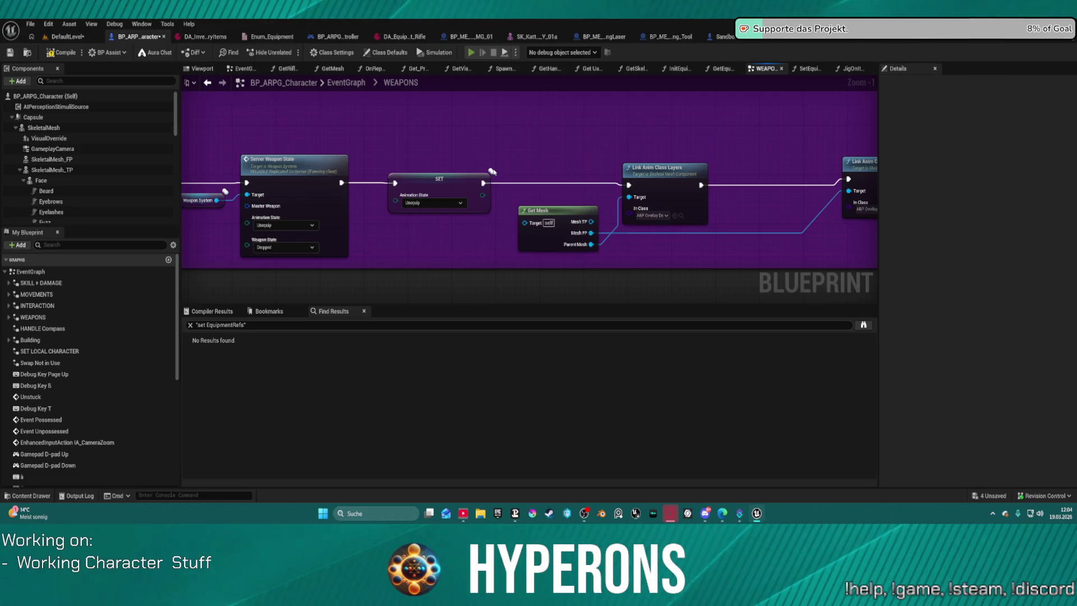
key("alt+p")
left_click(626, 281)
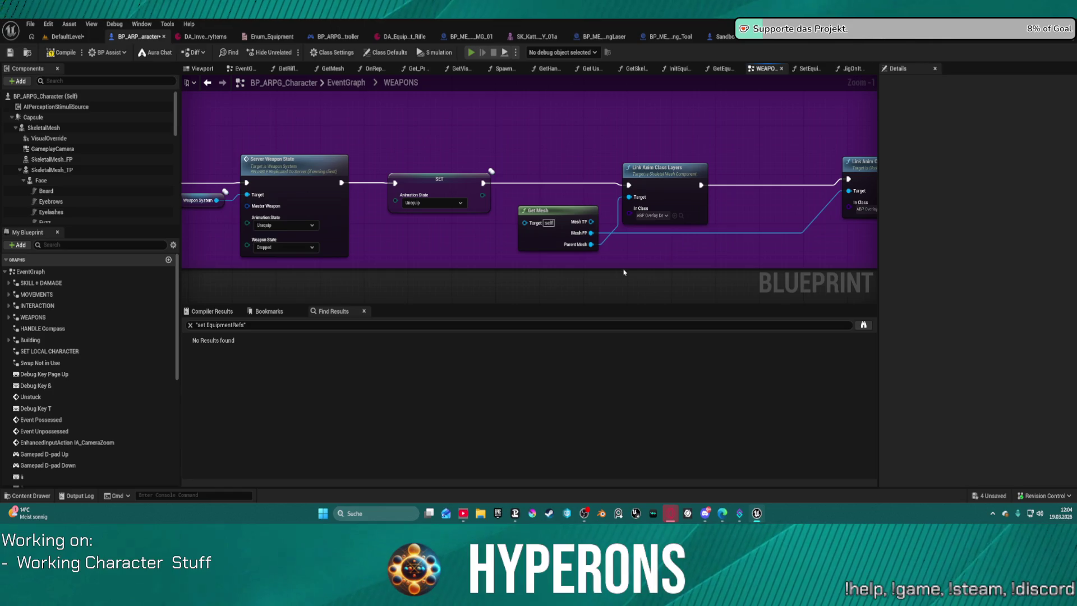
key("i")
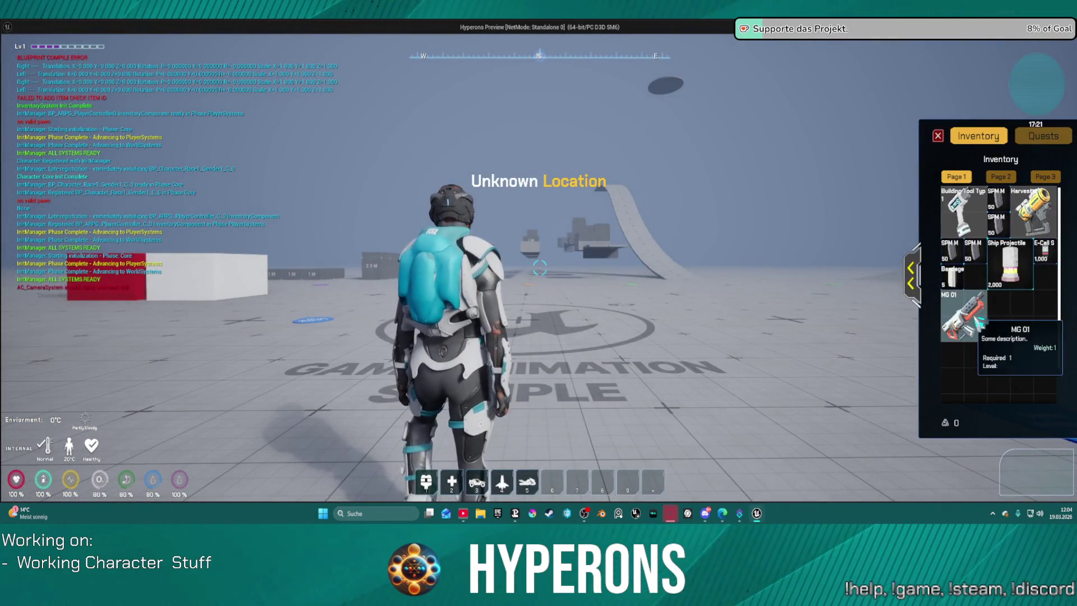
- Remove the breakpoint from the Weapon_Unequip GET node and resume the paused game
left_click(910, 276)
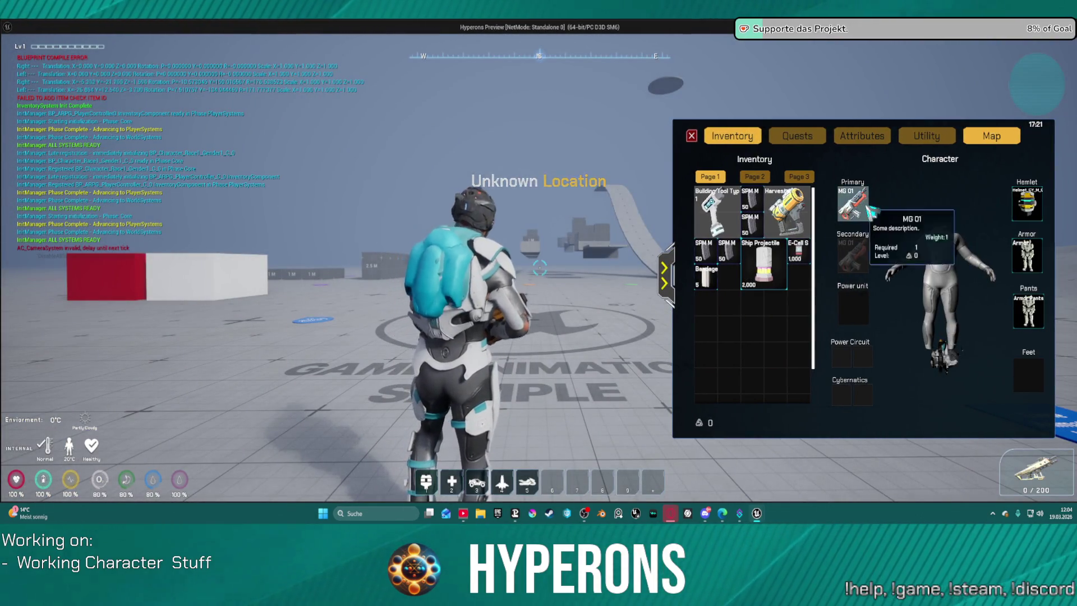
key("Escape")
right_click(448, 197)
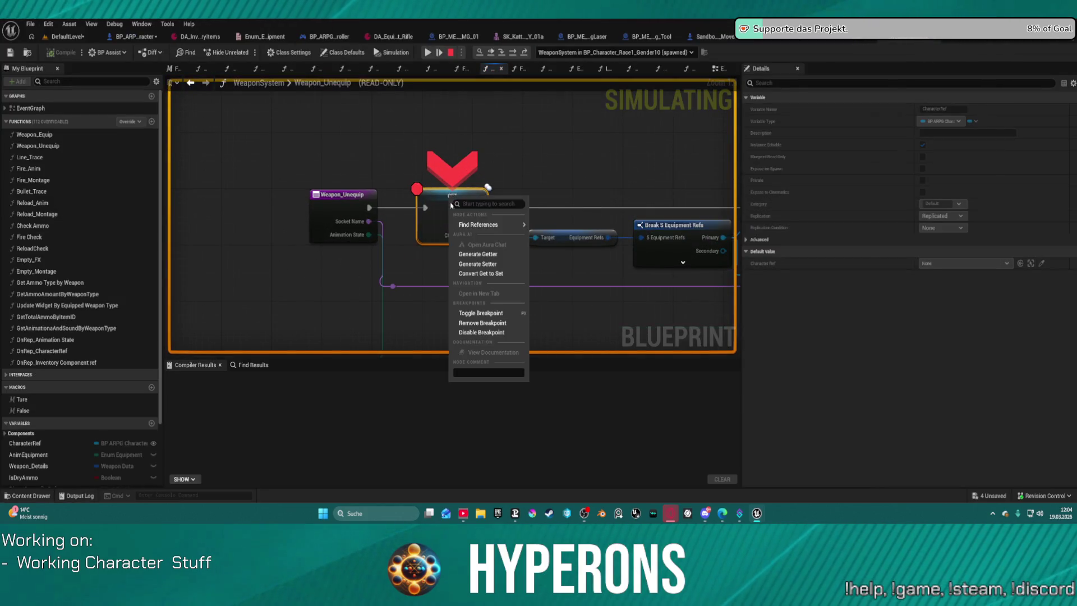
left_click(475, 315)
left_click(427, 52)
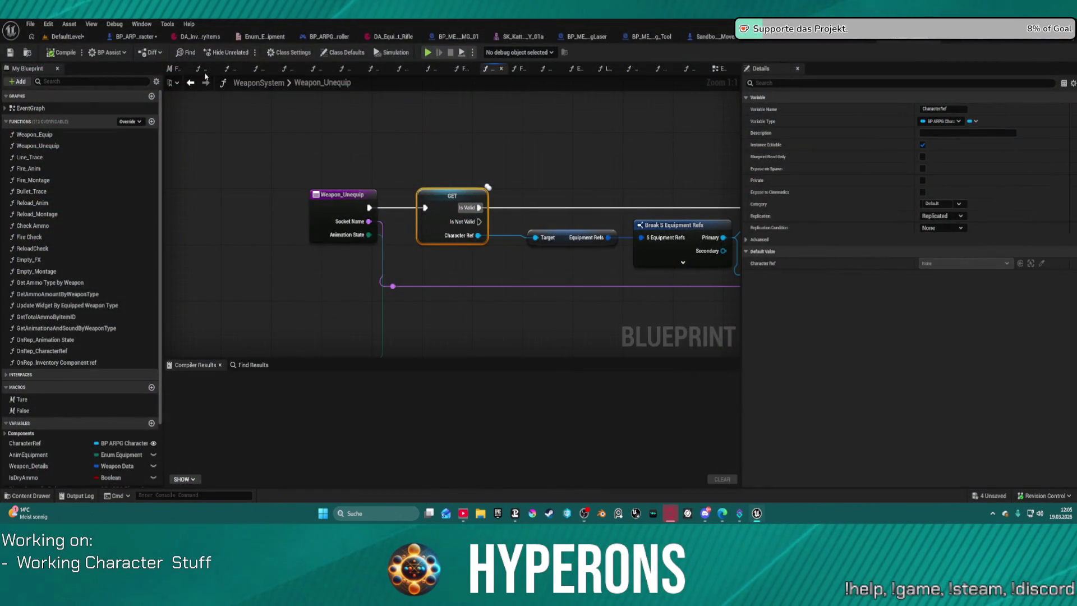
- Return to the character's WEAPONS graph and bring up the Link Anim Class Layers node options
left_click(190, 82)
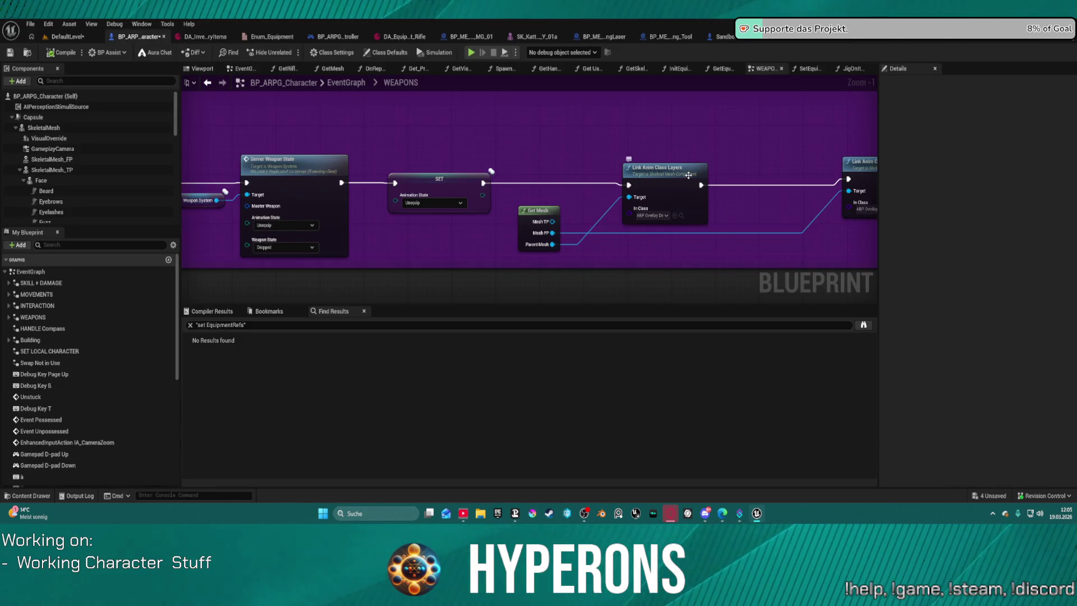
right_click(680, 174)
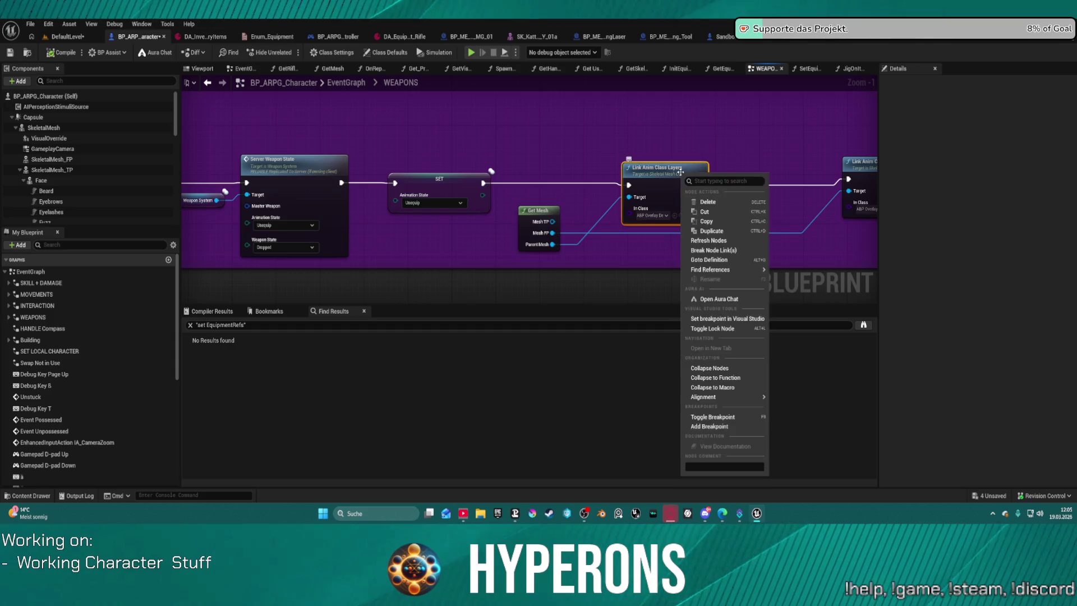
- Add a breakpoint on Link Anim Class Layers, play, equip MG 01 and resume from the halt
left_click(722, 426)
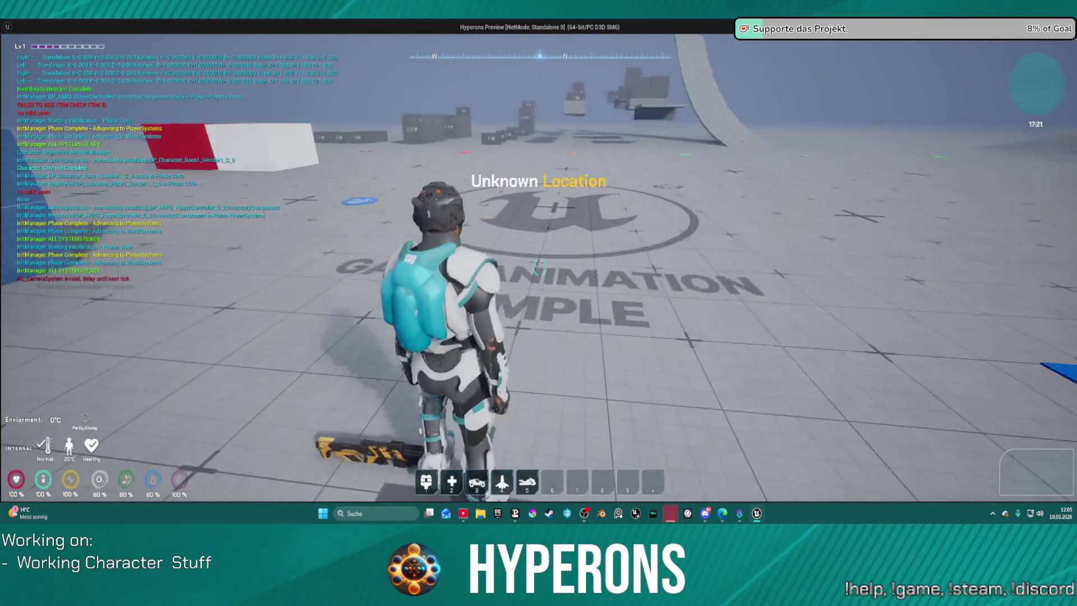
key("i")
double_click(963, 315)
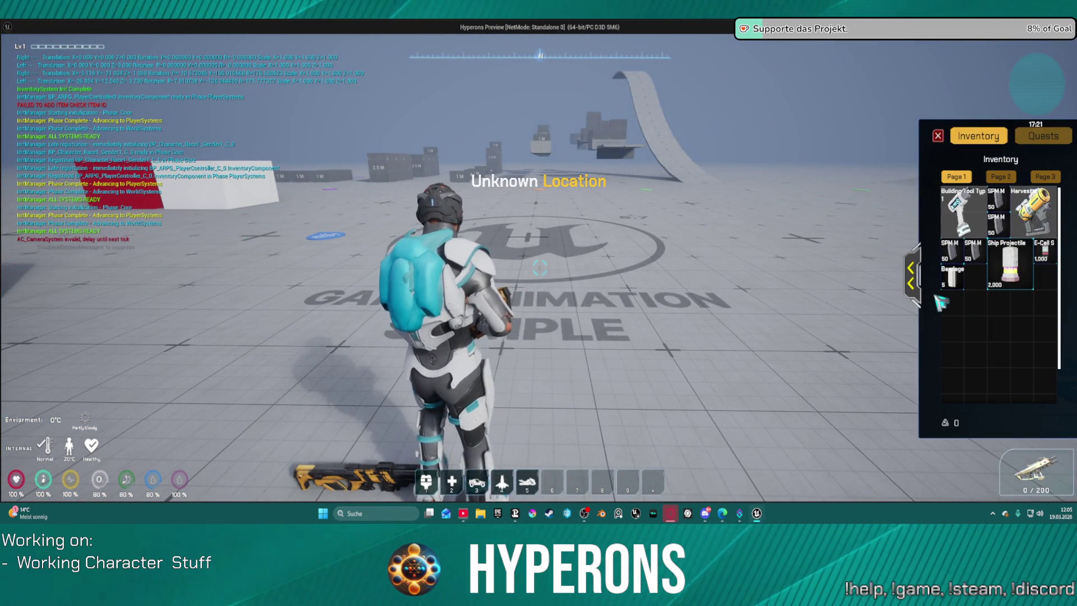
left_click(910, 275)
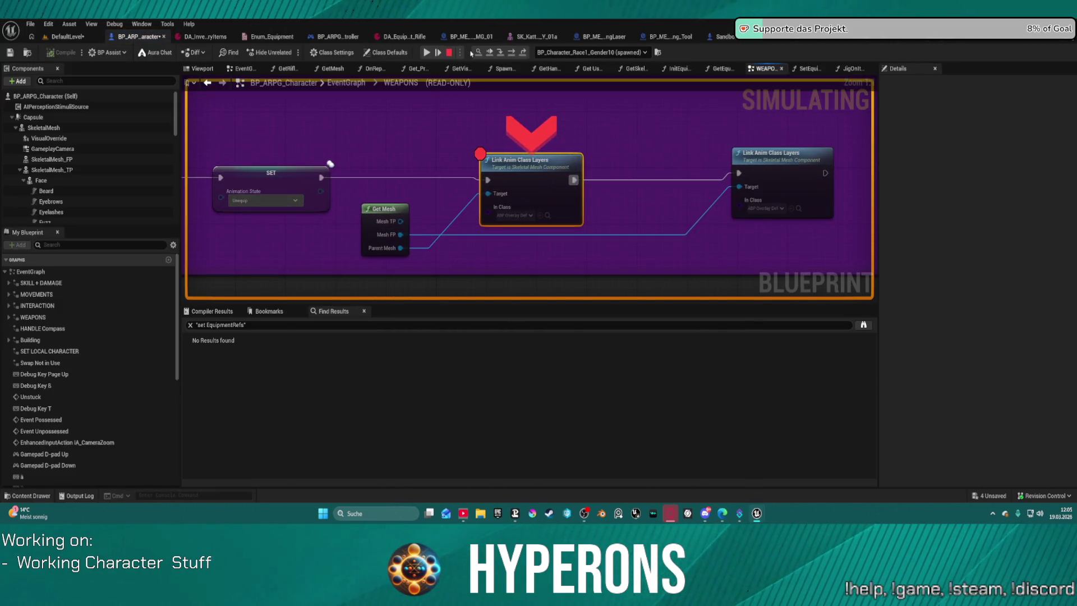
left_click(430, 52)
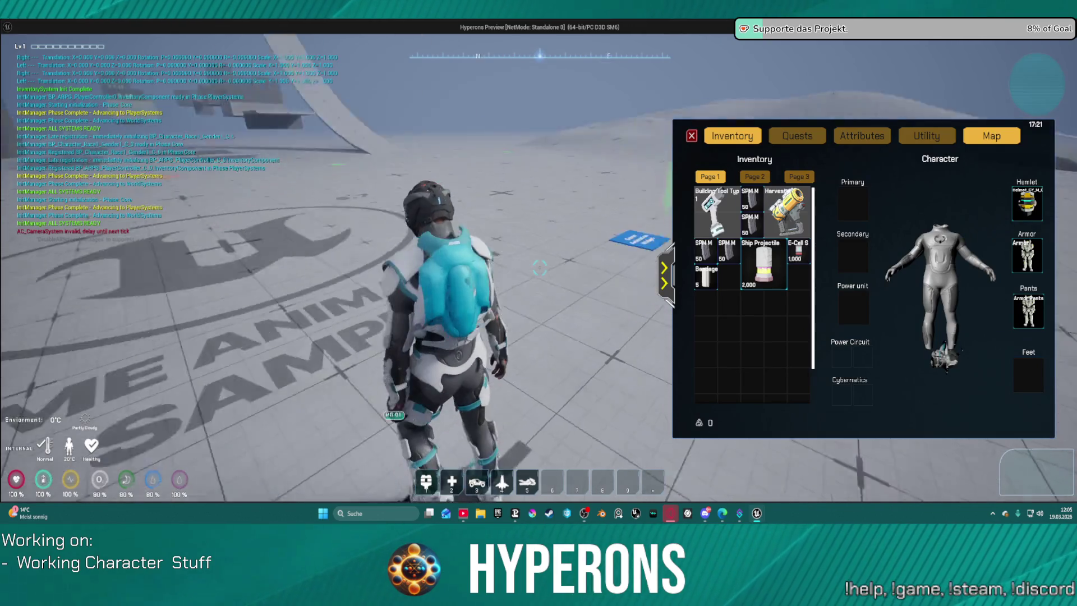
- Stop the play session and box-select Get Mesh and both Link Anim nodes
key("w")
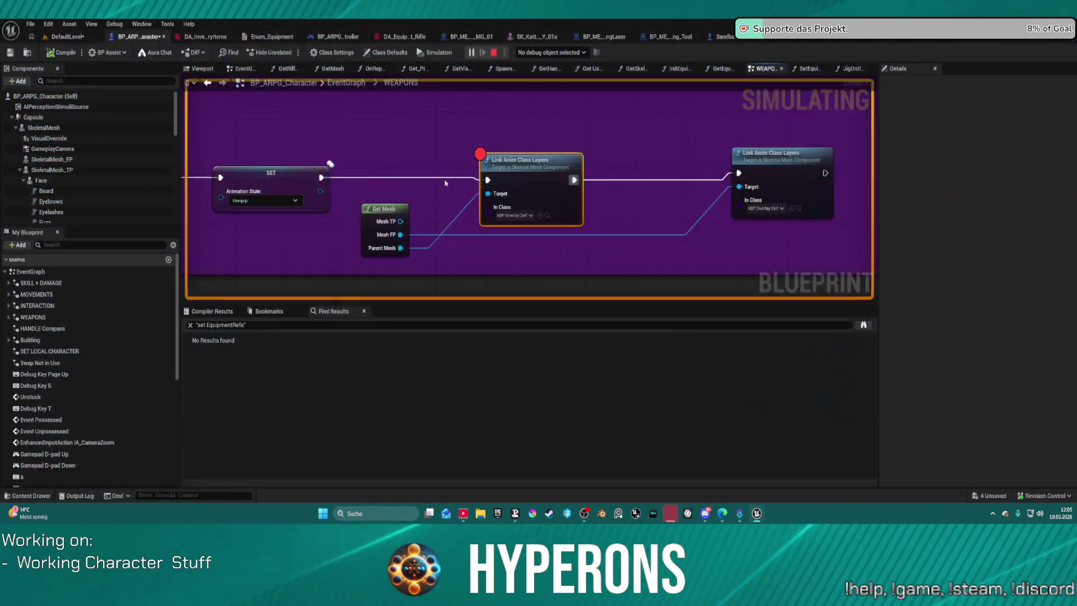
key("Escape")
mouse_move(405, 169)
left_mouse_down()
mouse_move(764, 243)
mouse_move(548, 199)
mouse_move(535, 331)
mouse_move(489, 226)
mouse_move(296, 158)
left_mouse_up()
scroll(765, 244, "down", 2)
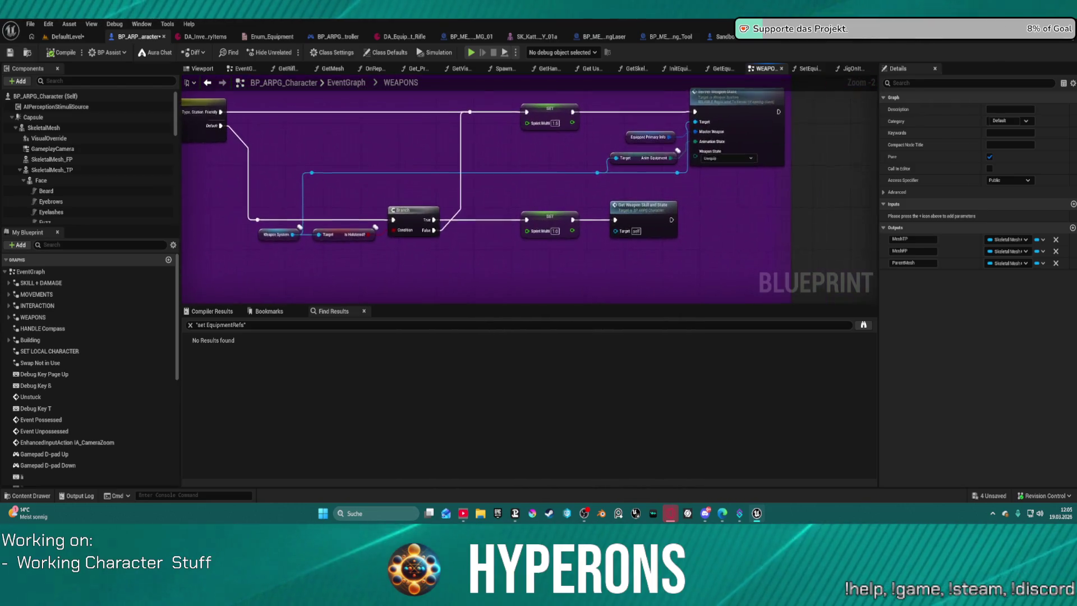
- Paste the copied nodes into WeaponSystem's event graph and delete the pasted Get Mesh node
left_click(333, 83)
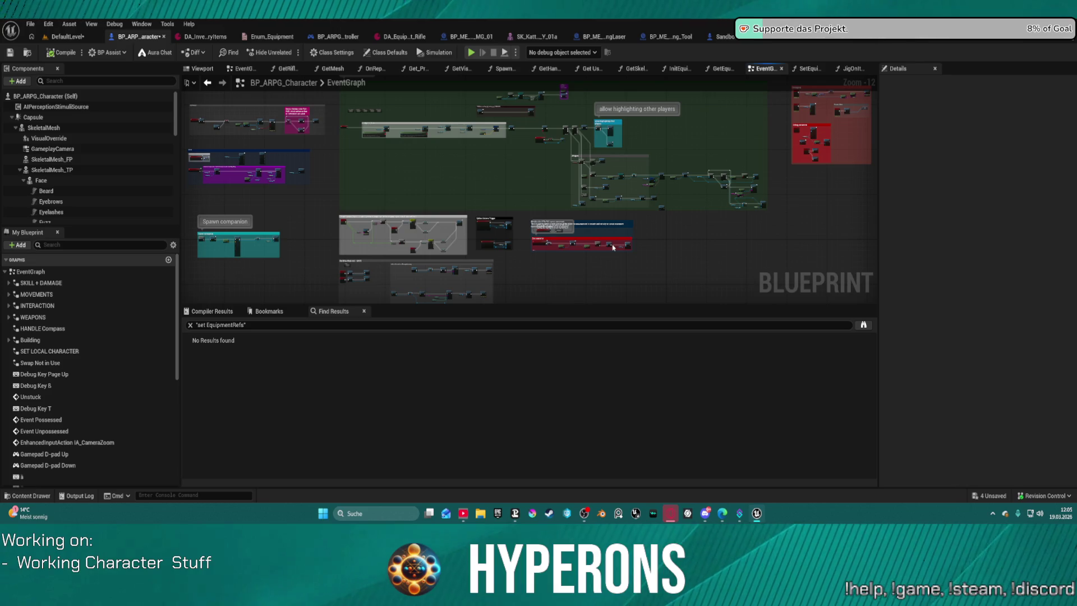
left_click(932, 40)
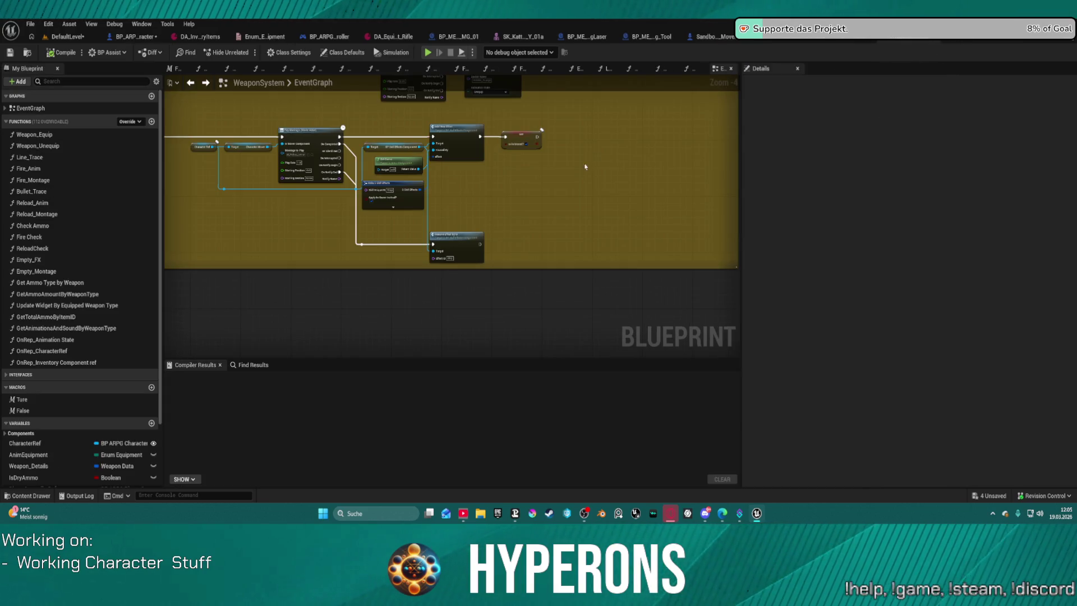
key("ctrl+v")
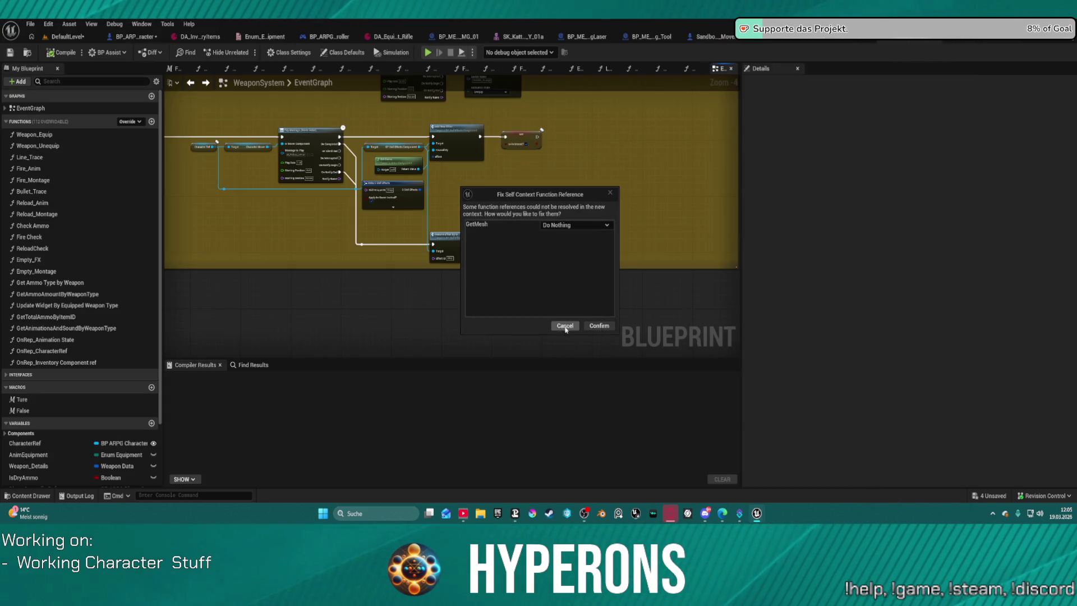
left_click(600, 327)
scroll(537, 173, "up", 3)
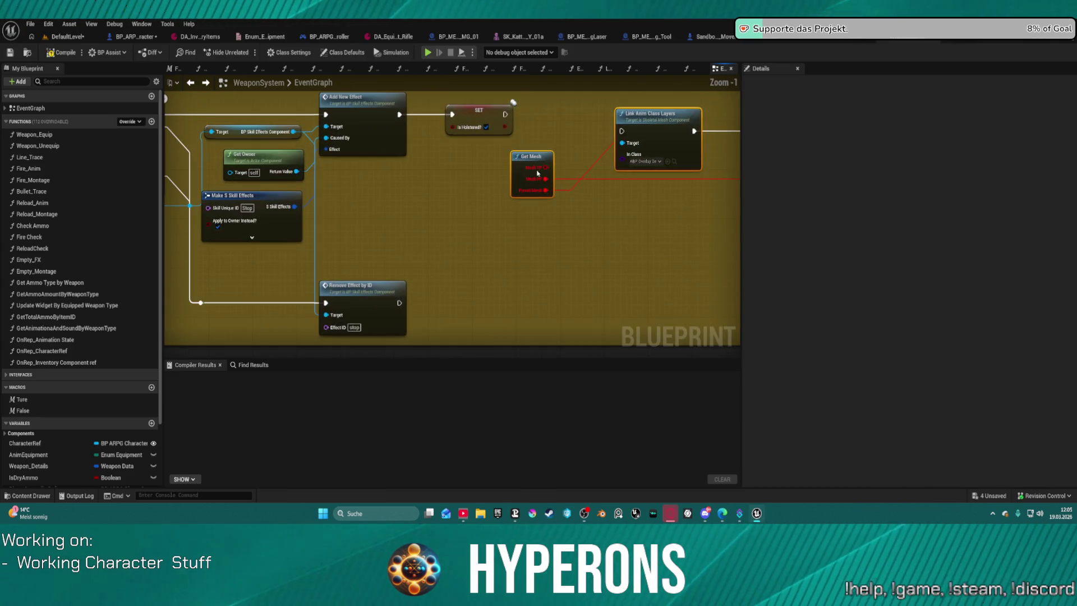
key("Delete")
- Add a Character Ref getter feeding a new Get Mesh node
right_click(492, 173)
type("character")
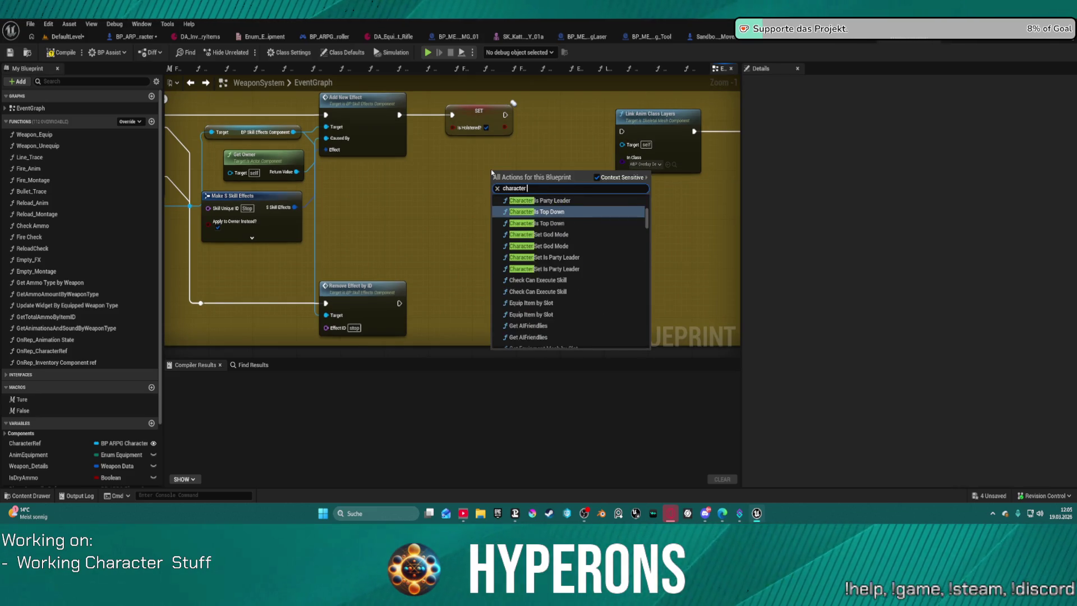
type(" re")
scroll(539, 253, "down", 5)
scroll(547, 278, "down", 5)
scroll(548, 283, "down", 5)
left_click(537, 312)
scroll(508, 176, "up", 1)
mouse_move(522, 177)
left_mouse_down()
mouse_move(634, 140)
mouse_move(584, 215)
left_mouse_up()
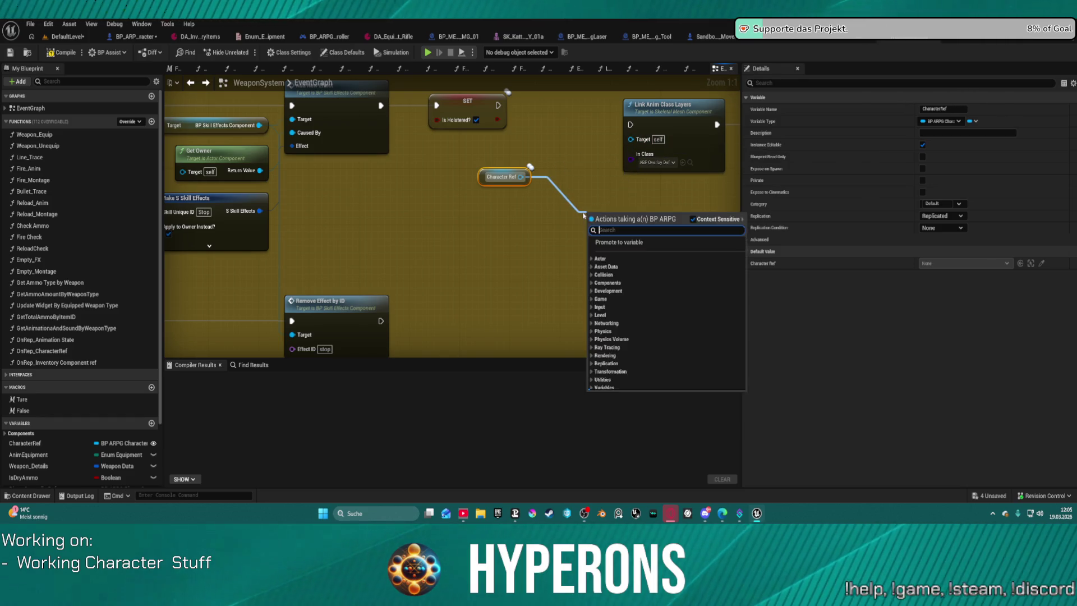
type("get mes")
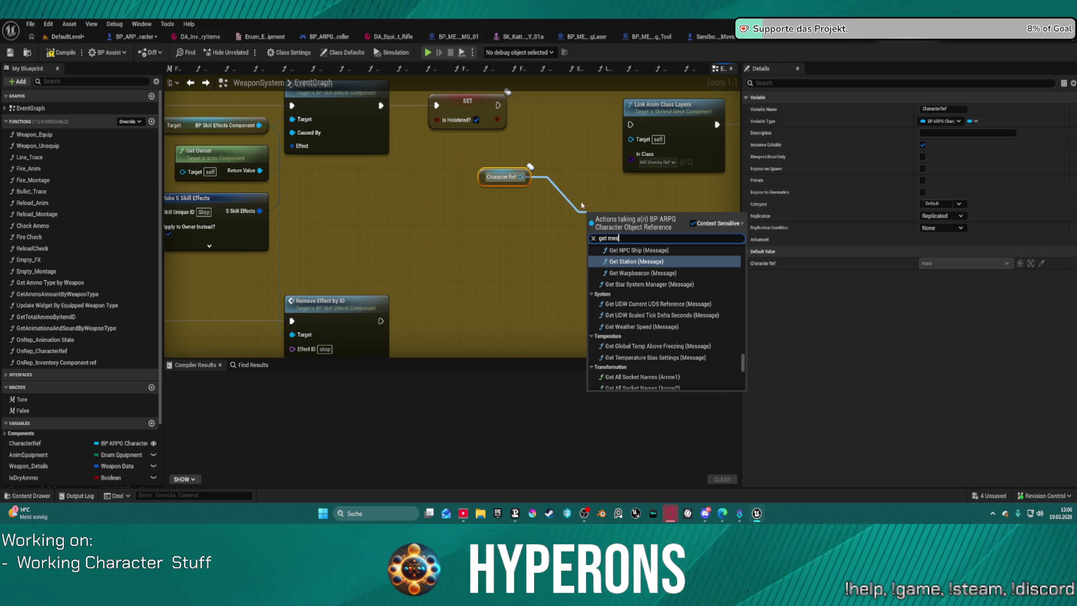
type("h")
scroll(690, 311, "down", 5)
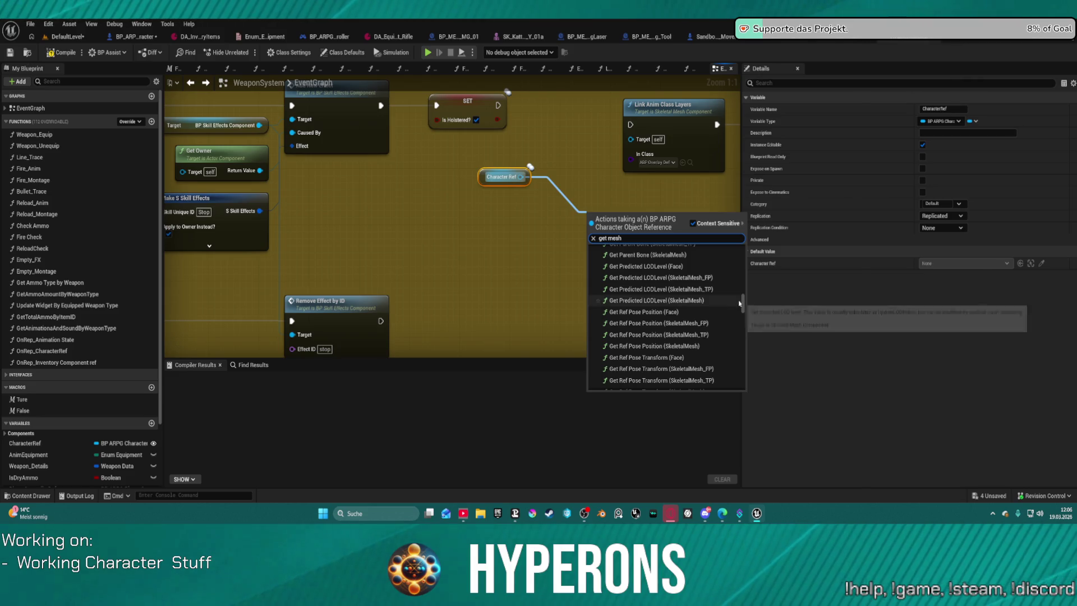
scroll(738, 303, "up", 5)
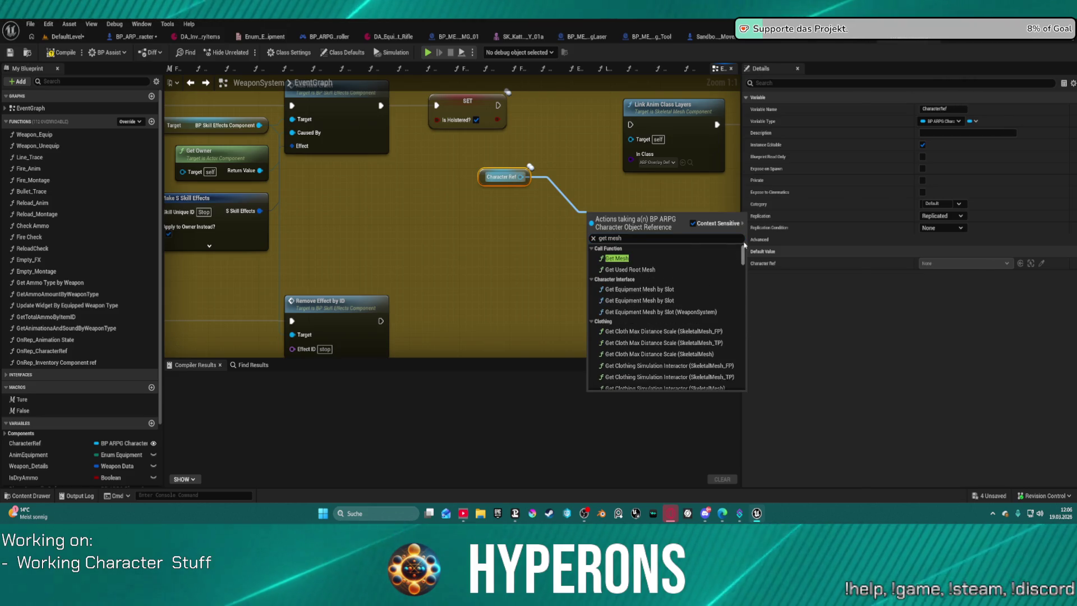
left_click(617, 259)
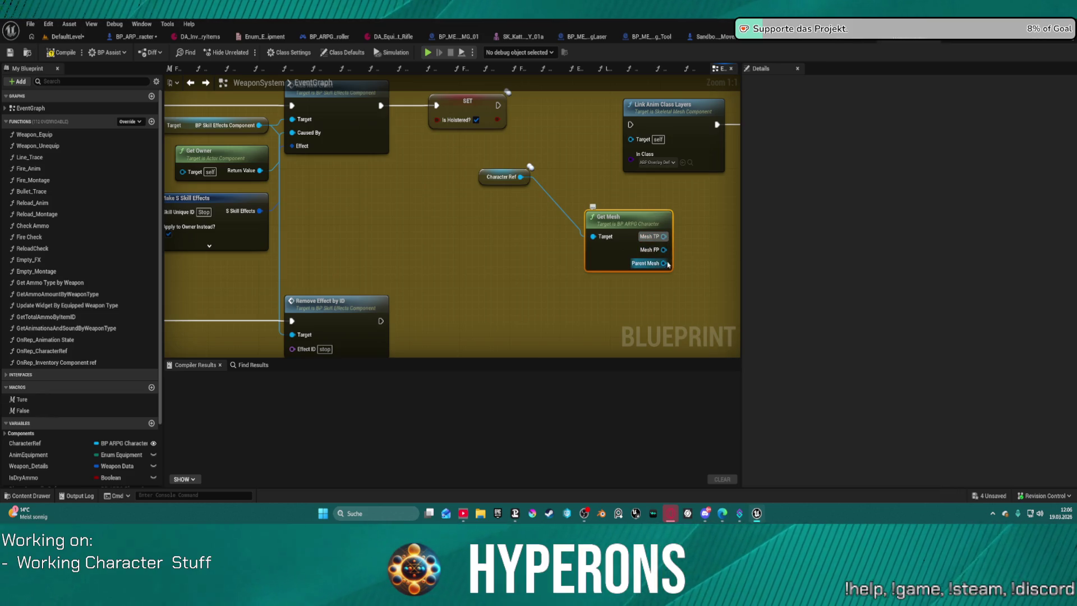
mouse_move(667, 265)
left_mouse_down()
mouse_move(431, 254)
mouse_move(647, 127)
left_mouse_up()
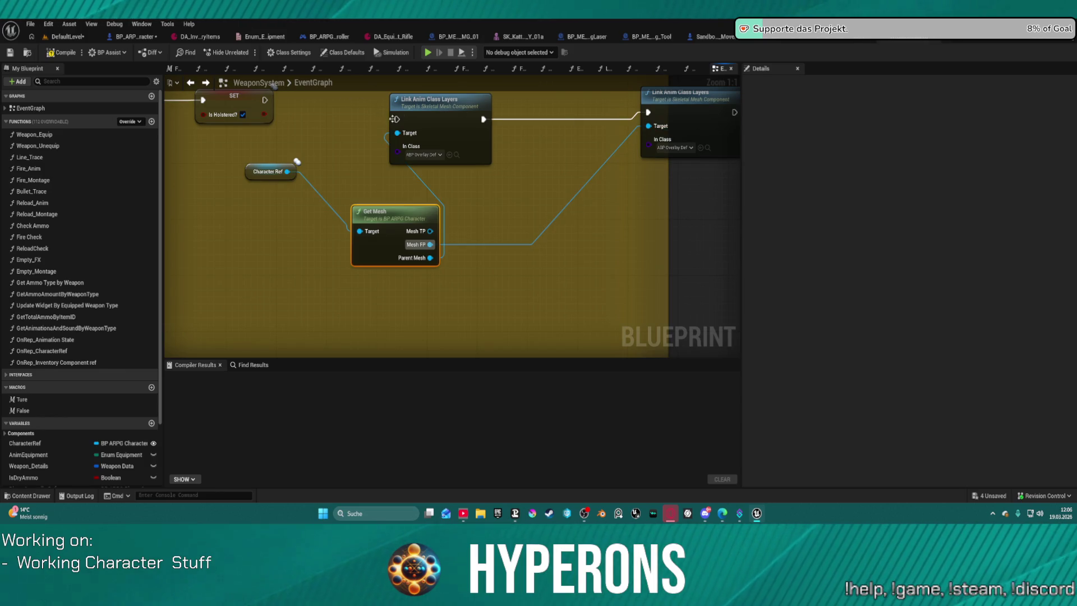
- Wire the SET IsHolstered execution into Link Anim Class Layers and a lower node
left_click_drag(393, 118, 264, 100)
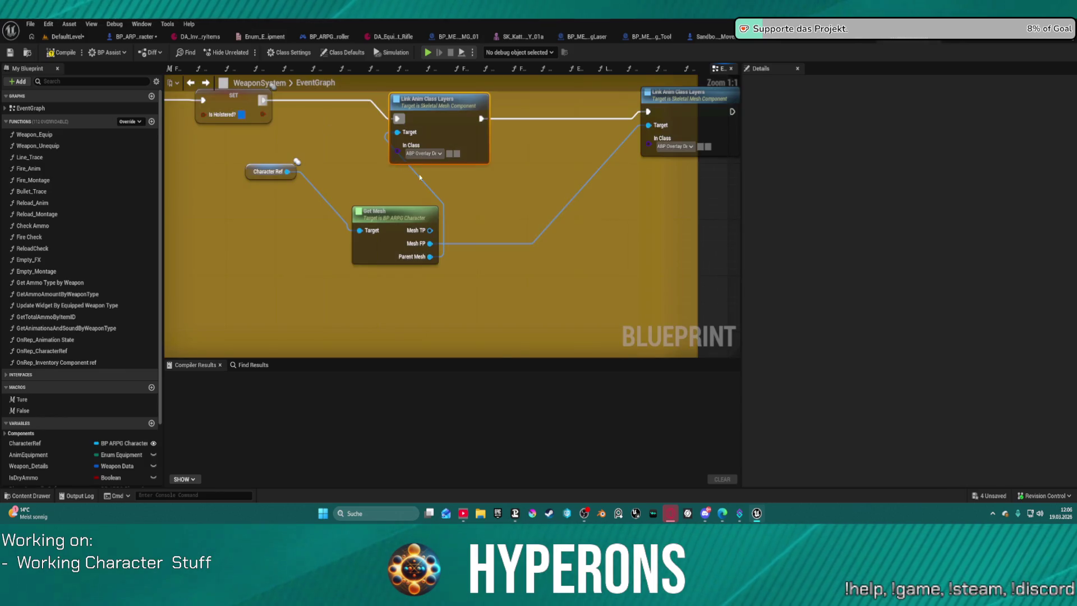
scroll(417, 174, "down", 2)
mouse_move(416, 174)
left_mouse_down()
mouse_move(394, 226)
mouse_move(448, 247)
mouse_move(433, 282)
left_mouse_up()
scroll(441, 291, "up", 2)
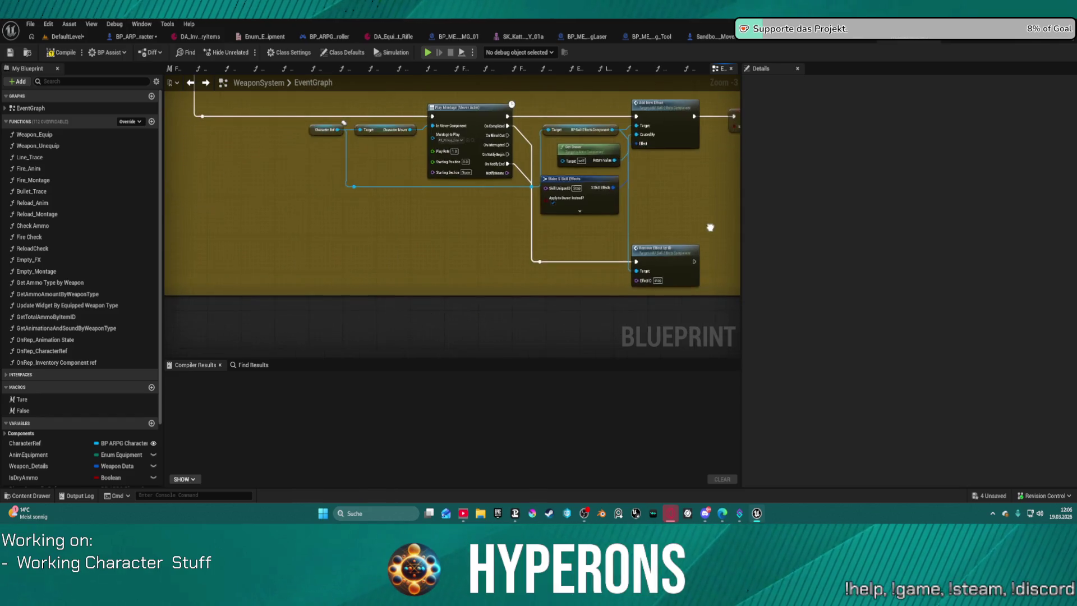
scroll(541, 320, "down", 5)
scroll(453, 318, "up", 1)
mouse_move(452, 318)
left_mouse_down()
mouse_move(378, 256)
mouse_move(392, 256)
left_mouse_up()
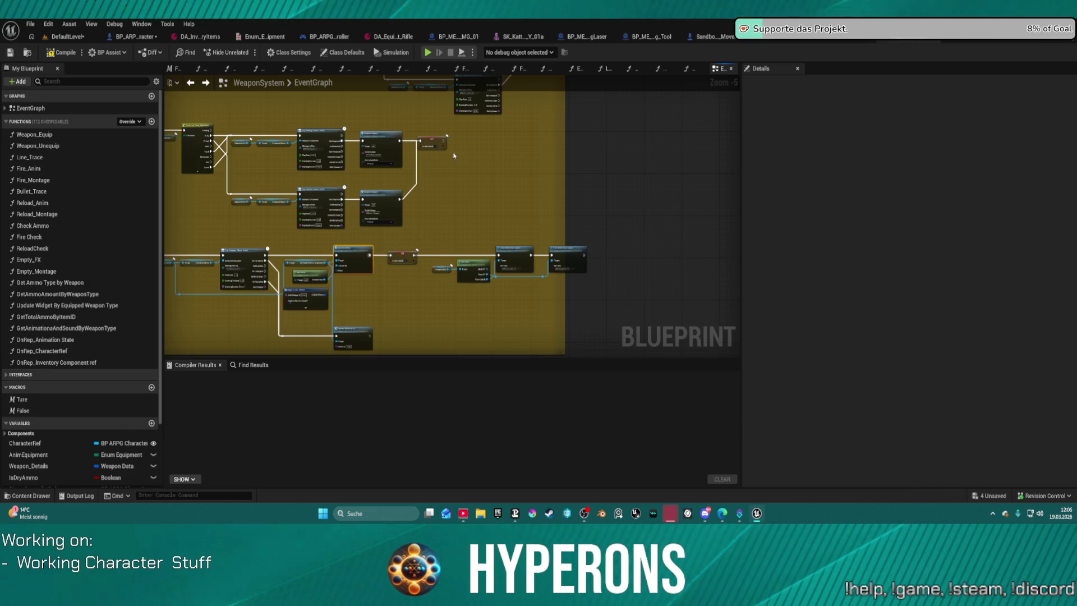
left_click(432, 143)
left_click_drag(446, 142, 502, 256)
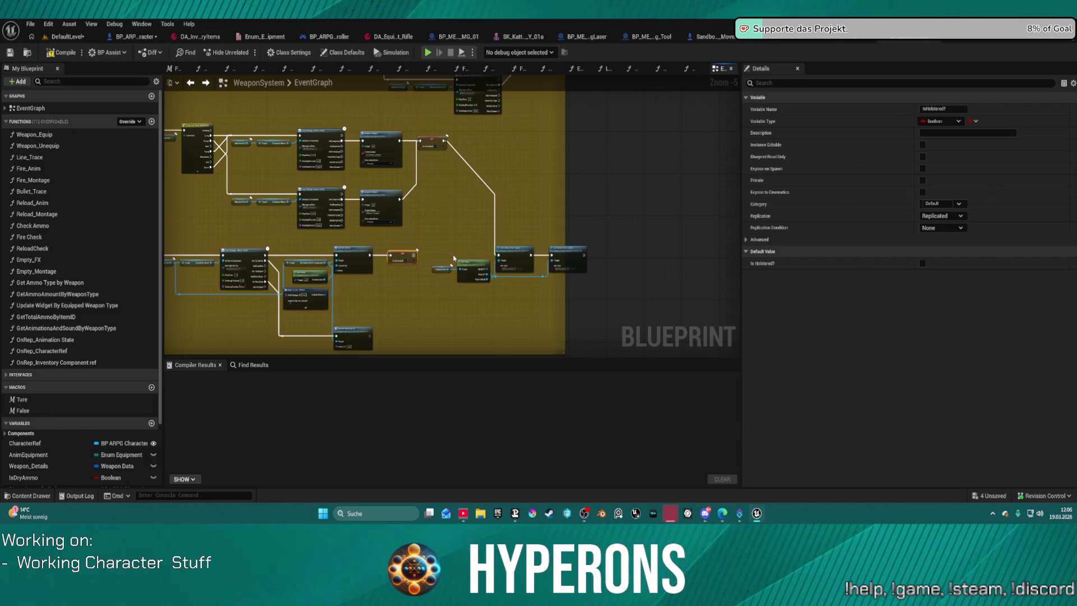
scroll(452, 268, "up", 5)
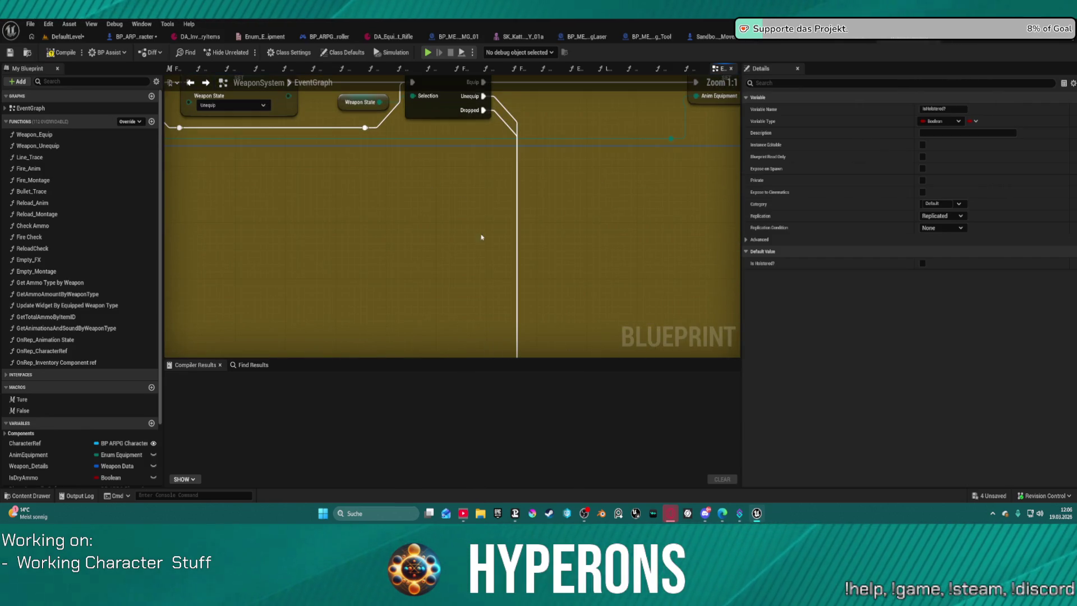
- Finish wiring the execution flow across the comment box and switch to BP_ARPG_Character
left_click_drag(481, 237, 209, 97)
scroll(546, 261, "down", 1)
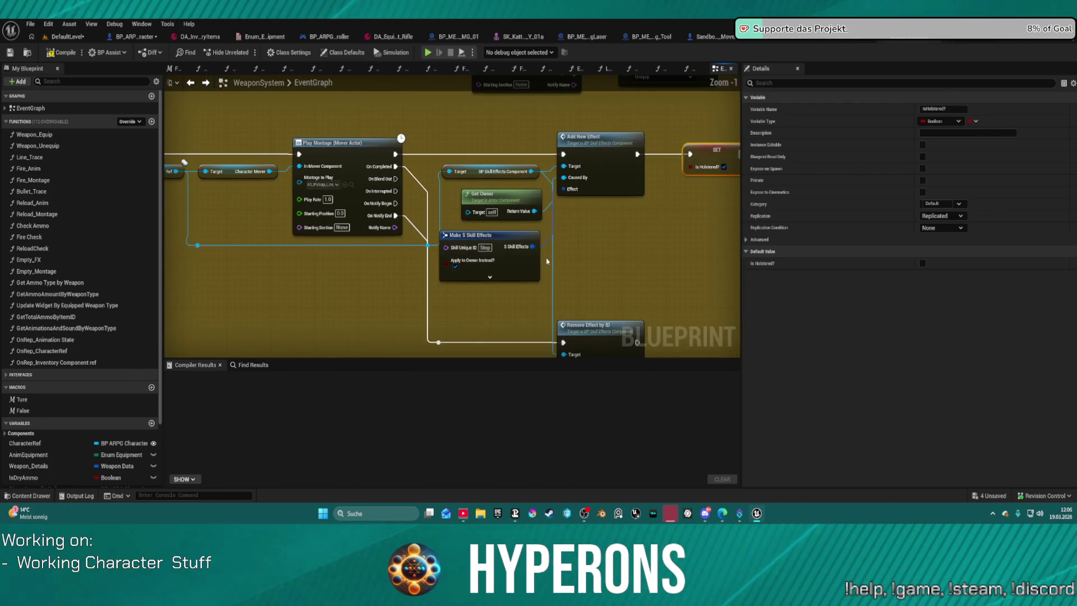
mouse_move(653, 238)
left_mouse_down()
mouse_move(501, 225)
mouse_move(421, 178)
left_mouse_up()
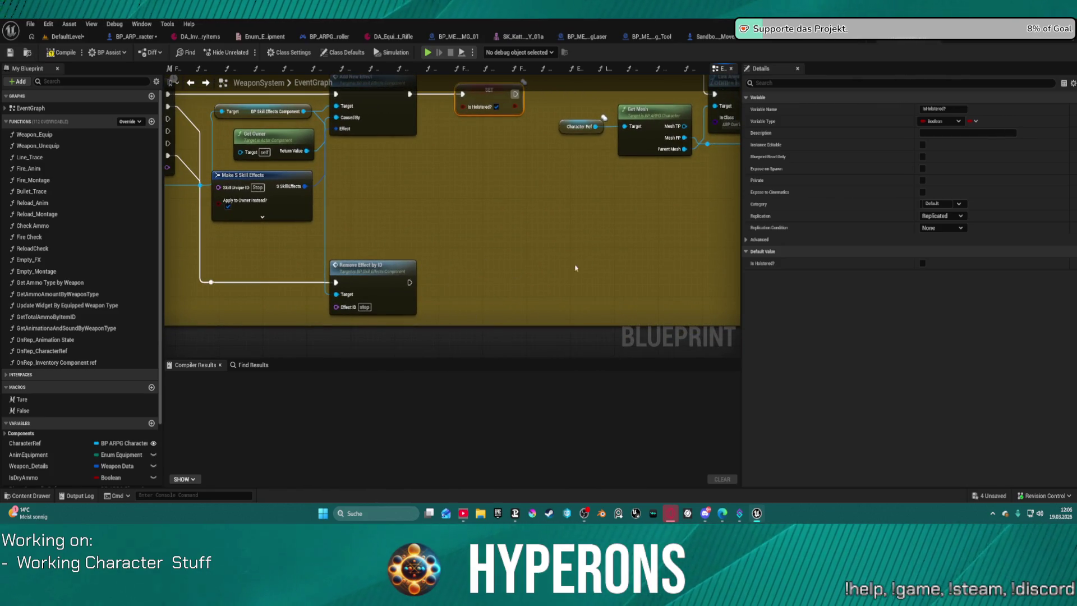
scroll(566, 270, "down", 2)
left_click_drag(565, 269, 463, 166)
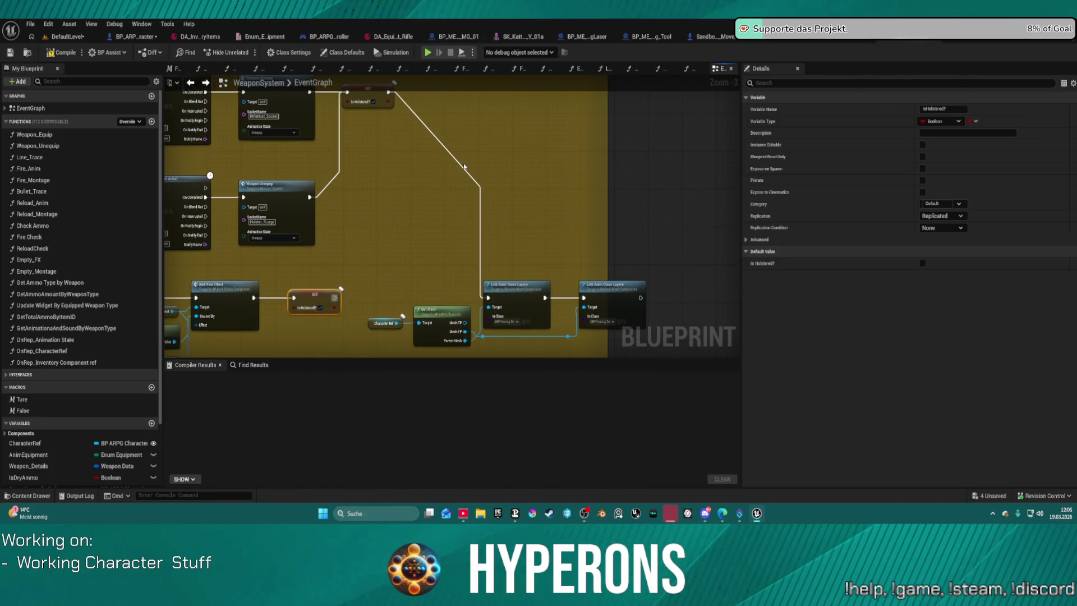
left_click_drag(334, 298, 255, 183)
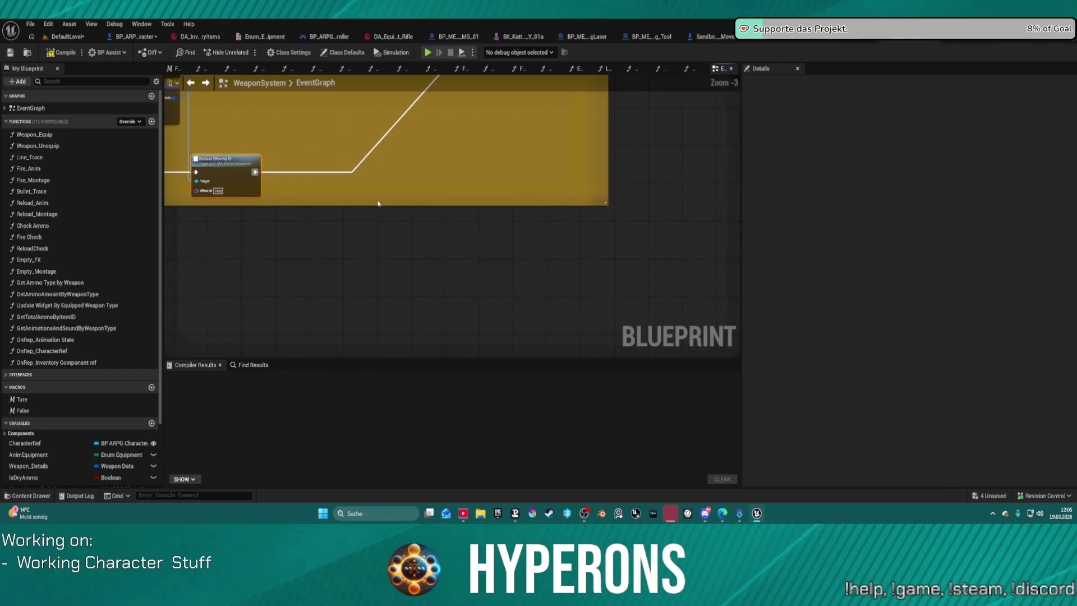
scroll(224, 169, "down", 1)
left_click_drag(224, 169, 464, 297)
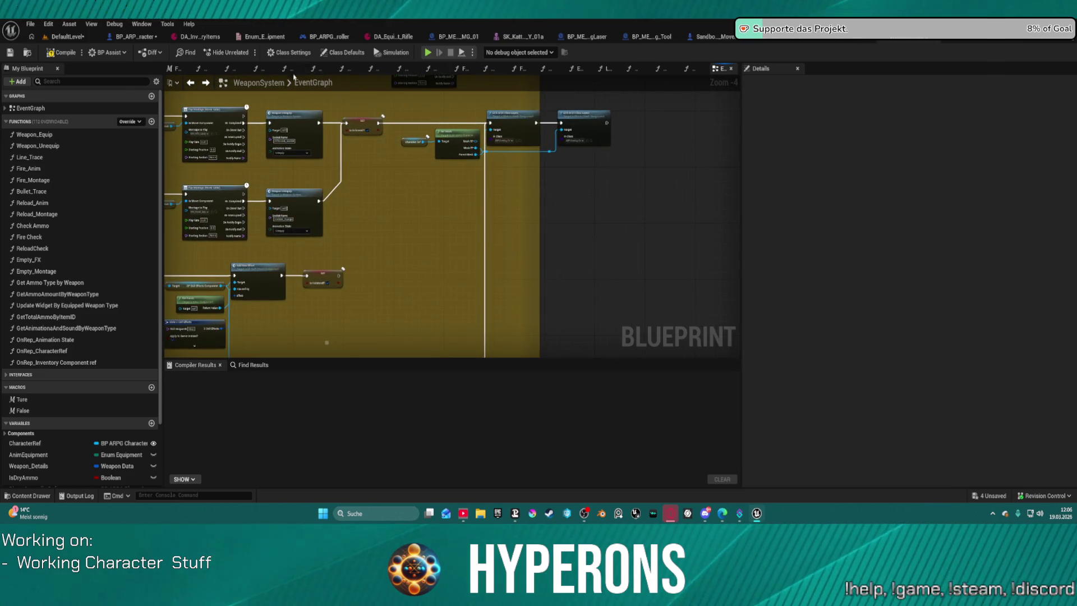
left_click(135, 36)
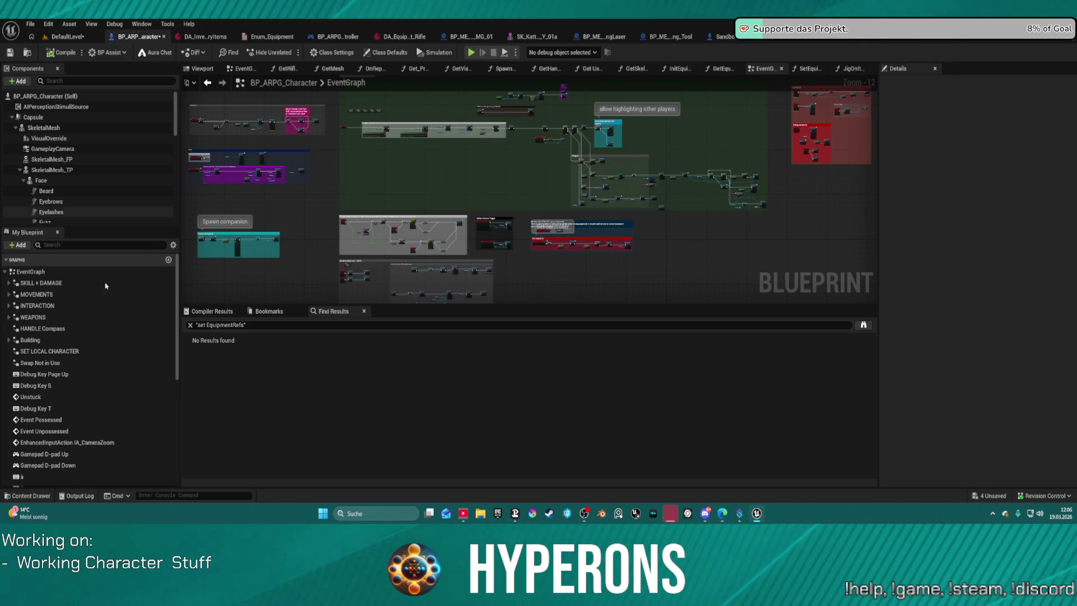
- Open the WEAPONS graph, inspect the Animation_State node and toggle simulation on and off
double_click(48, 315)
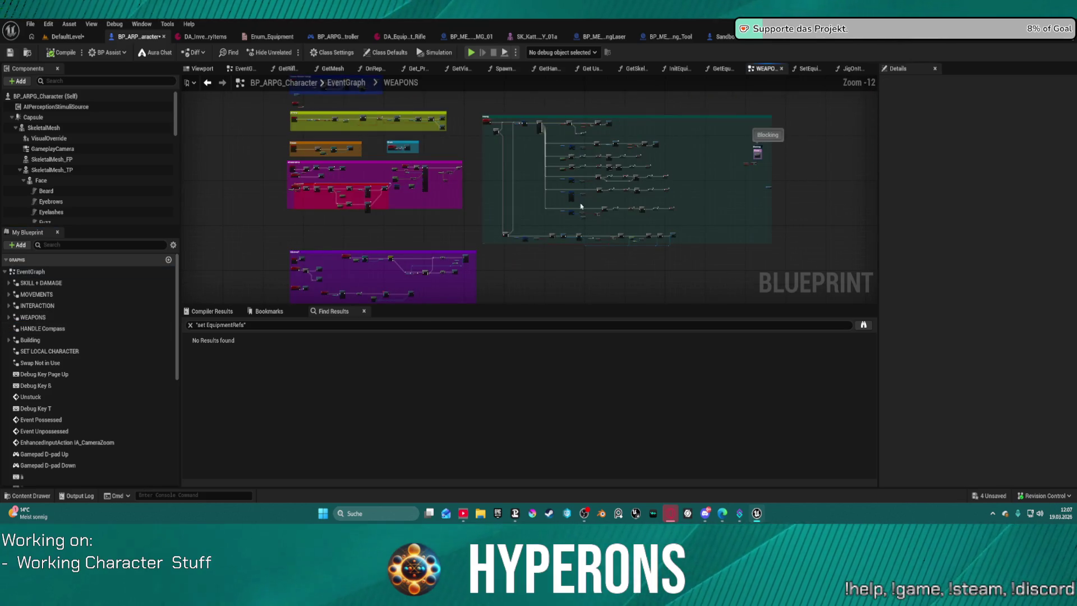
scroll(528, 96, "up", 8)
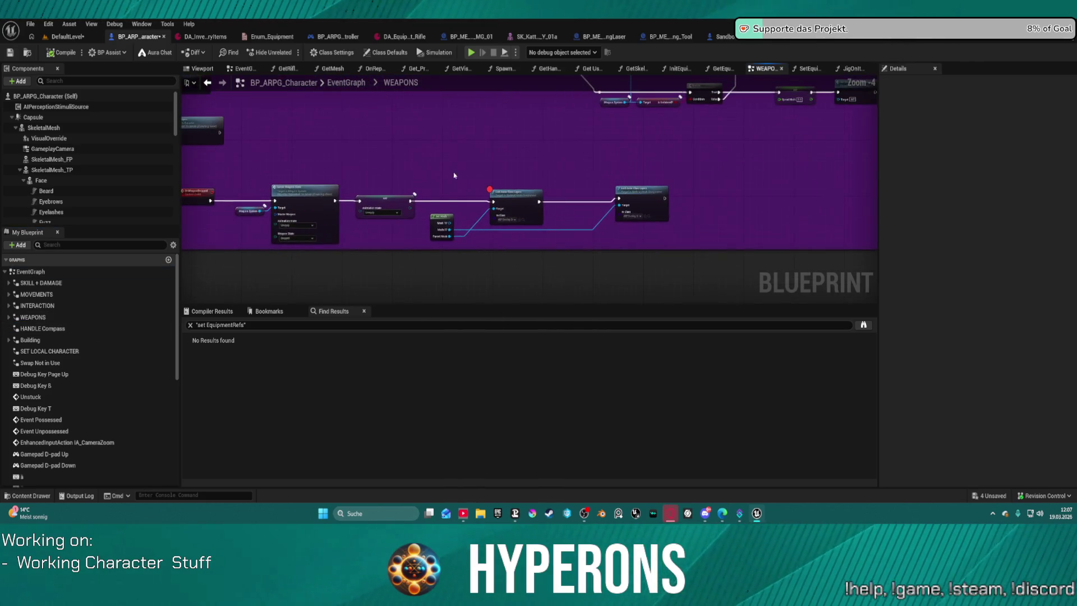
left_click(400, 202)
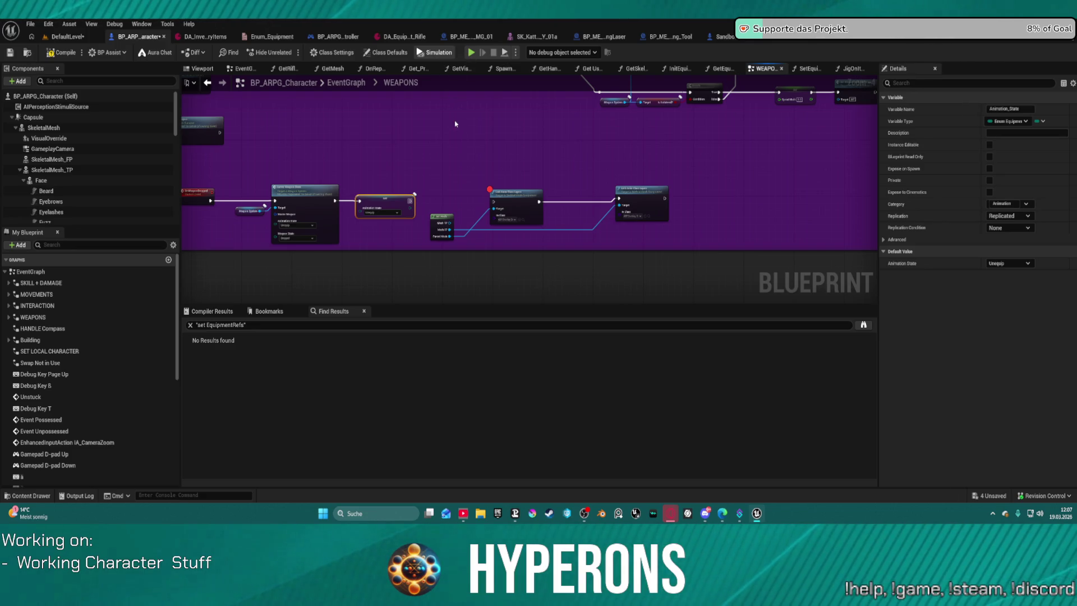
key("alt+s")
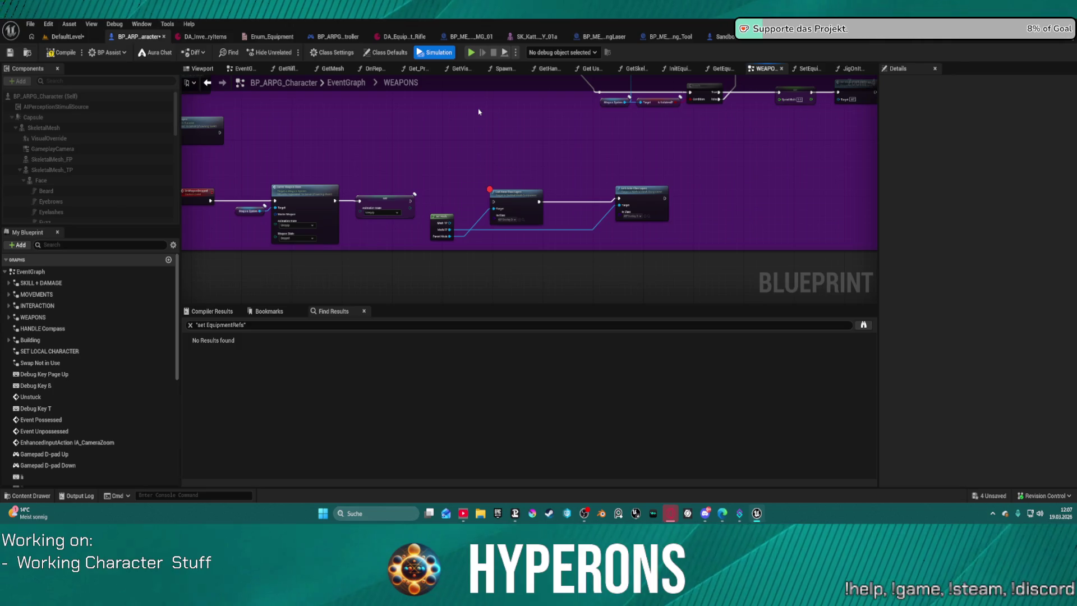
left_click(437, 56)
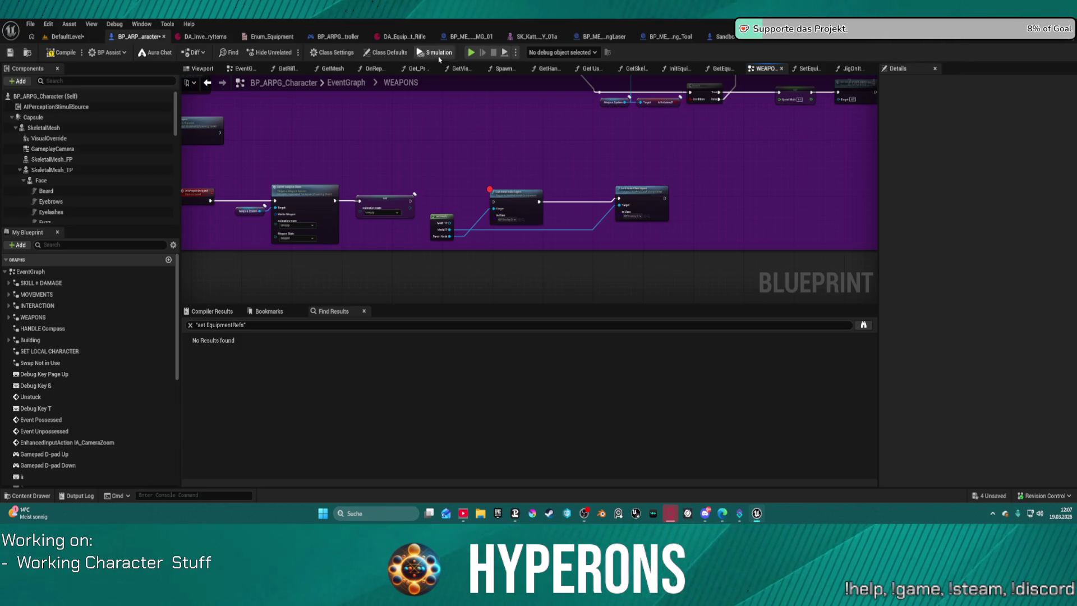
- Compile and save the character blueprint and check the compile error in the Message Log
key("F7")
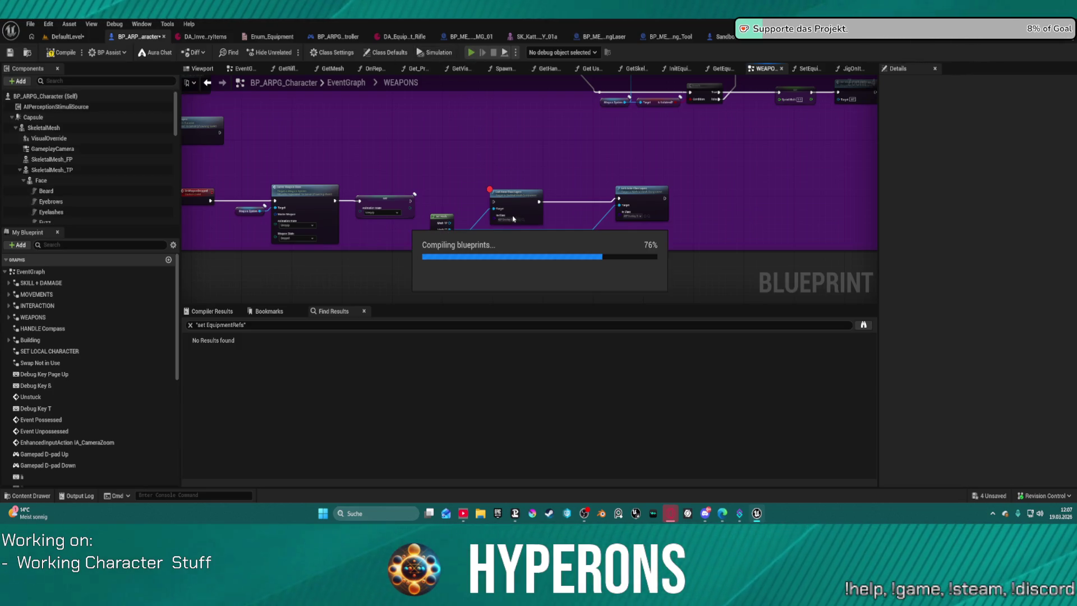
key("ctrl+s")
key("Return")
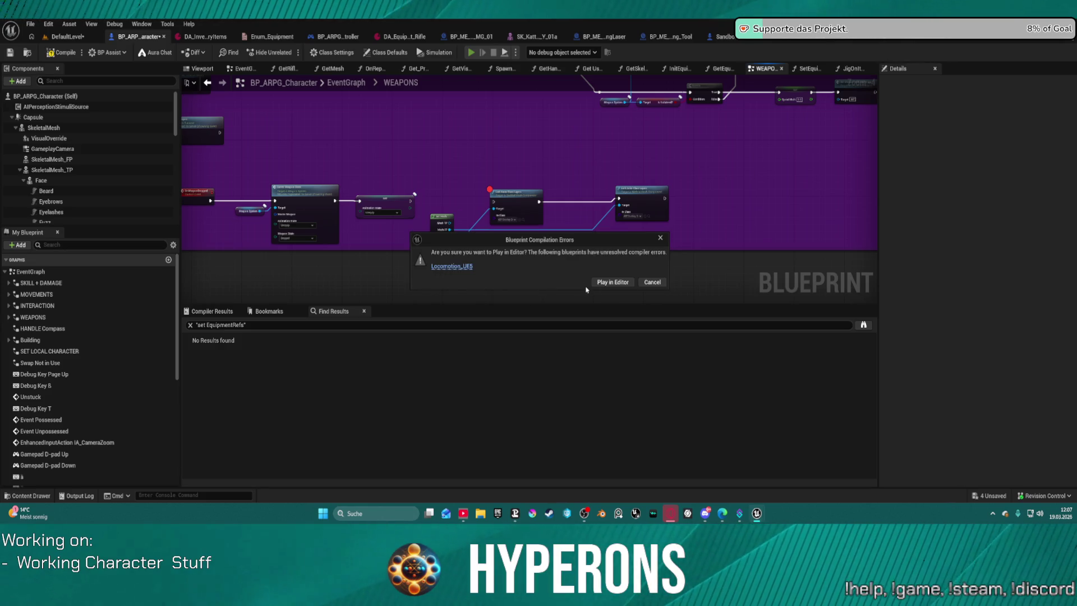
left_click(642, 284)
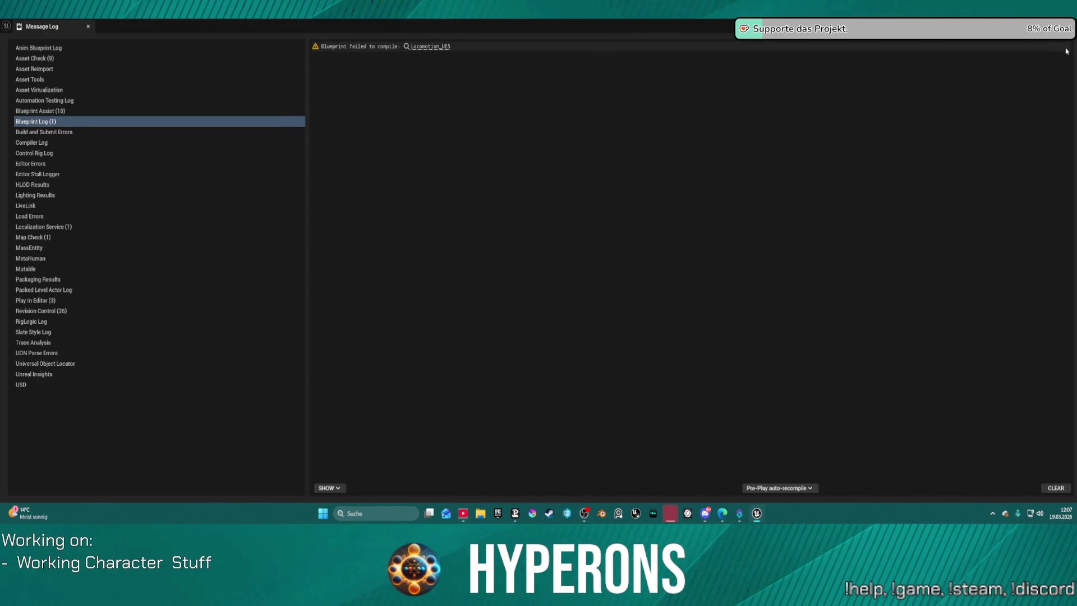
key("alt+F4")
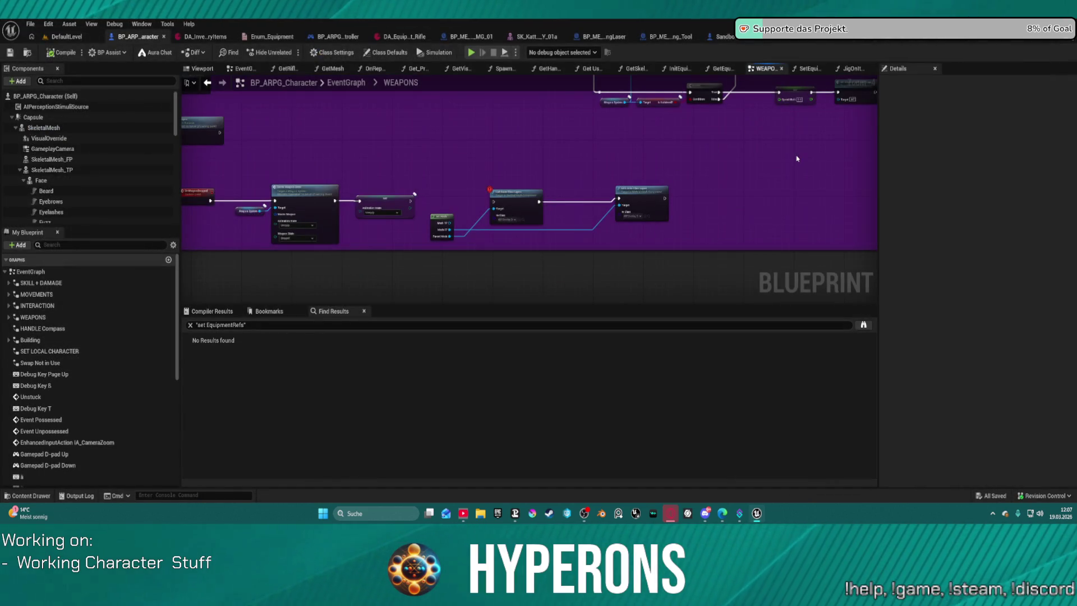
- Start a play-in-editor test despite the compile errors
left_click(476, 53)
left_click(634, 280)
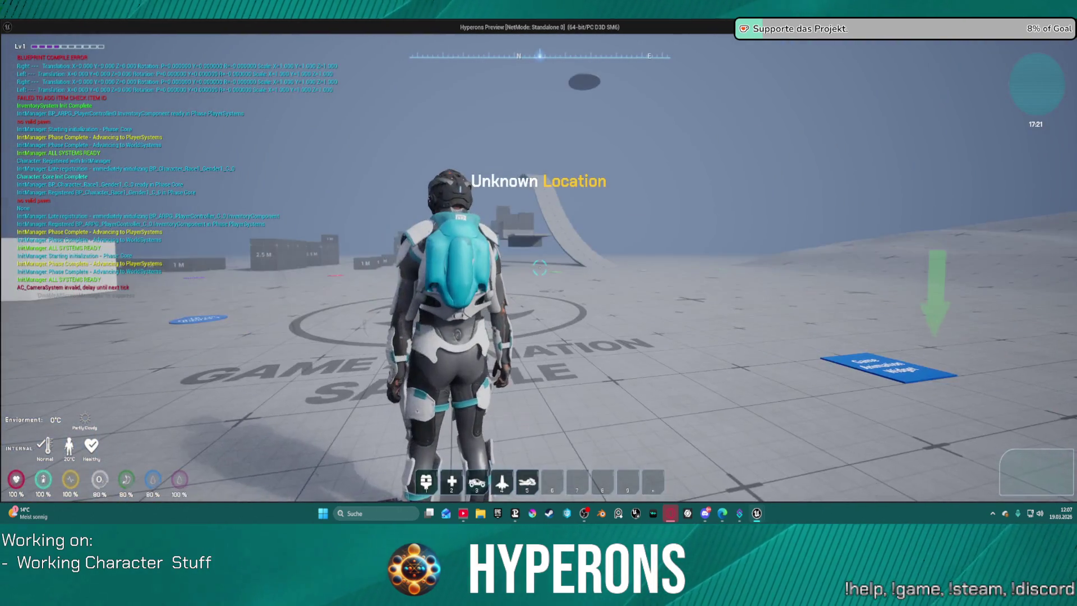
- Run the character around the floor and open the inventory
key("w")
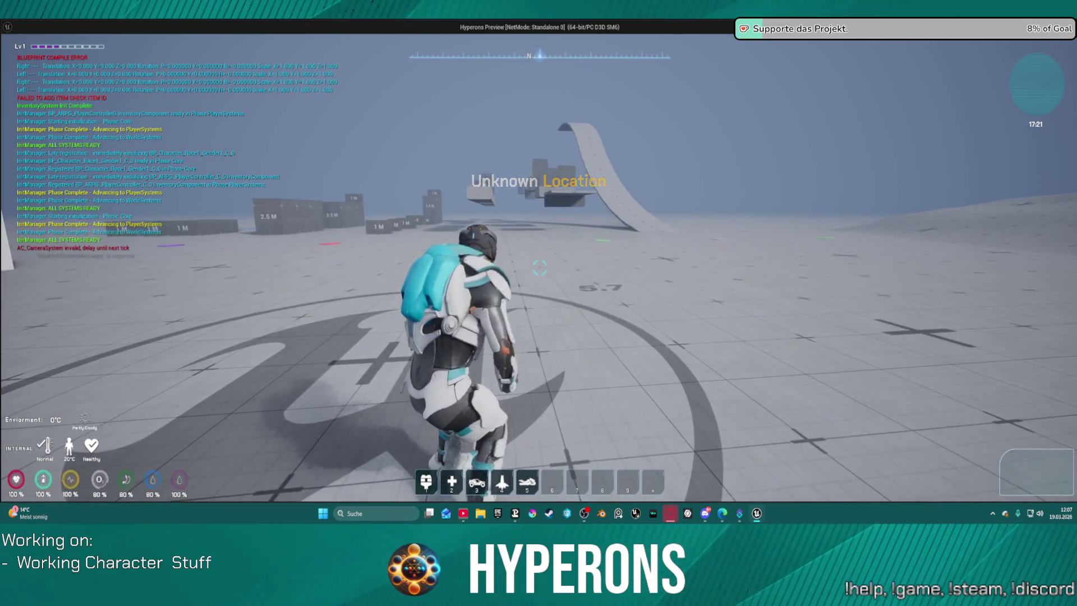
key("w")
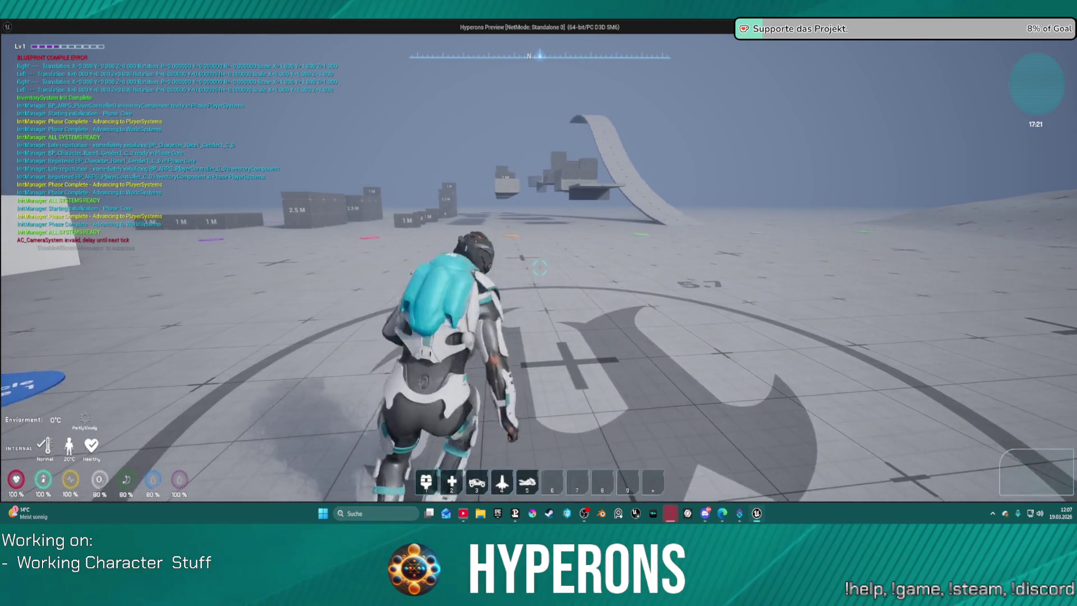
key("w")
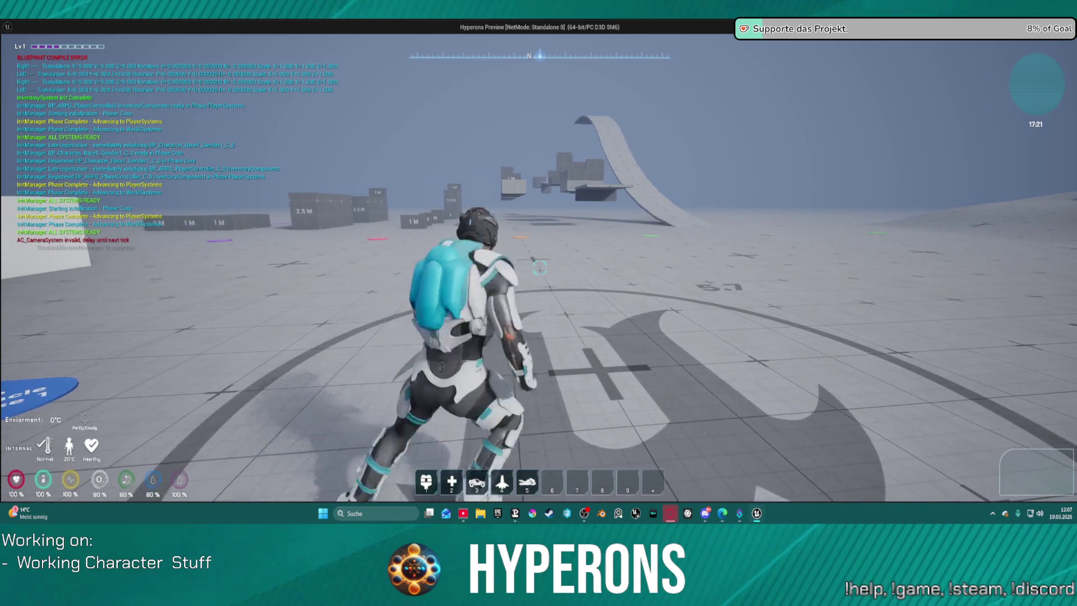
key("w")
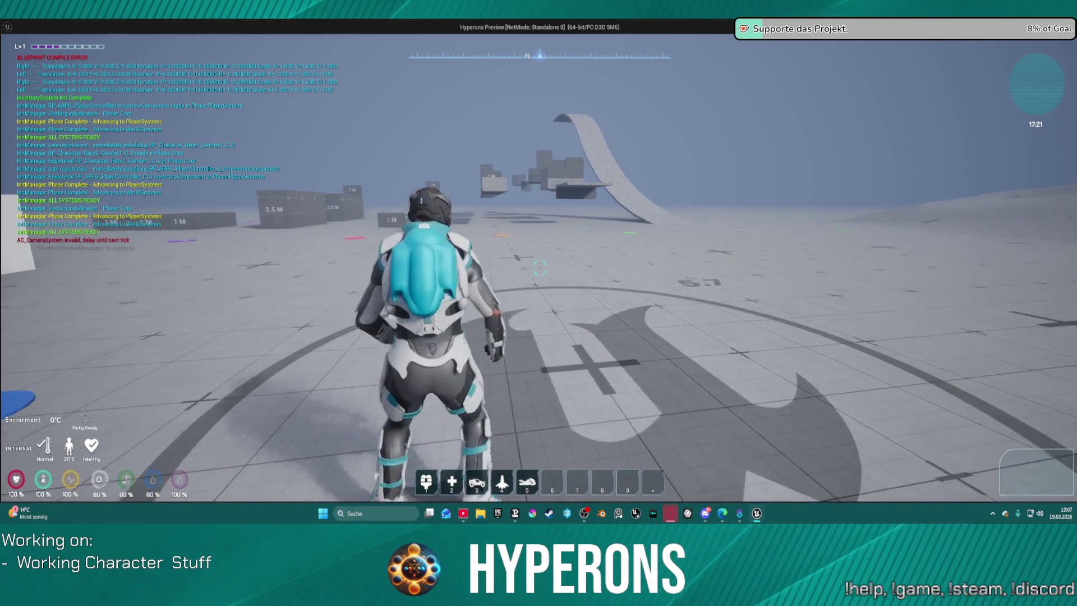
key("w")
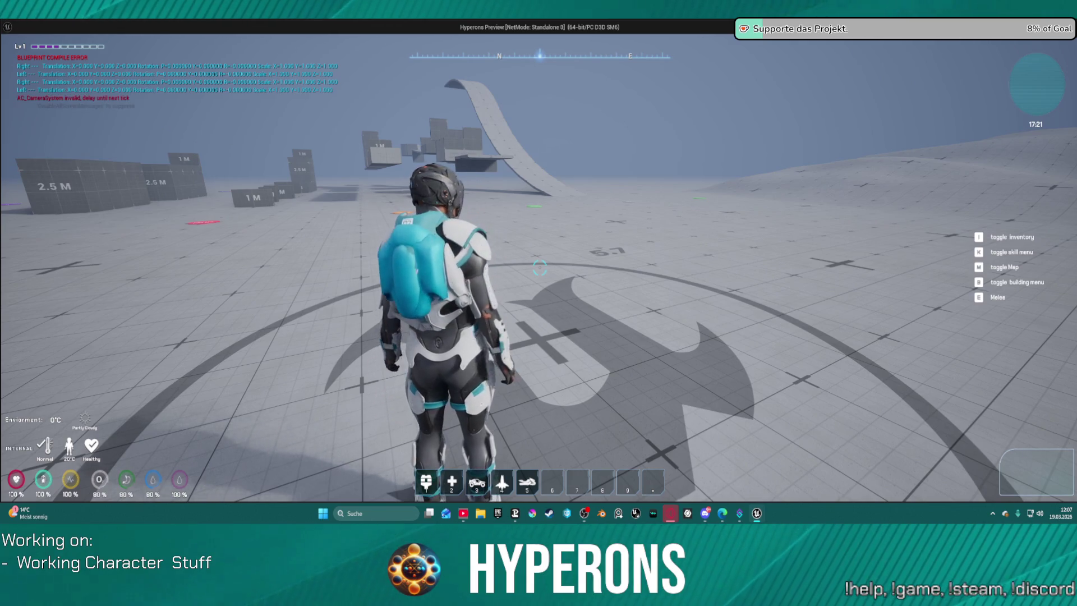
key("i")
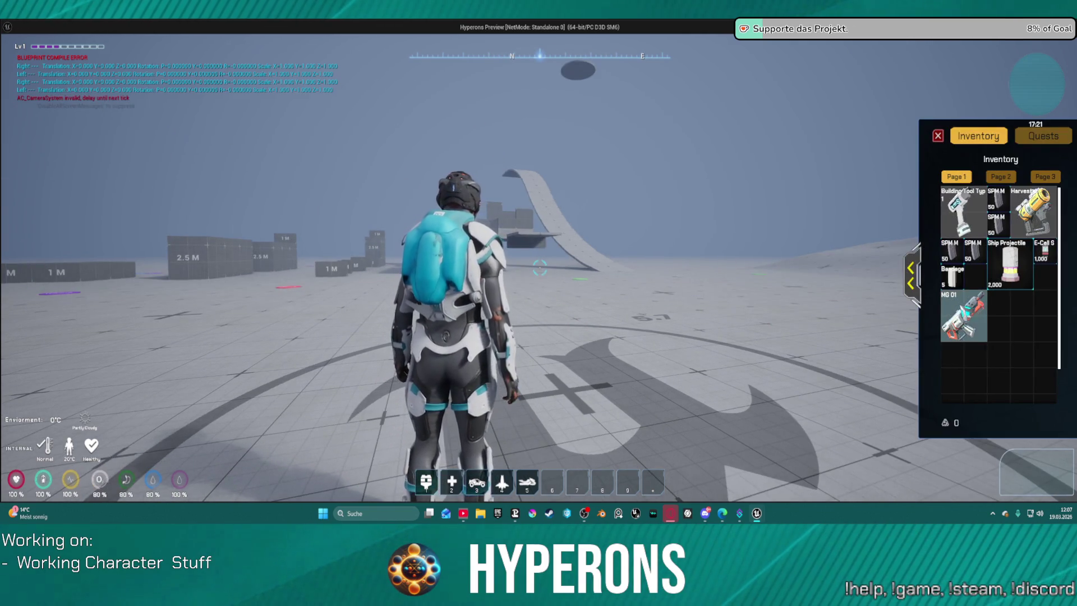
- Equip and unequip MG 01 in the Primary slot a couple of times
double_click(963, 316)
left_click(910, 276)
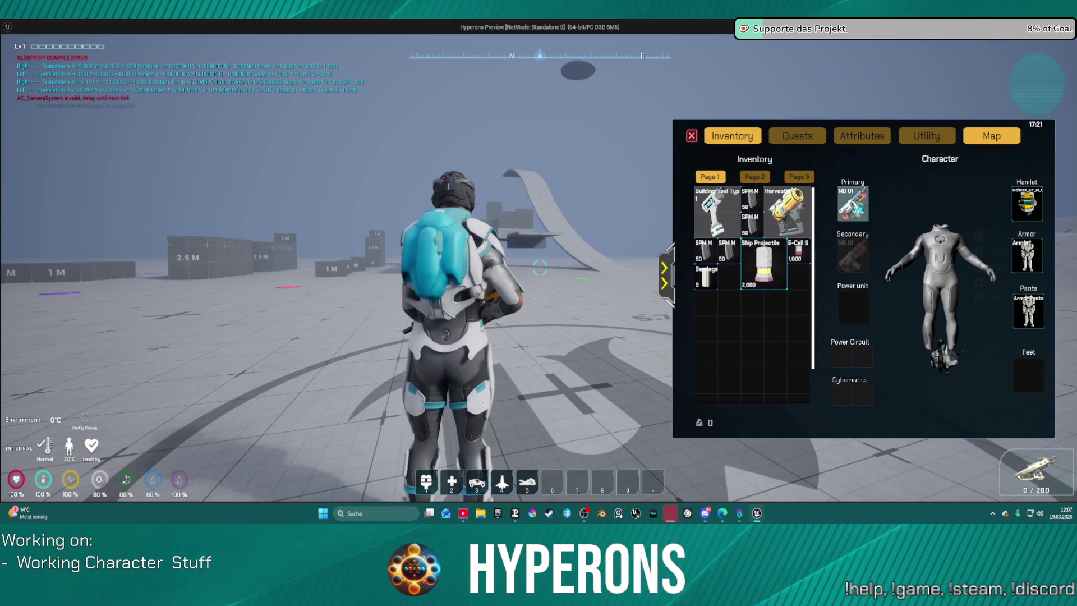
double_click(861, 206)
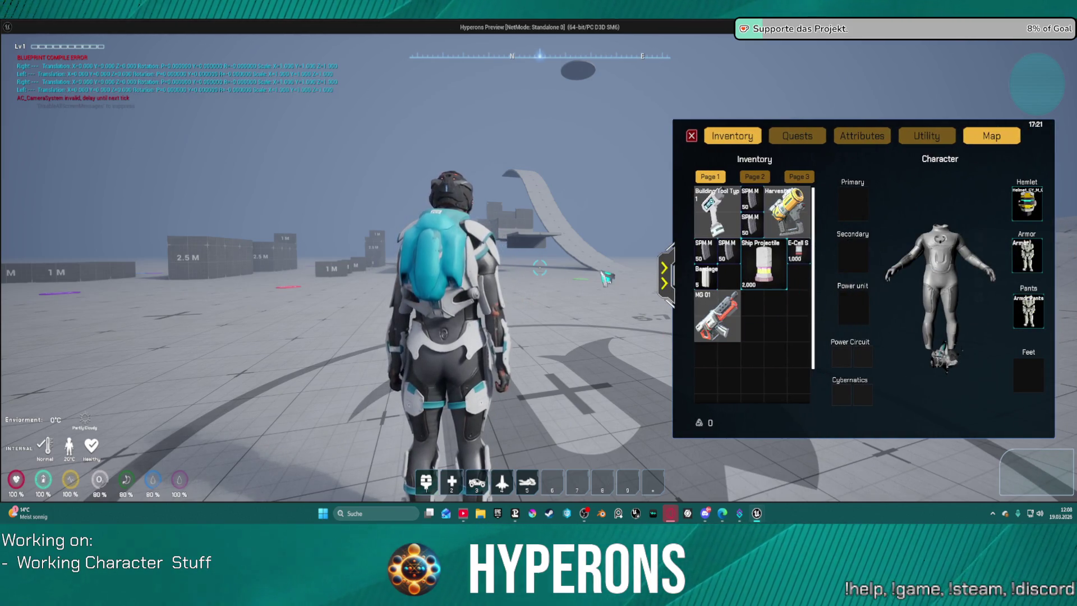
double_click(719, 315)
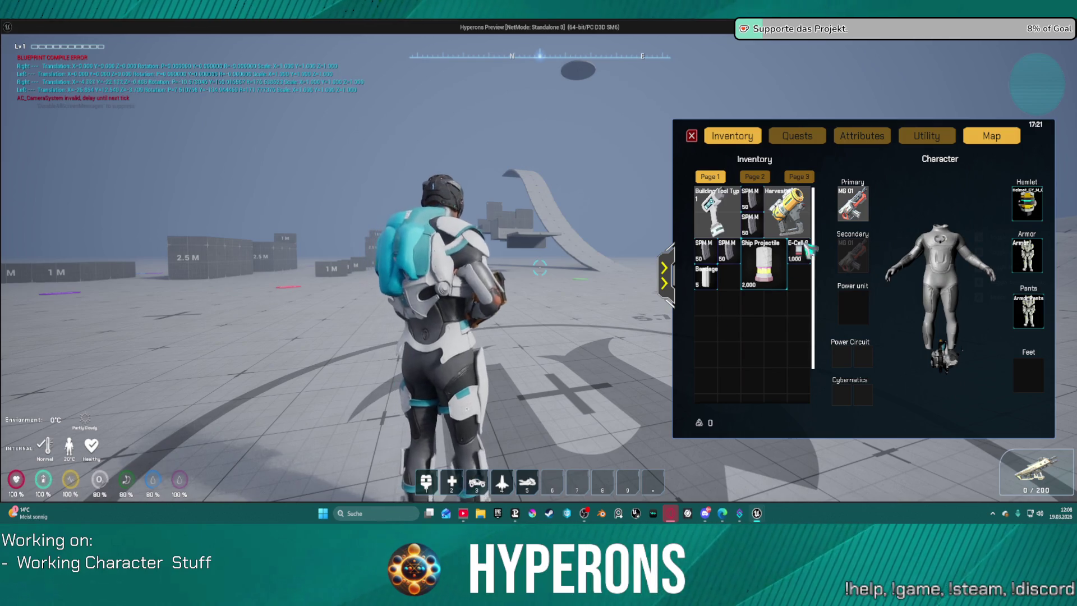
left_click_drag(852, 204, 564, 335)
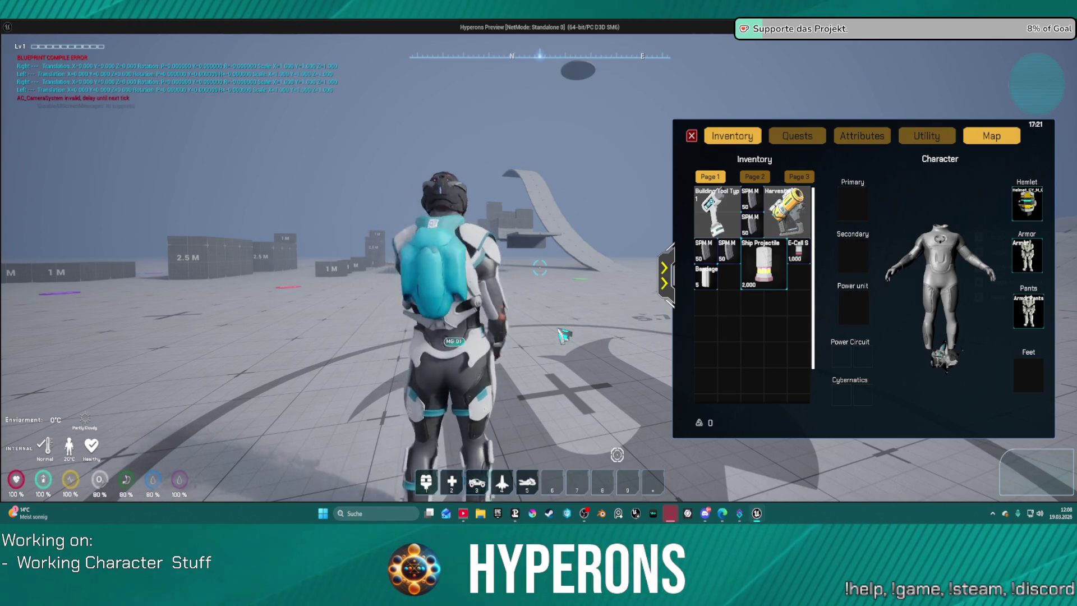
- Run to the MG 01 rifle on the floor and pick it up
left_click_drag(562, 331, 562, 330)
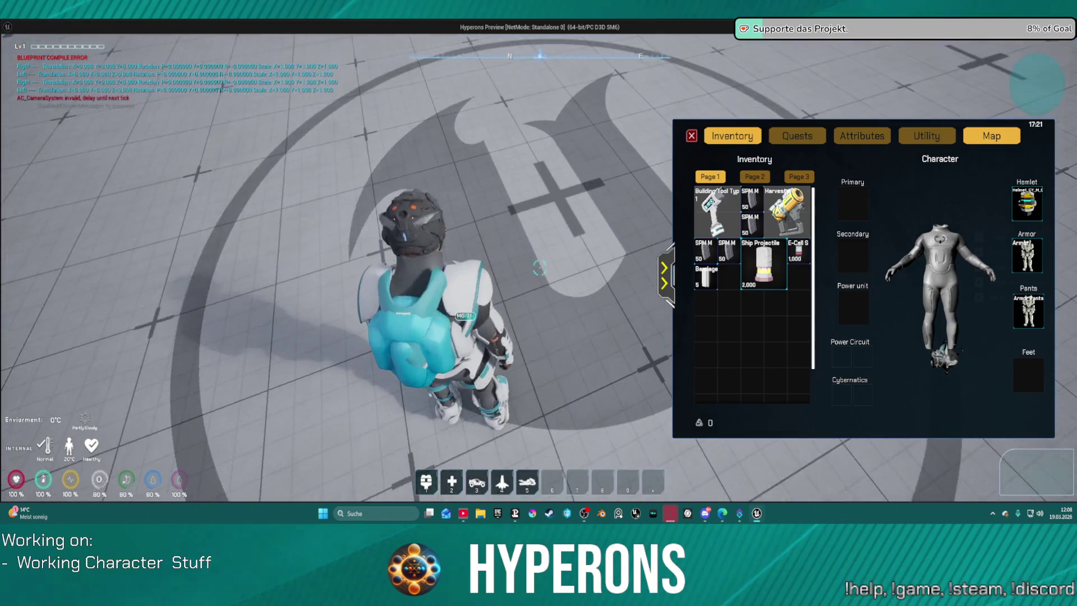
key("w")
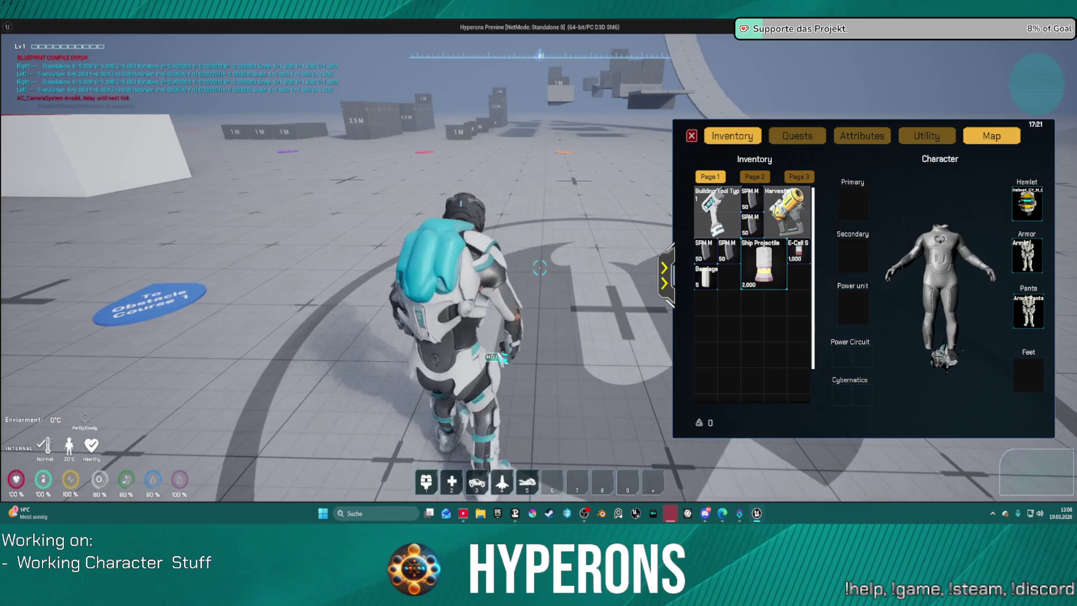
left_click_drag(539, 268, 607, 313)
left_click(540, 268)
left_click_drag(564, 269, 563, 269)
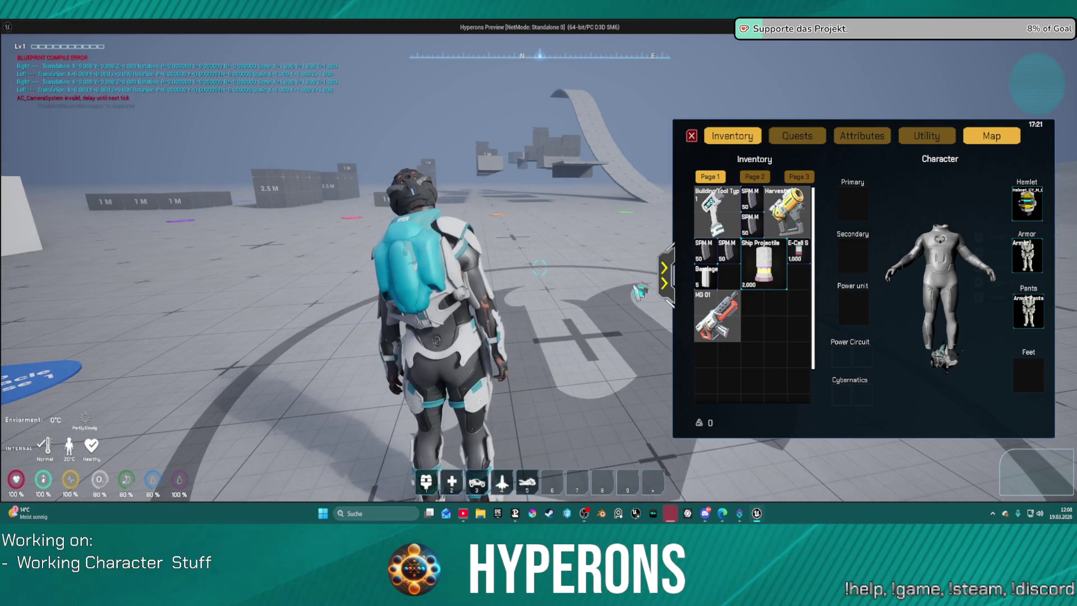
- Equip MG 01 as primary, turn the character preview and bring up the paused Weapon_Unequip graph
right_click(719, 318)
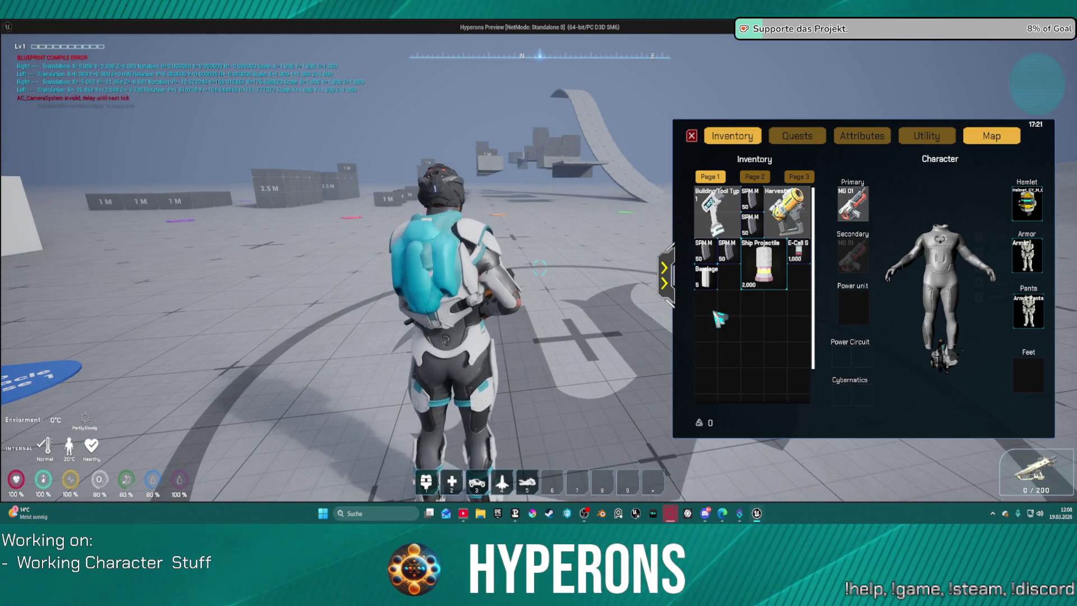
left_click_drag(925, 285, 819, 297)
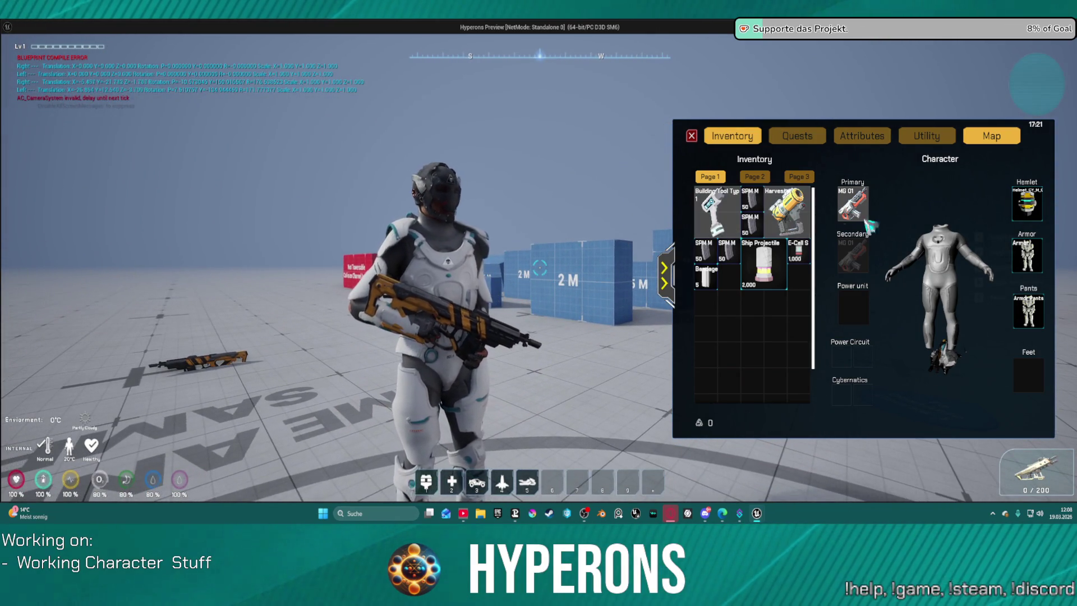
left_click(851, 231)
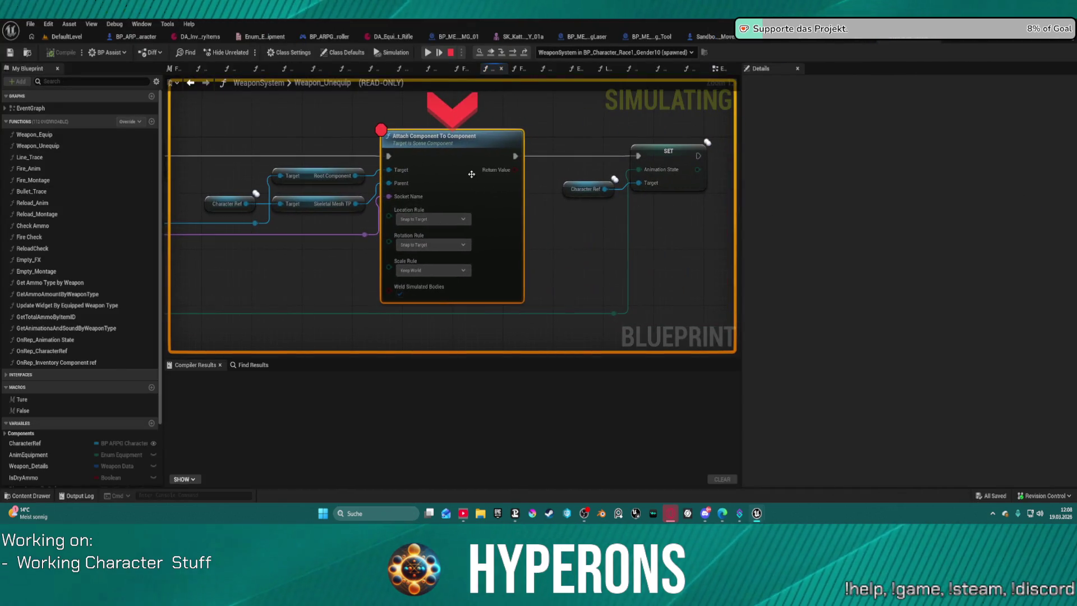
- Watch the attach node's return value, step to Attach Component To Component and resume play
right_click(471, 175)
left_click(492, 301)
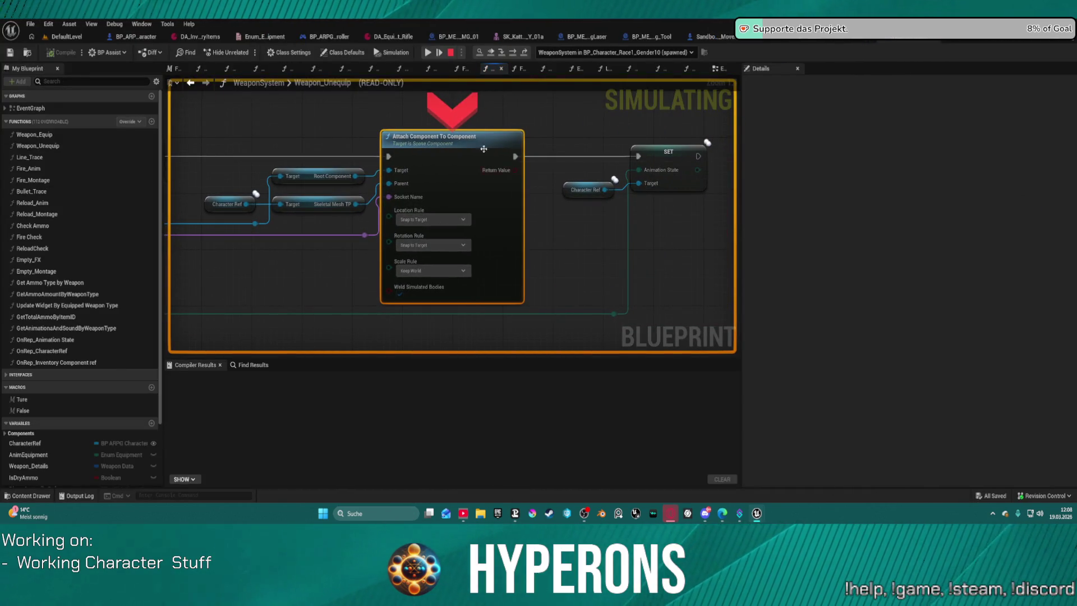
key("Home")
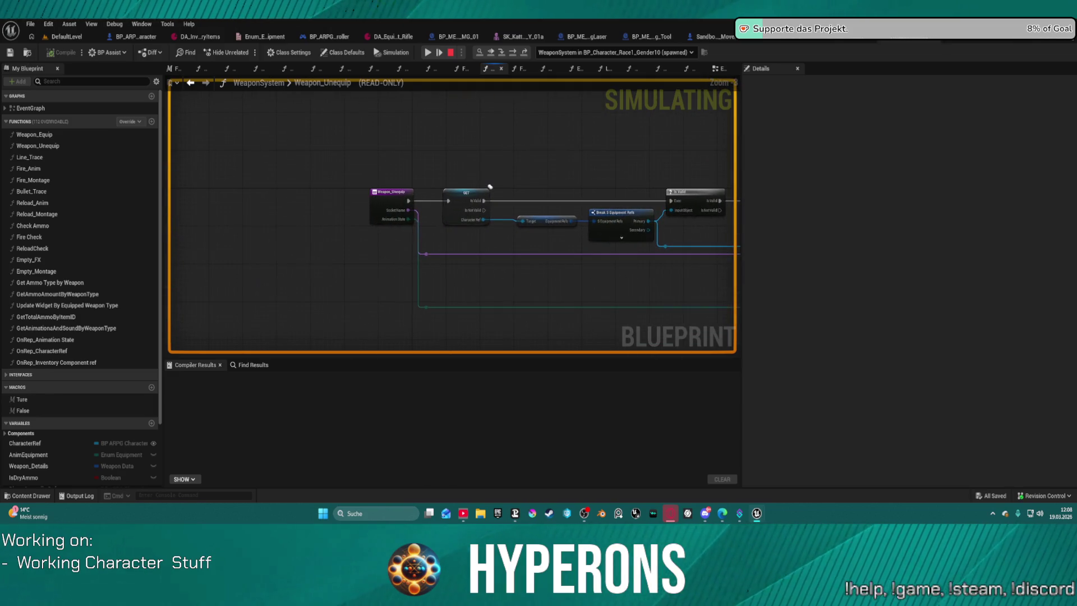
key("F10")
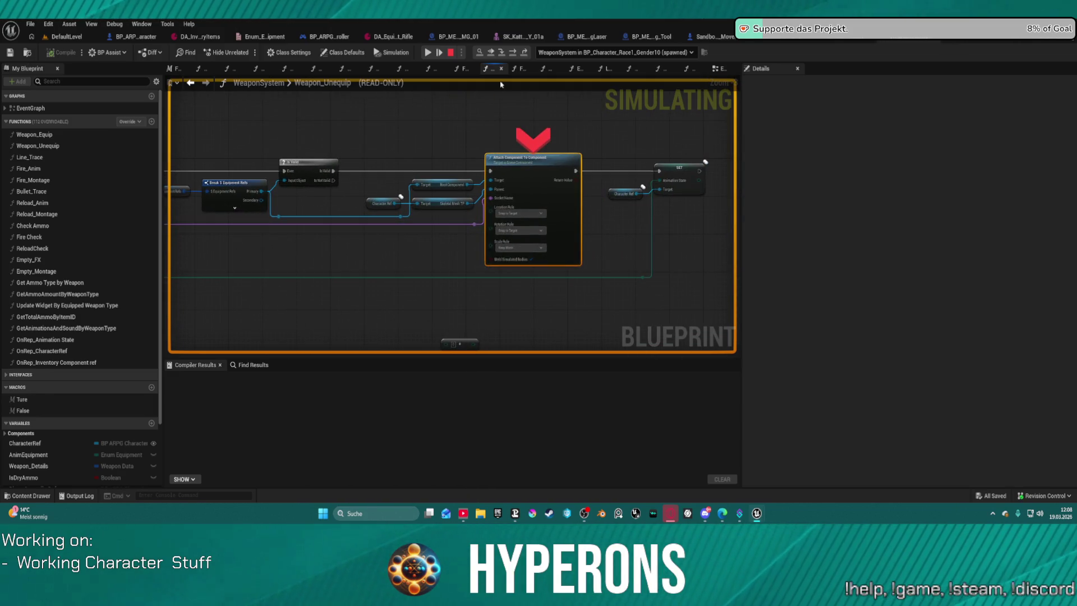
left_click_drag(418, 118, 555, 142)
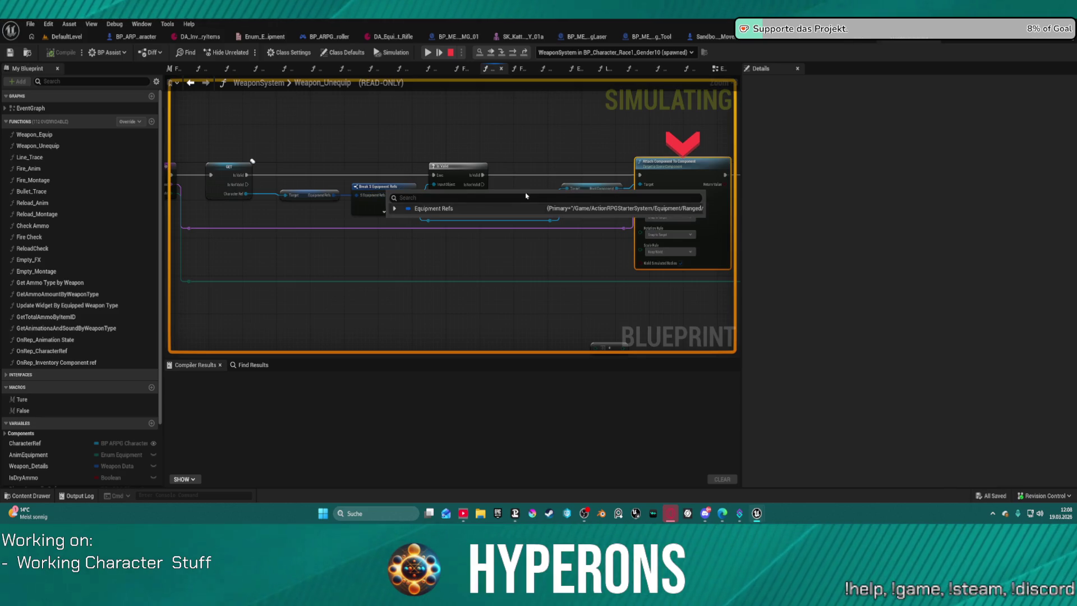
key("alt+Tab")
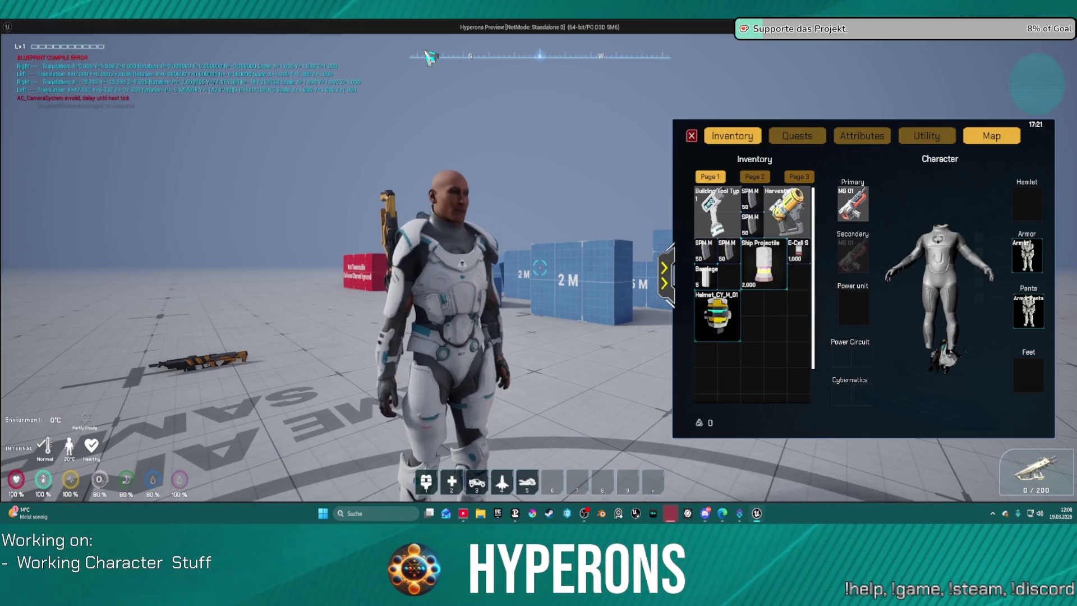
- Orbit the character, equip the helmet and unequip the armor, pants and MG 01
left_click_drag(516, 205, 756, 211)
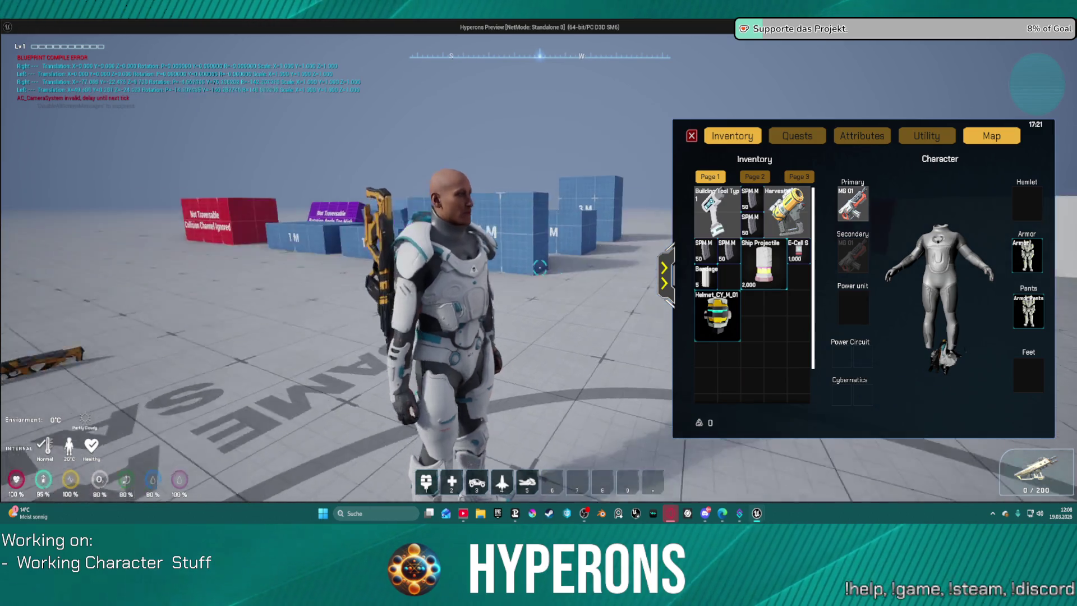
left_click_drag(539, 269, 757, 269)
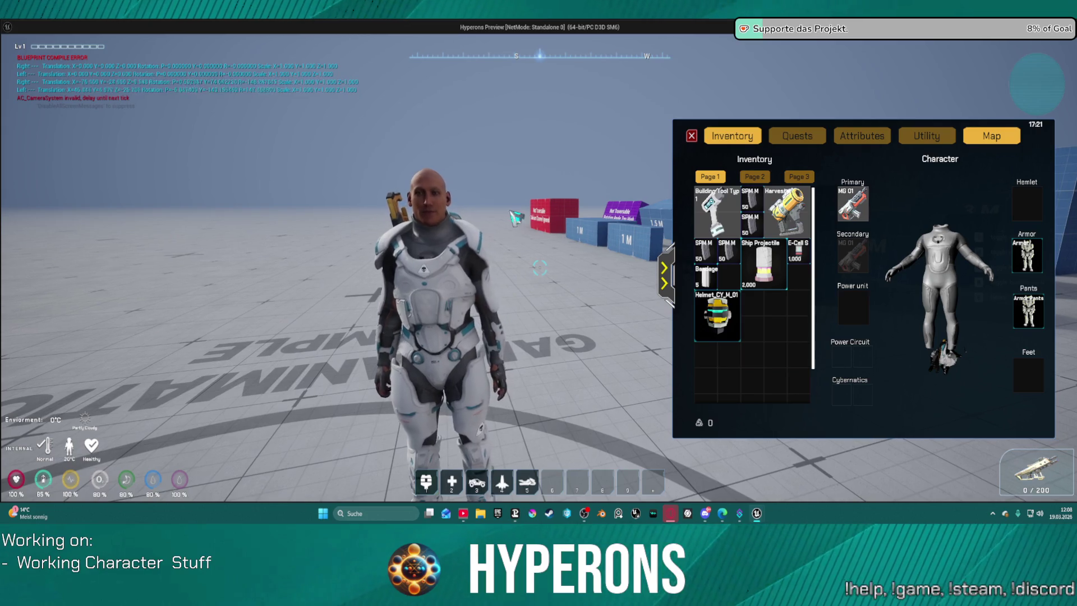
scroll(443, 149, "up", 3)
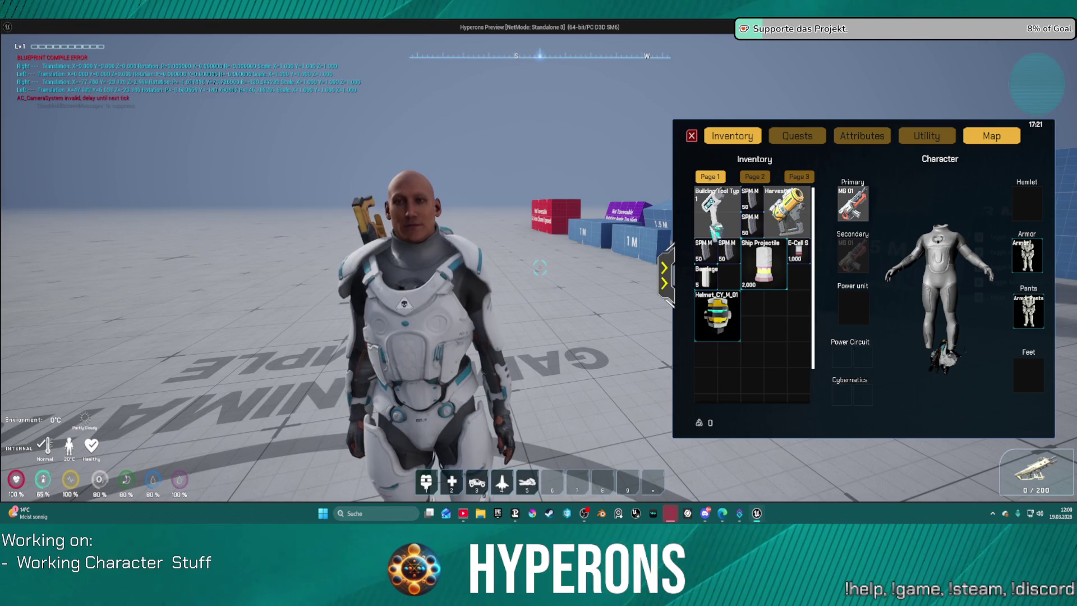
right_click(740, 316)
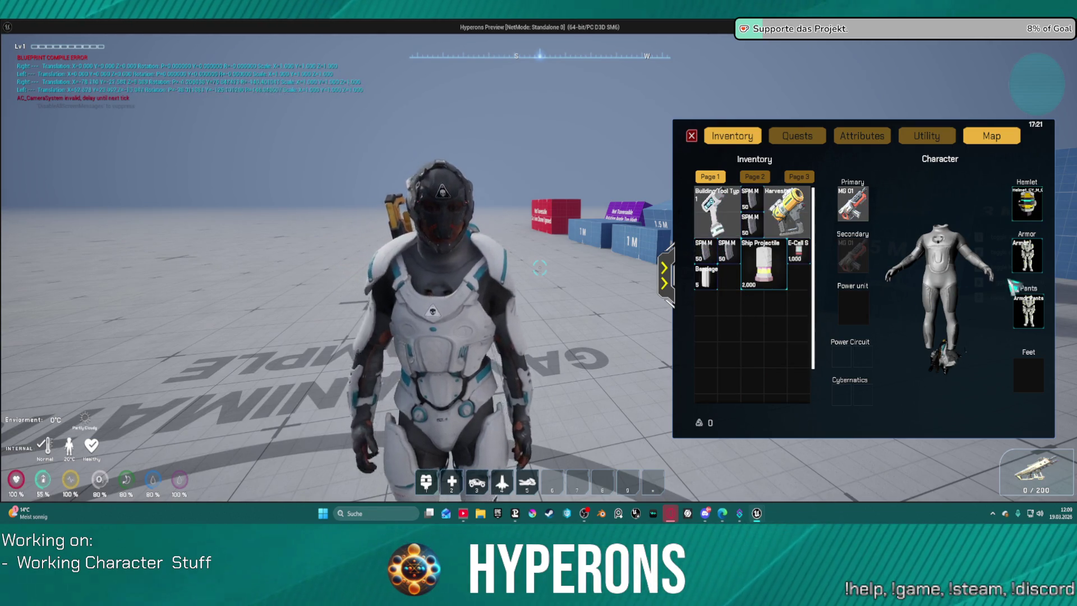
right_click(1026, 255)
right_click(1028, 310)
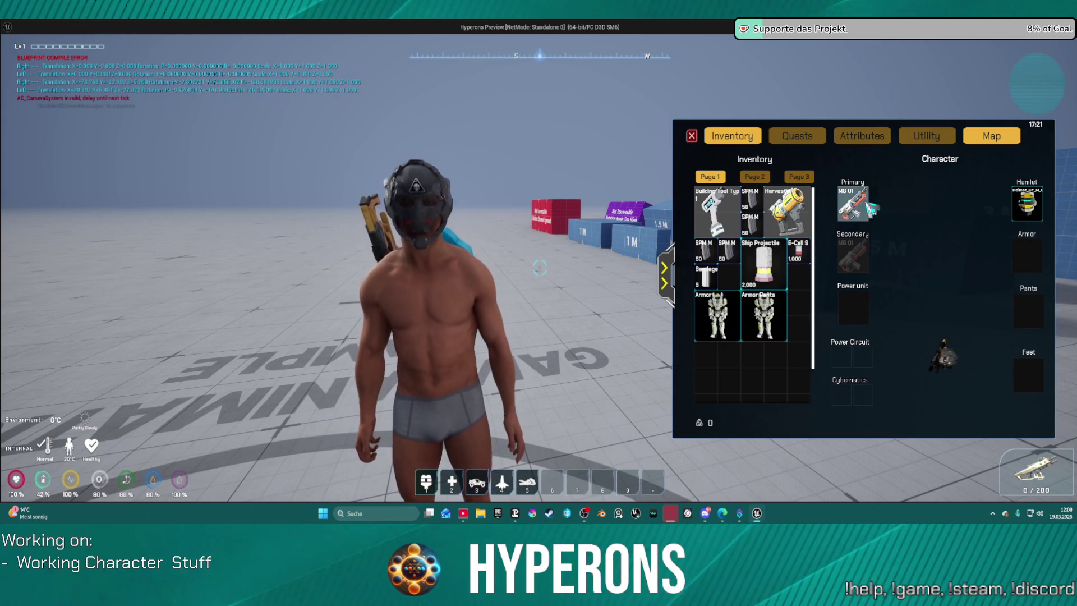
right_click(865, 204)
key("w")
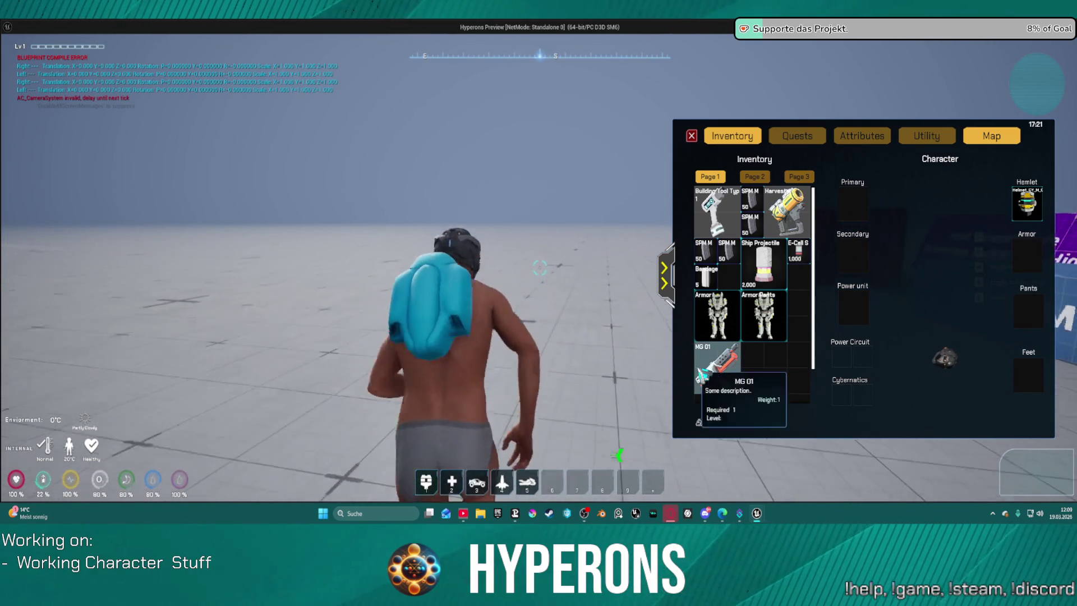
- Swap MG 01 and the Harvester in and out of the primary slot via right-click
right_click(711, 365)
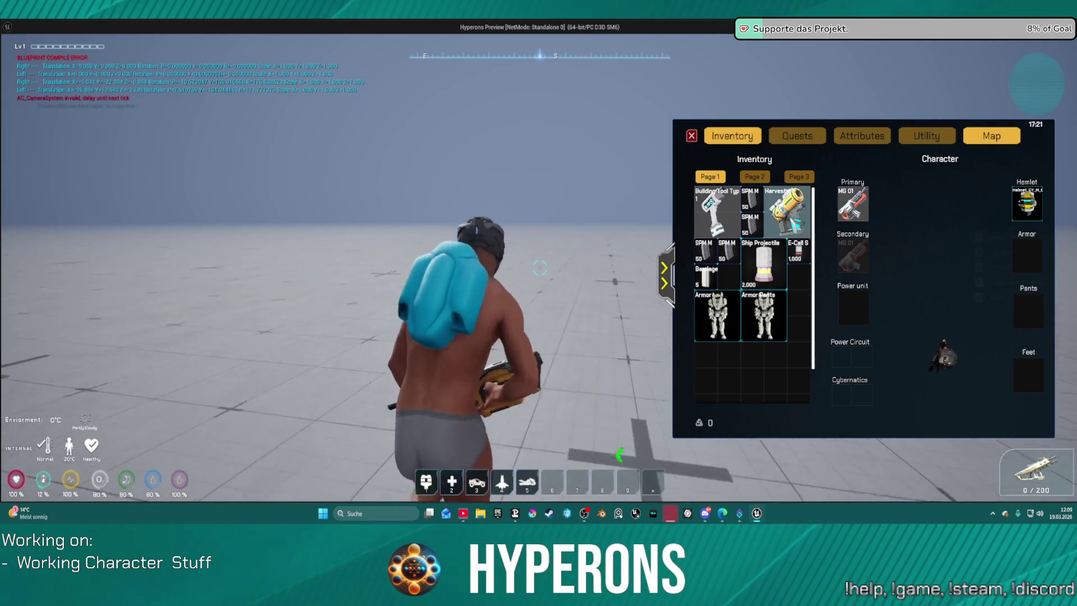
right_click(777, 221)
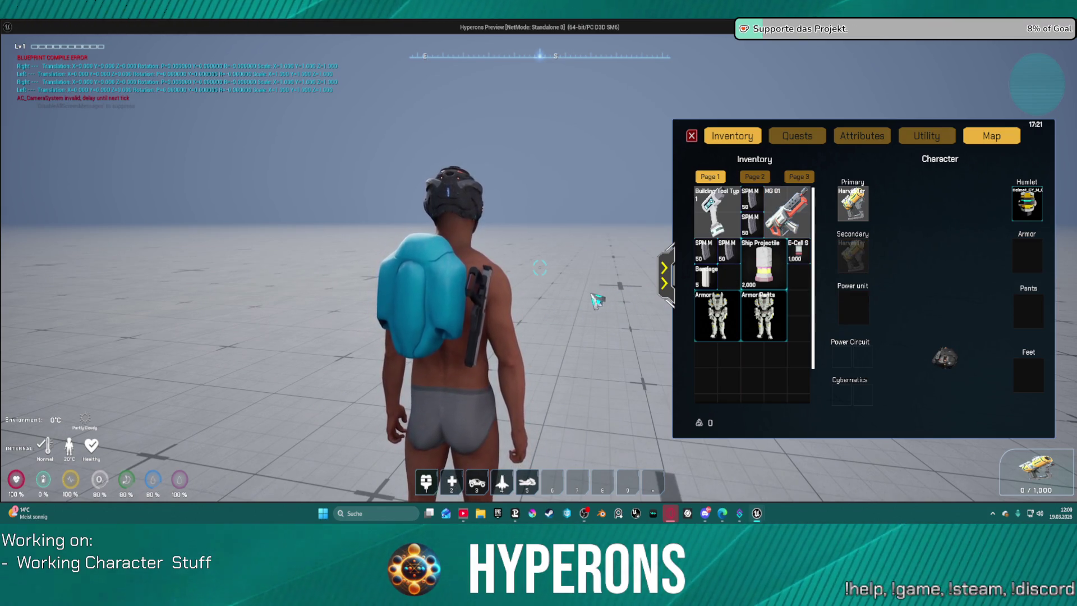
mouse_move(555, 309)
left_mouse_down()
mouse_move(539, 267)
mouse_move(588, 269)
left_mouse_up()
right_click(782, 215)
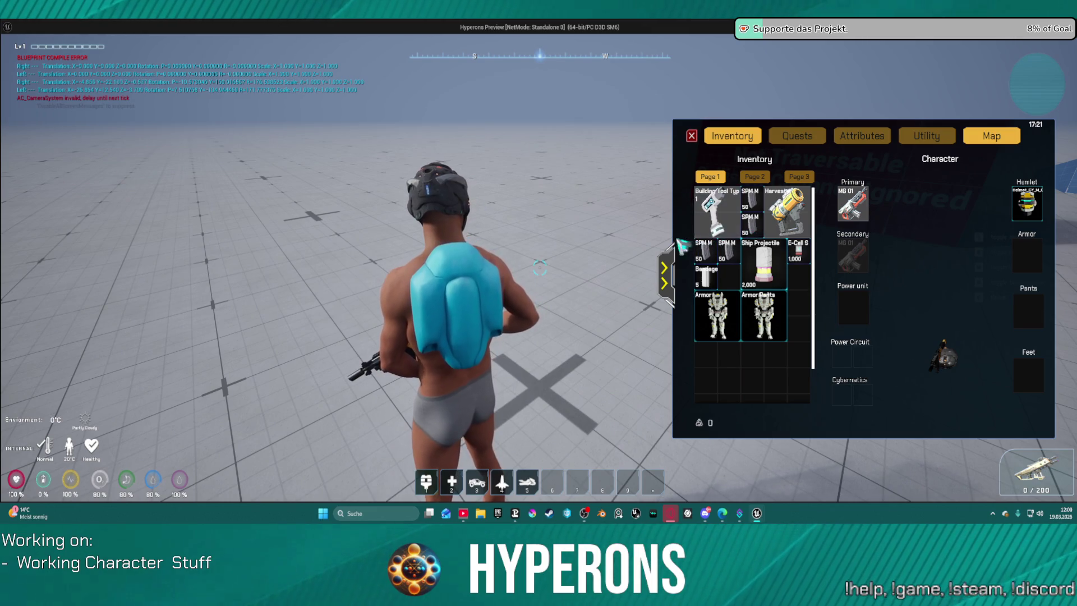
right_click(849, 208)
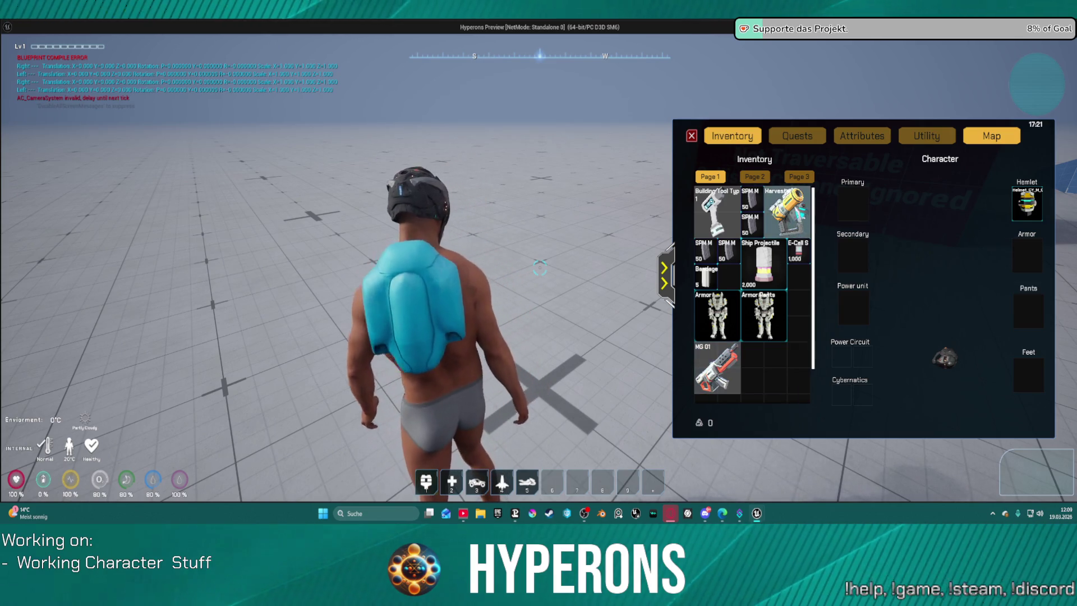
right_click(799, 214)
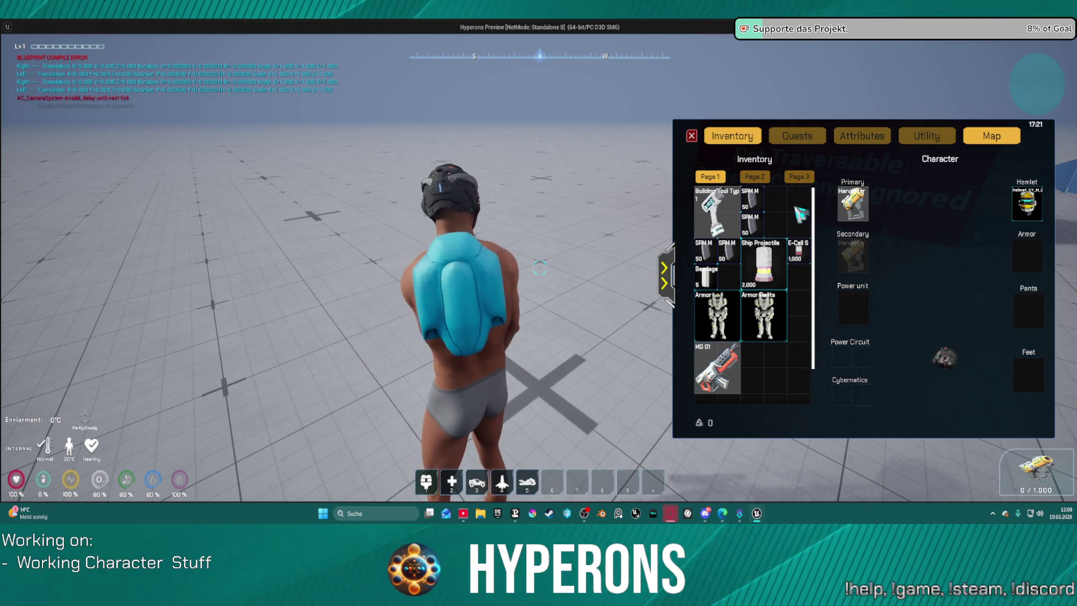
right_click(852, 206)
right_click(795, 221)
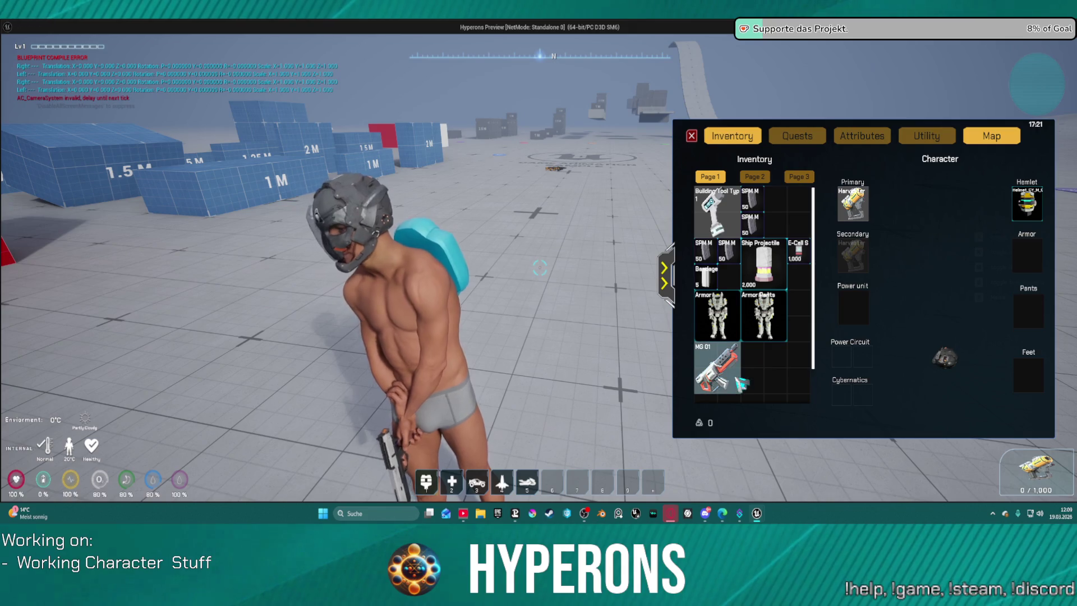
- Keep alternating MG 01 and Harvester as primary, ending with the Harvester unequipped
right_click(717, 368)
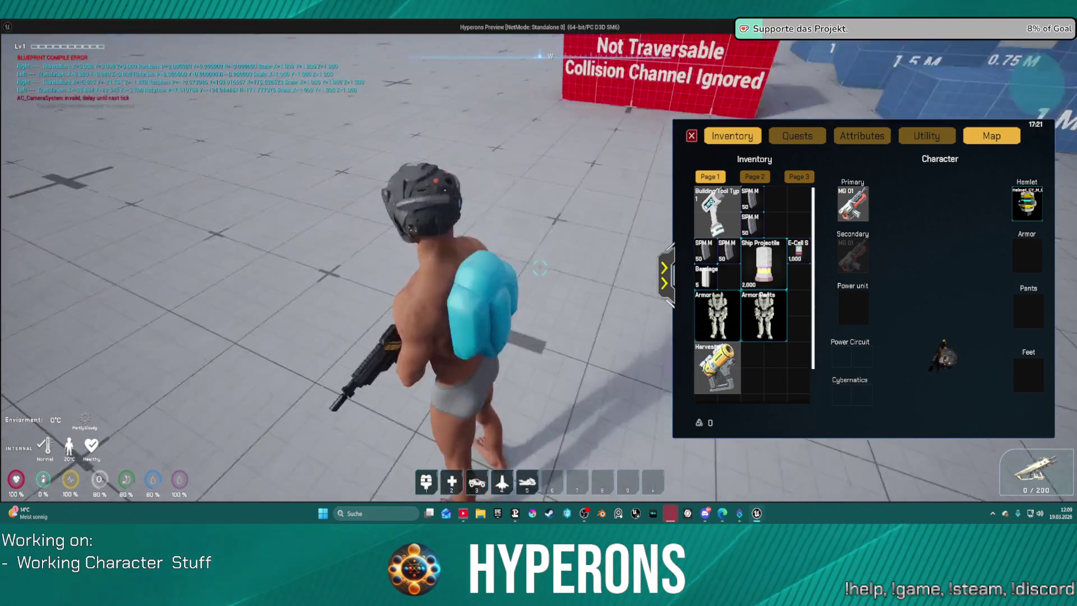
right_click(853, 217)
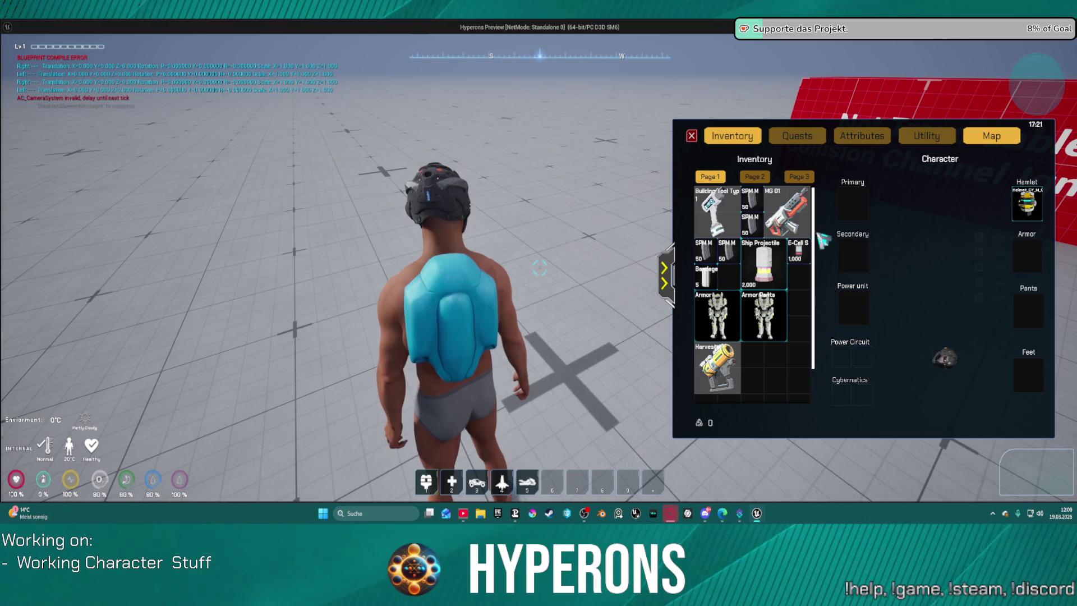
right_click(721, 378)
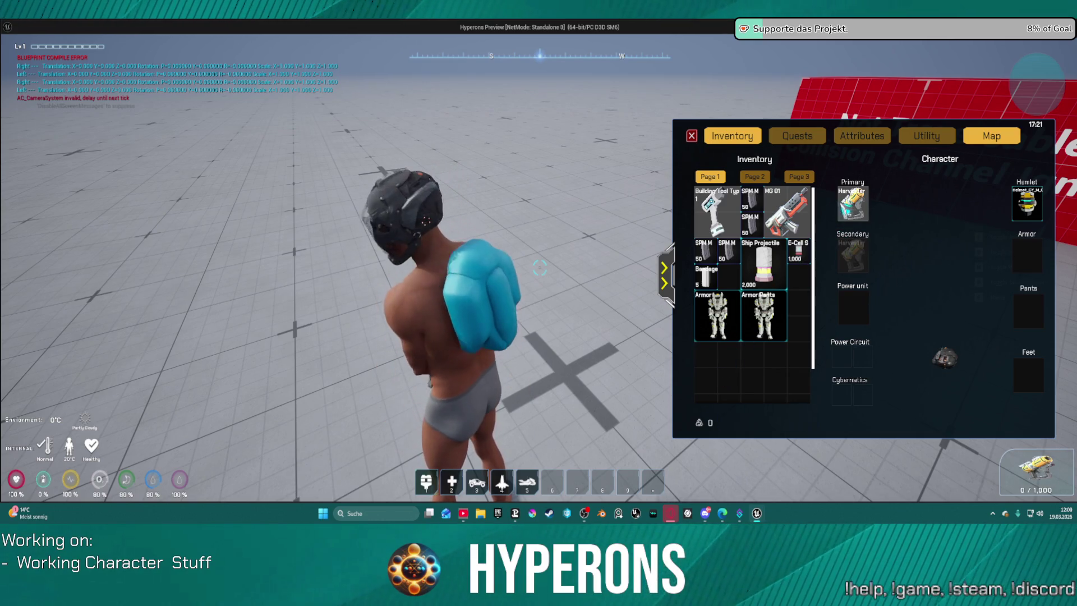
right_click(852, 205)
mouse_move(717, 367)
right_click(721, 377)
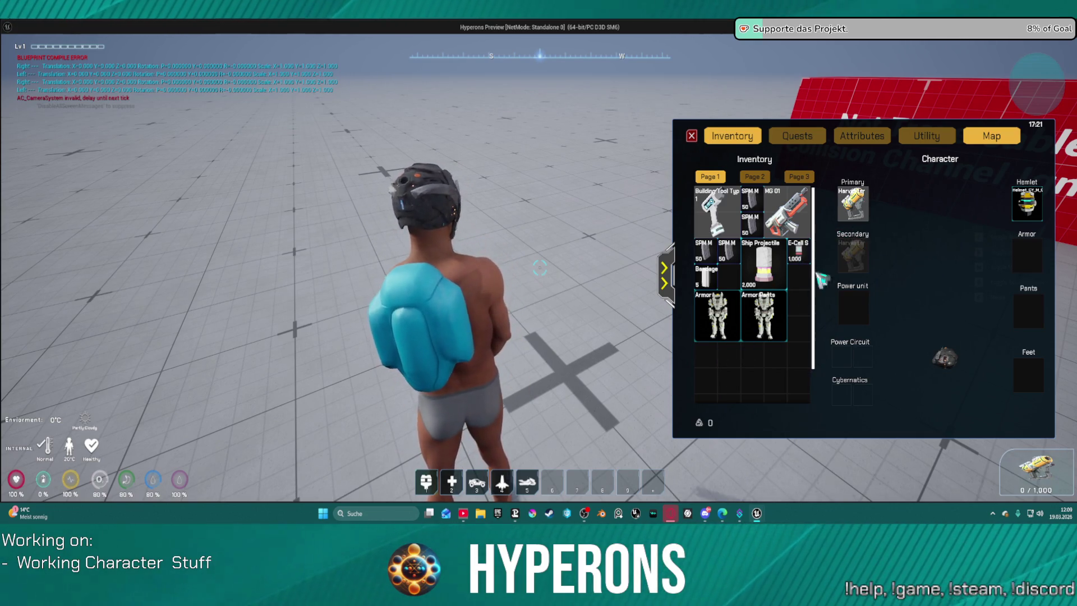
right_click(852, 208)
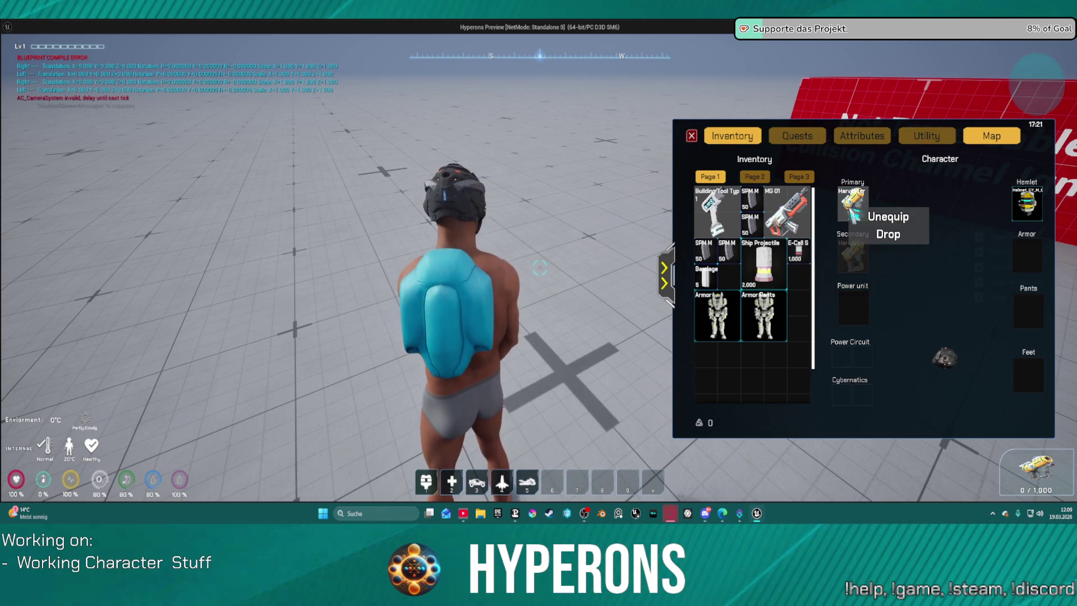
left_click(888, 221)
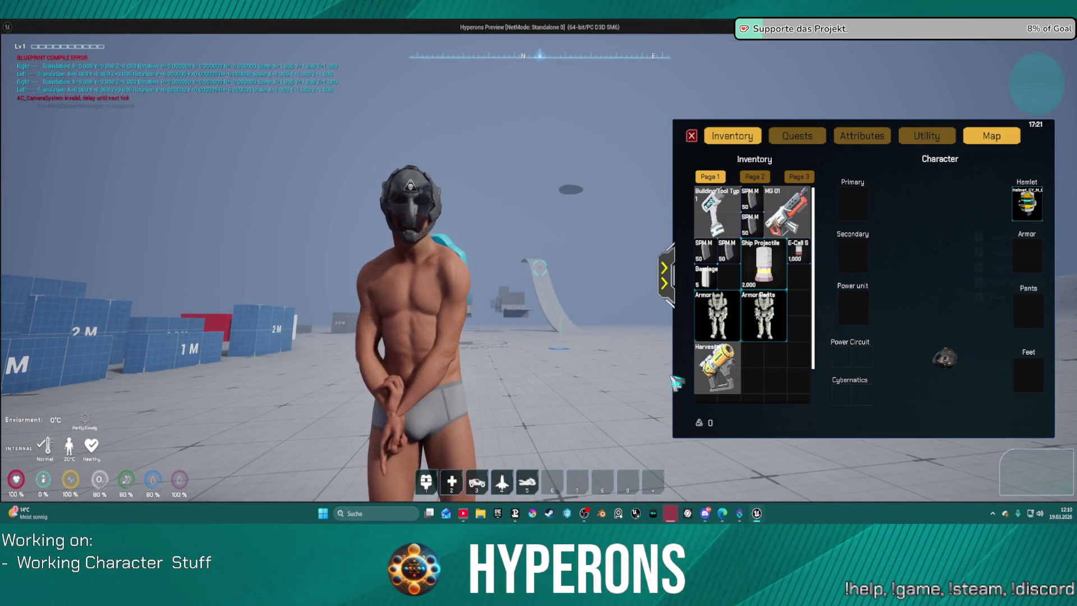
- Swap the Harvester and MG 01 into Primary by double-click, then stop the play session
double_click(719, 368)
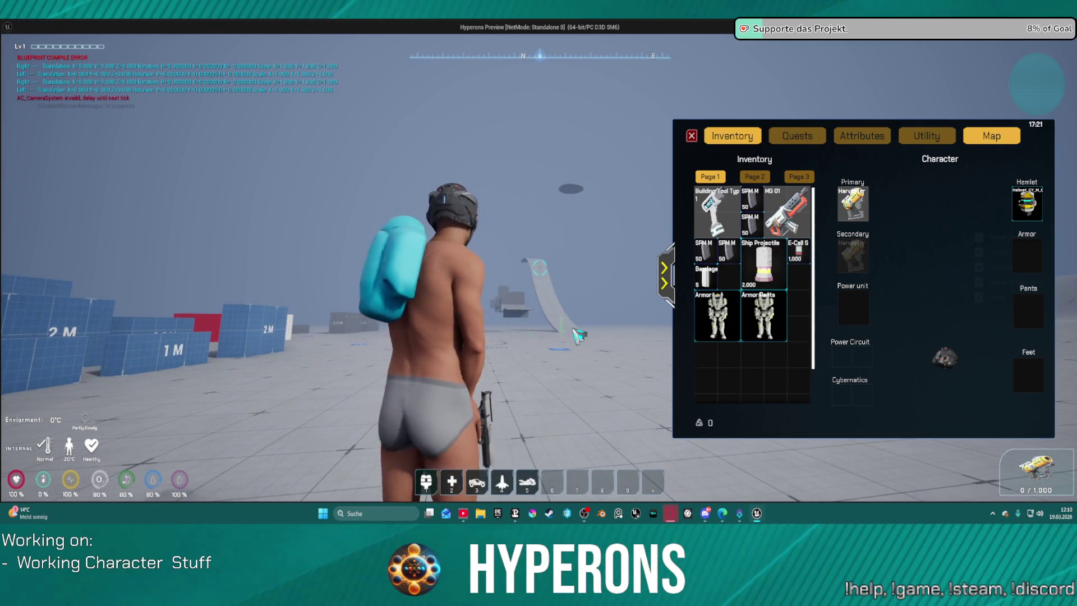
double_click(791, 210)
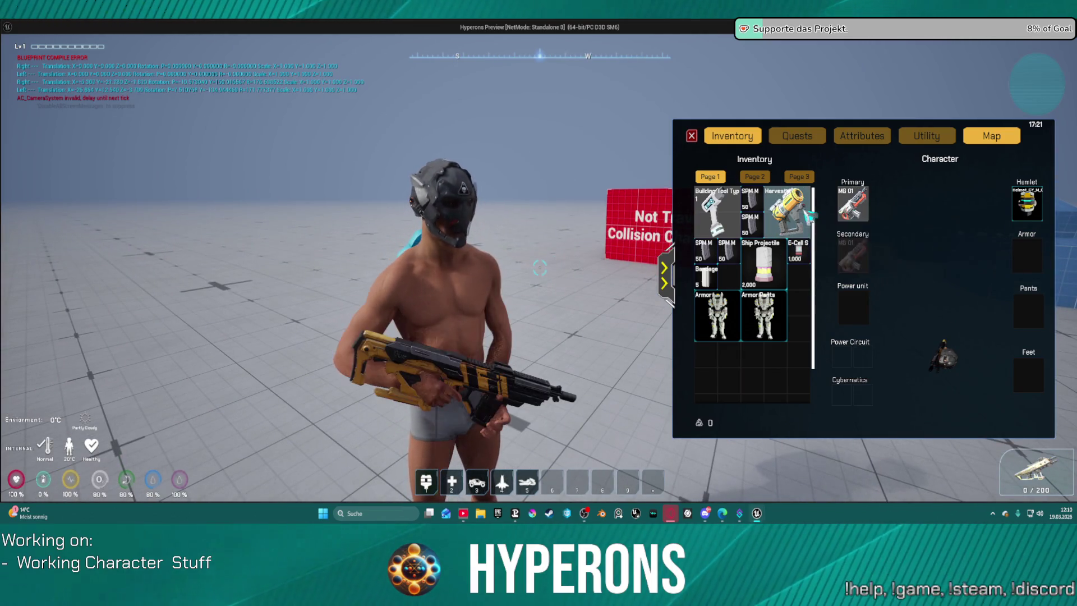
double_click(791, 210)
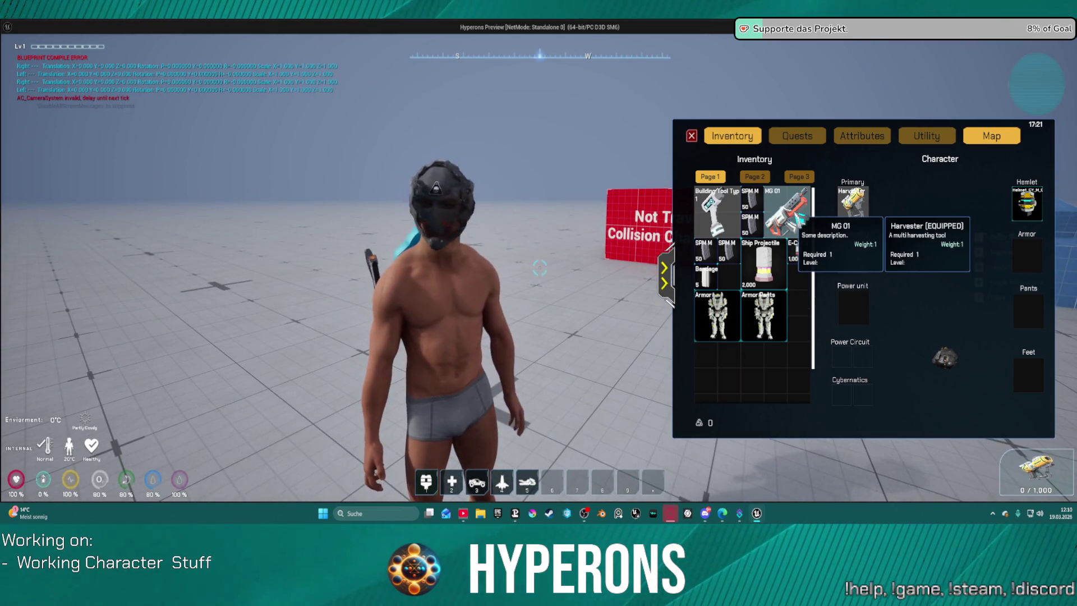
double_click(853, 204)
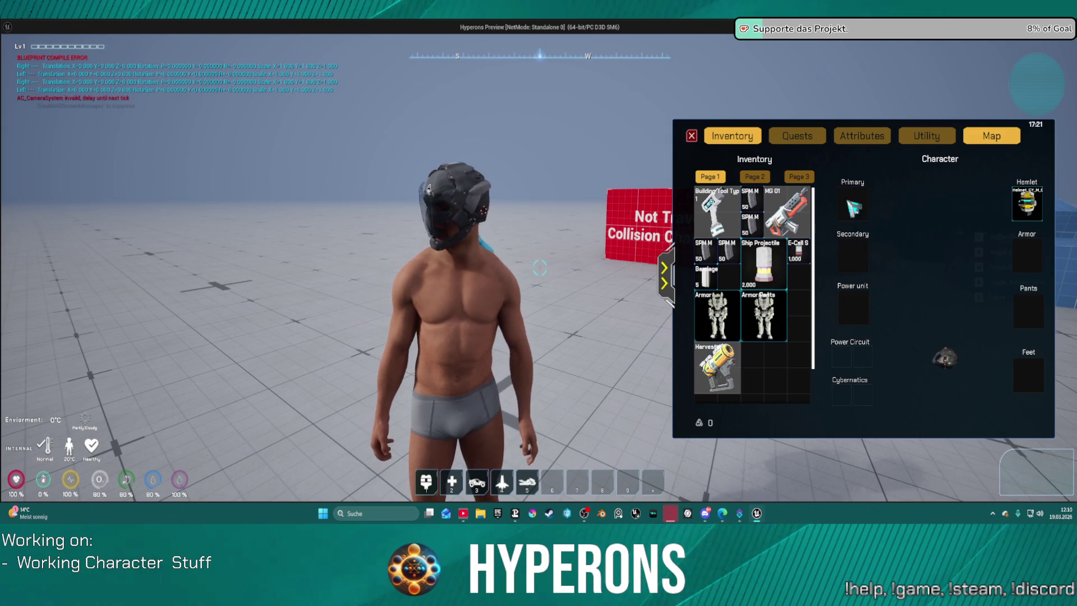
double_click(733, 370)
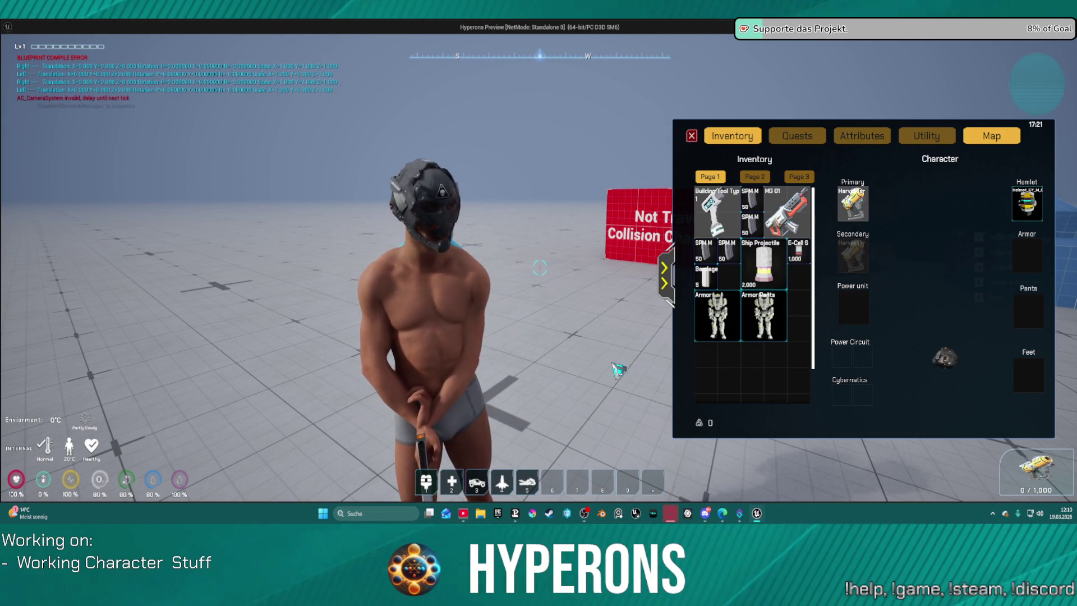
double_click(850, 206)
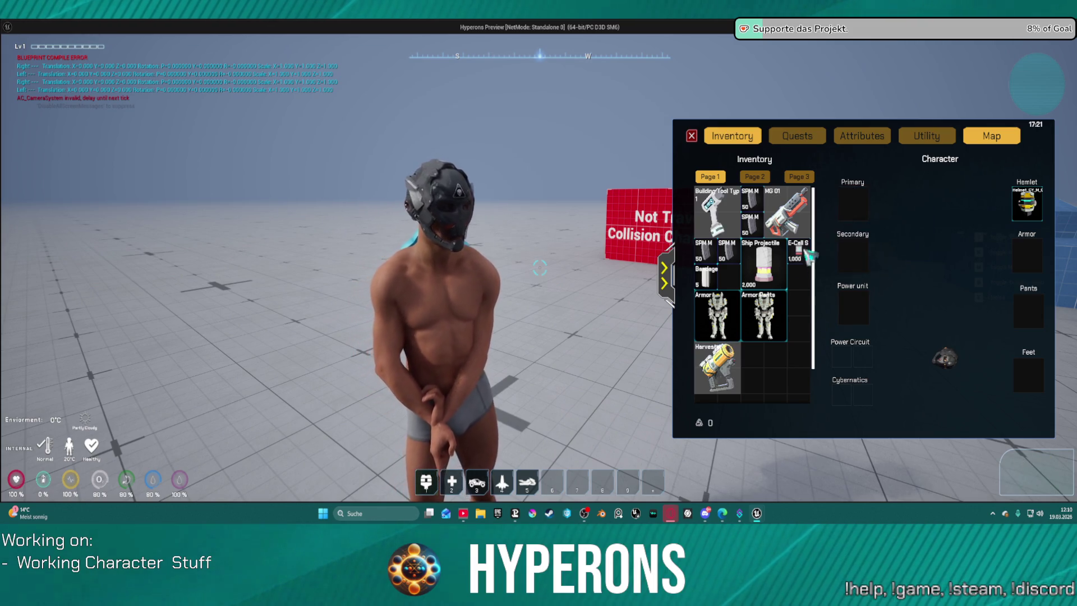
left_click_drag(717, 368, 735, 370)
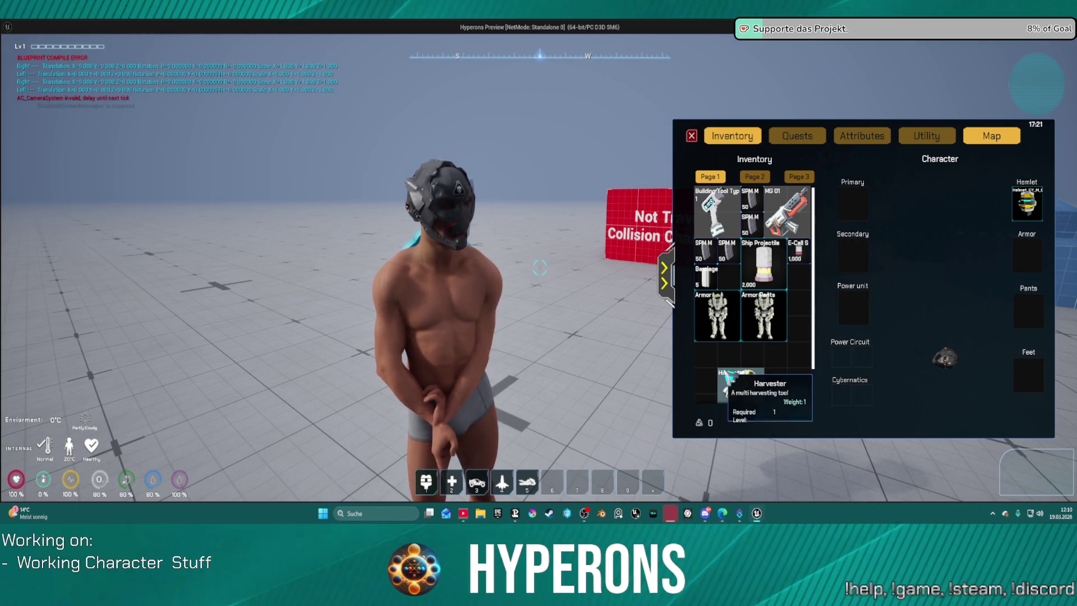
double_click(735, 370)
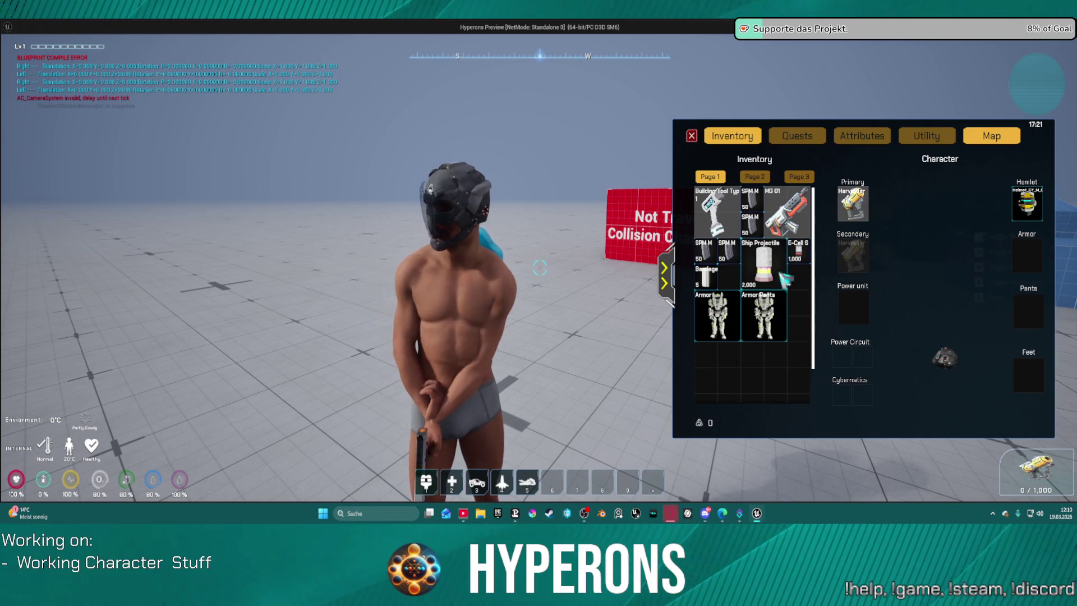
double_click(787, 215)
key("Escape")
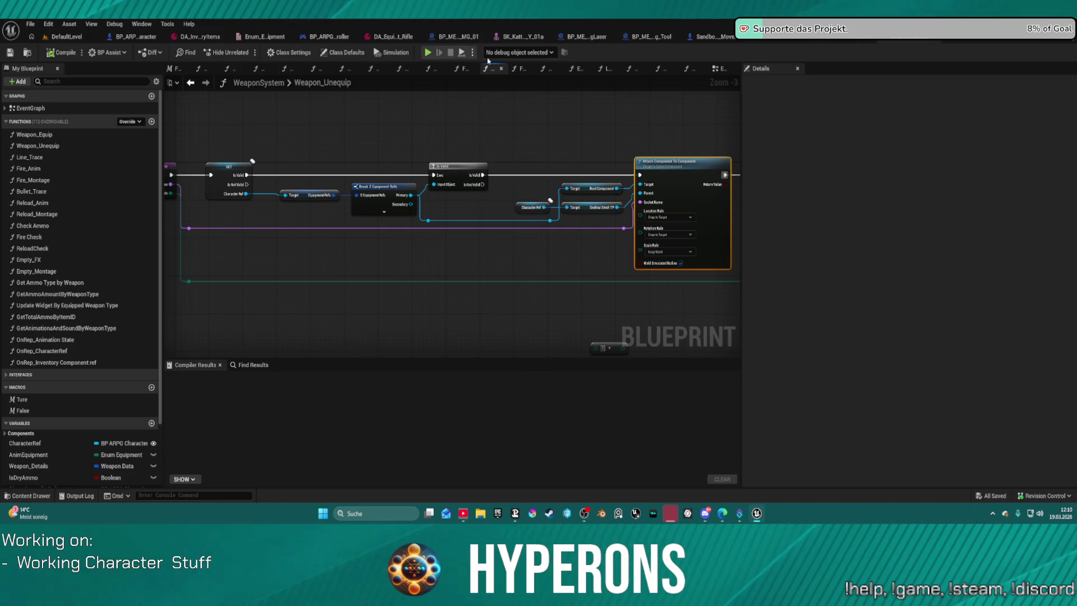
scroll(505, 136, "down", 3)
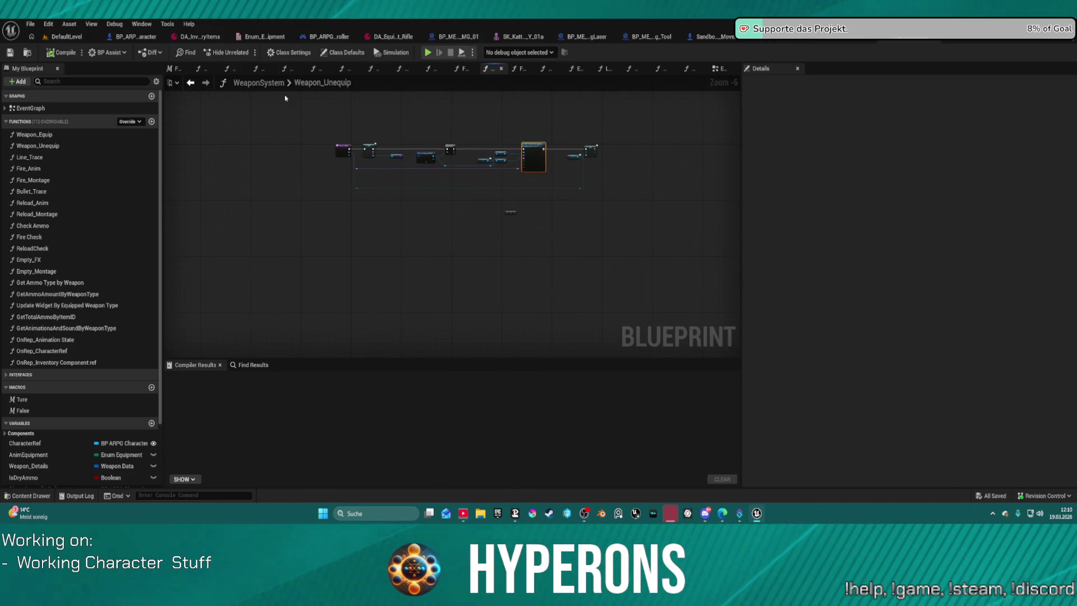
- Check the top Weapon Unequip node's socket name in the WeaponSystem event graph
left_click(191, 83)
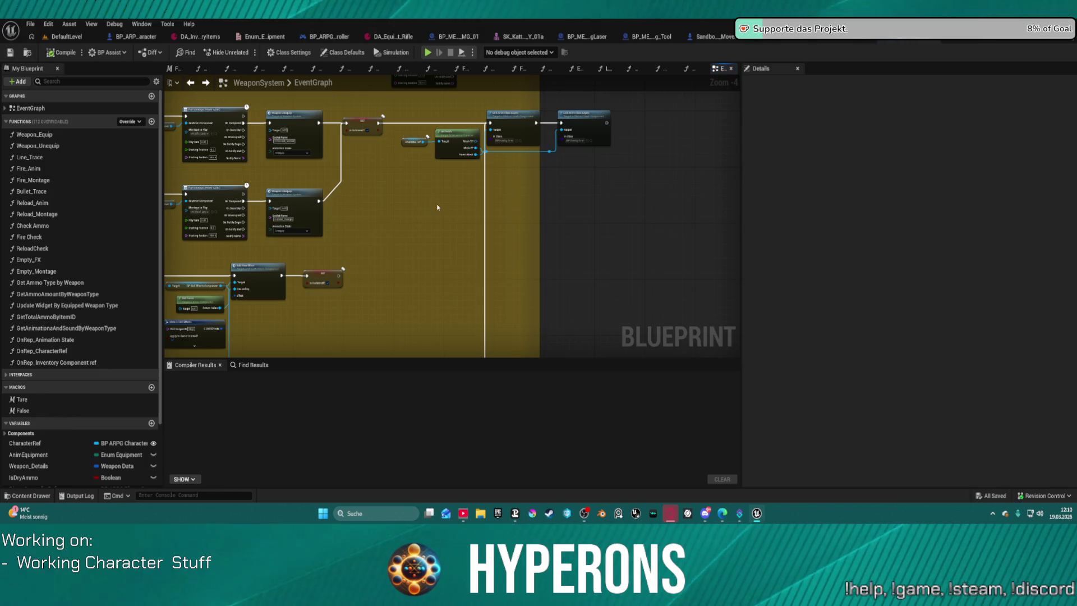
left_click_drag(437, 204, 529, 223)
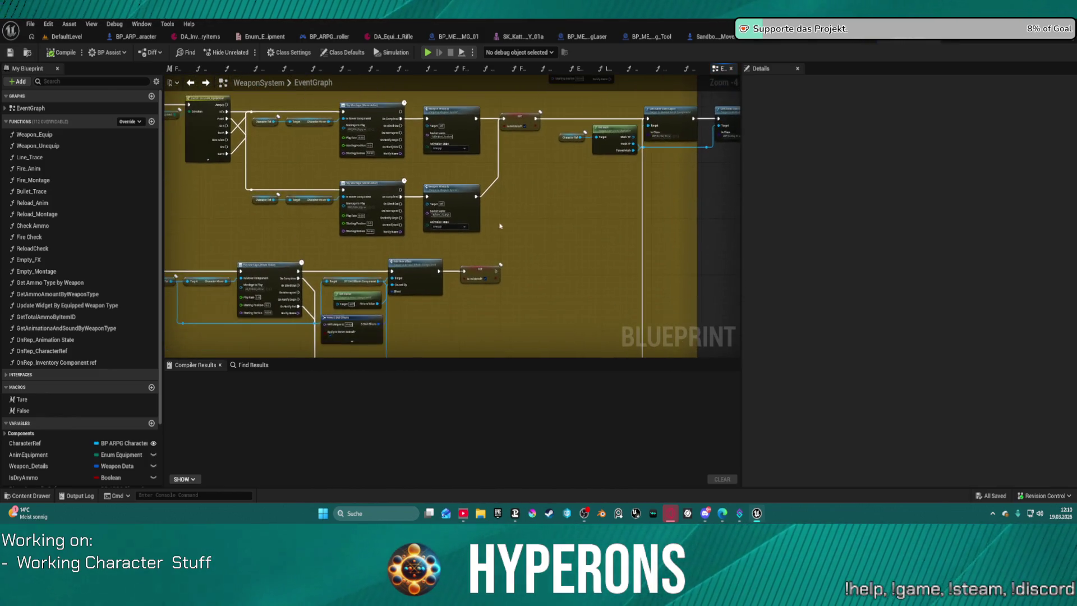
scroll(413, 195, "up", 6)
left_click_drag(418, 143, 426, 206)
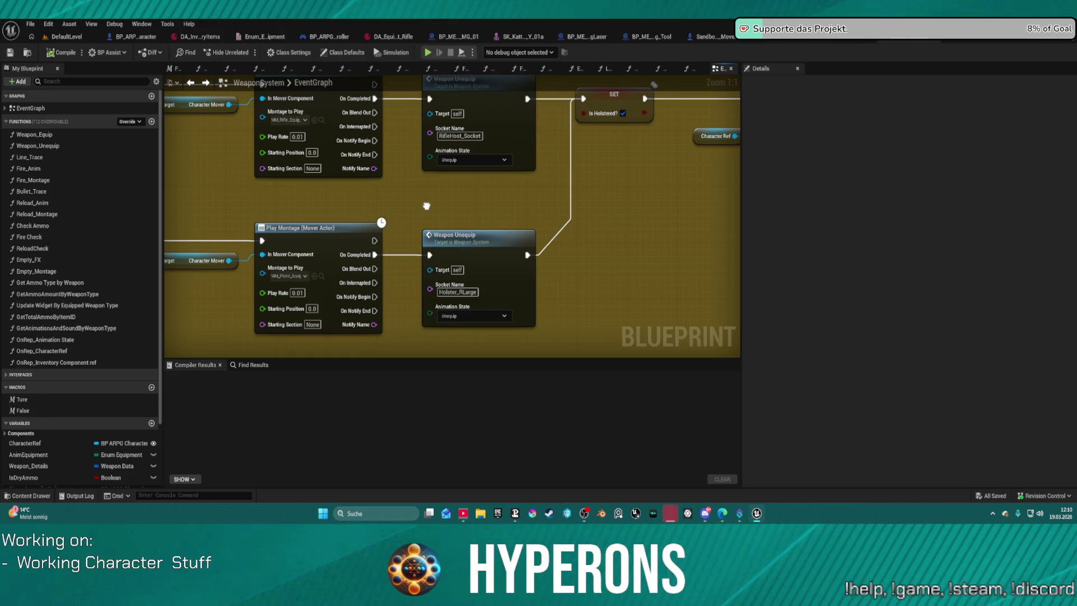
left_click_drag(425, 206, 420, 208)
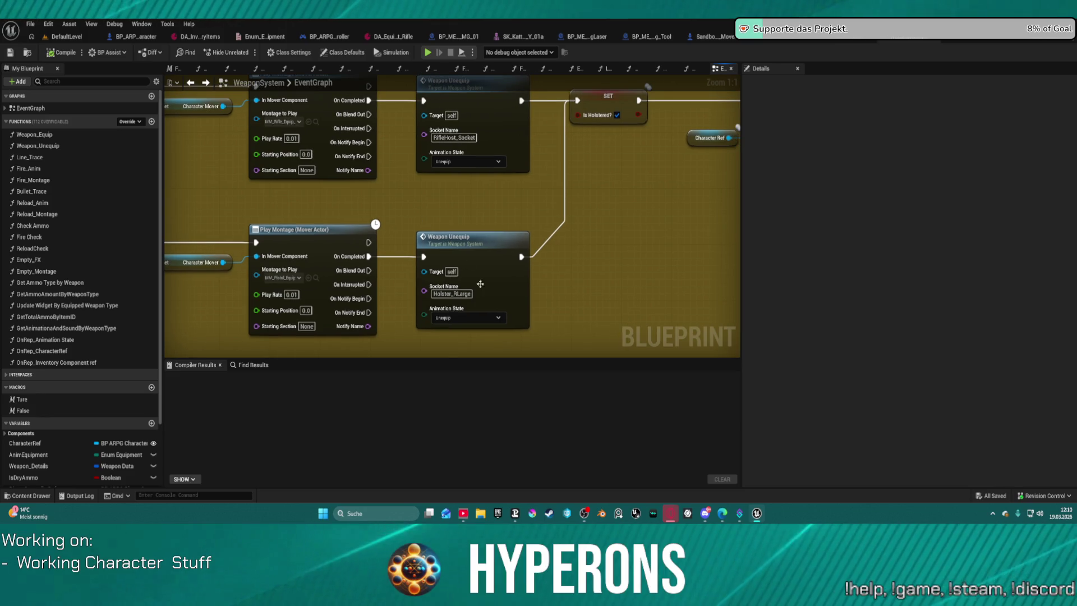
left_click(462, 140)
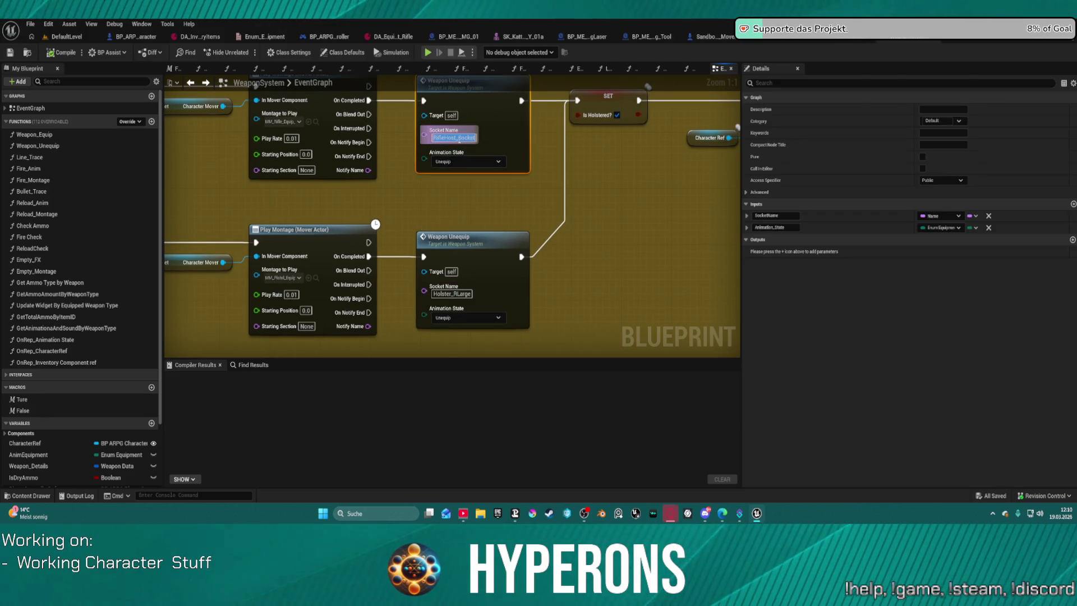
left_click(623, 218)
- Select SkeletalMesh_TP in BP_ARPG_Character and open its MH_CHR_M_01 body mesh
key("ctrl+space")
left_click(135, 36)
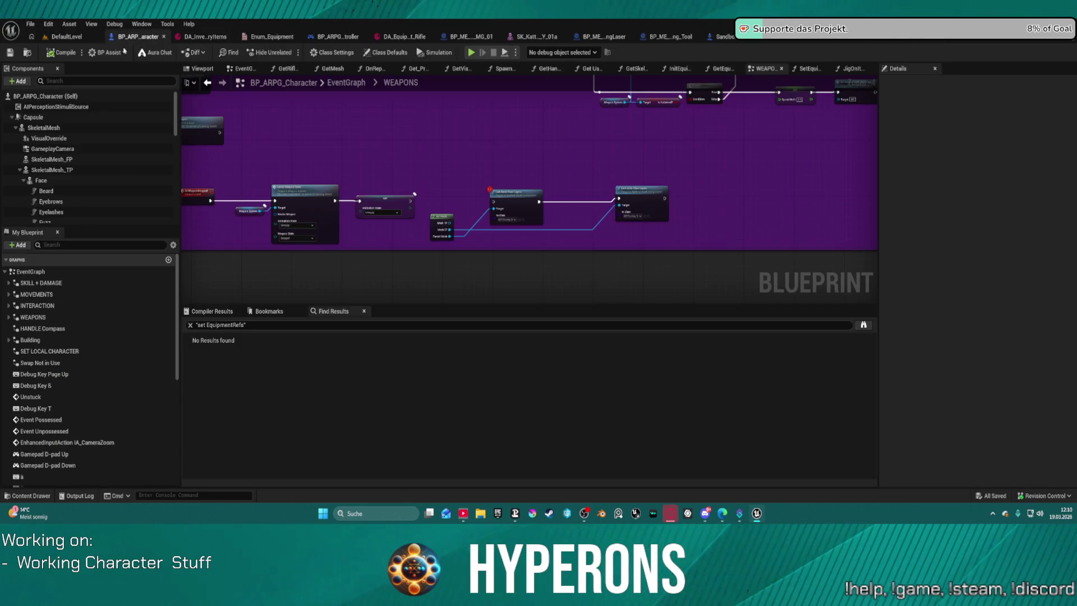
left_click(51, 170)
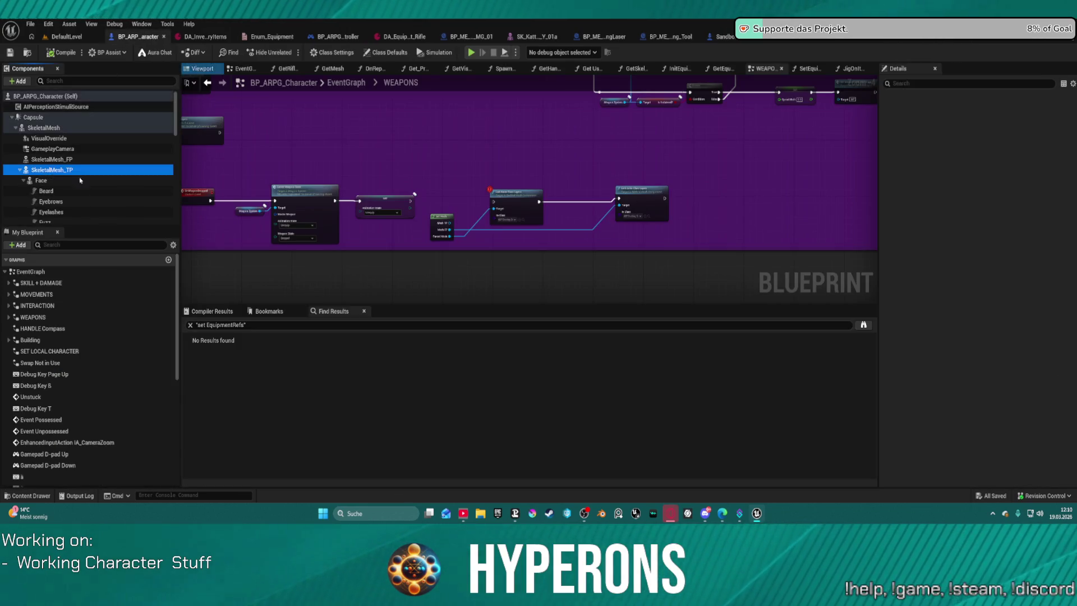
left_click(1019, 372)
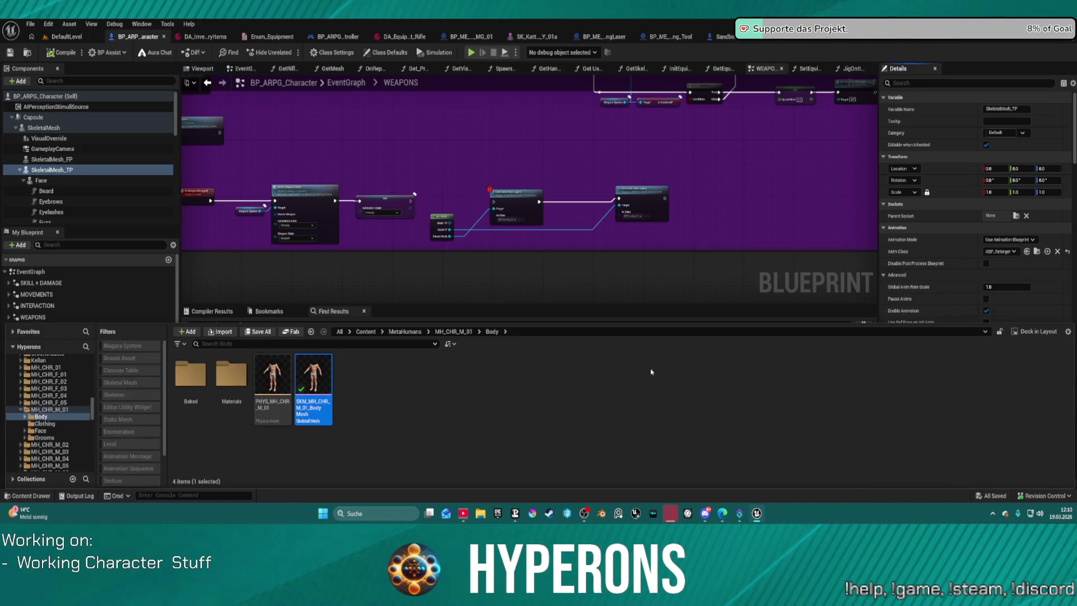
double_click(314, 380)
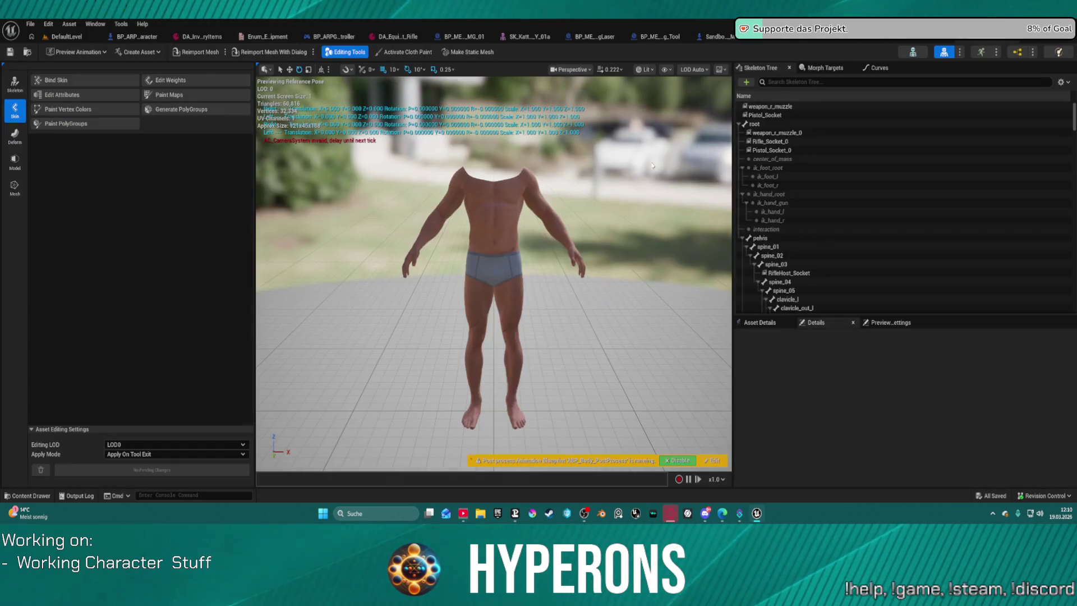
scroll(864, 166, "down", 3)
scroll(864, 167, "down", 3)
scroll(864, 167, "down", 3)
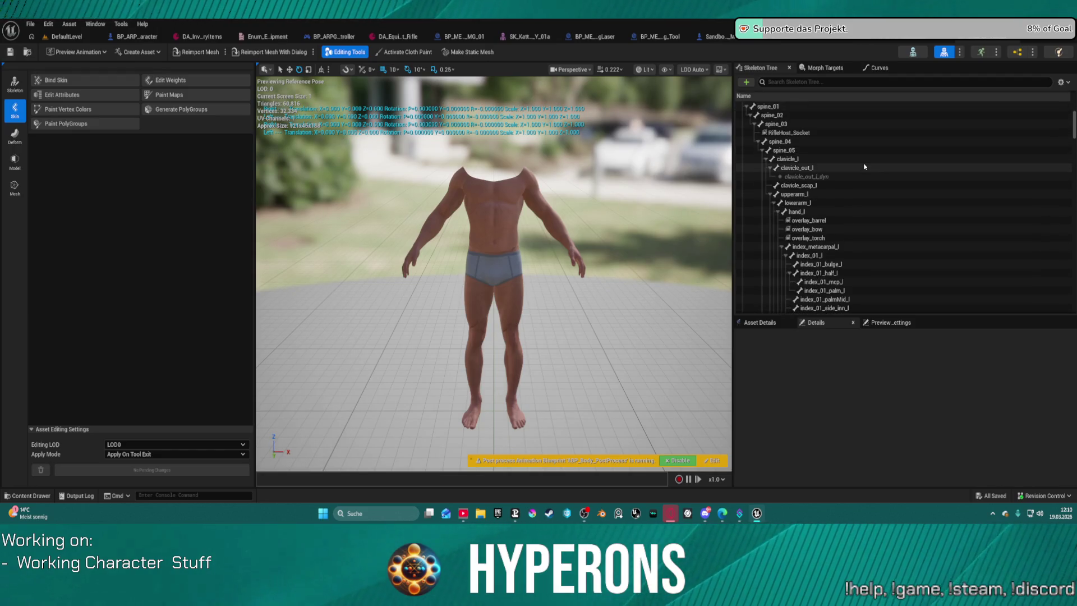
scroll(864, 166, "down", 2)
scroll(864, 166, "down", 2)
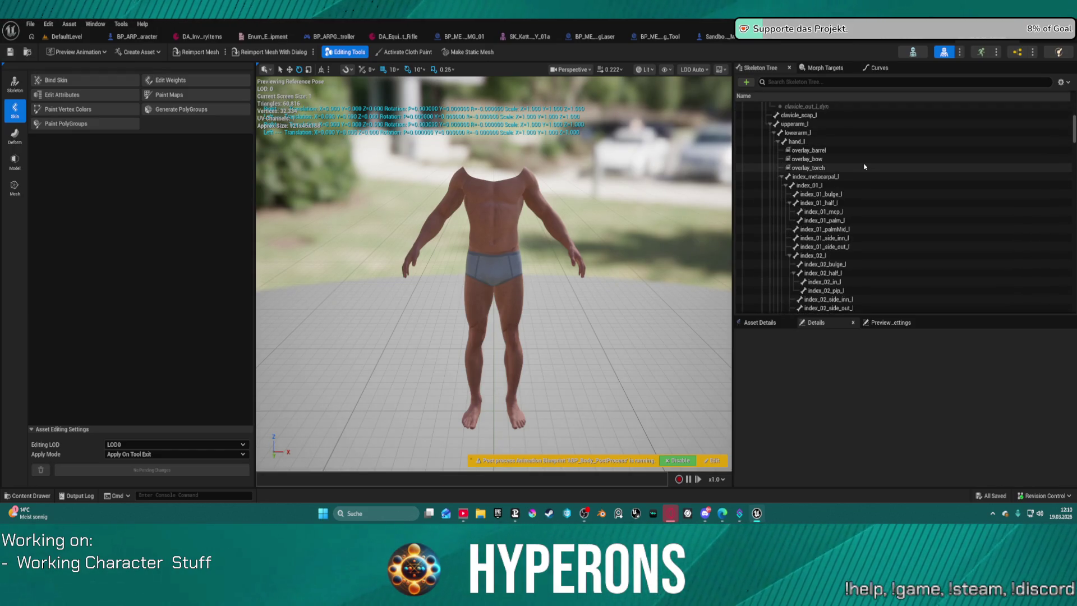
scroll(868, 152, "down", 1)
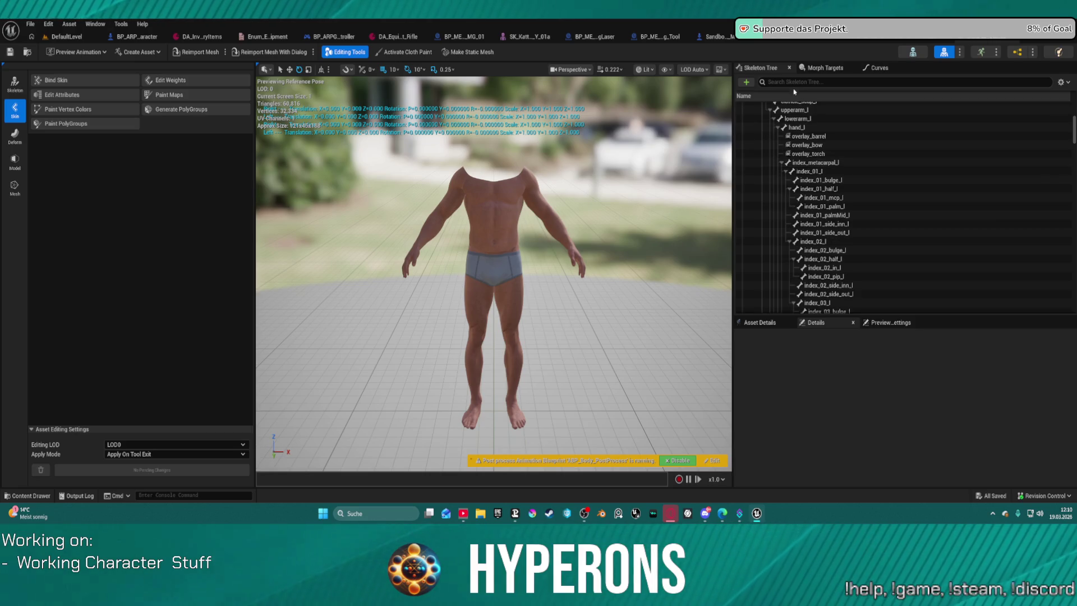
type("rifle")
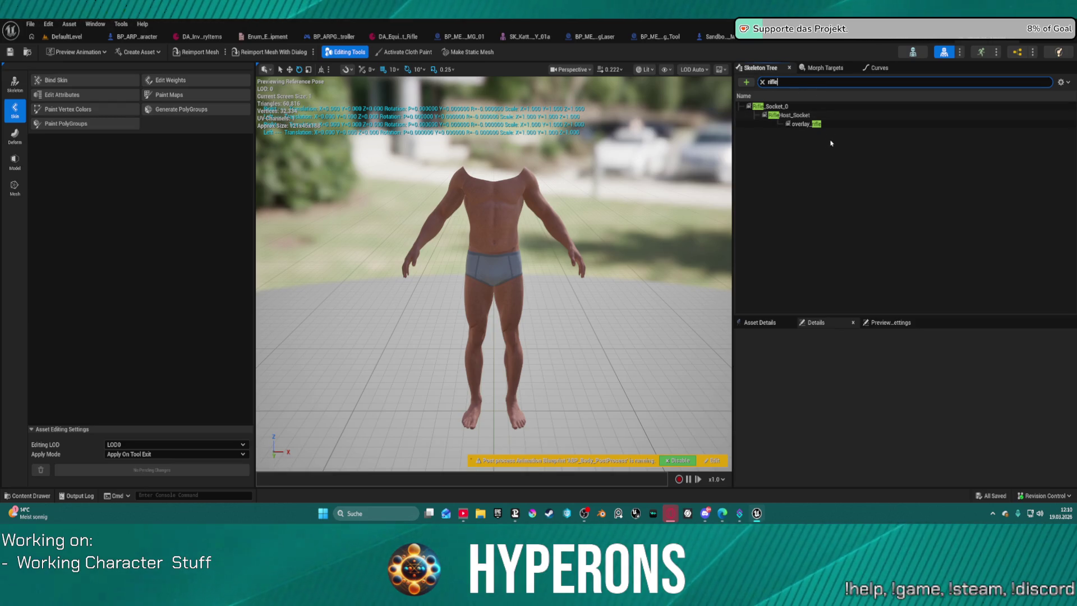
- Inspect the RifleHost_Socket and Rifle_Socket_0 parameters in the Skeleton Tree
left_click(822, 113)
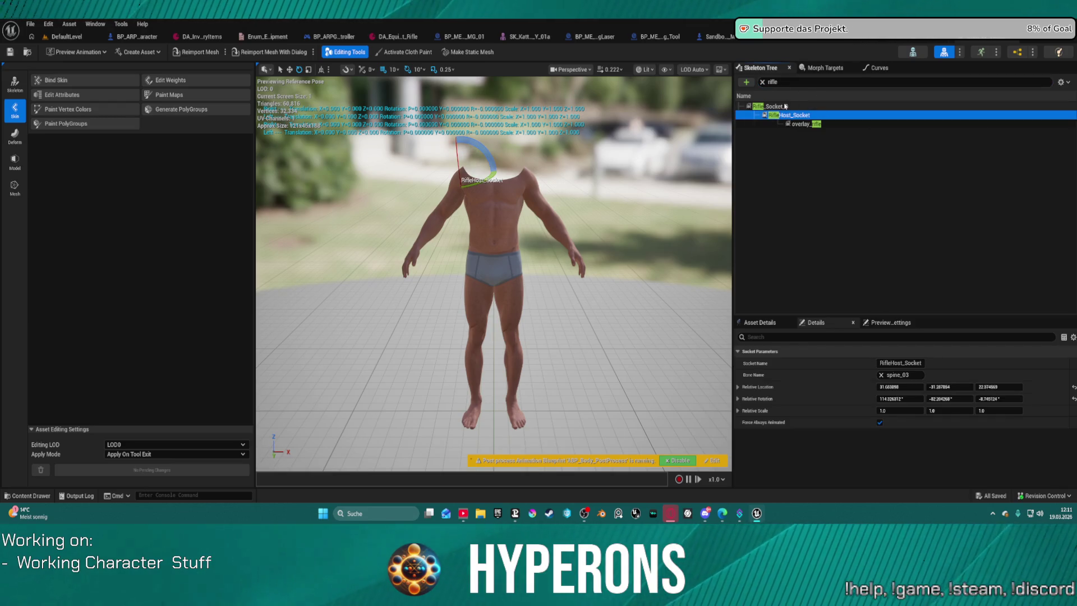
key("Up")
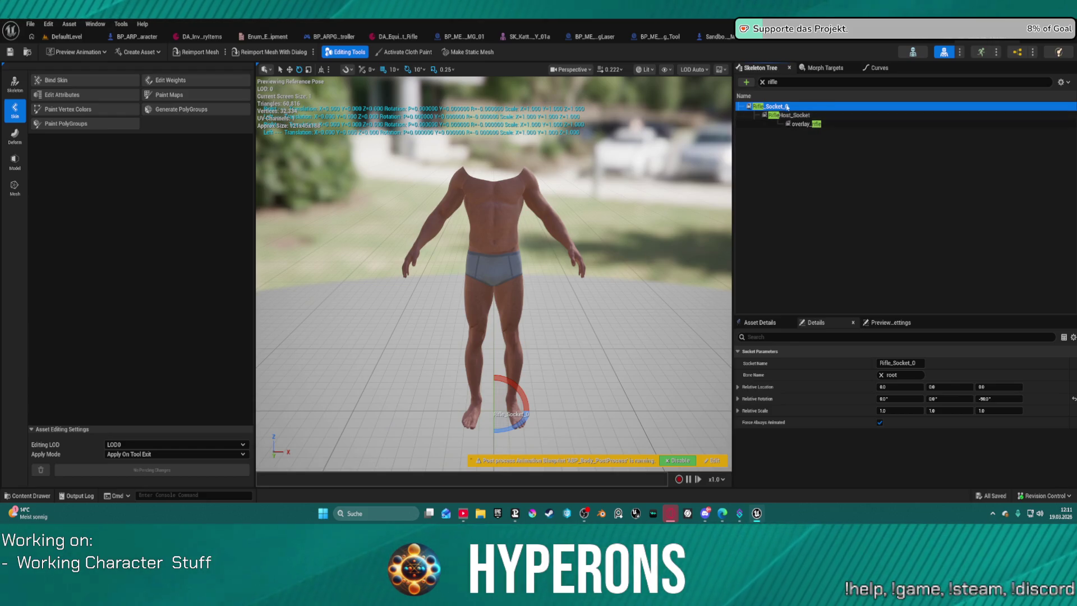
left_click(794, 114)
left_click_drag(767, 104, 765, 106)
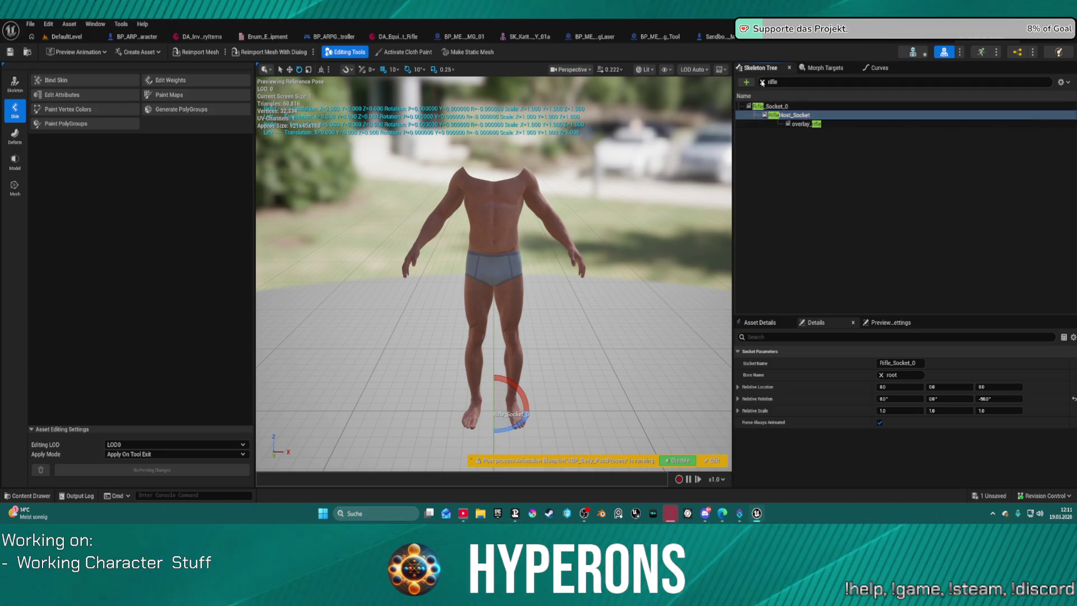
- Clear the rifle filter, inspect Pistol_Socket and return to the WeaponSystem event graph
left_click(762, 81)
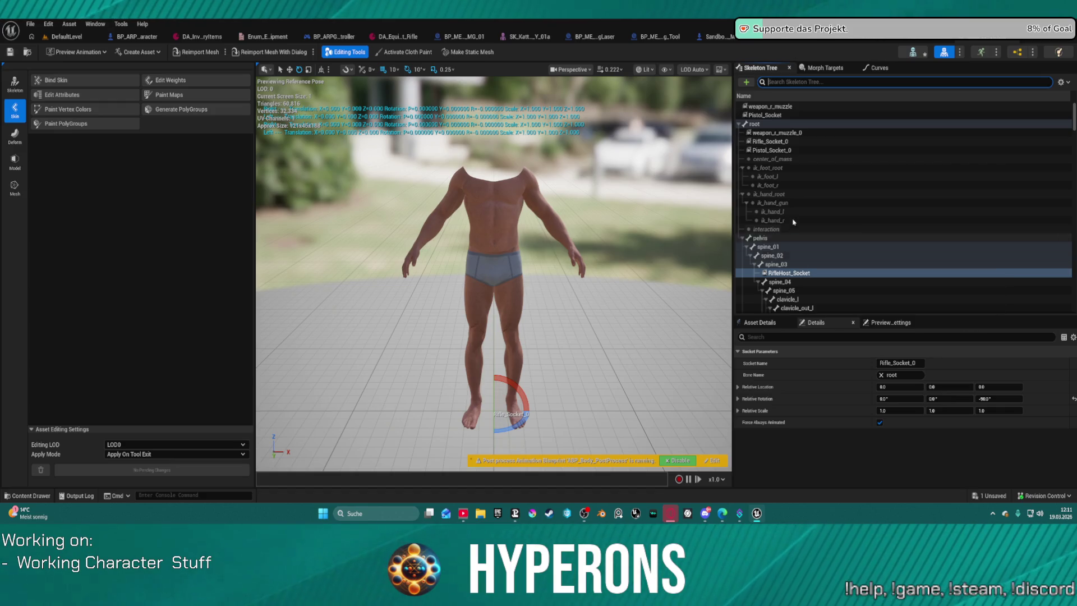
left_click(773, 115)
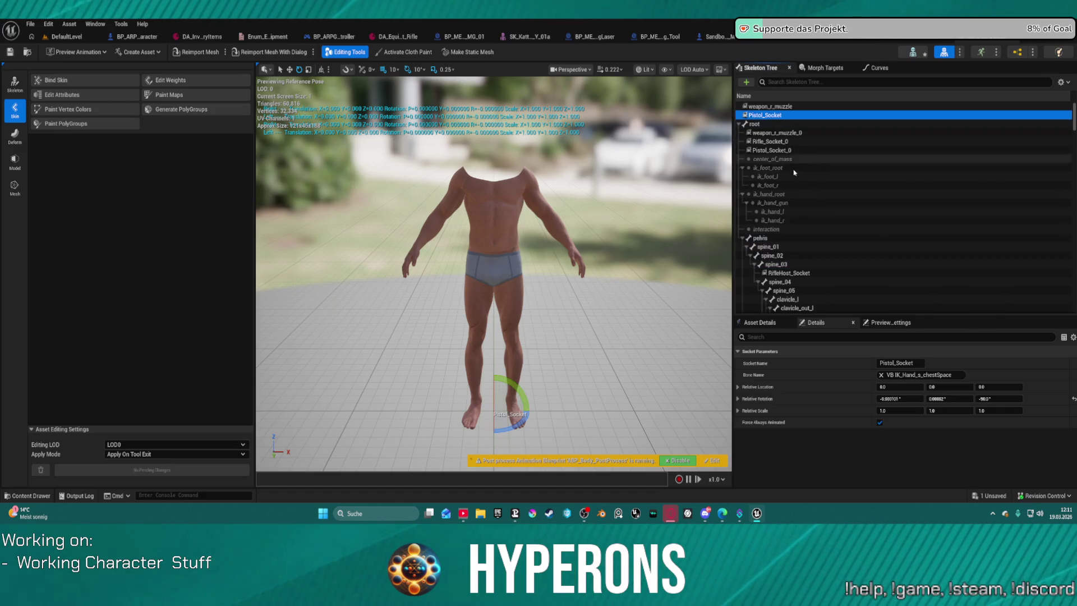
scroll(787, 168, "down", 2)
scroll(796, 229, "down", 2)
scroll(797, 229, "down", 2)
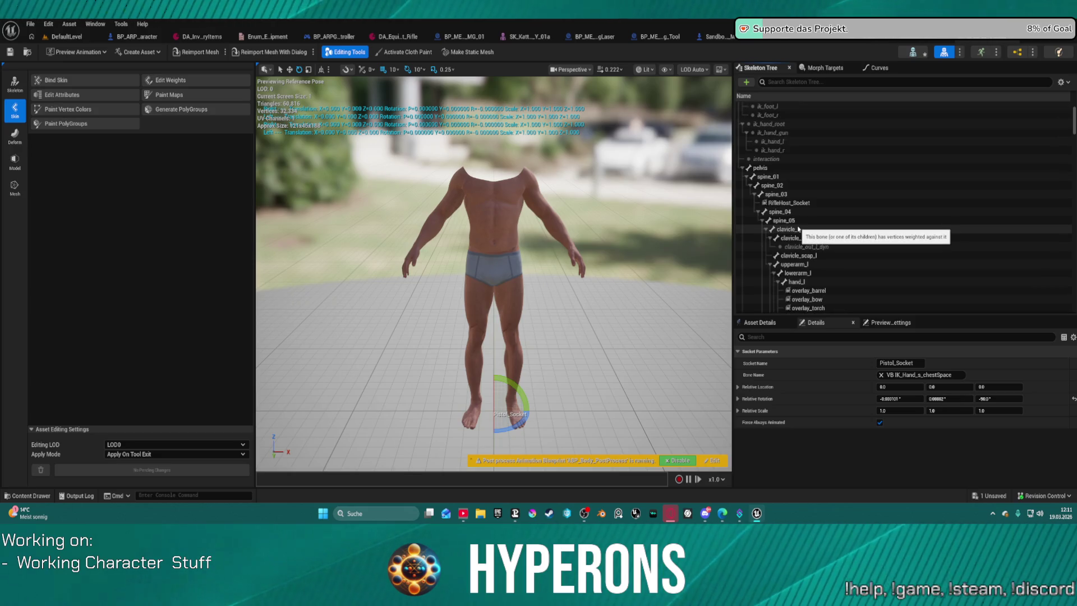
scroll(812, 227, "down", 2)
scroll(820, 228, "down", 2)
scroll(832, 226, "down", 3)
scroll(835, 226, "down", 3)
scroll(837, 227, "down", 3)
scroll(839, 227, "down", 2)
scroll(842, 229, "down", 2)
scroll(841, 229, "up", 3)
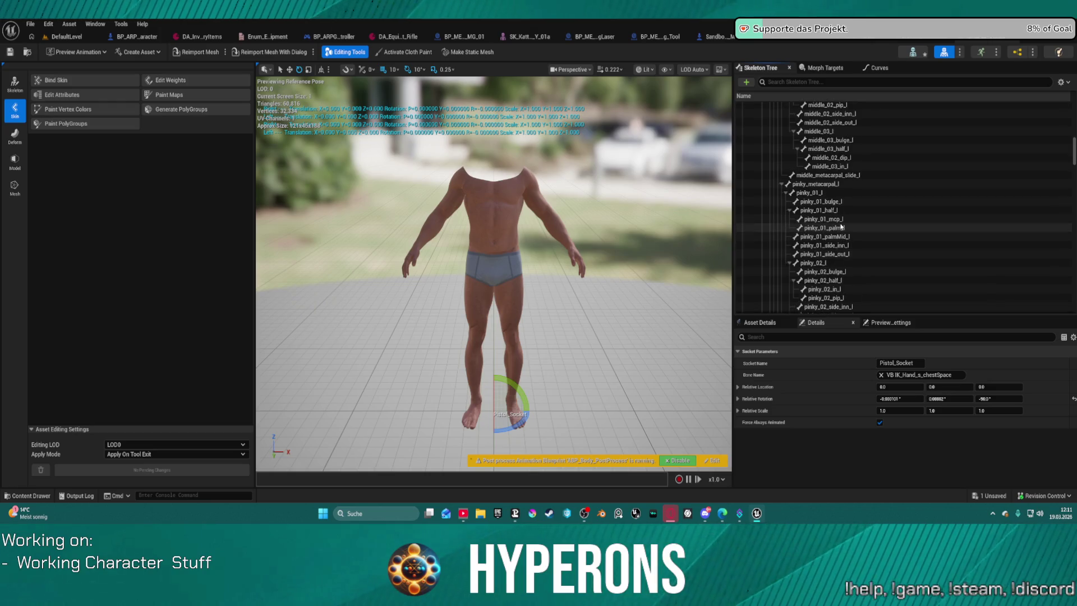
scroll(844, 220, "up", 5)
scroll(846, 211, "up", 6)
scroll(850, 199, "up", 6)
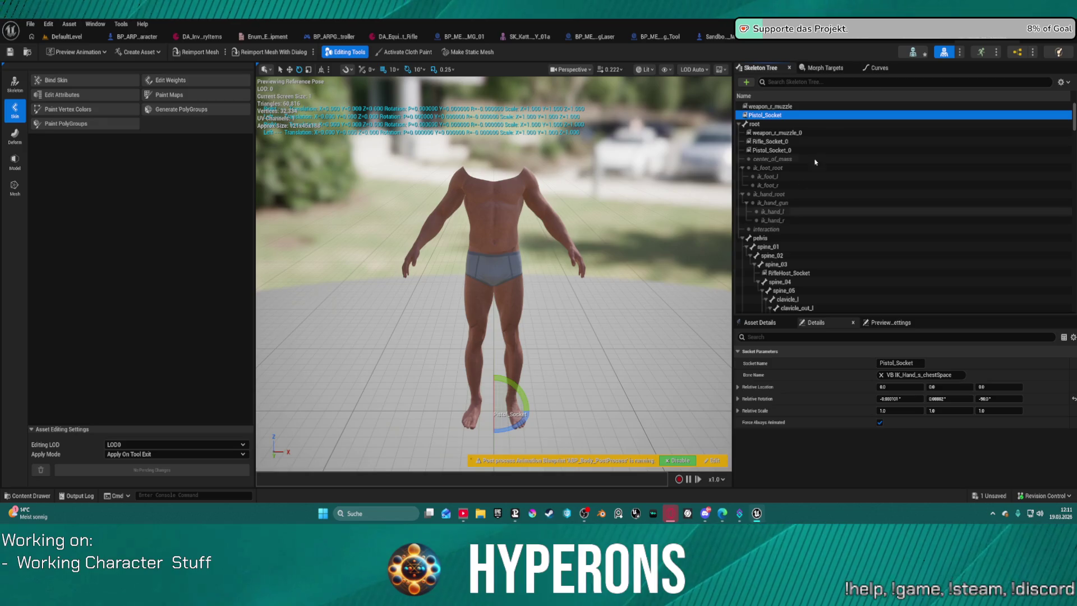
key("ctrl+Tab")
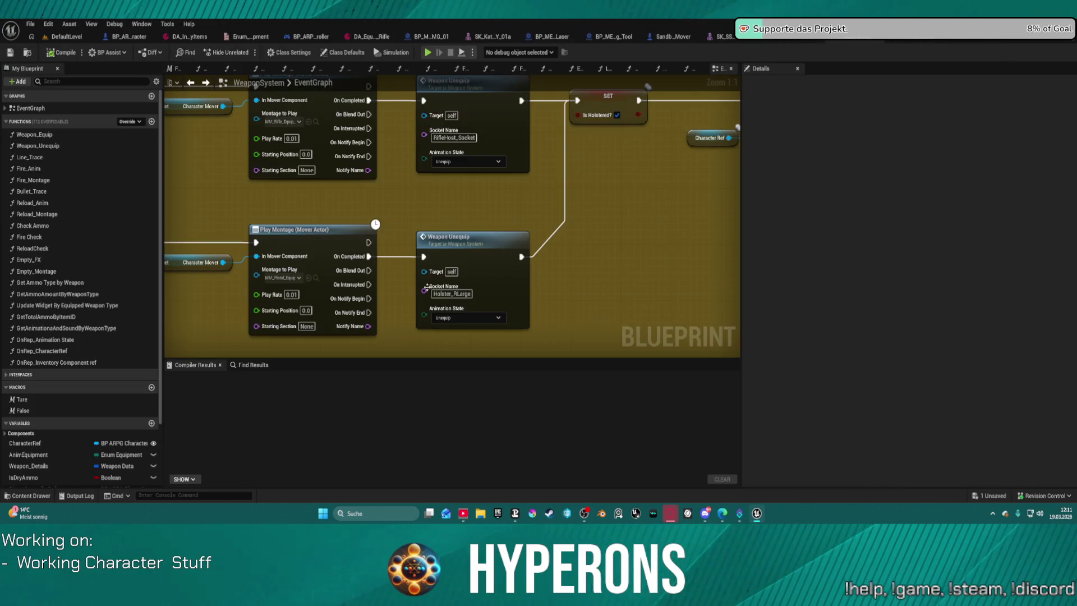
- Copy Holster_RLarge from the lower Weapon Unequip node and search the skeleton for it
left_click(472, 299)
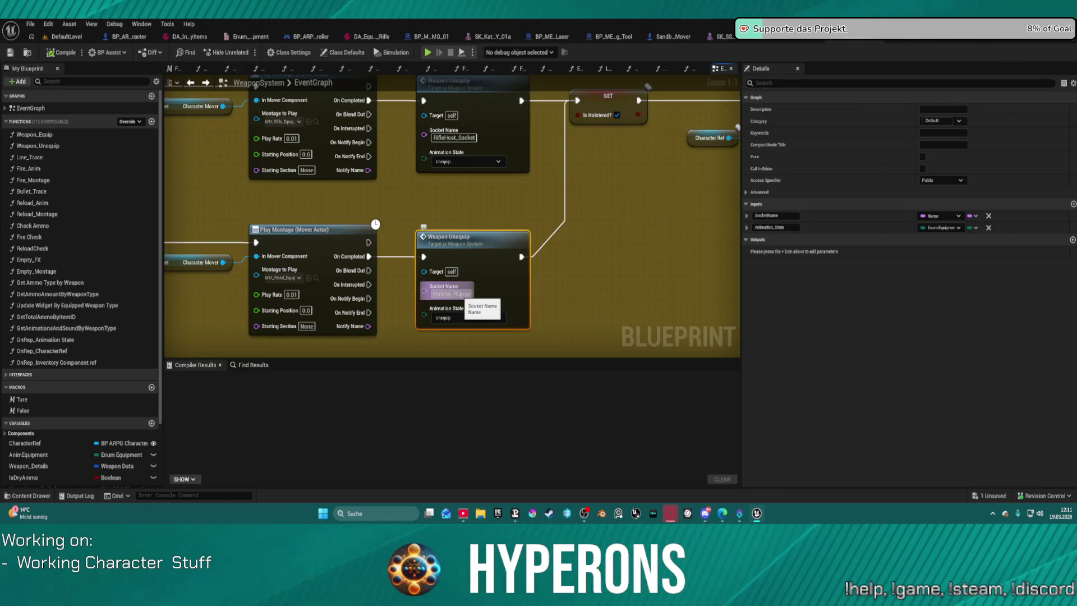
key("ctrl+c")
key("ctrl+Tab")
left_click(849, 81)
key("ctrl+v")
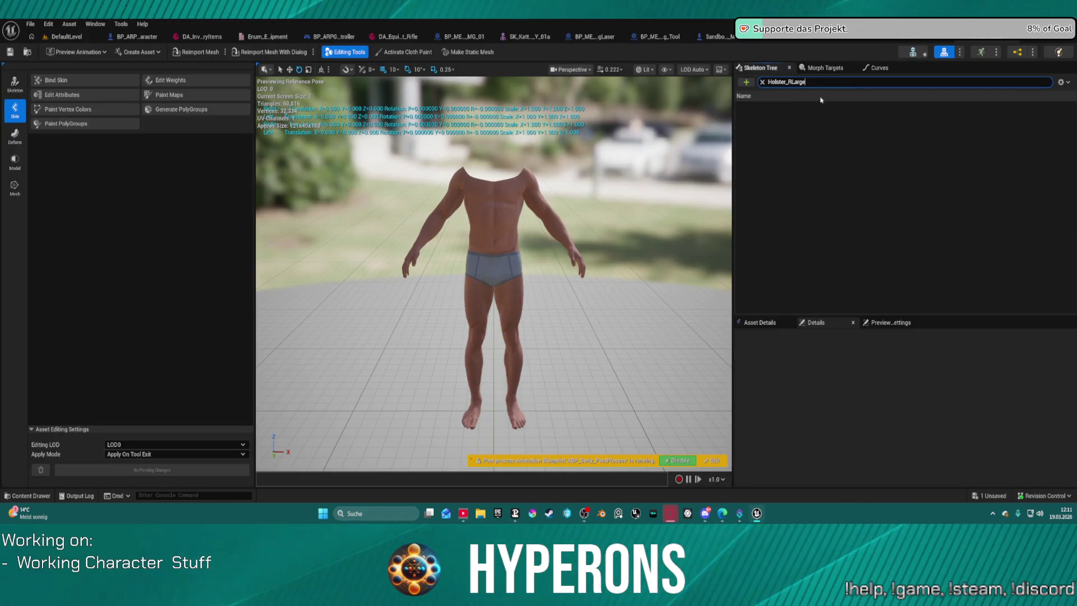
left_click(762, 82)
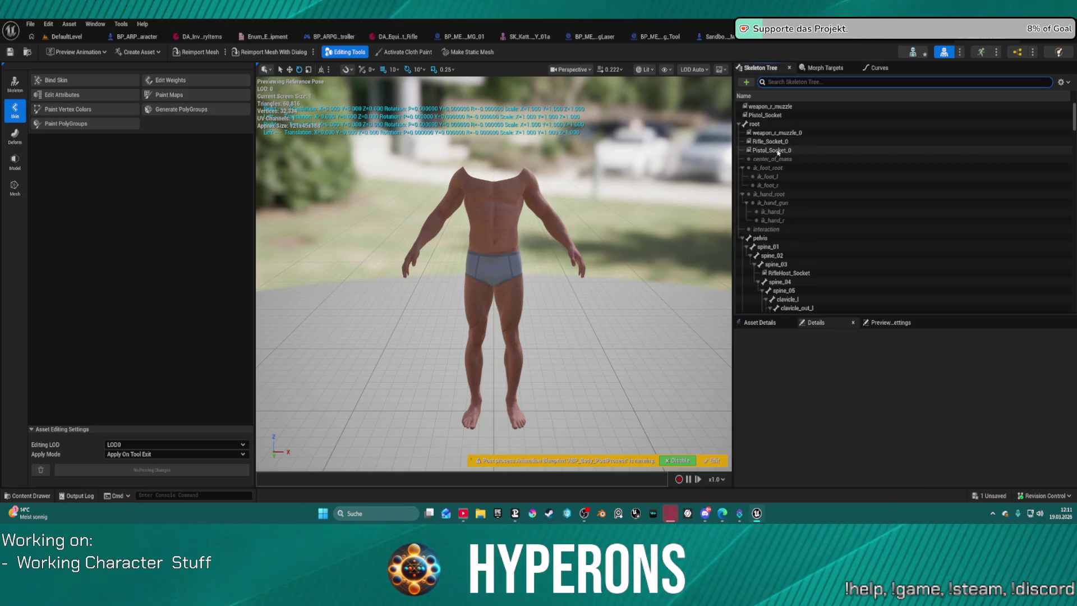
scroll(759, 263, "down", 5)
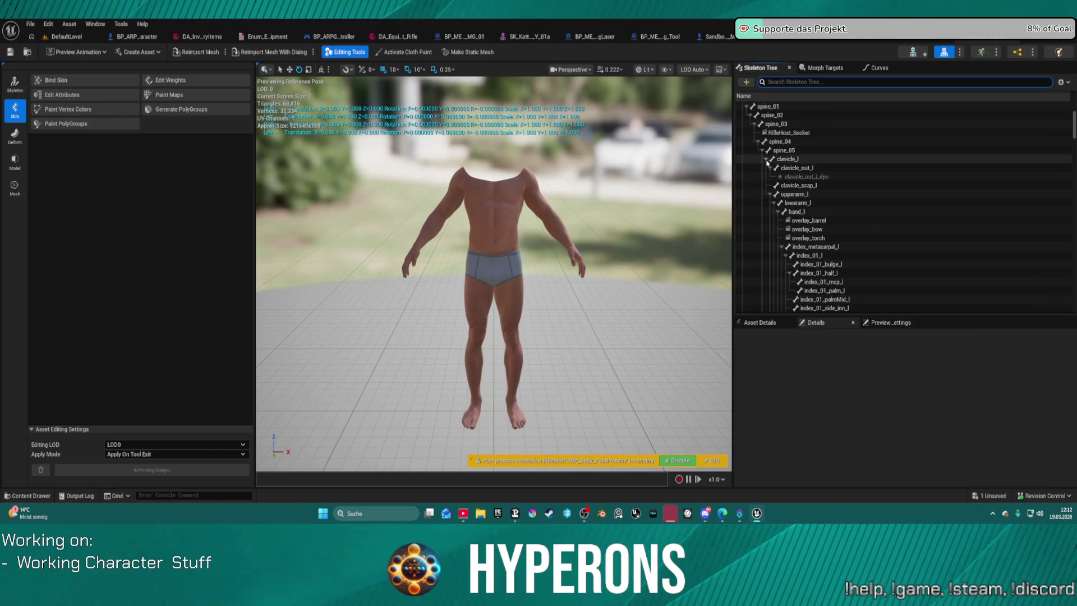
left_click(762, 150)
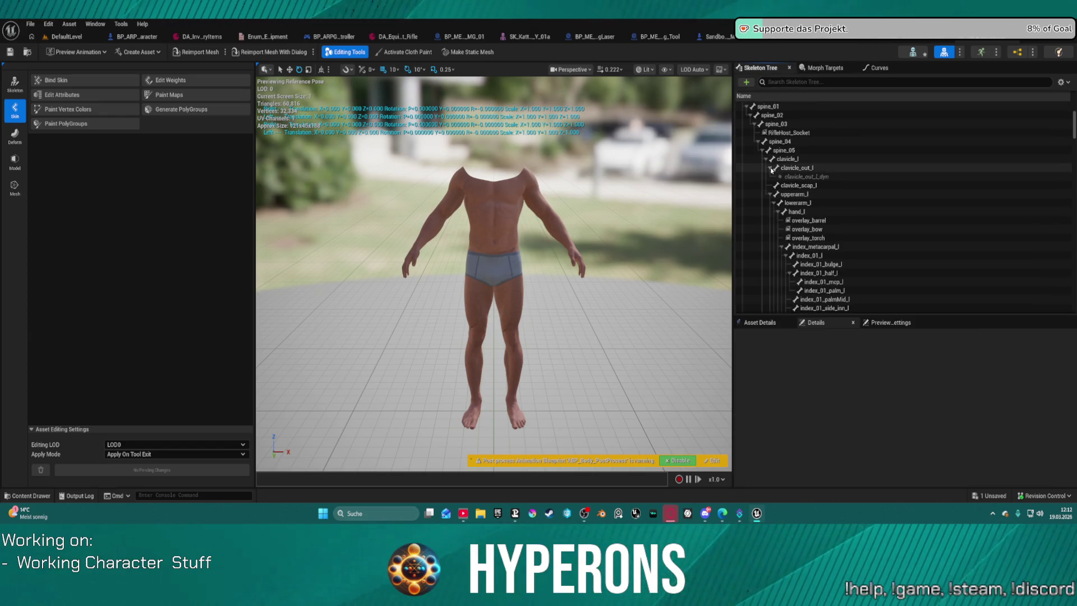
scroll(772, 193, "down", 5)
scroll(769, 216, "down", 5)
scroll(771, 220, "down", 5)
scroll(774, 223, "down", 5)
scroll(781, 233, "down", 5)
scroll(782, 234, "down", 5)
scroll(785, 235, "down", 5)
scroll(789, 235, "down", 5)
scroll(788, 236, "down", 5)
scroll(788, 236, "down", 5)
scroll(789, 237, "down", 5)
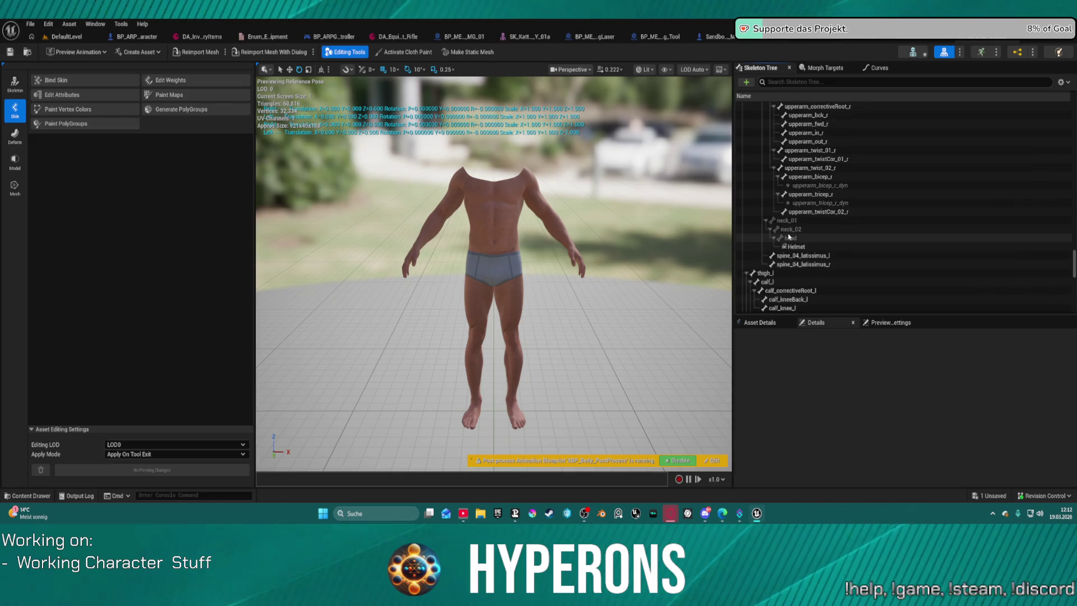
scroll(785, 245, "down", 5)
scroll(782, 248, "down", 5)
scroll(779, 253, "down", 5)
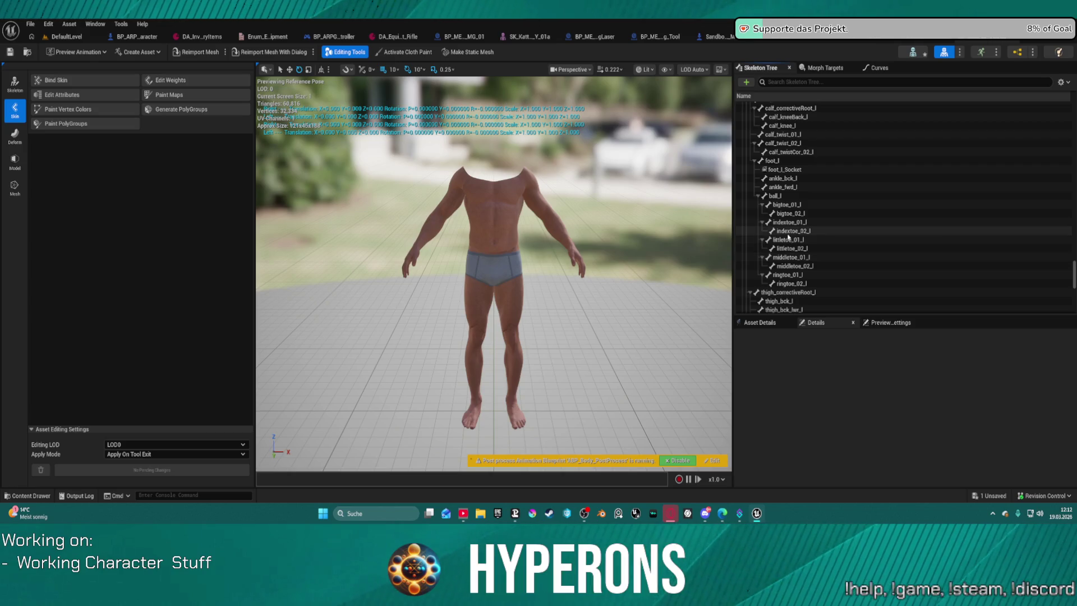
scroll(788, 238, "down", 3)
scroll(786, 238, "down", 3)
scroll(787, 239, "down", 1)
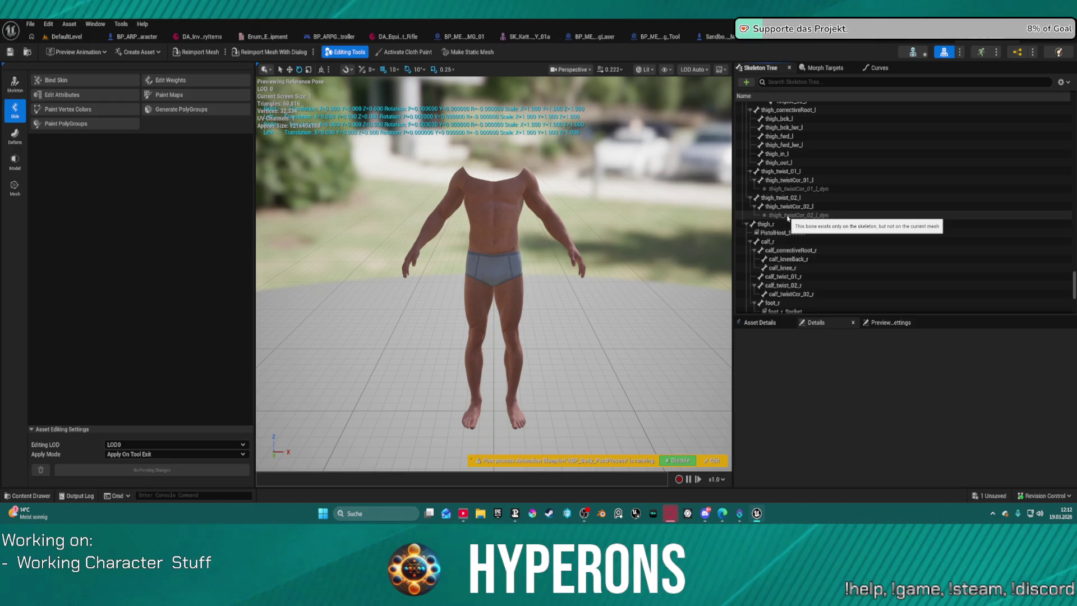
scroll(787, 221, "down", 1)
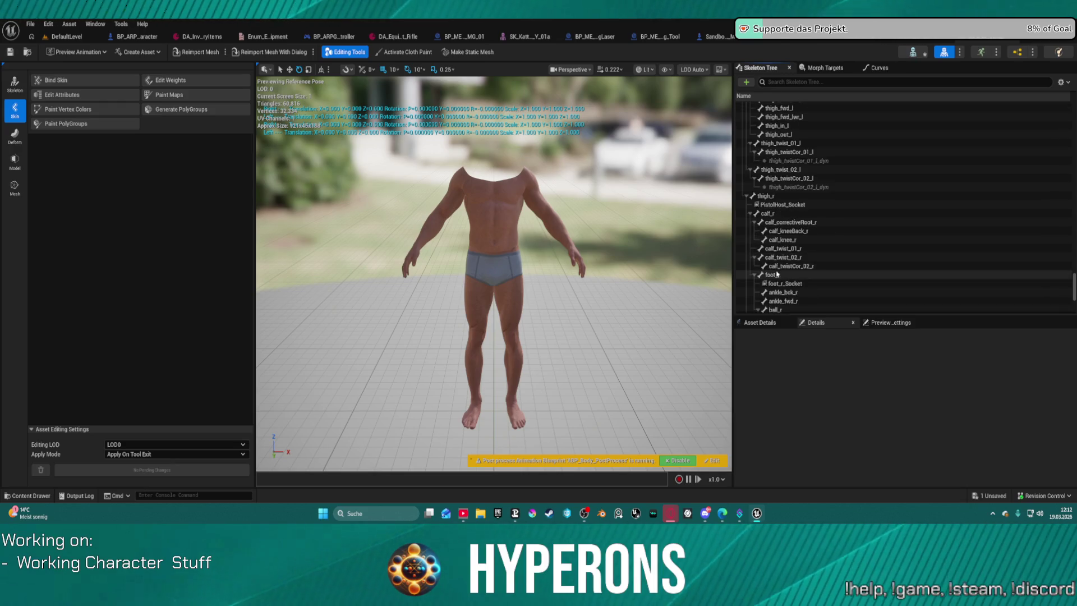
- Begin renaming PistolHost_Socket on the right thigh, then cancel and keep the old name
left_click(779, 205)
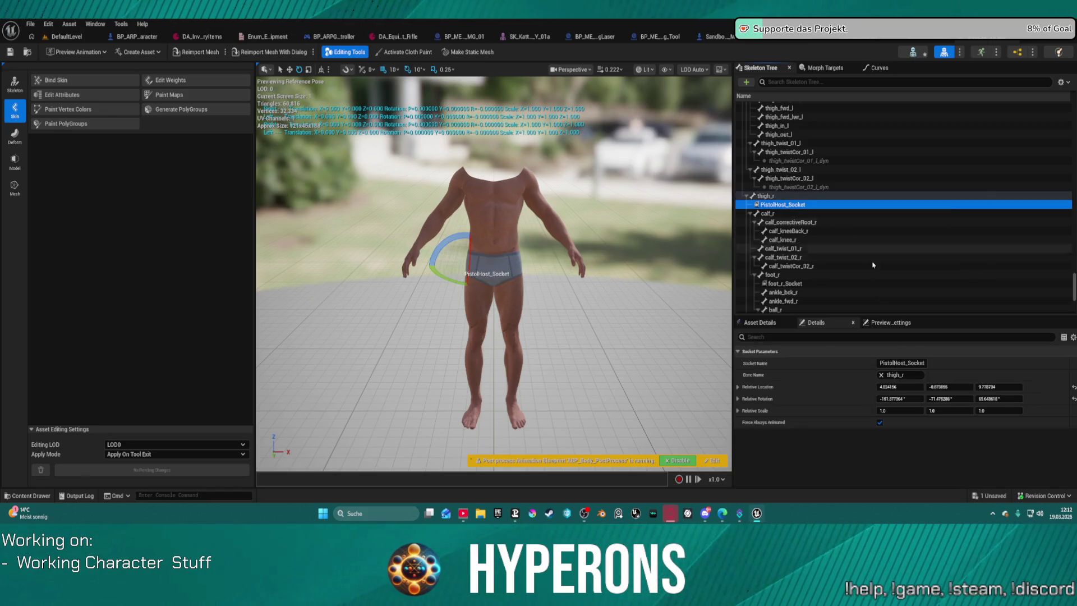
left_click(912, 364)
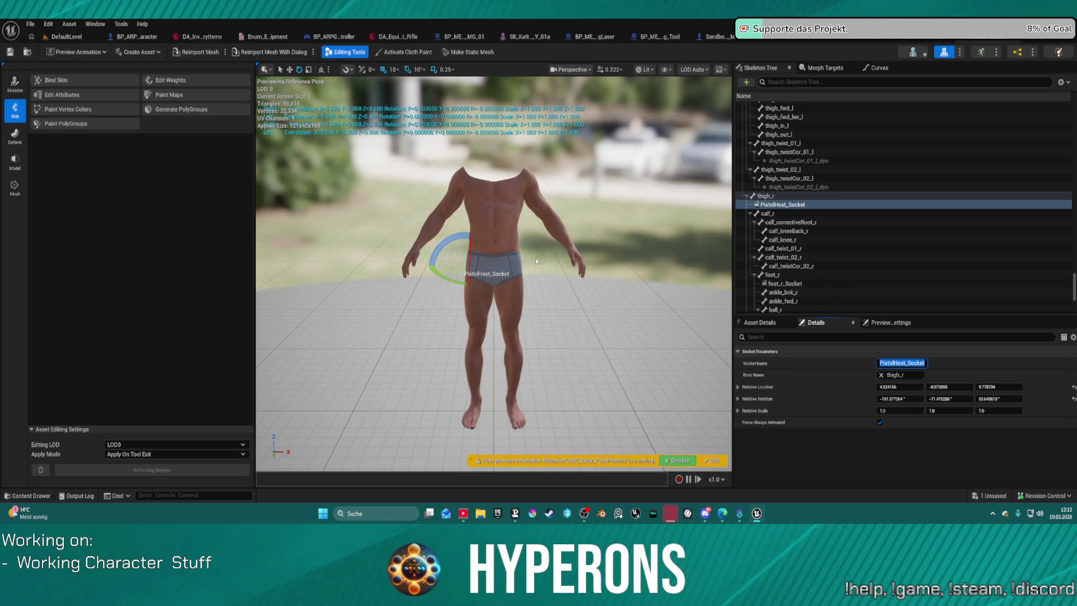
key("BackSpace")
key("Escape")
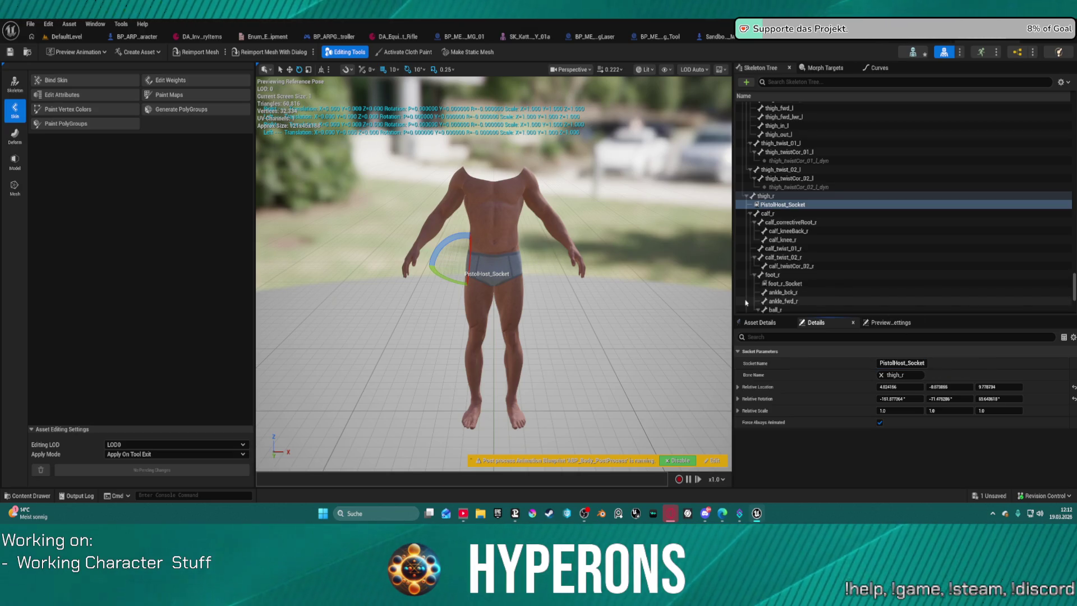
left_click(449, 255)
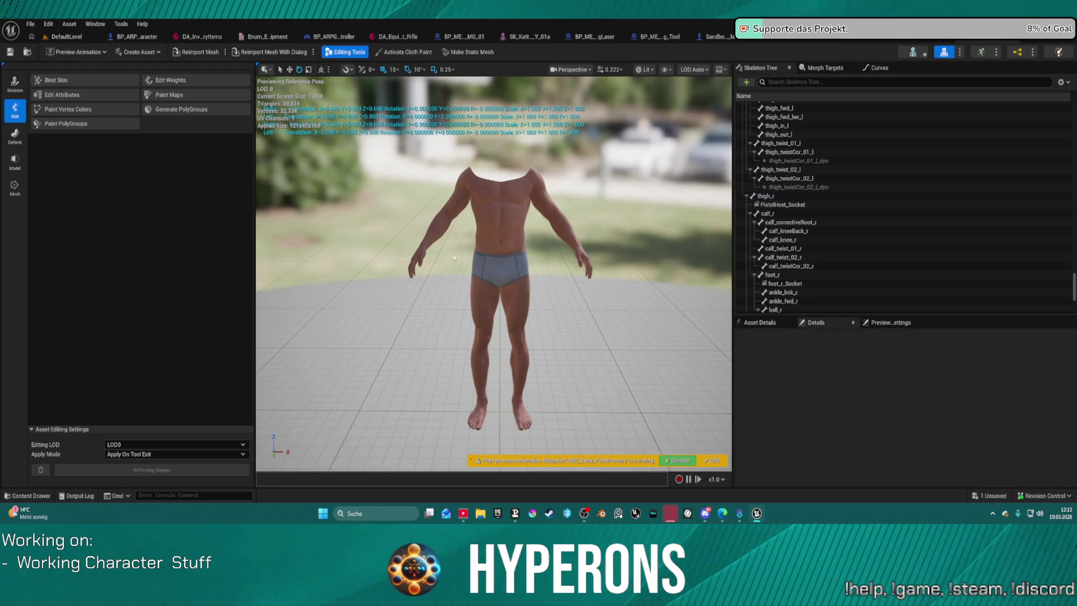
- Rename the right-thigh PistolHost_Socket to Holster_Pistol
left_click(778, 206)
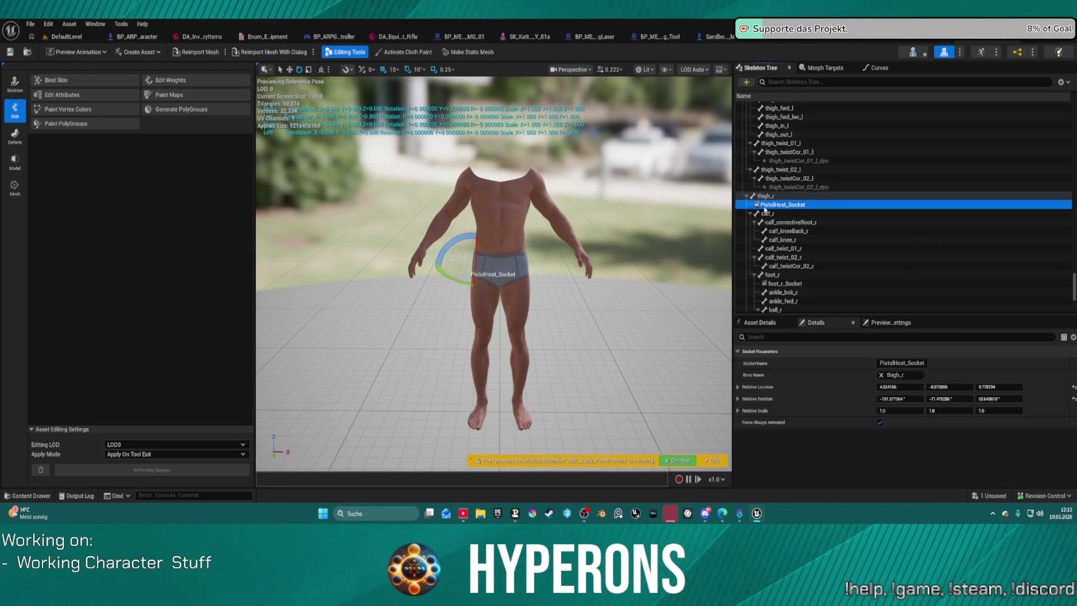
left_click(902, 362)
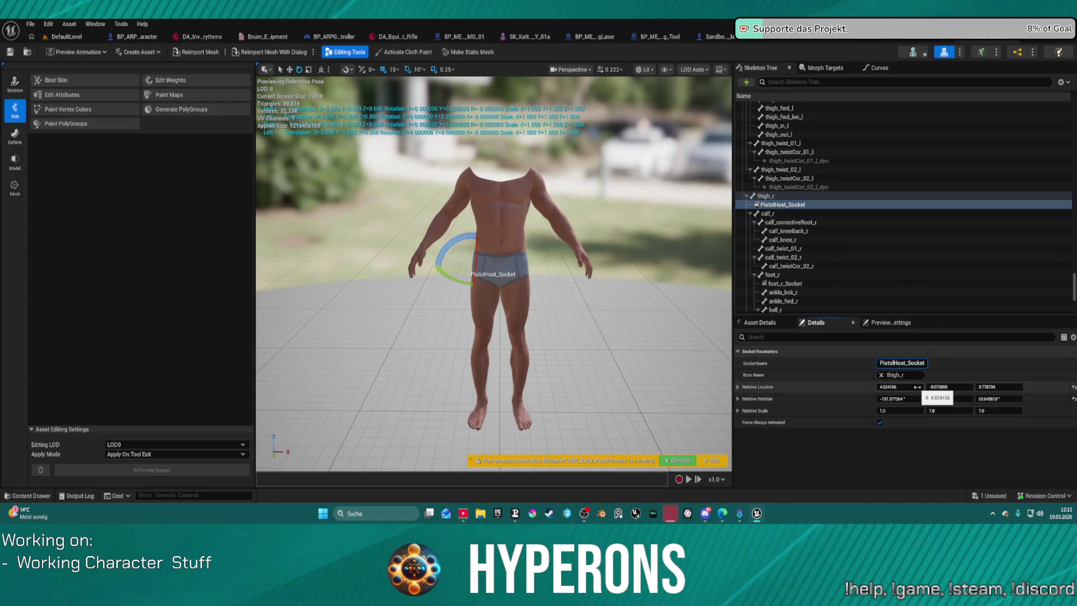
type("l")
type("l")
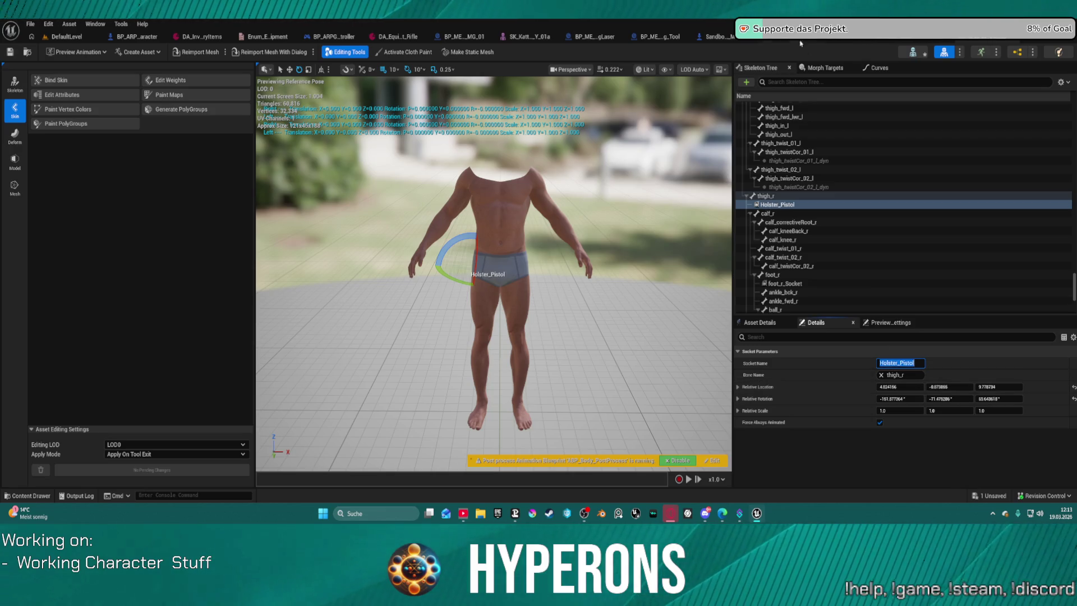
key("alt+Tab")
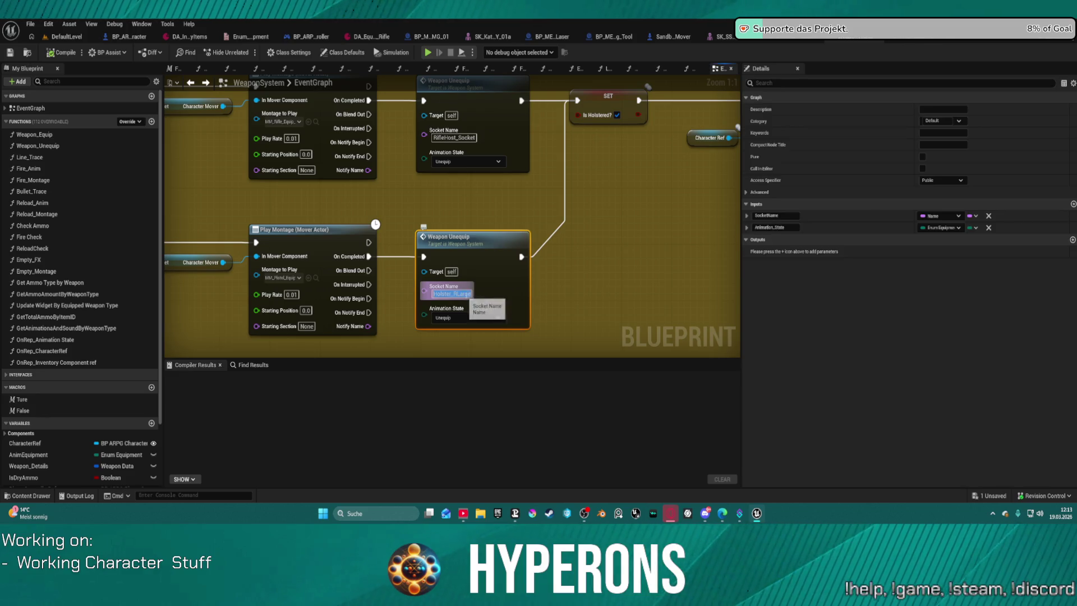
- Set the pistol Weapon Unequip node's Socket Name to Holster_Pistol
key("Return")
left_click(617, 288)
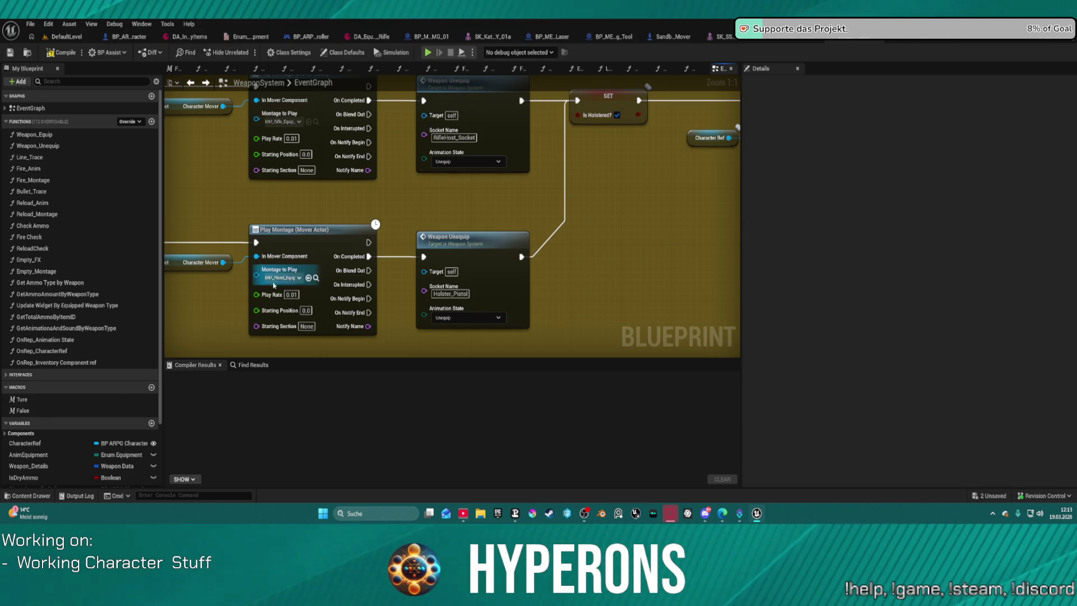
left_click_drag(273, 287, 446, 171)
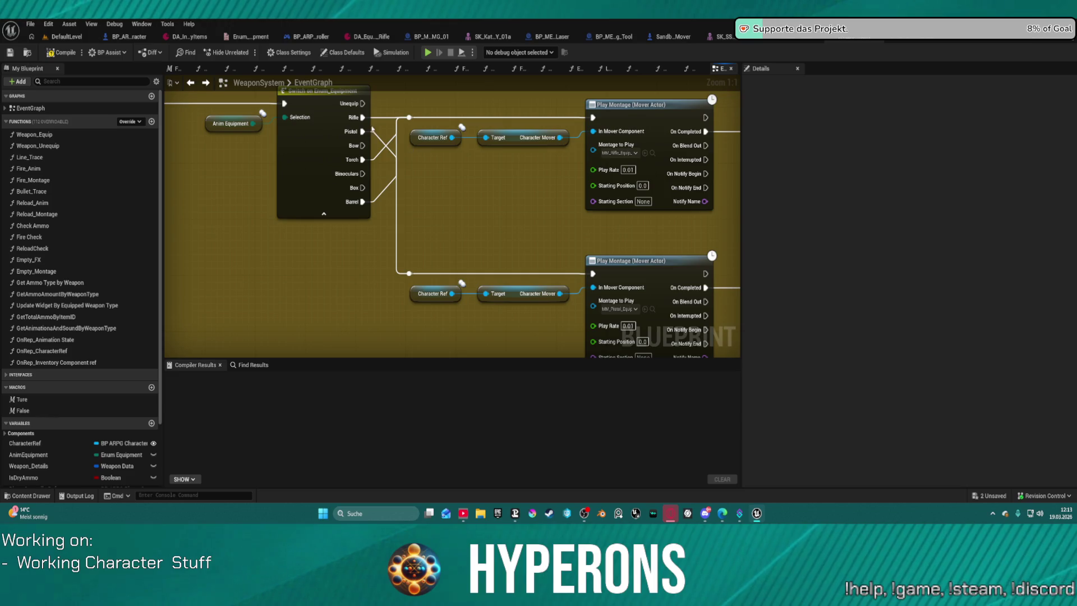
left_click_drag(330, 157, 334, 172)
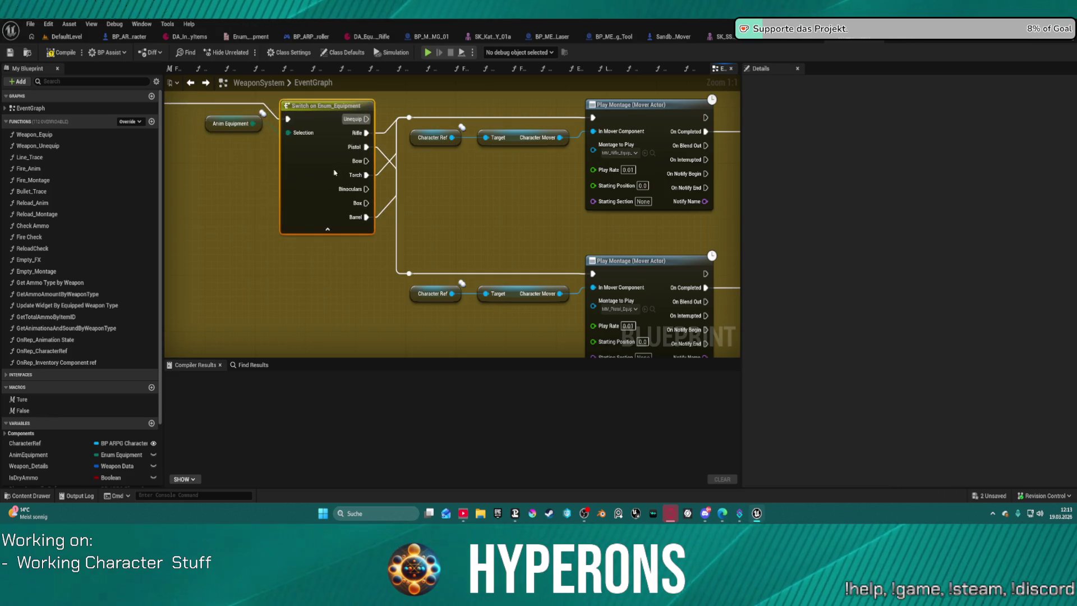
- Inspect the rifle Weapon Unequip node's socket, then return to the skeletal mesh editor
left_click_drag(493, 217, 176, 243)
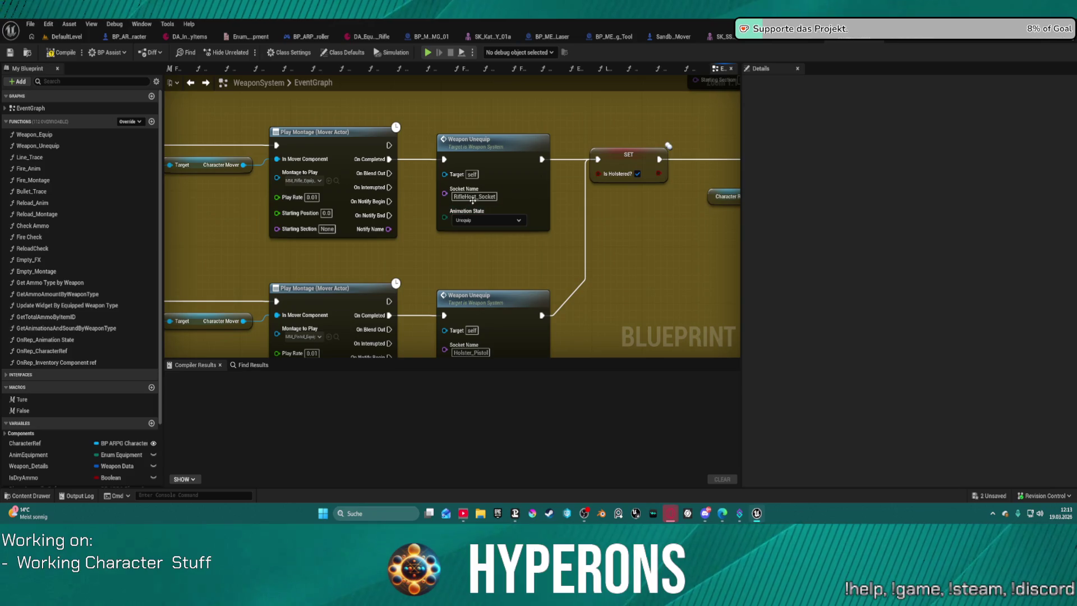
left_click(478, 199)
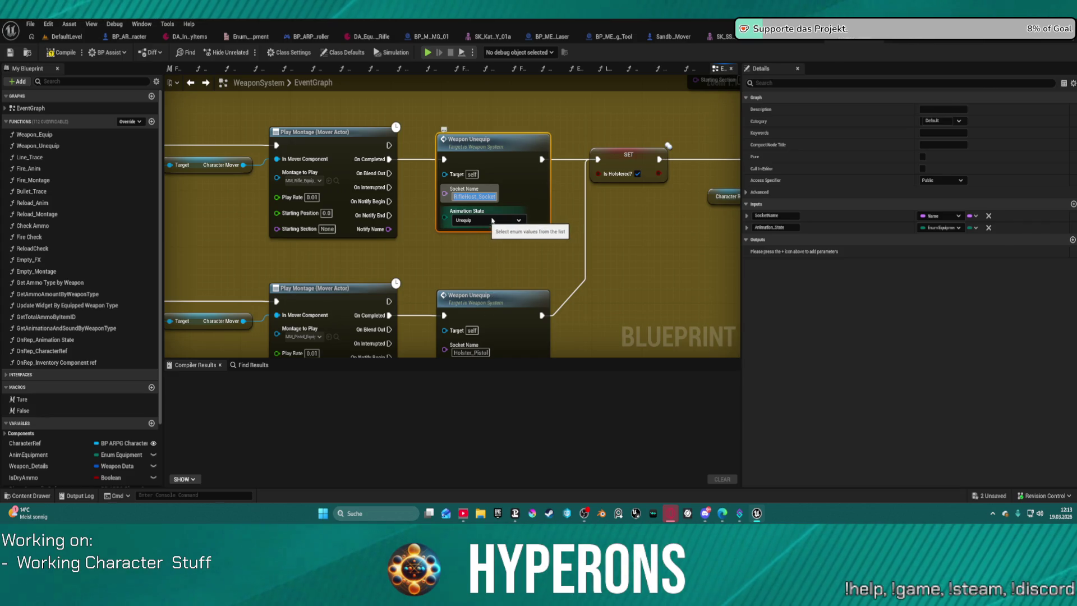
left_click_drag(661, 233, 492, 246)
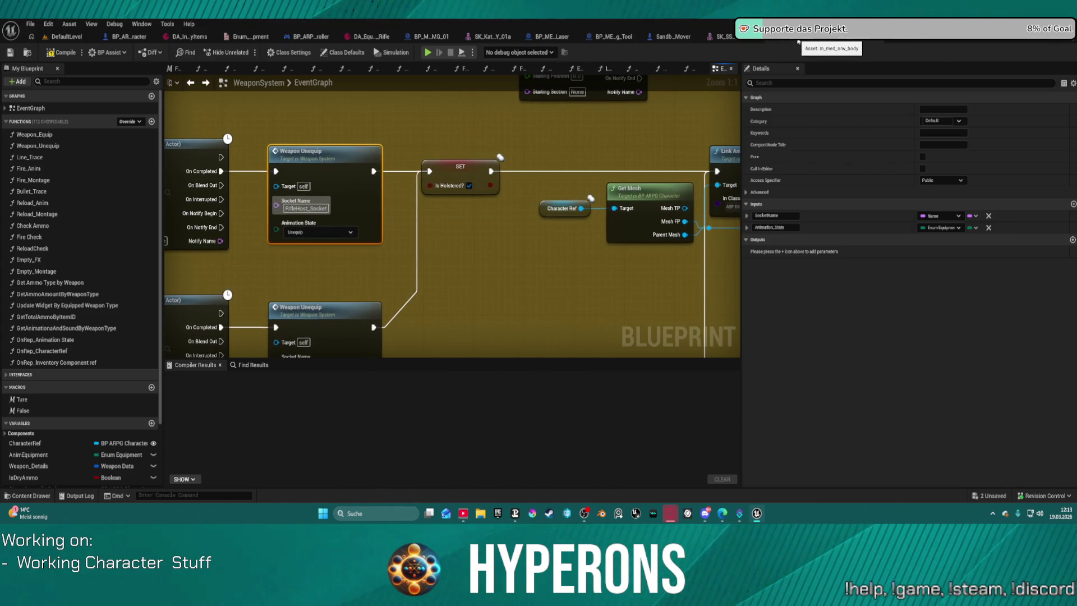
left_click(807, 41)
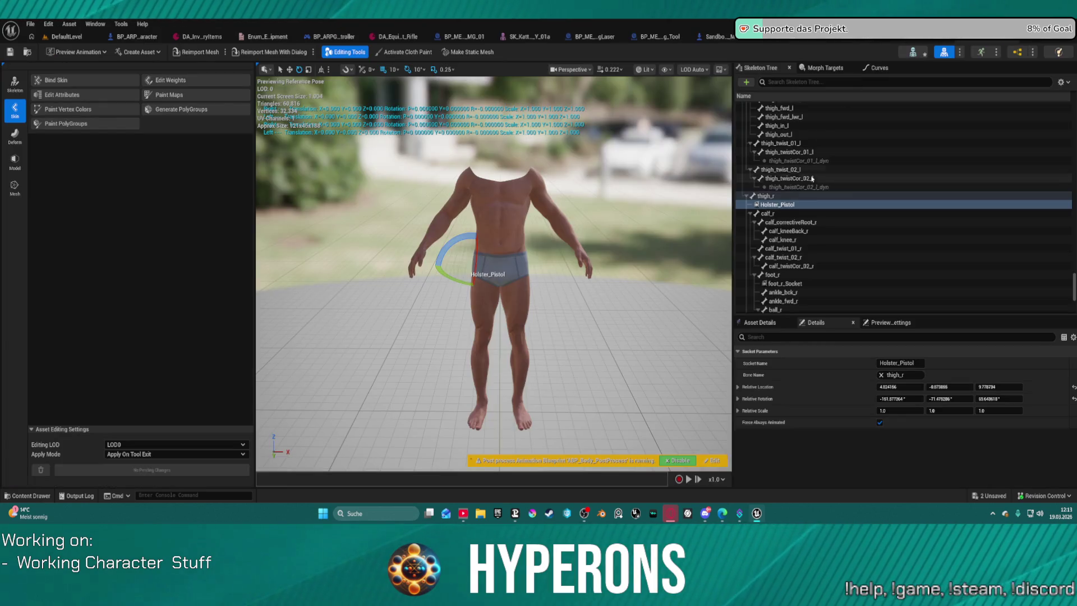
scroll(834, 197, "up", 3)
scroll(833, 186, "up", 3)
scroll(834, 186, "up", 5)
scroll(836, 180, "up", 5)
scroll(837, 181, "up", 5)
- Filter the Skeleton Tree for 'rifle', inspect RifleHost_Socket and overlay_rifle, then select RifleHost_Socket under spine_03
left_click(781, 82)
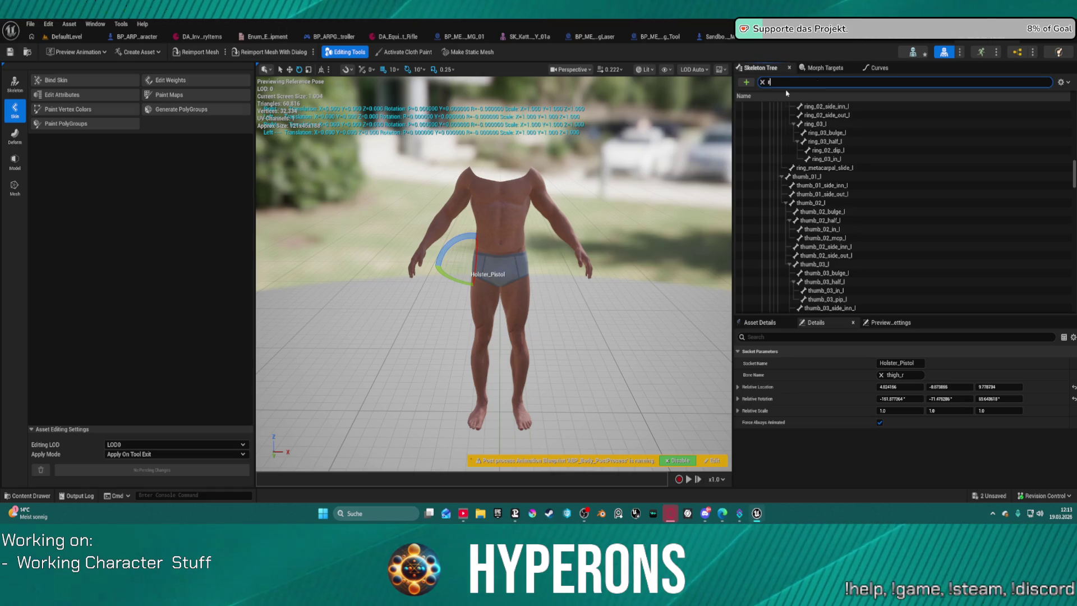
type("ifle")
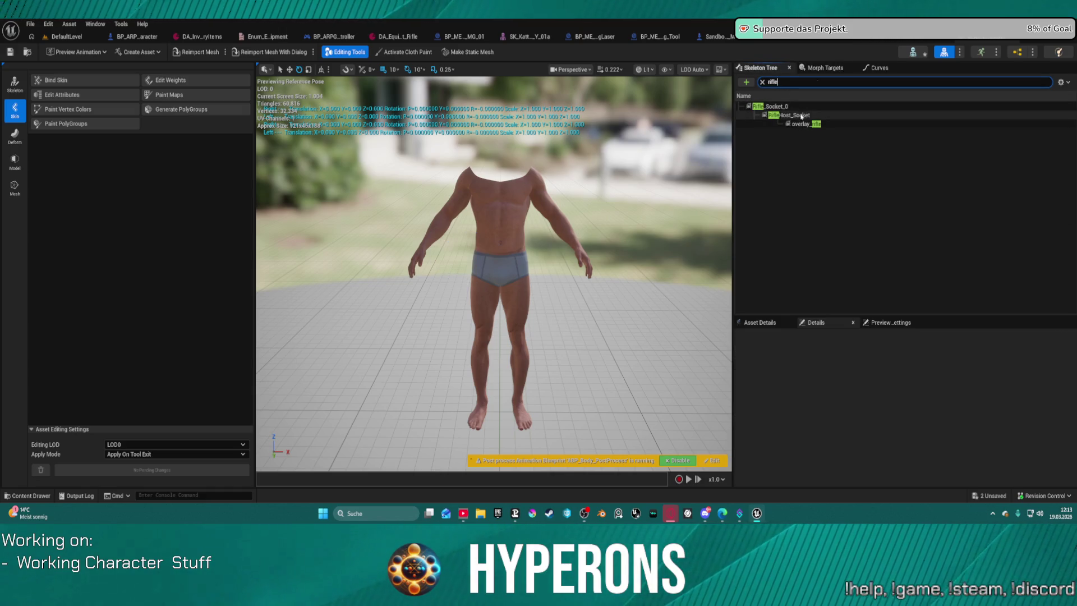
left_click(802, 114)
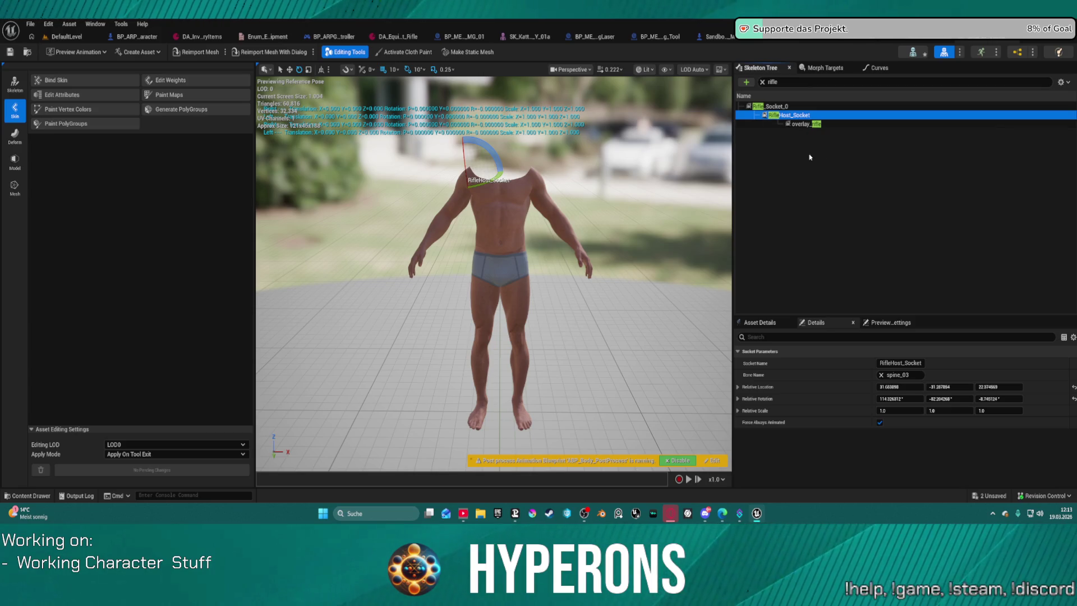
left_click(796, 125)
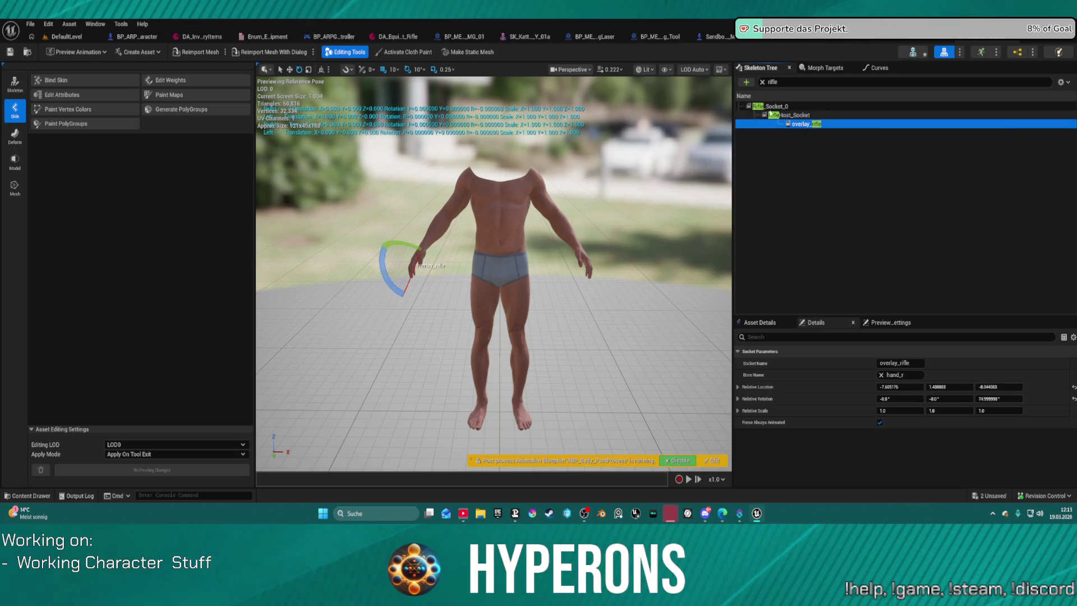
key("Escape")
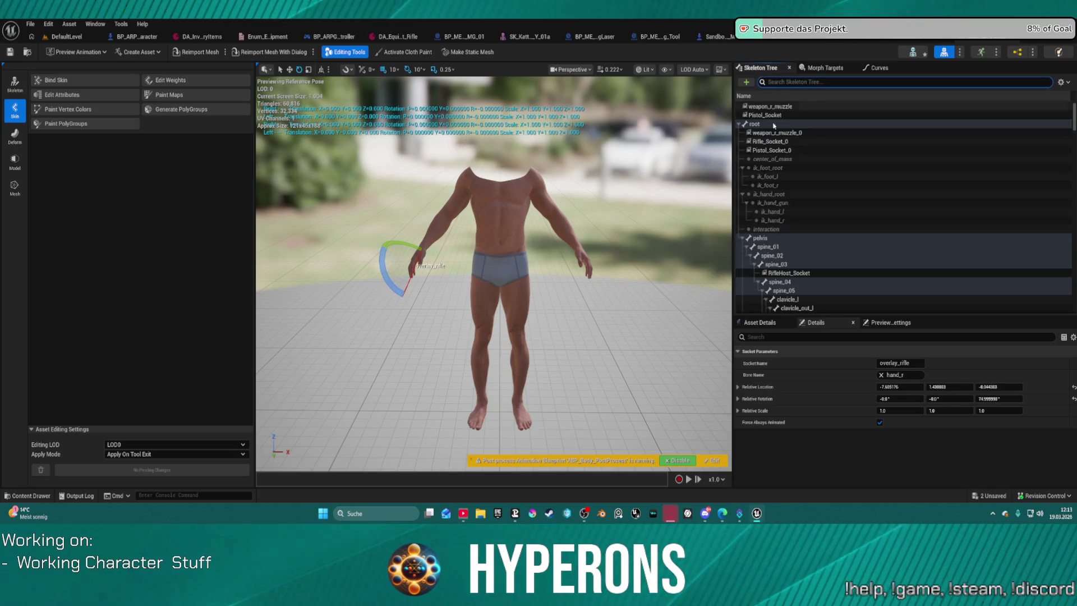
scroll(762, 193, "down", 5)
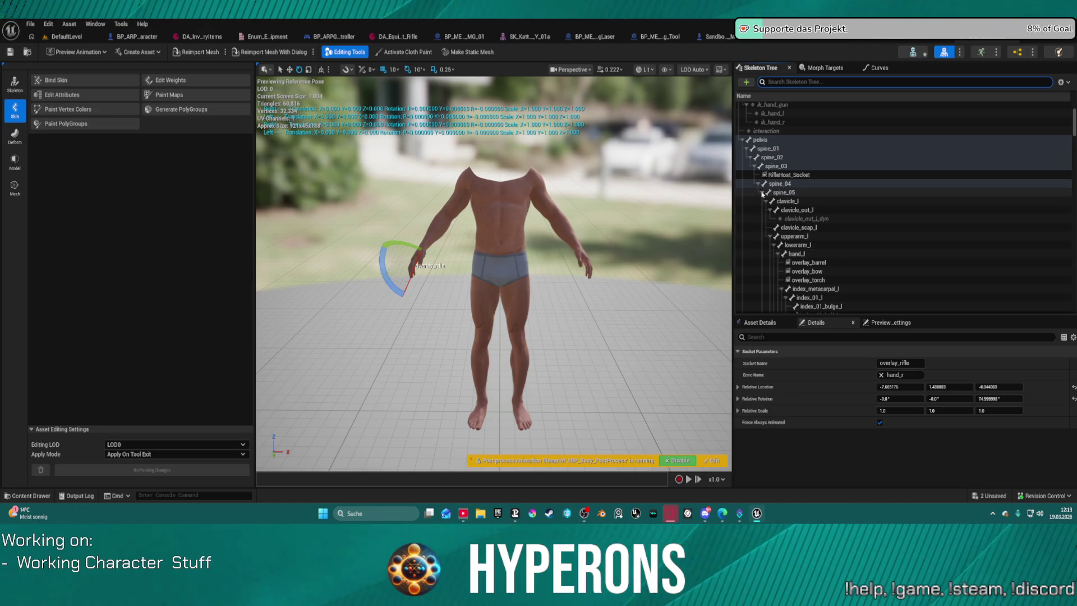
left_click(778, 174)
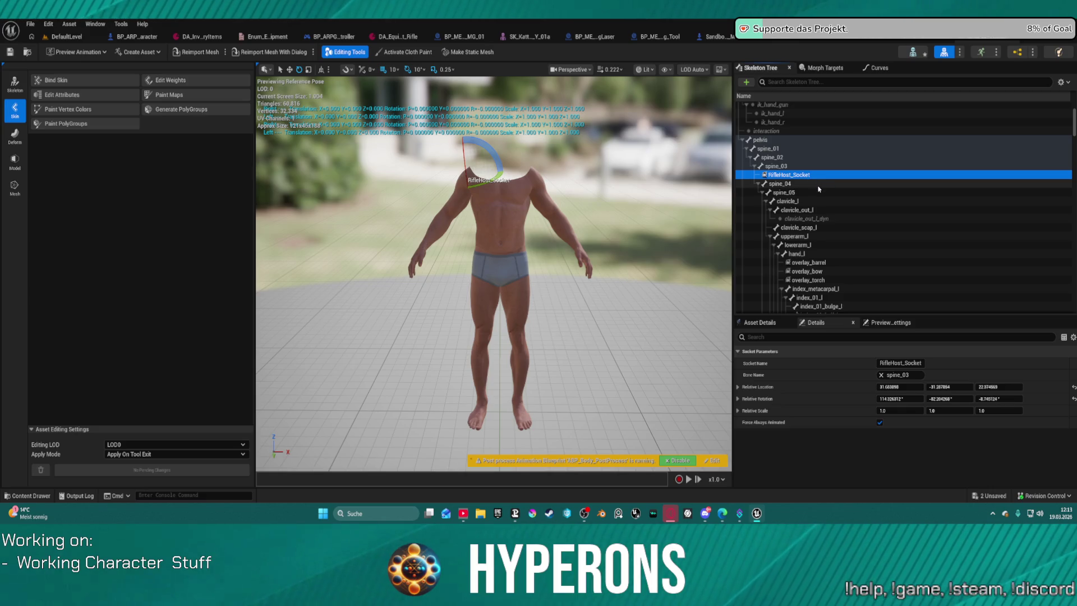
scroll(825, 211, "down", 3)
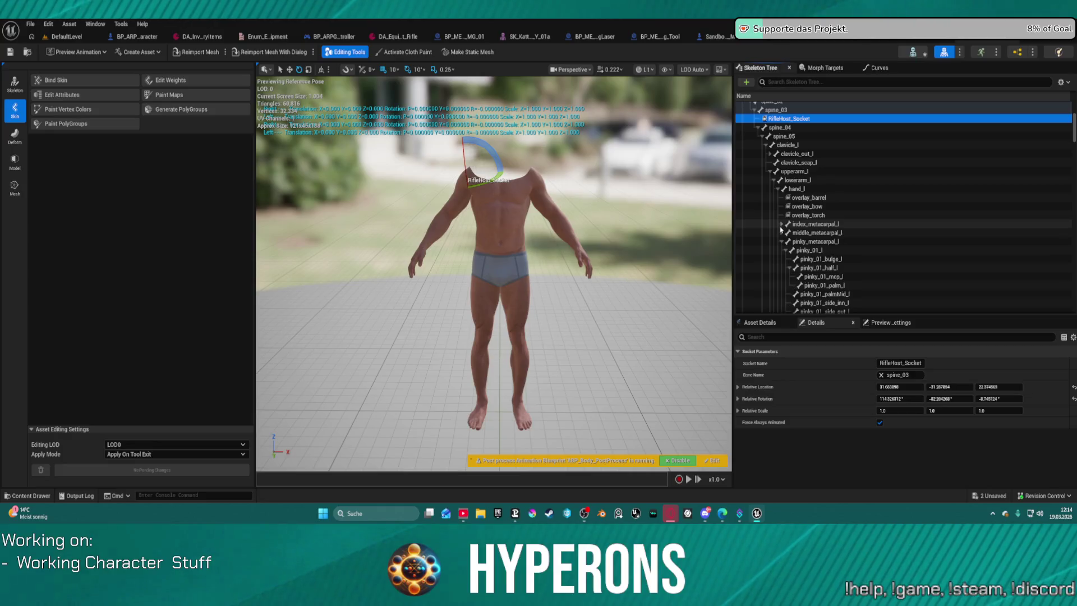
scroll(799, 169, "up", 6)
scroll(781, 142, "up", 3)
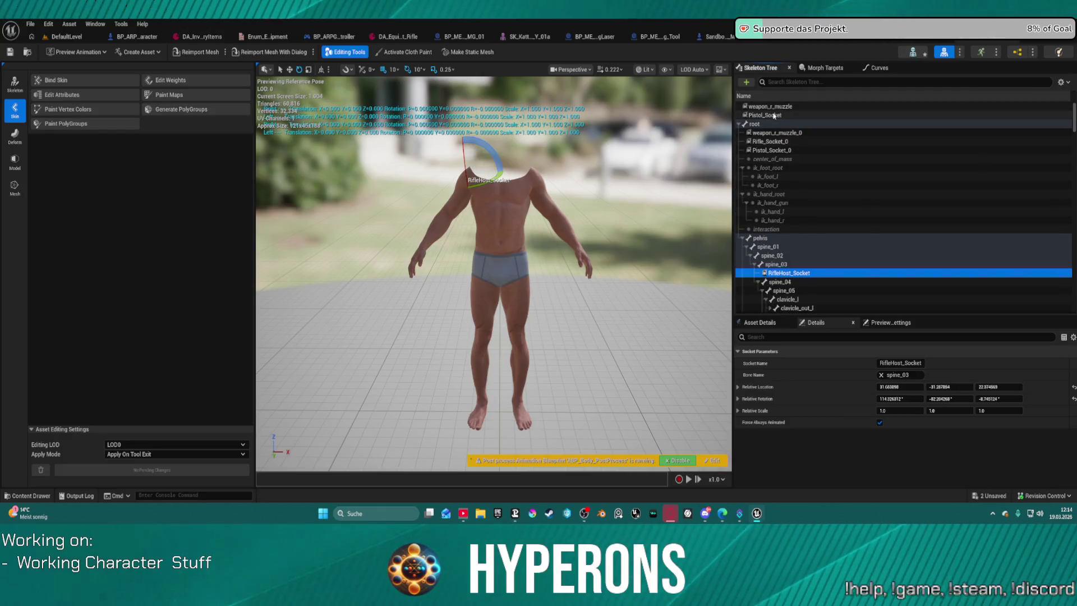
- Delete the Rifle_Socket_0 and Pistol_Socket_0 sockets and save the skeleton
left_click(781, 141)
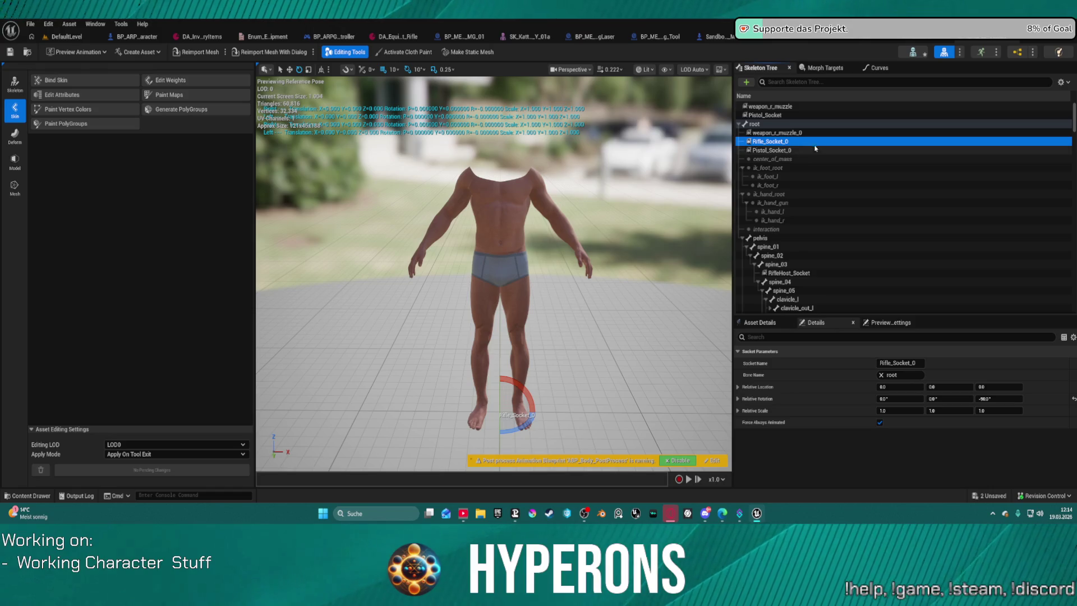
key("Delete")
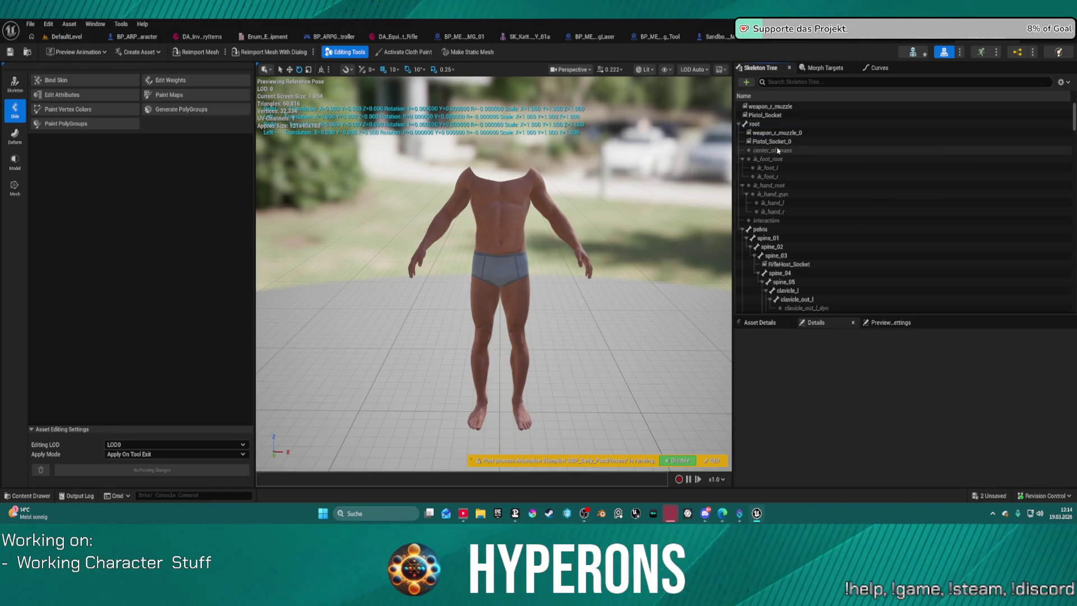
key("Delete")
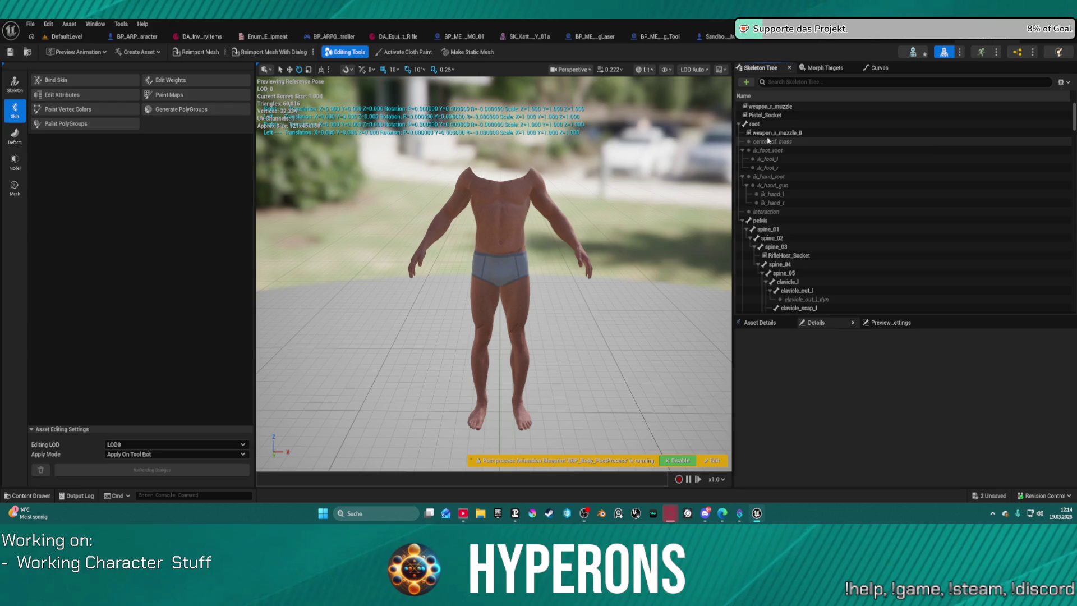
left_click(769, 132)
scroll(757, 219, "down", 1)
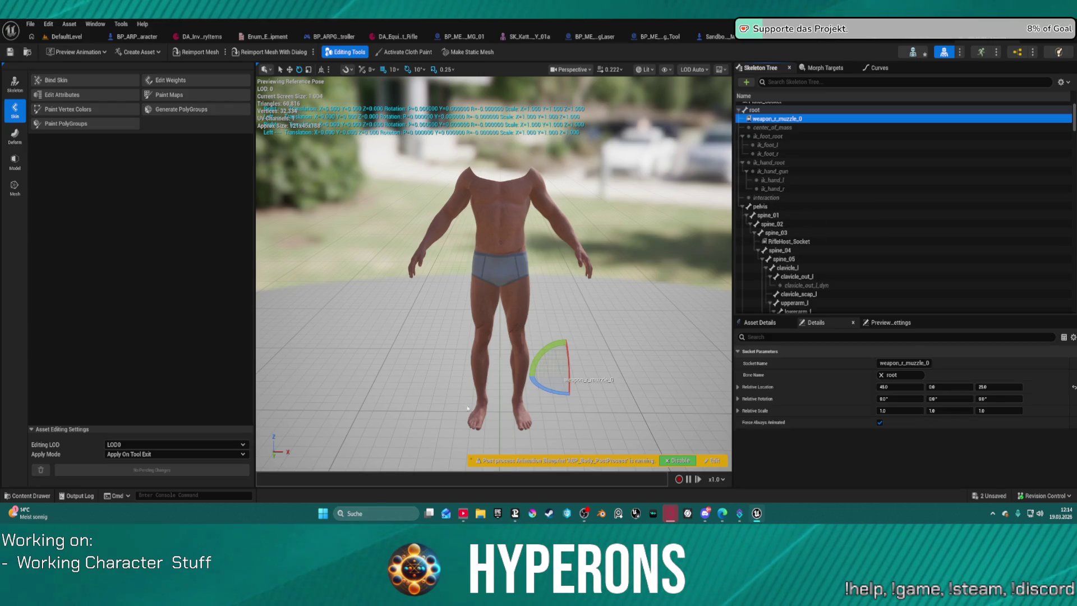
scroll(780, 197, "down", 3)
scroll(779, 198, "up", 3)
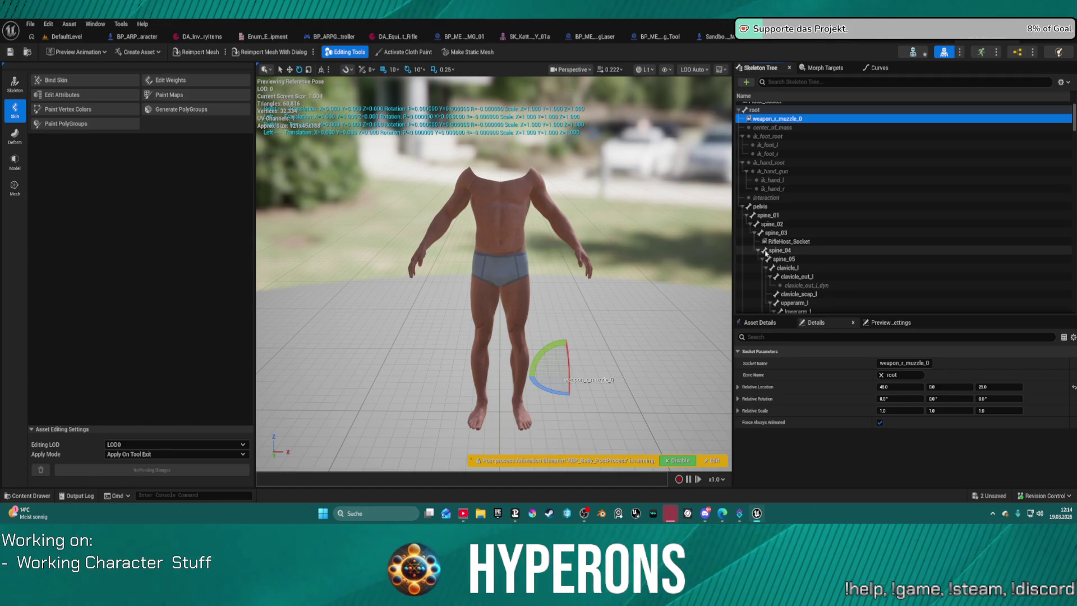
scroll(783, 236, "down", 5)
scroll(795, 223, "down", 5)
scroll(796, 217, "down", 3)
scroll(795, 217, "down", 3)
scroll(795, 217, "down", 3)
scroll(795, 217, "down", 3)
scroll(630, 181, "down", 2)
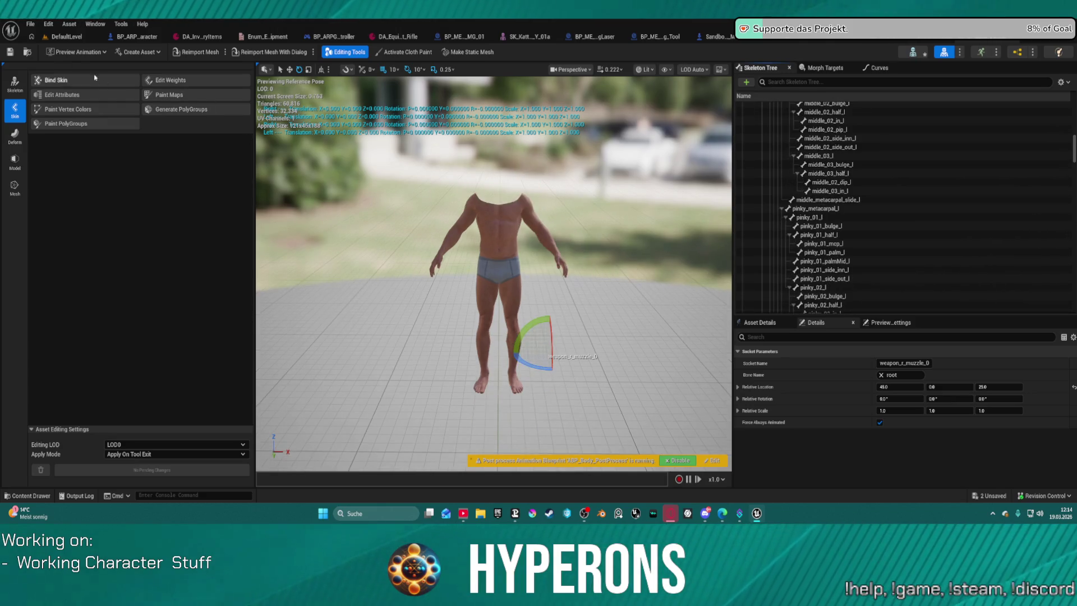
left_click(15, 53)
- Look up RifleHost_Socket once more, then return to the WeaponSystem blueprint
left_click(881, 82)
type("rifle")
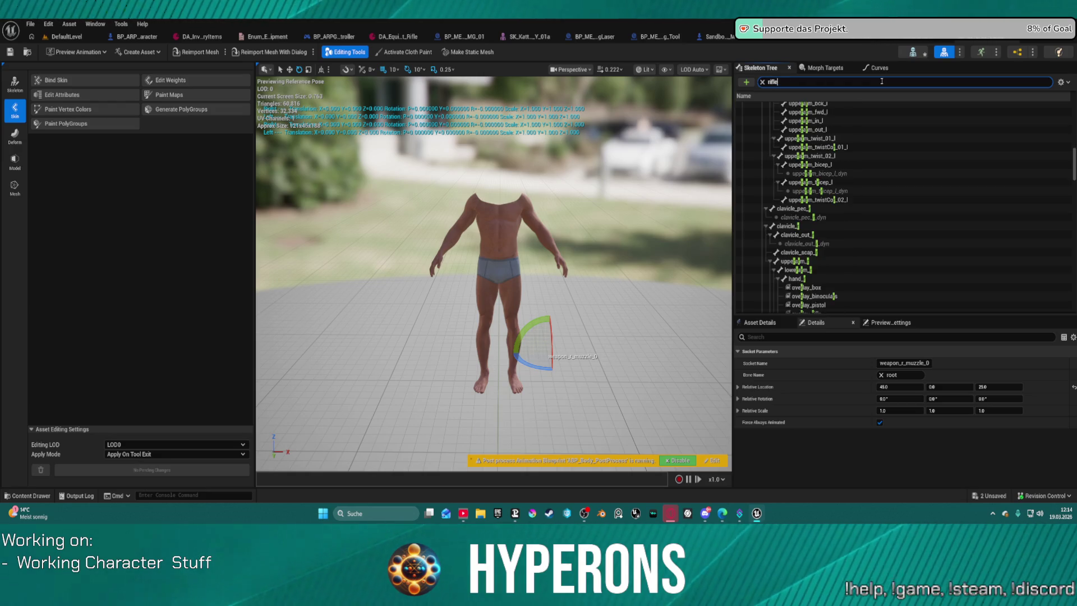
left_click(791, 106)
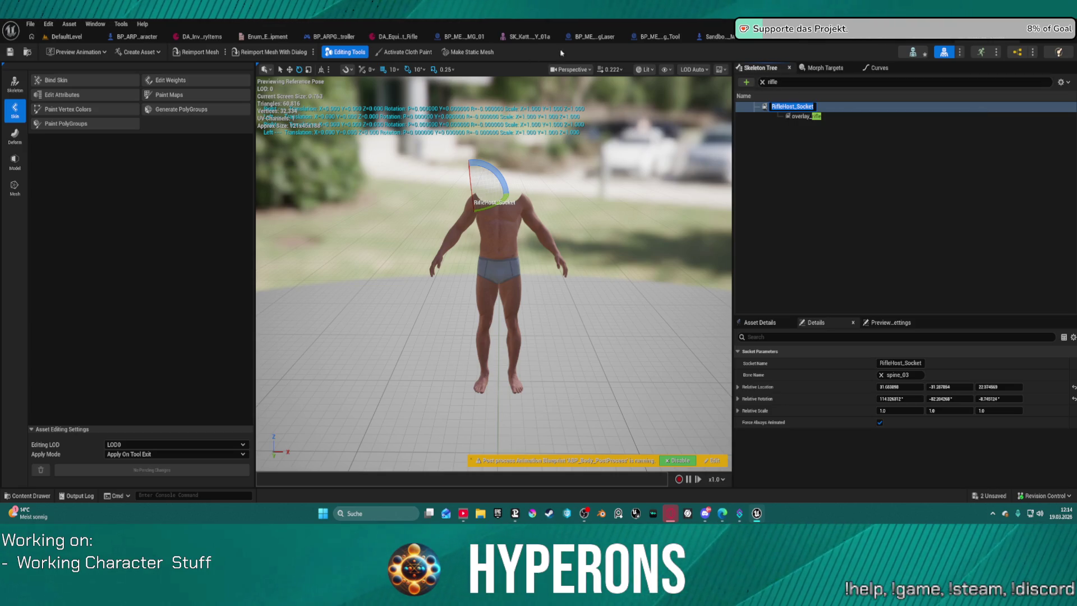
left_click(944, 52)
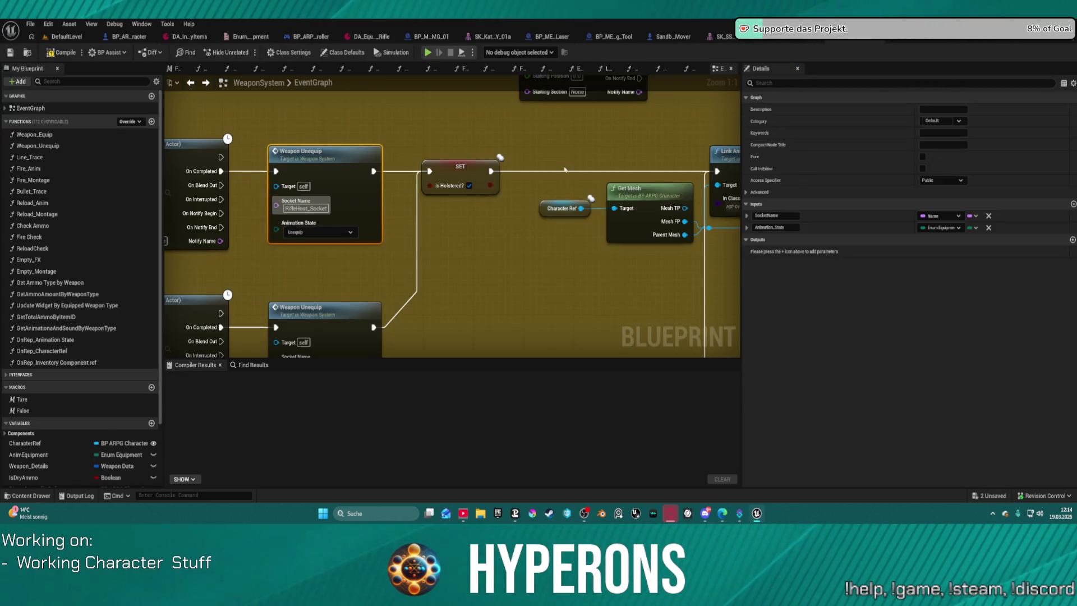
- Compile the WeaponSystem blueprint successfully
right_click(351, 213)
left_click(378, 228)
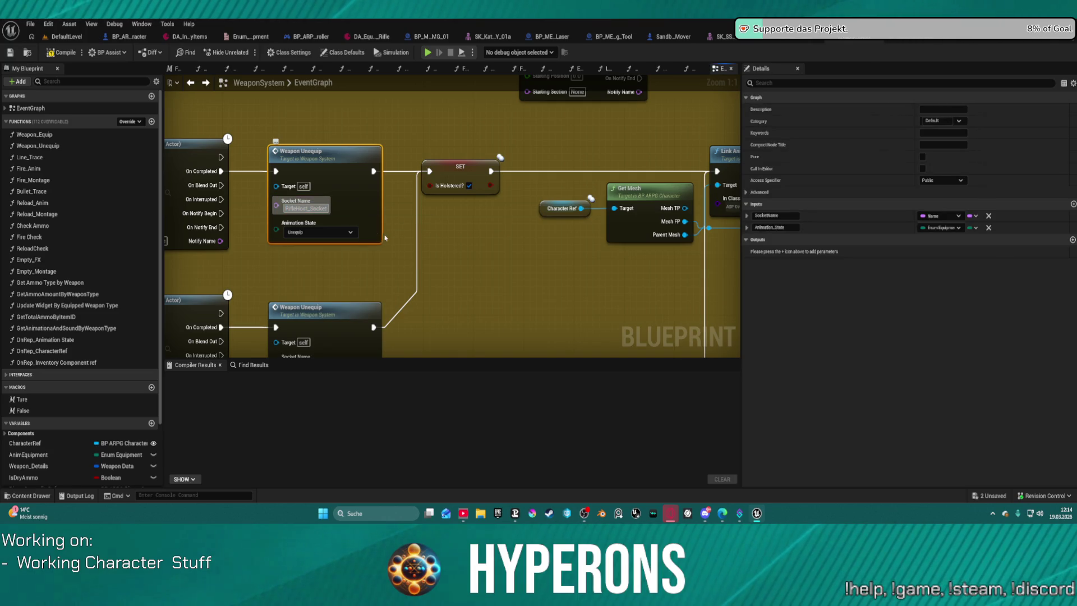
left_click(492, 258)
scroll(492, 253, "down", 2)
scroll(546, 298, "down", 2)
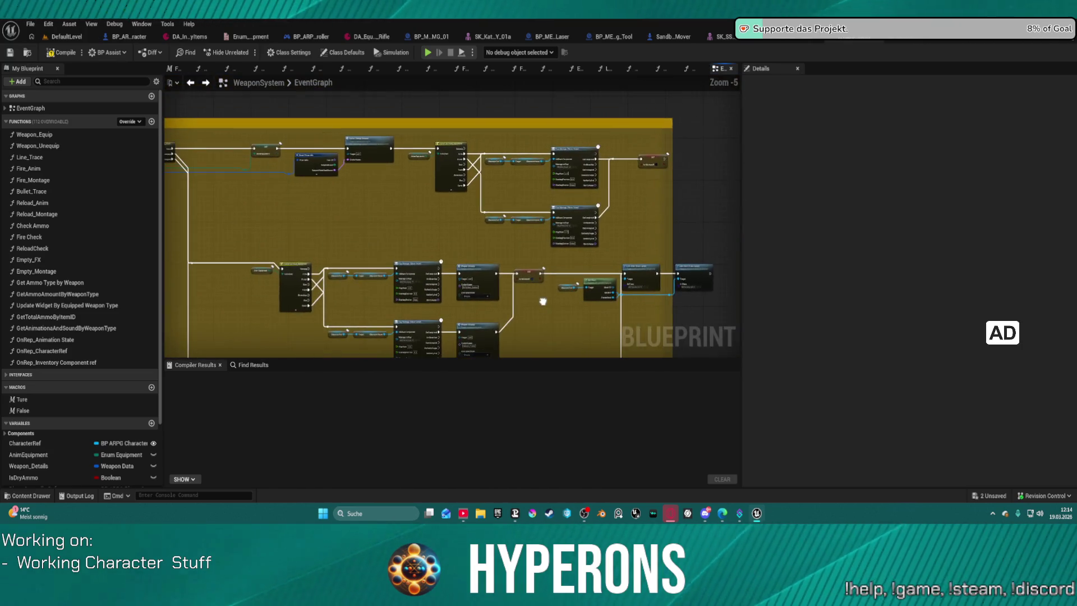
scroll(548, 298, "down", 2)
scroll(319, 80, "up", 3)
key("F7")
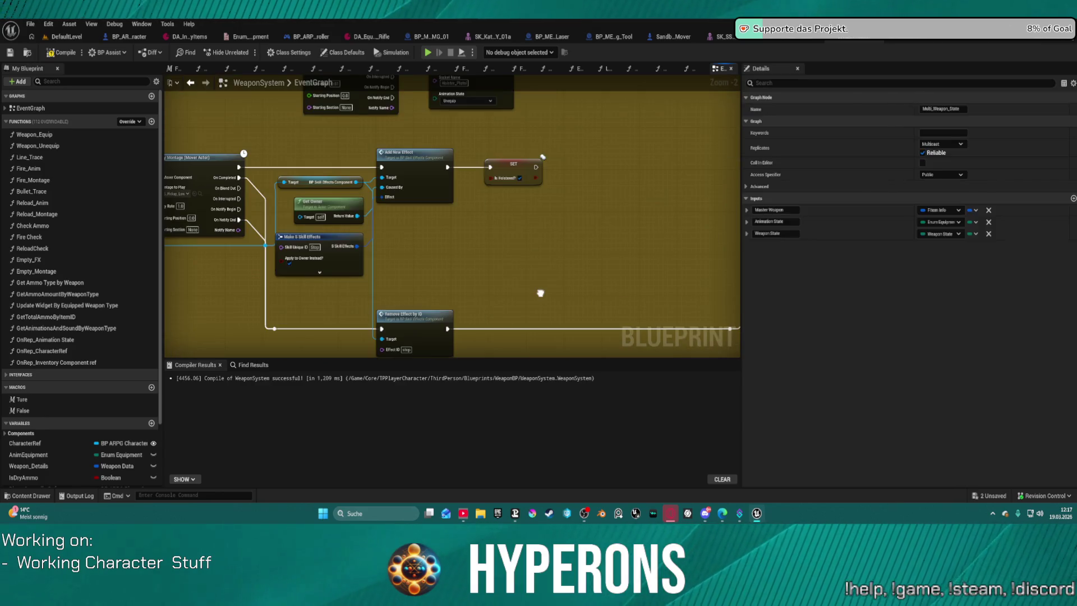
- Review the EventGraph's unequip, Link Anim Class Layers and WeaponState nodes, then open the OnRep_Animation State function
left_click_drag(472, 253, 328, 194)
mouse_move(405, 169)
left_mouse_down()
mouse_move(446, 303)
mouse_move(467, 256)
left_mouse_up()
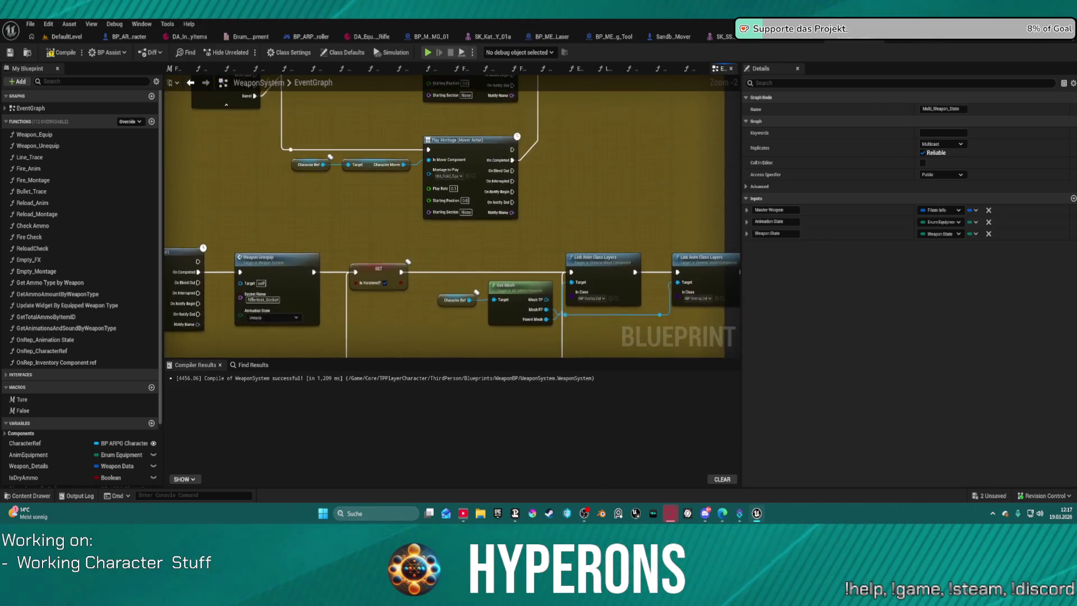
left_click_drag(351, 504, 346, 348)
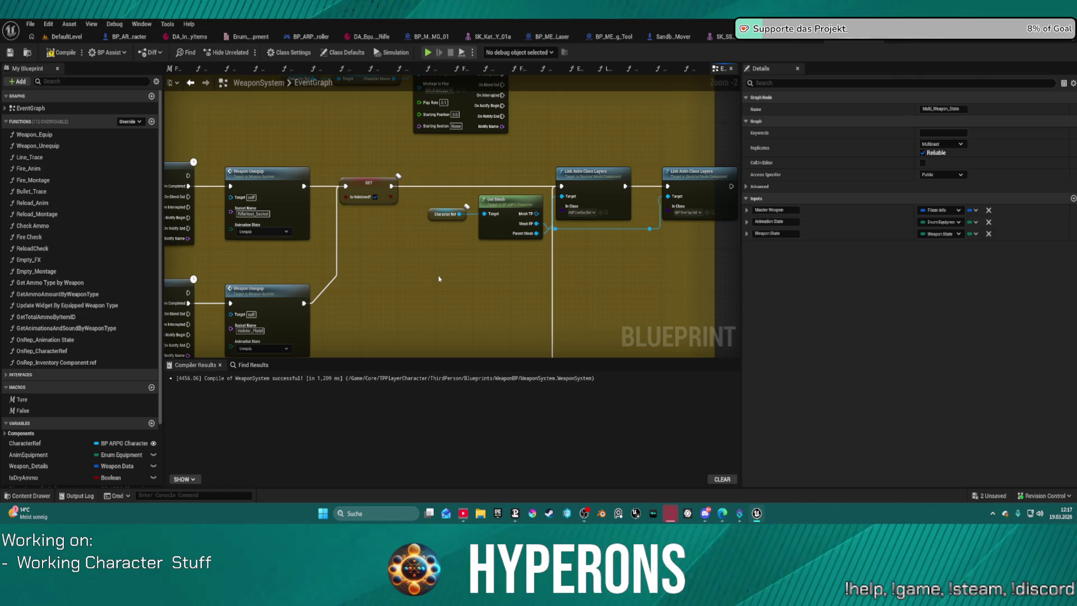
left_click_drag(438, 276, 605, 199)
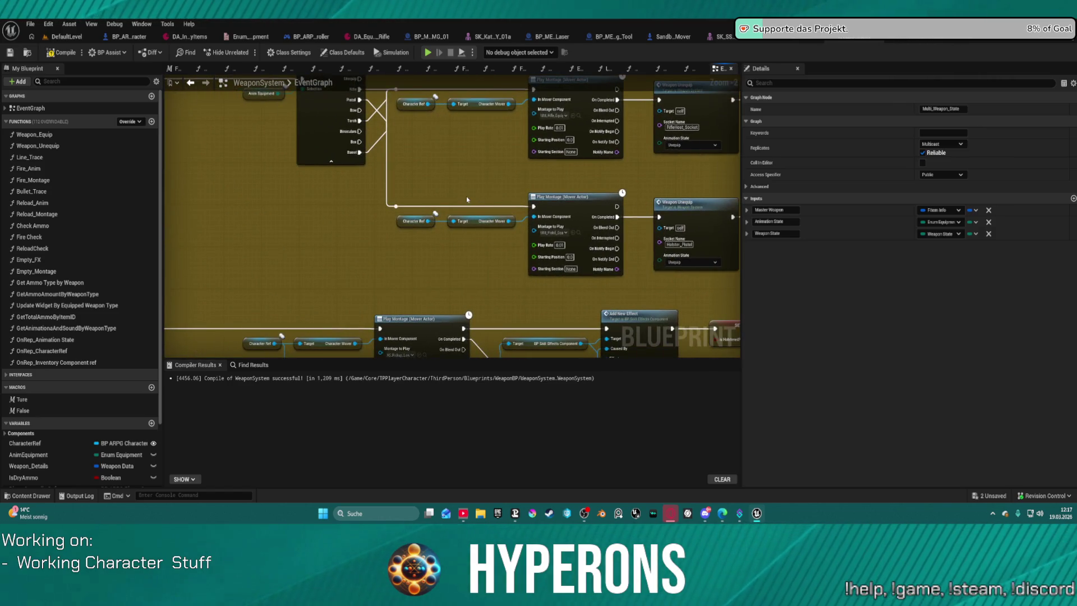
left_click_drag(461, 163, 457, 227)
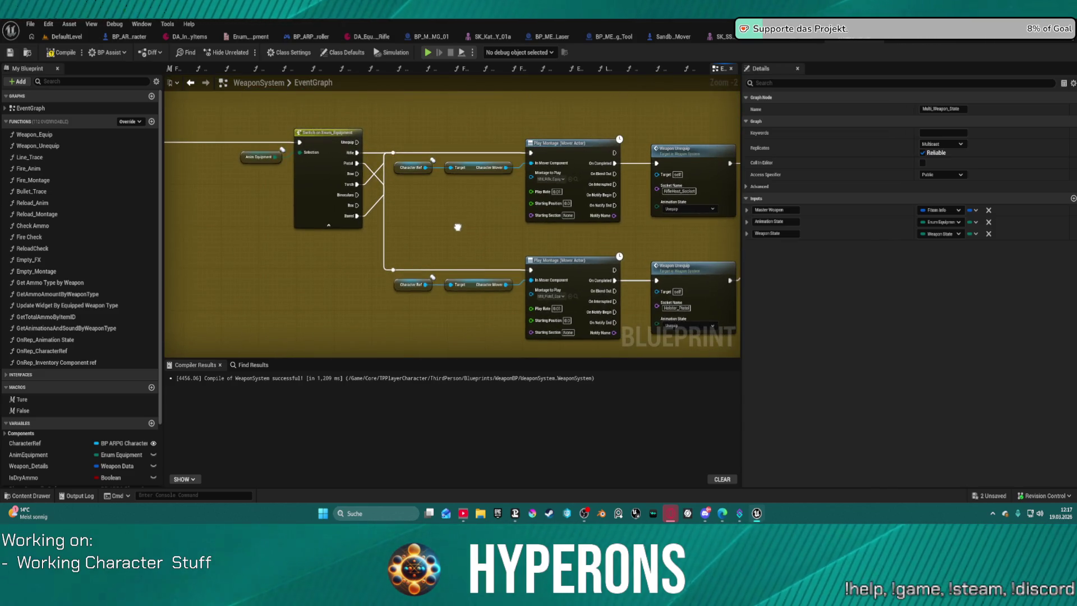
left_click_drag(457, 227, 578, 171)
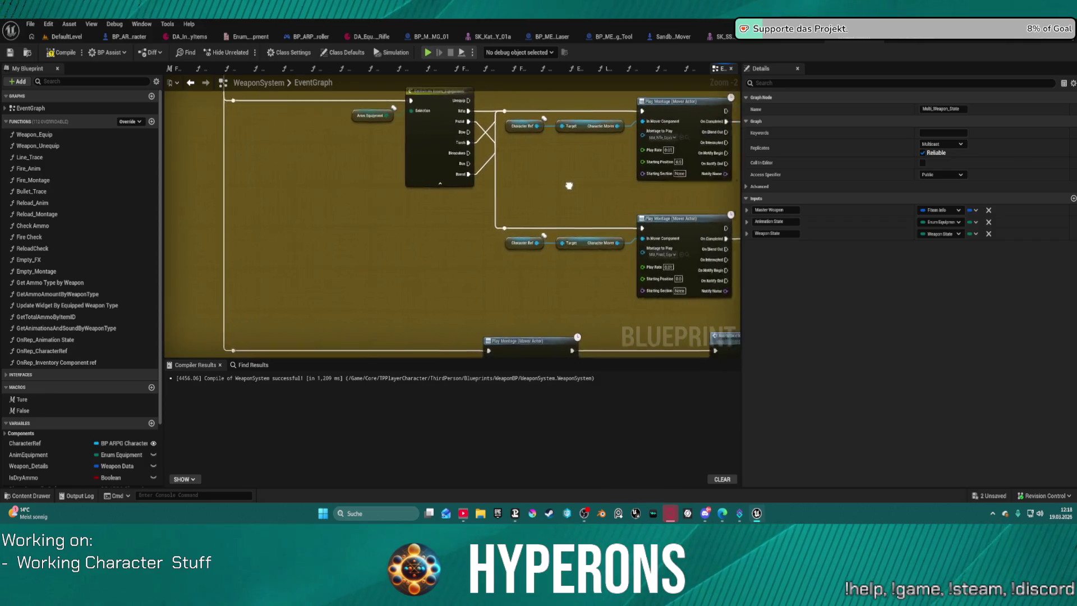
scroll(578, 173, "down", 4)
mouse_move(402, 235)
left_mouse_down()
mouse_move(428, 161)
mouse_move(429, 253)
left_mouse_up()
scroll(577, 318, "up", 5)
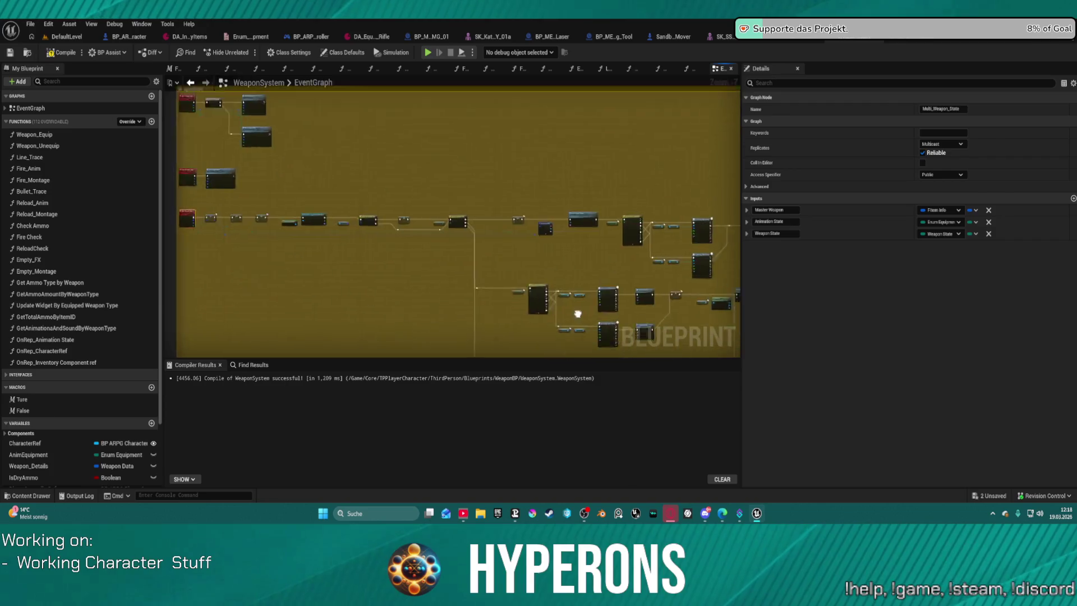
mouse_move(509, 171)
left_mouse_down()
mouse_move(445, 176)
mouse_move(416, 194)
mouse_move(428, 233)
left_mouse_up()
scroll(562, 228, "up", 2)
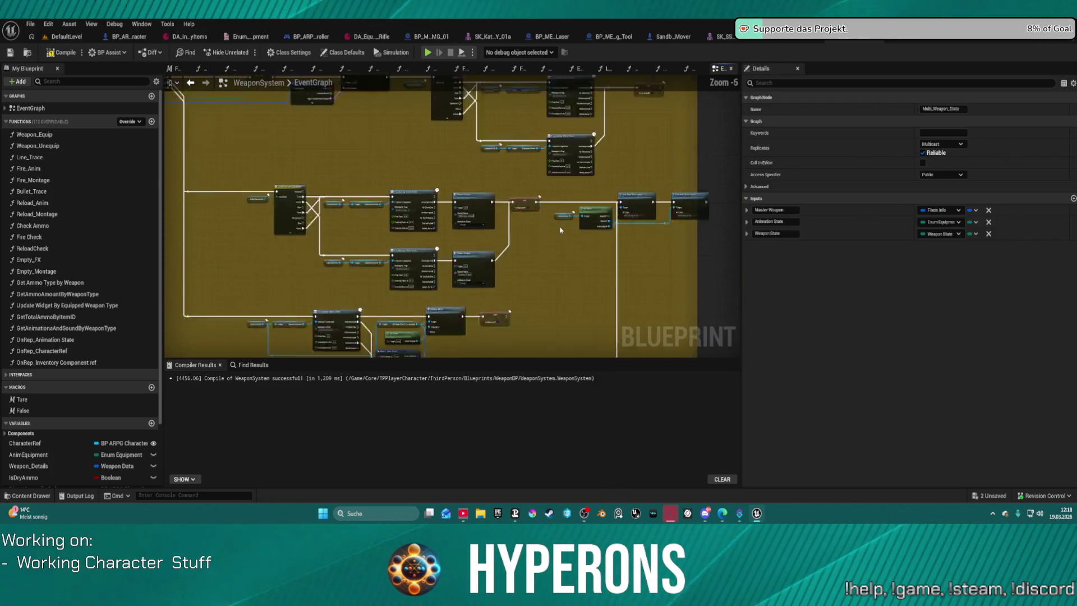
scroll(546, 239, "up", 1)
scroll(547, 239, "up", 4)
scroll(547, 239, "down", 1)
scroll(547, 240, "down", 2)
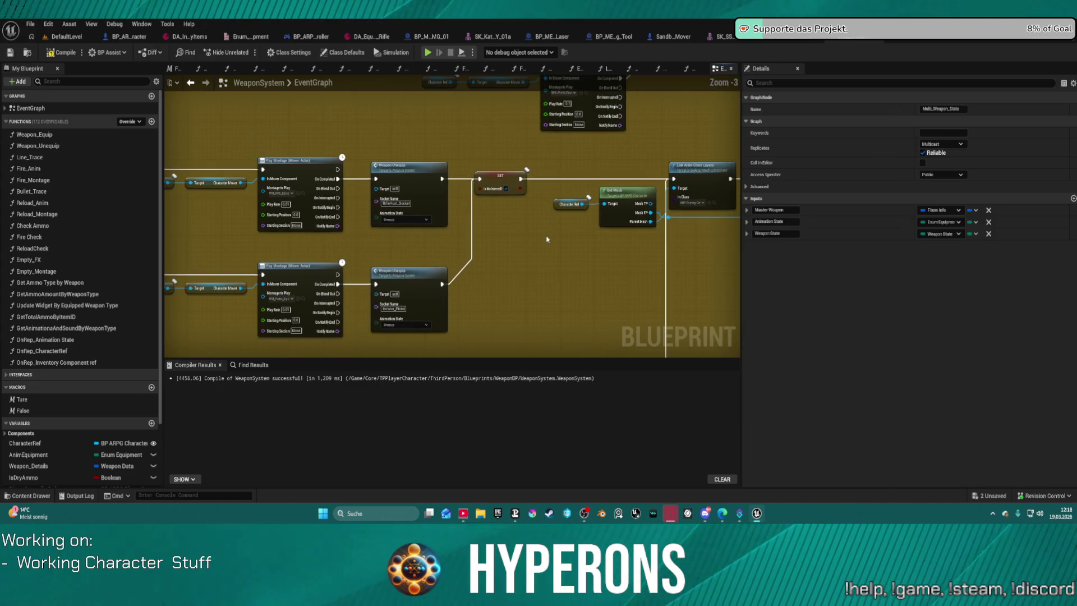
scroll(90, 308, "down", 3)
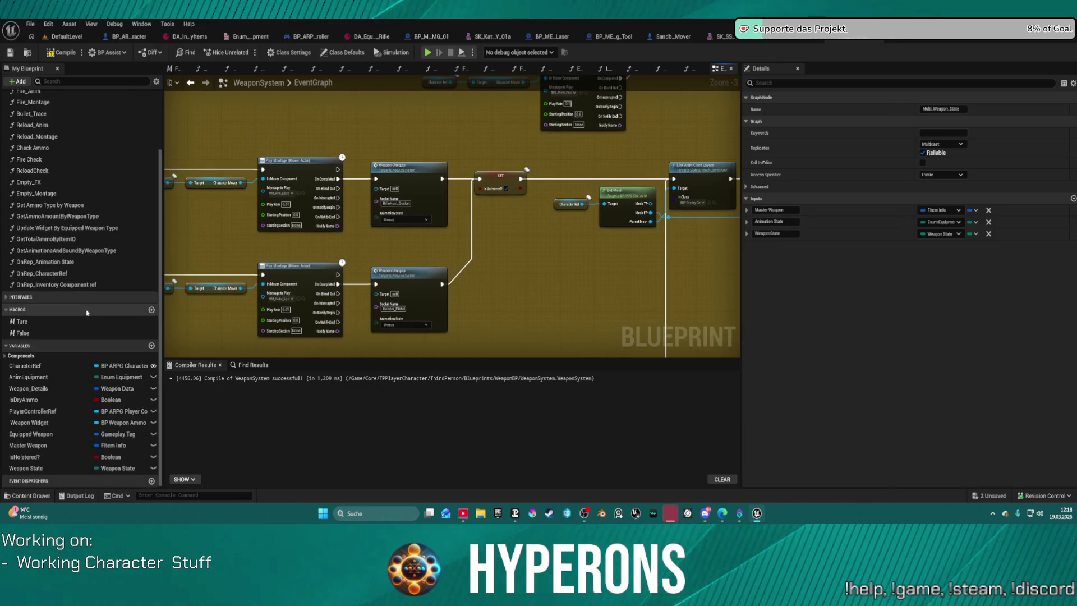
double_click(47, 262)
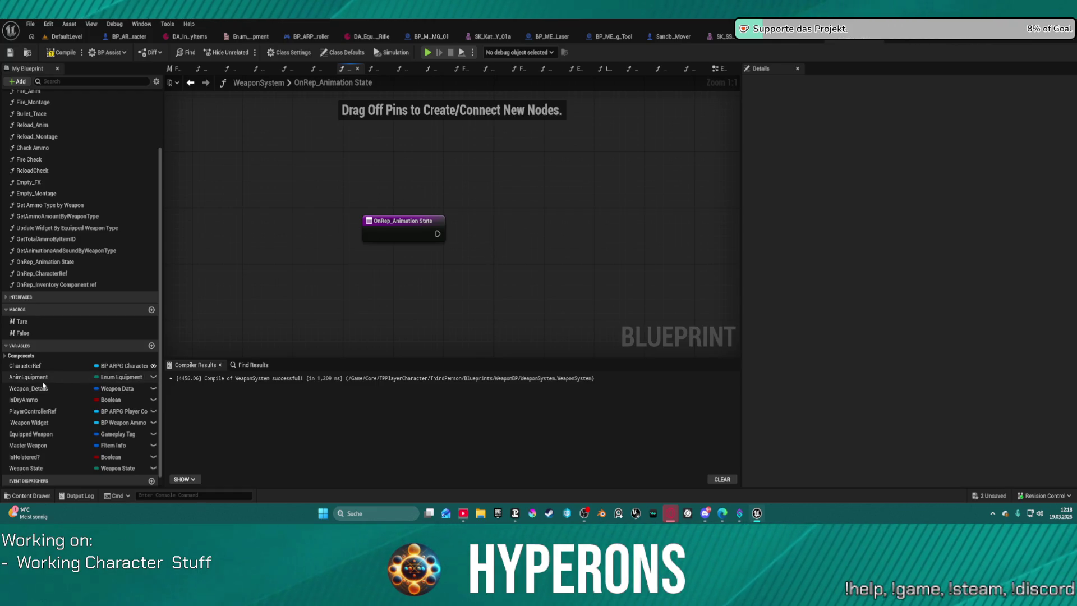
- Add a Get AnimEquipment node feeding a Switch on Enum_Equipment in OnRep_Animation State
mouse_move(36, 379)
left_mouse_down()
mouse_move(545, 245)
mouse_move(543, 259)
left_mouse_up()
left_click(484, 281)
left_click(479, 273)
right_click(477, 272)
key("Escape")
type("switch")
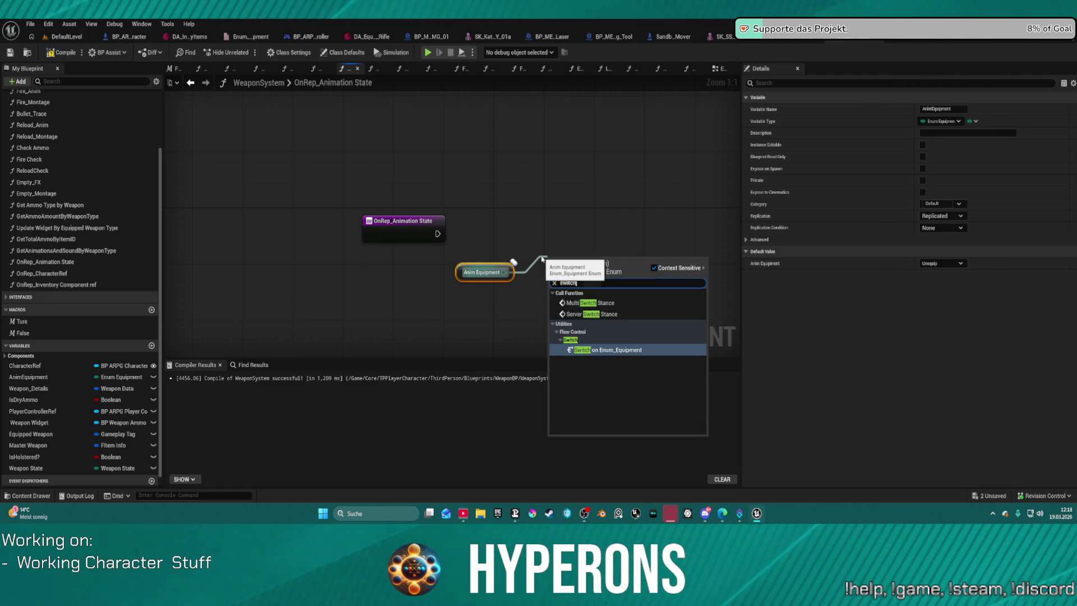
key("Return")
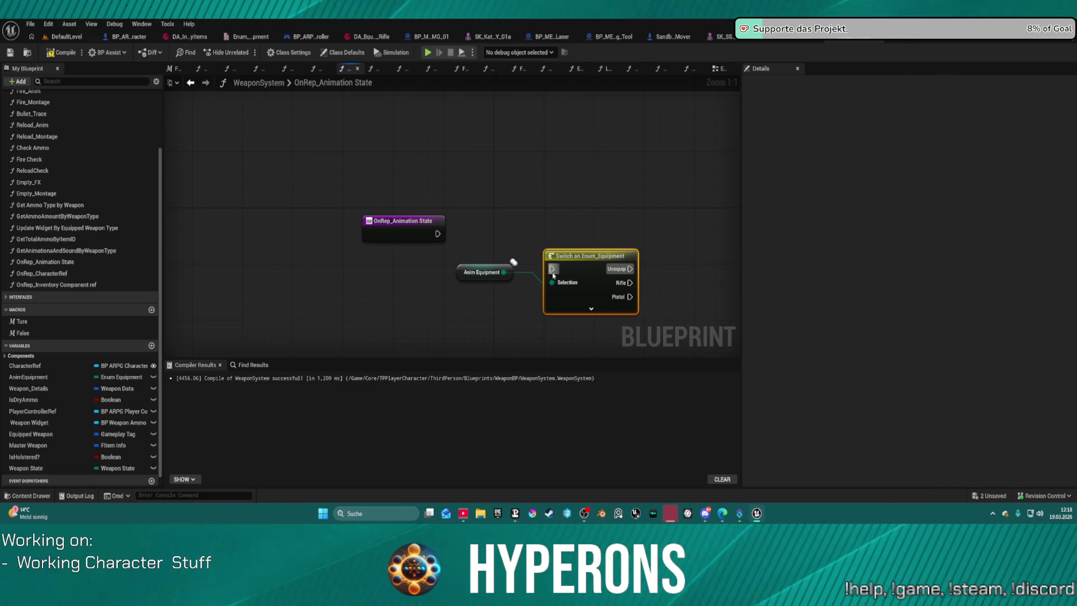
- Wire the function entry into the switch and expand all its equipment outputs
left_click_drag(553, 269, 438, 233)
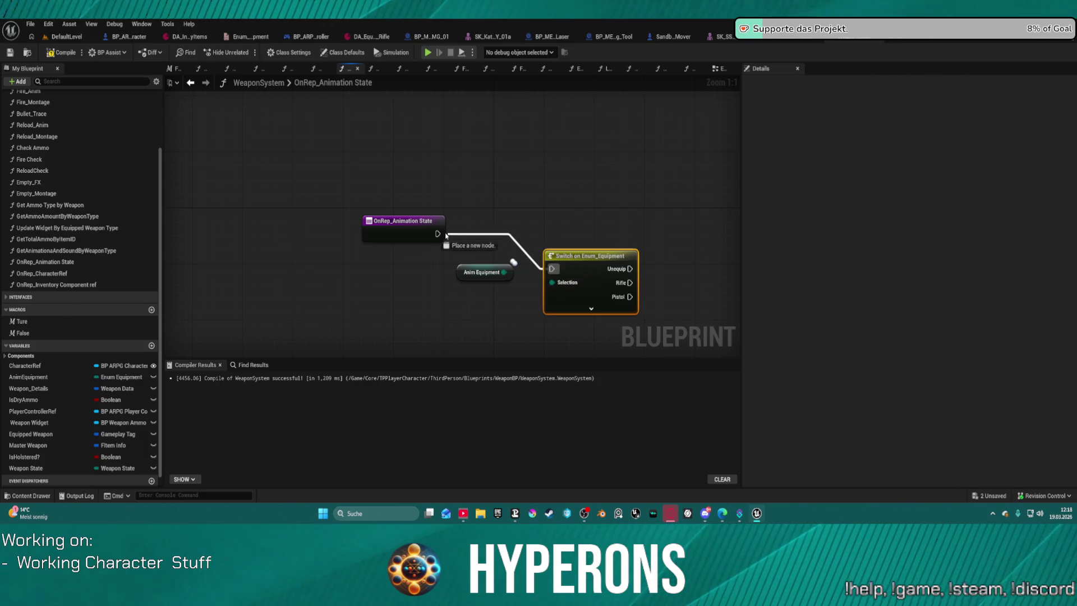
left_click(591, 310)
mouse_move(613, 254)
left_mouse_down()
mouse_move(664, 219)
mouse_move(513, 211)
left_mouse_up()
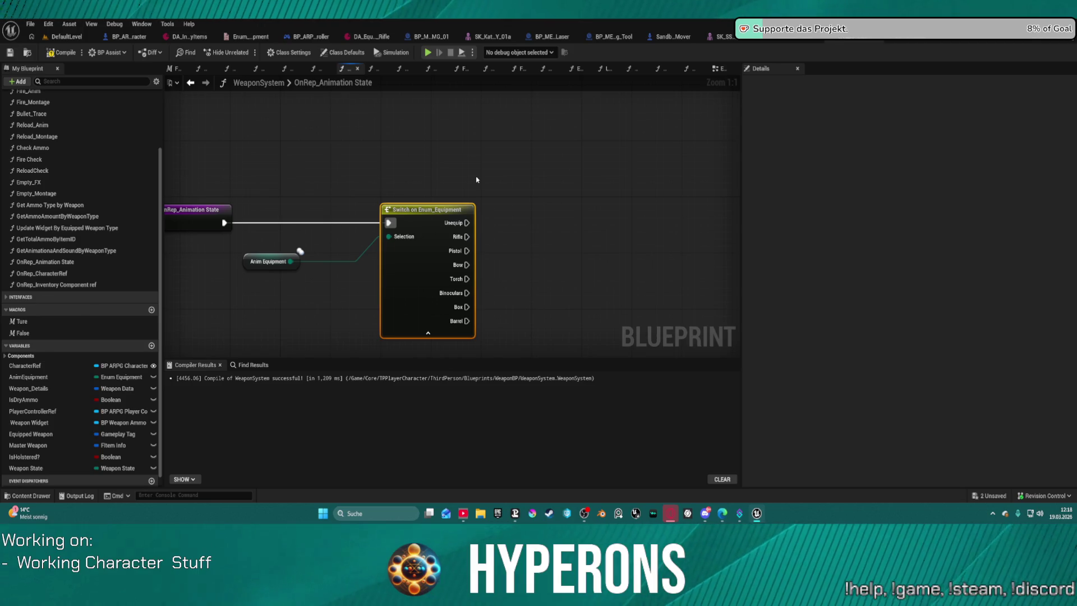
left_click_drag(609, 190, 532, 232)
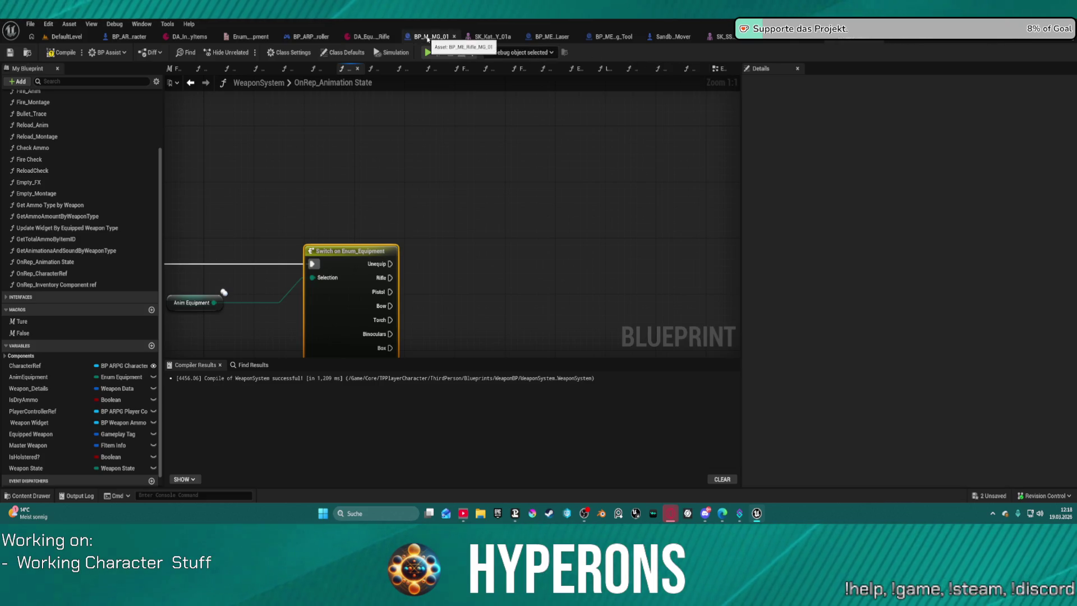
left_click(128, 41)
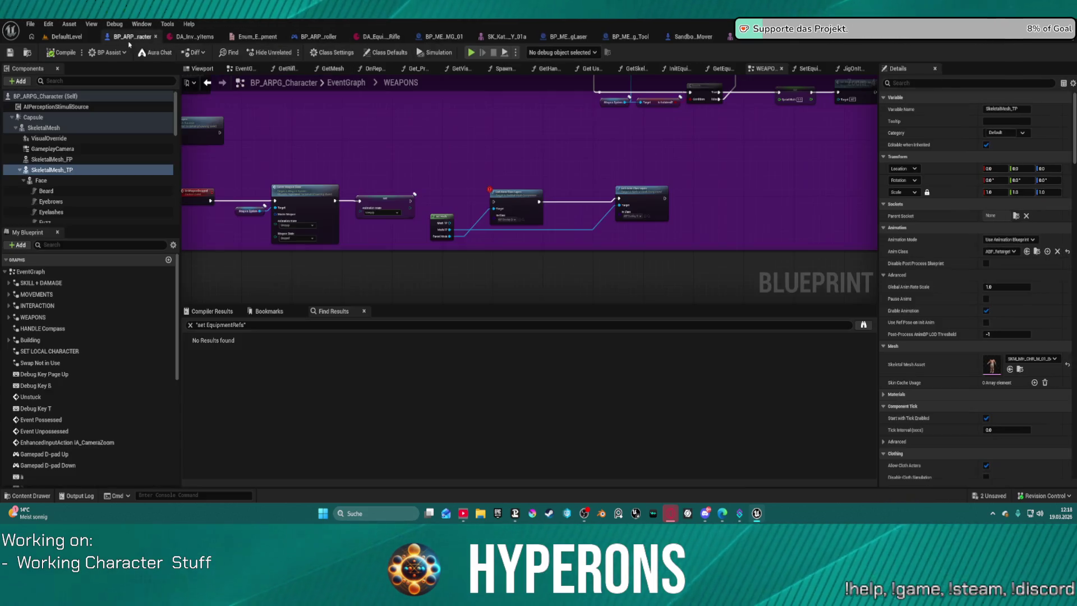
scroll(376, 131, "down", 3)
- In SpawnAndEquipItem, connect the Link Anim Class Layers chain's exec into Attach Actor To Component
left_click_drag(408, 252, 429, 261)
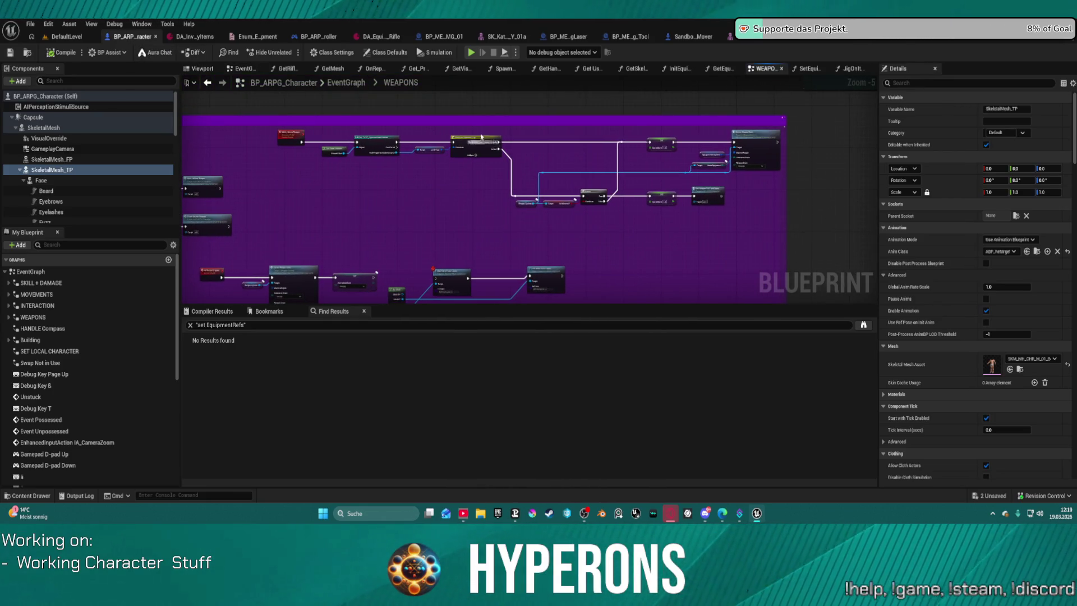
left_click(504, 68)
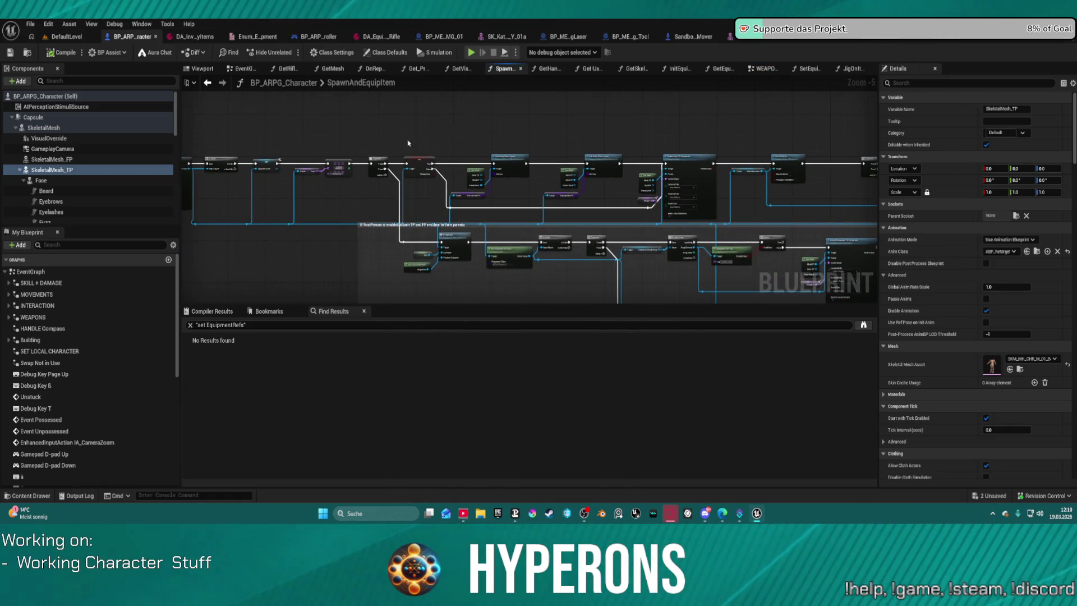
scroll(421, 157, "up", 4)
mouse_move(423, 174)
left_mouse_down()
mouse_move(417, 178)
mouse_move(428, 182)
left_mouse_up()
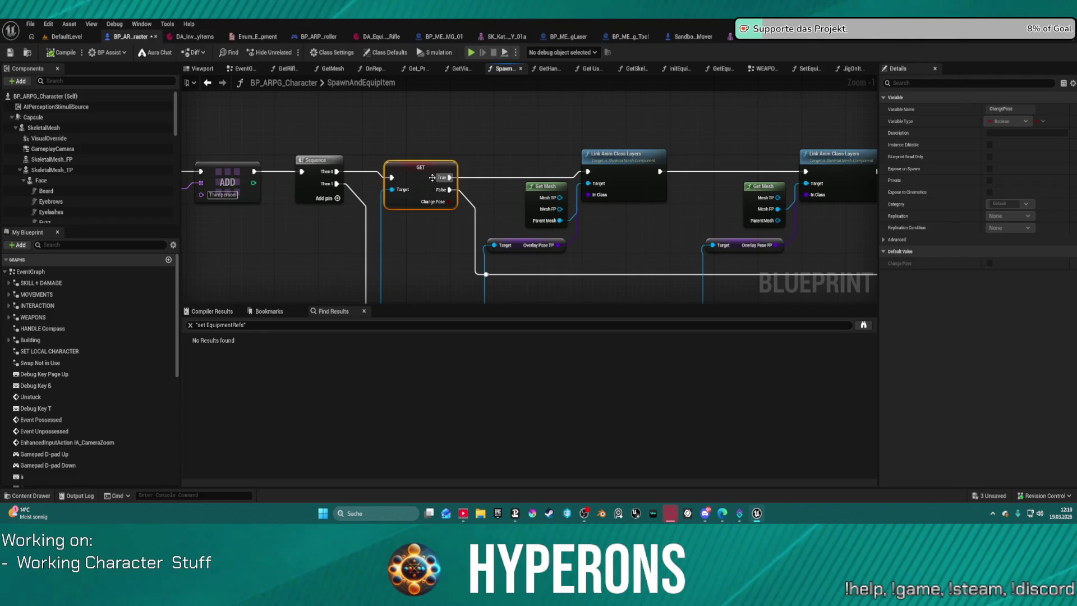
mouse_move(336, 172)
left_mouse_down()
mouse_move(746, 161)
mouse_move(730, 173)
left_mouse_up()
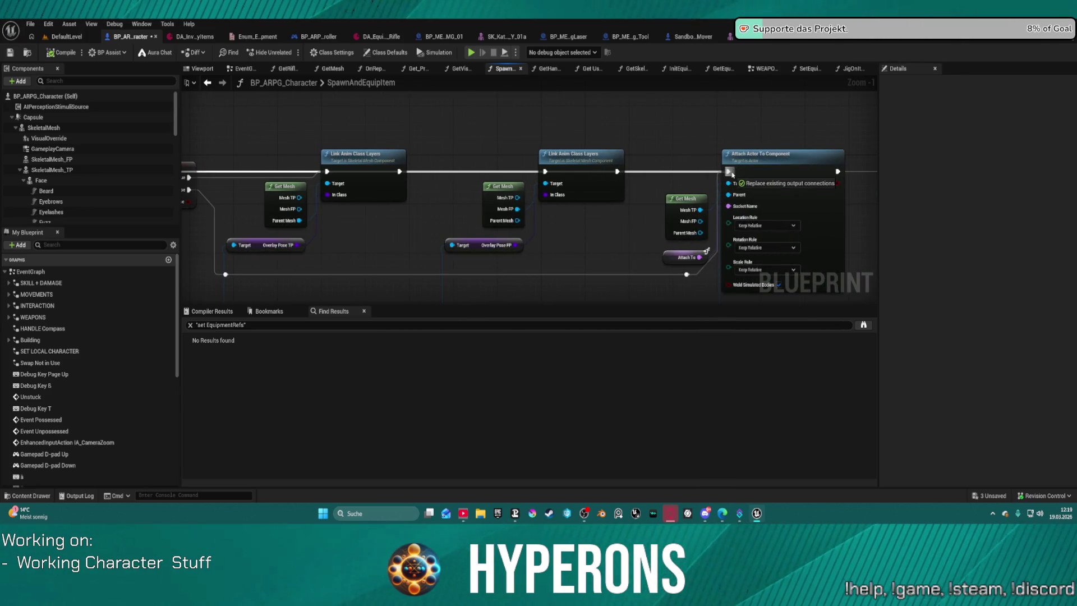
left_click_drag(730, 172, 730, 173)
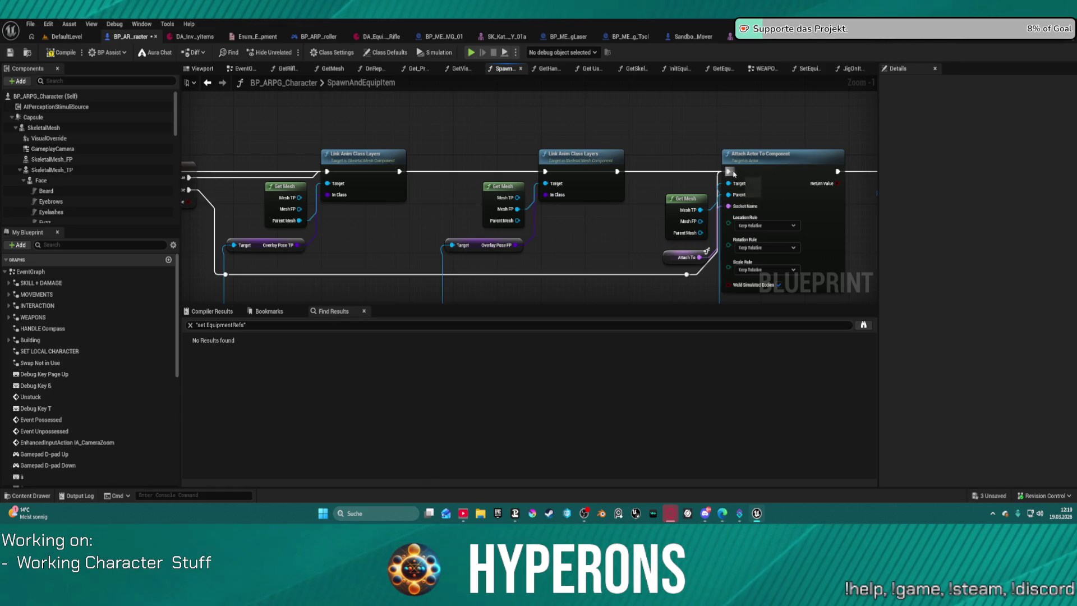
scroll(381, 140, "down", 3)
left_click_drag(380, 140, 445, 123)
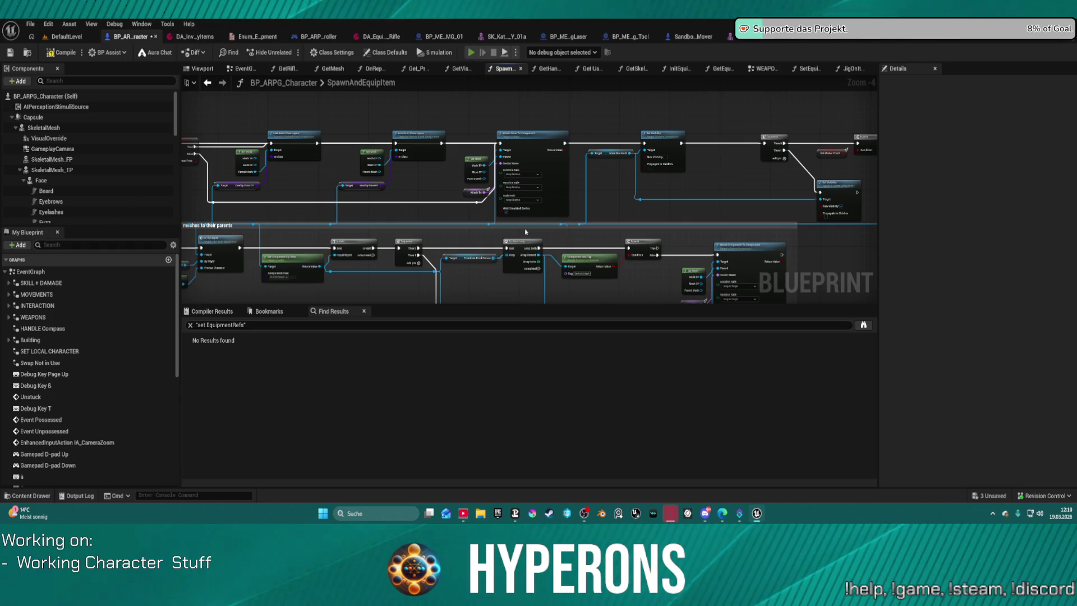
- Compile the blueprints and request a play test
key("F7")
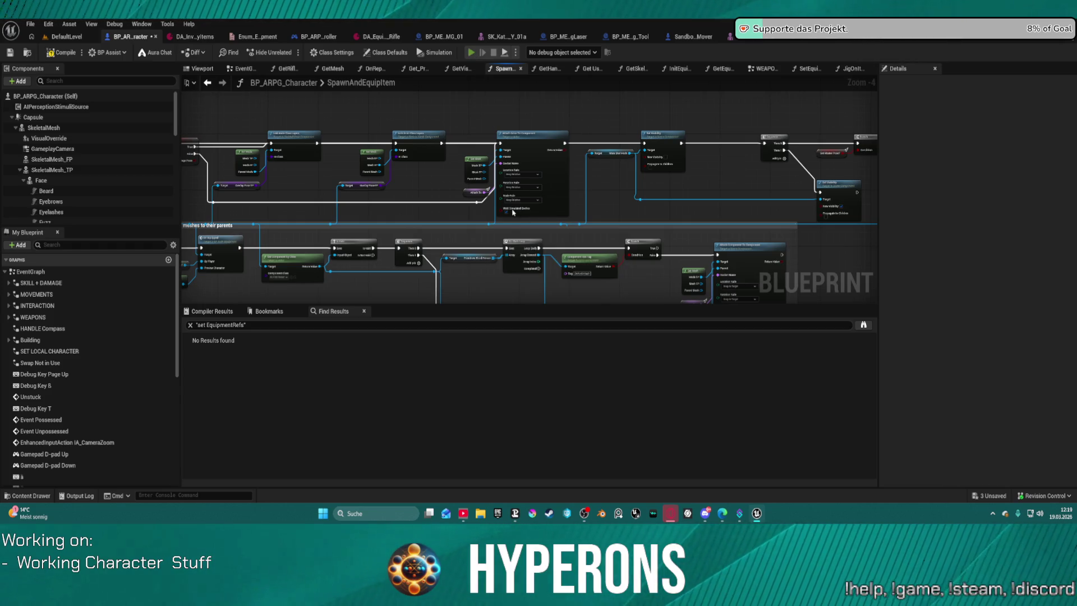
key("alt+p")
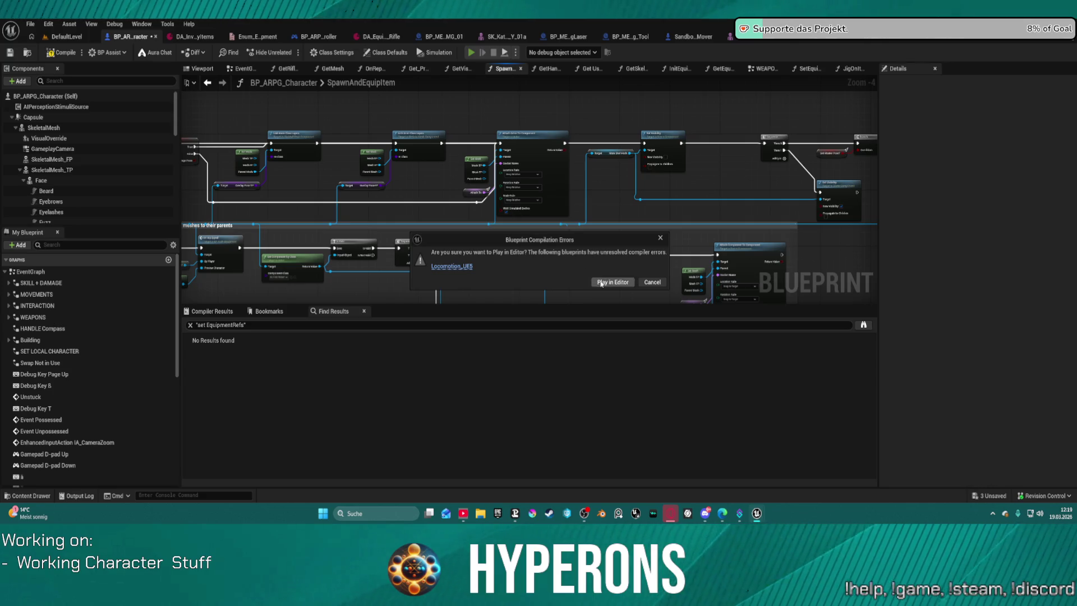
- Play despite compile errors, equip MG 01 then the Harvester, and stop the test
left_click(600, 283)
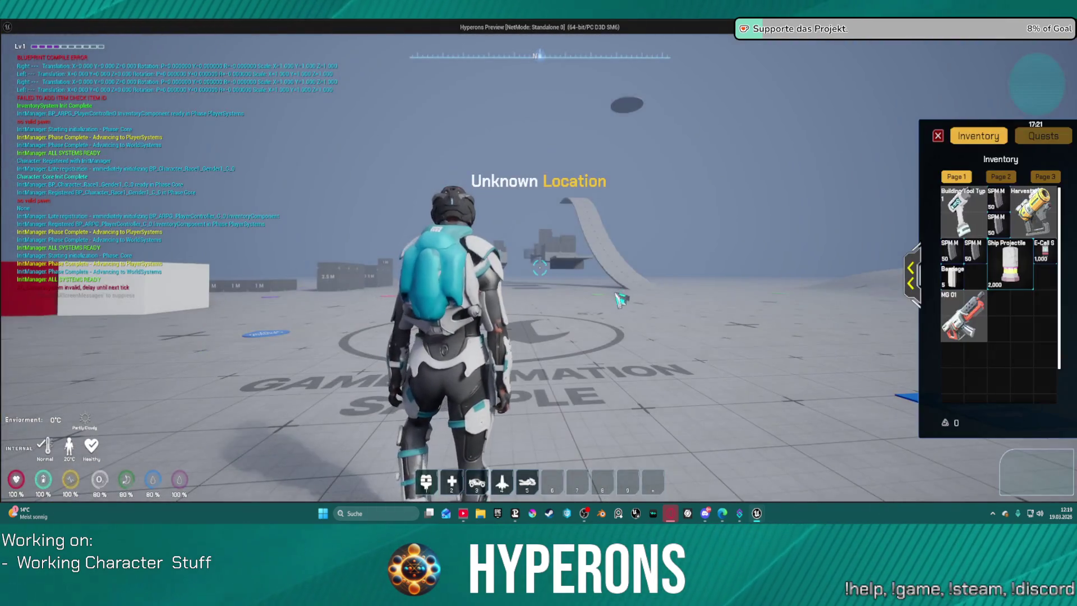
left_click(963, 316)
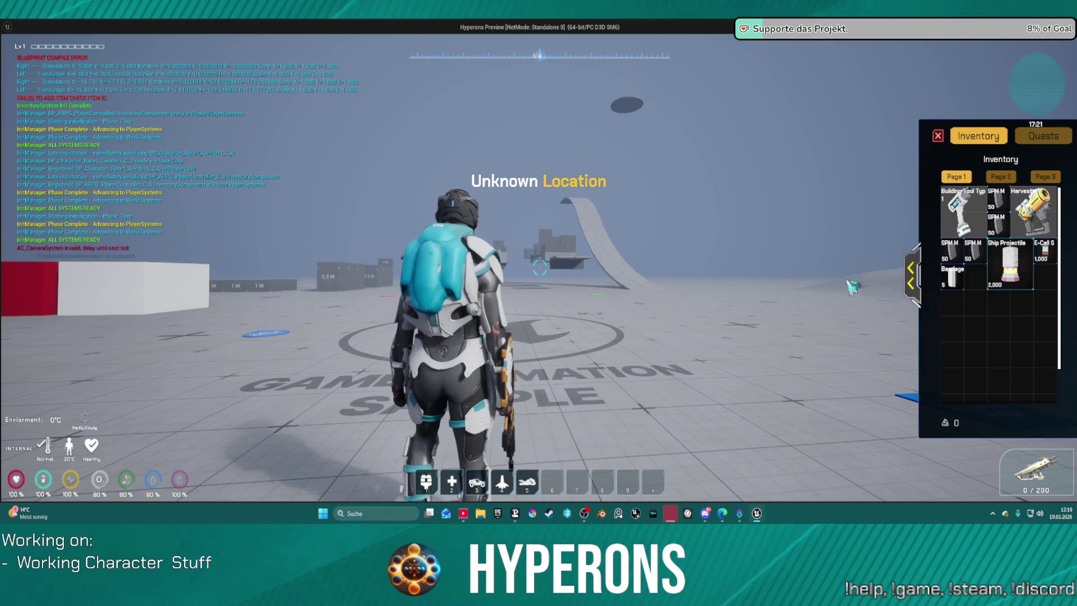
left_click(1035, 211)
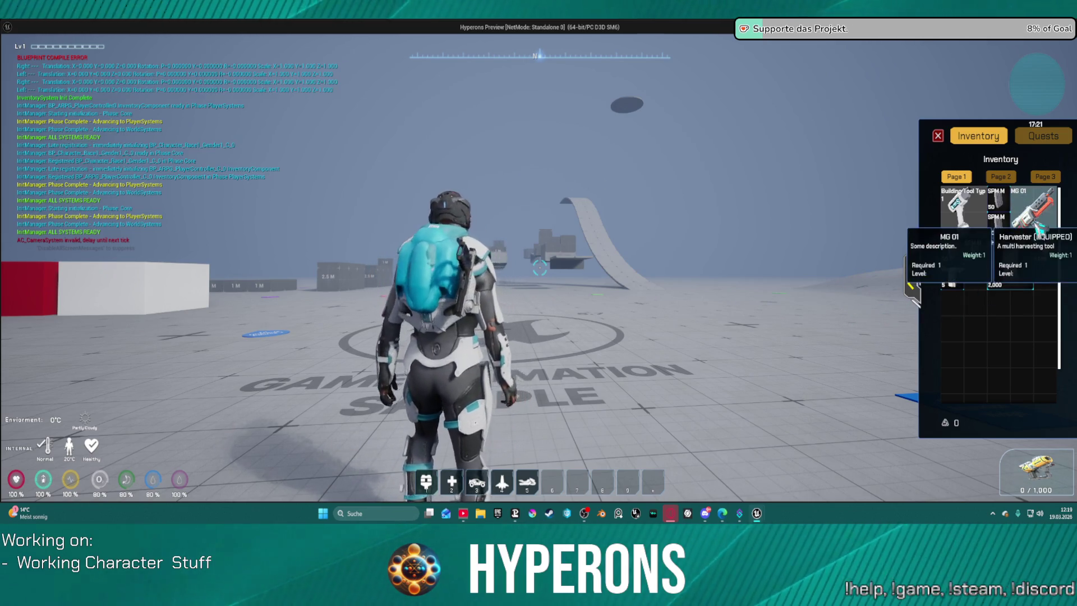
key("Escape")
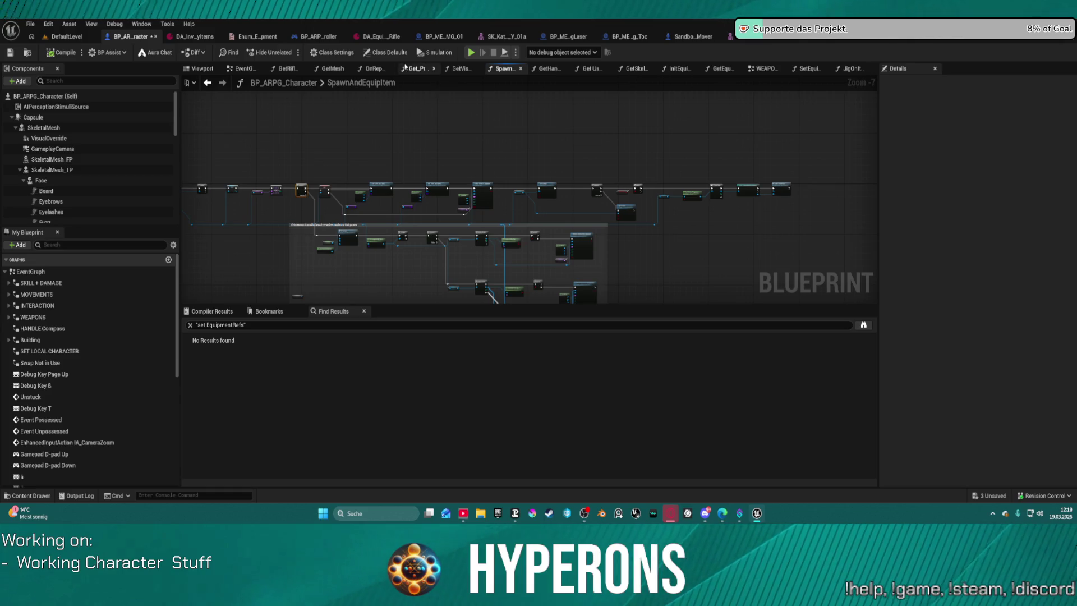
scroll(581, 169, "down", 1)
- Review the Weapon_Equip, SpawnAndEquipItem and WEAPONS graphs for the layer-linking nodes
left_click_drag(606, 164, 476, 192)
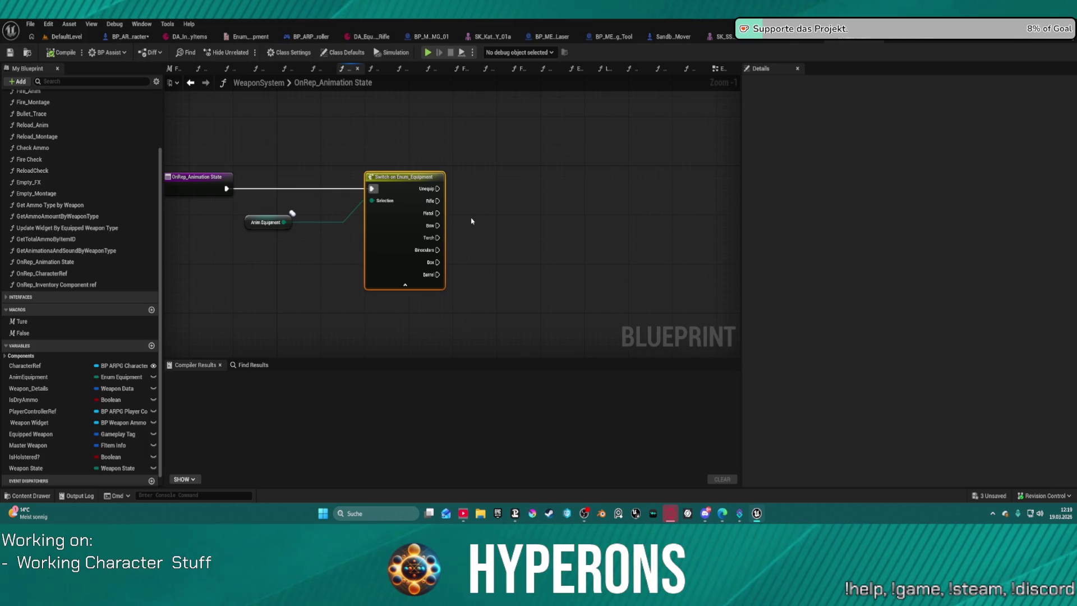
left_click(545, 216)
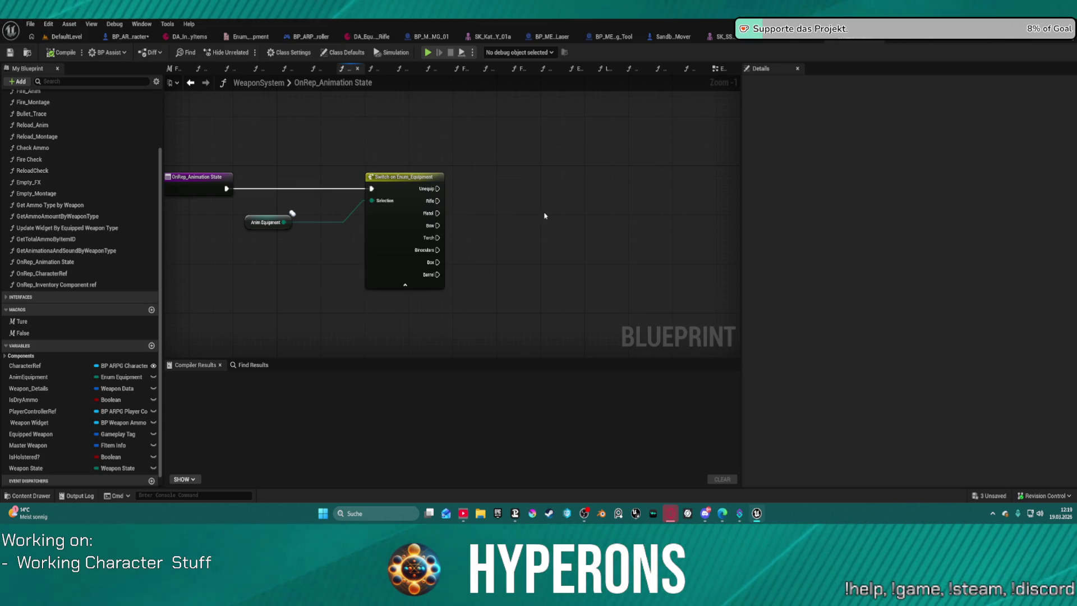
left_click(439, 72)
scroll(524, 121, "down", 3)
mouse_move(524, 120)
left_mouse_down()
mouse_move(377, 133)
mouse_move(395, 134)
left_mouse_up()
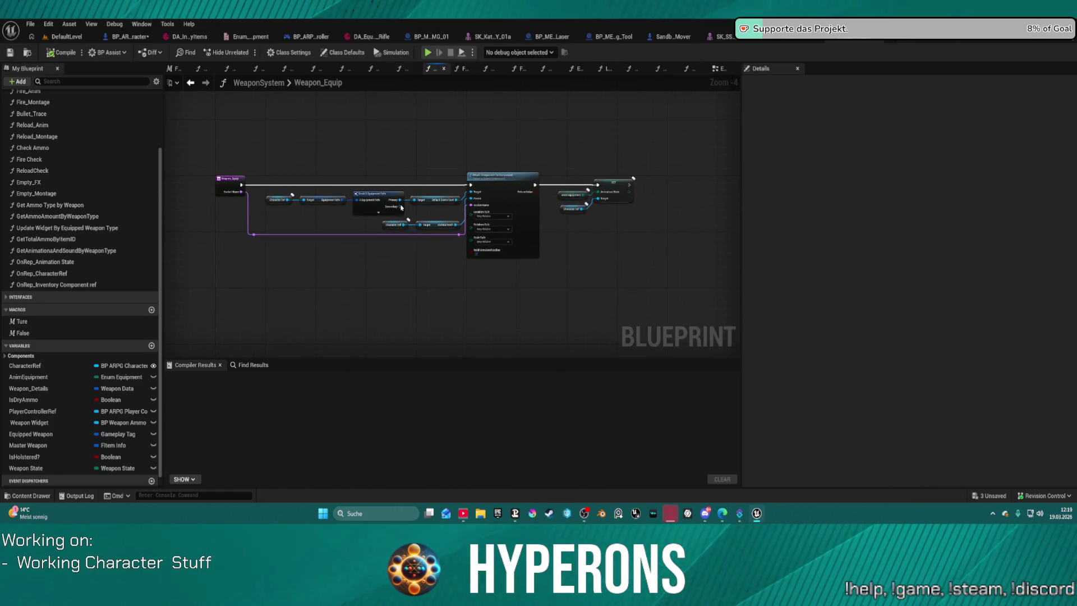
scroll(549, 109, "up", 1)
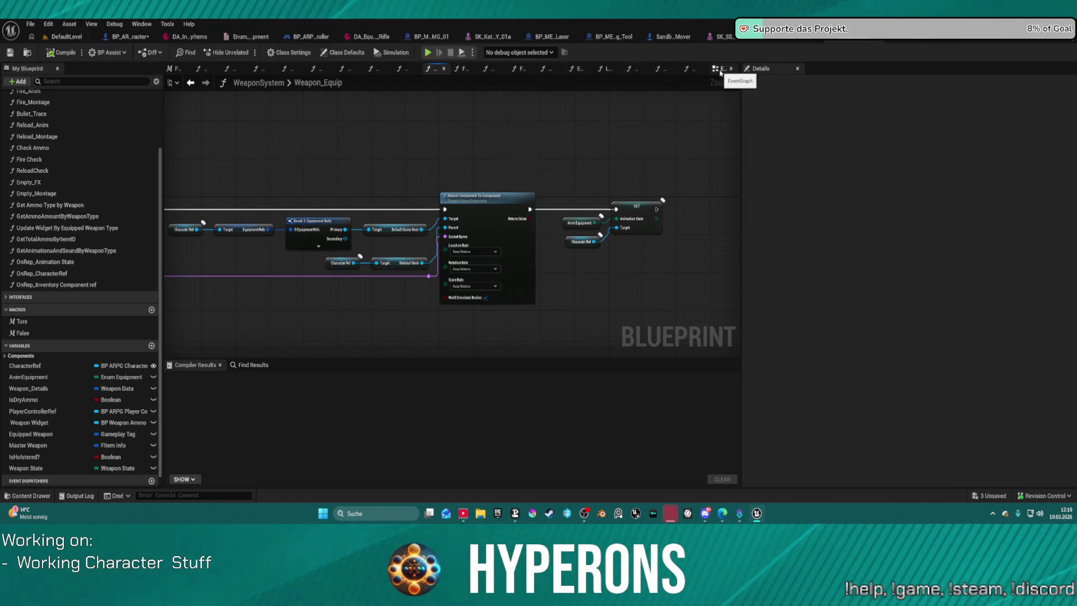
left_click(128, 36)
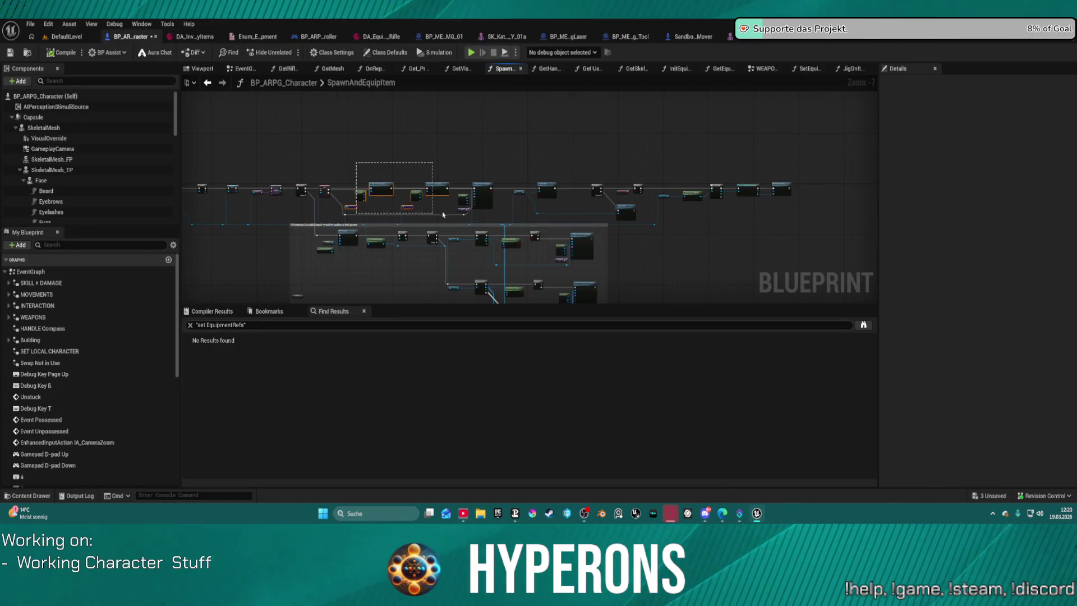
left_click_drag(447, 213, 446, 213)
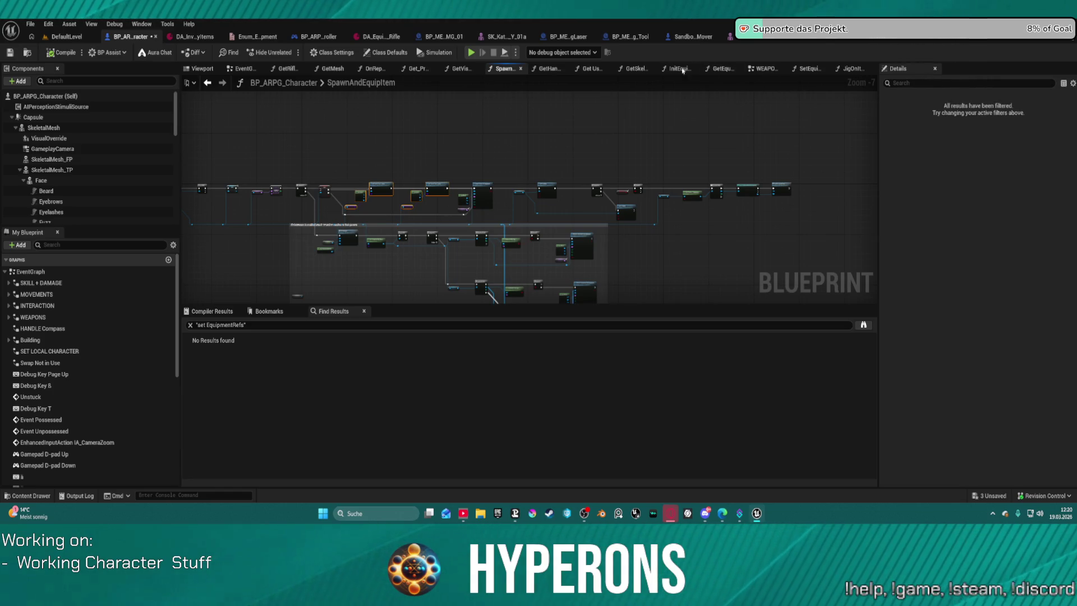
left_click(757, 69)
scroll(582, 211, "down", 3)
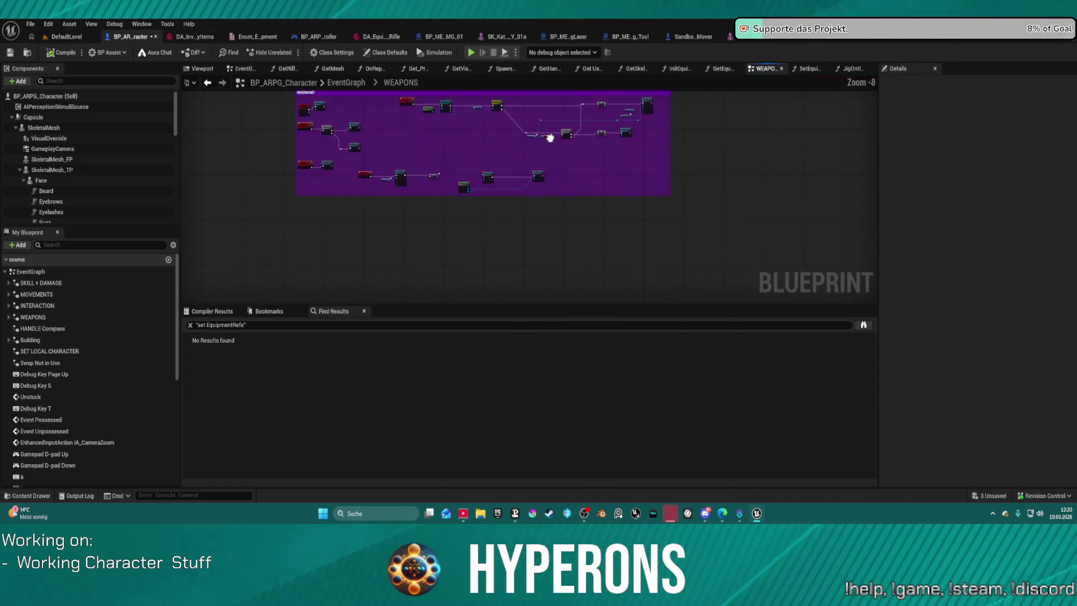
scroll(547, 137, "up", 3)
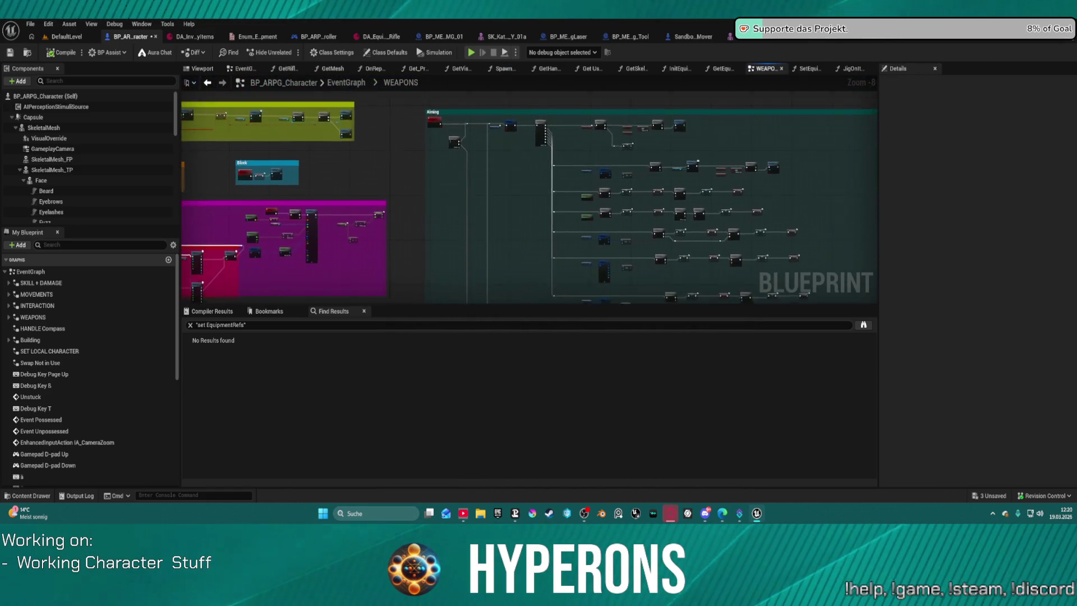
- In the WeaponSystem EventGraph, undo the deletion of Get Mesh and the two Link Anim Class Layers nodes
left_click(882, 39)
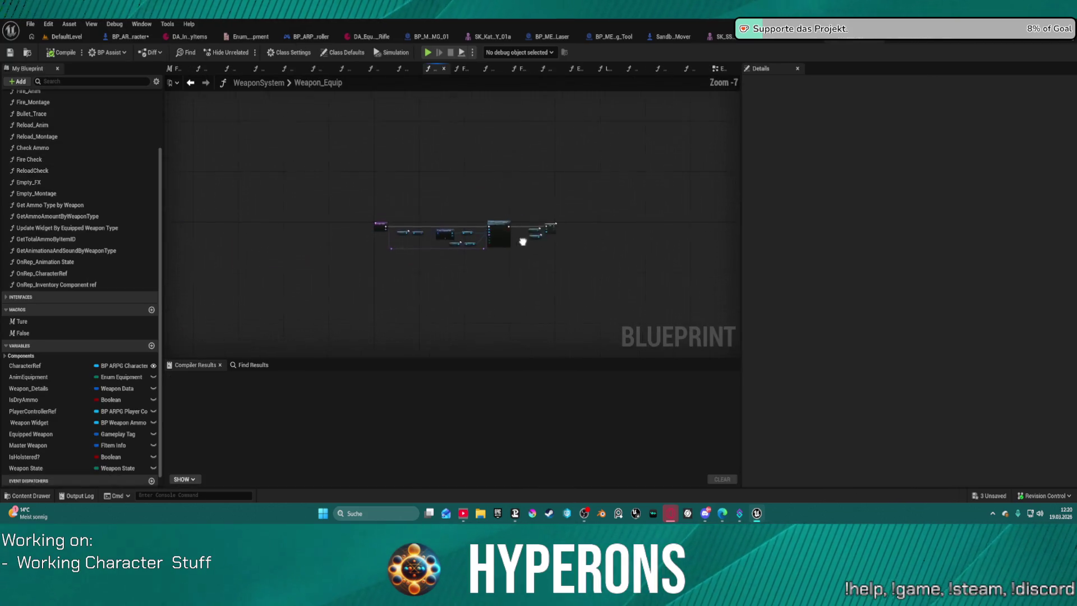
left_click(717, 71)
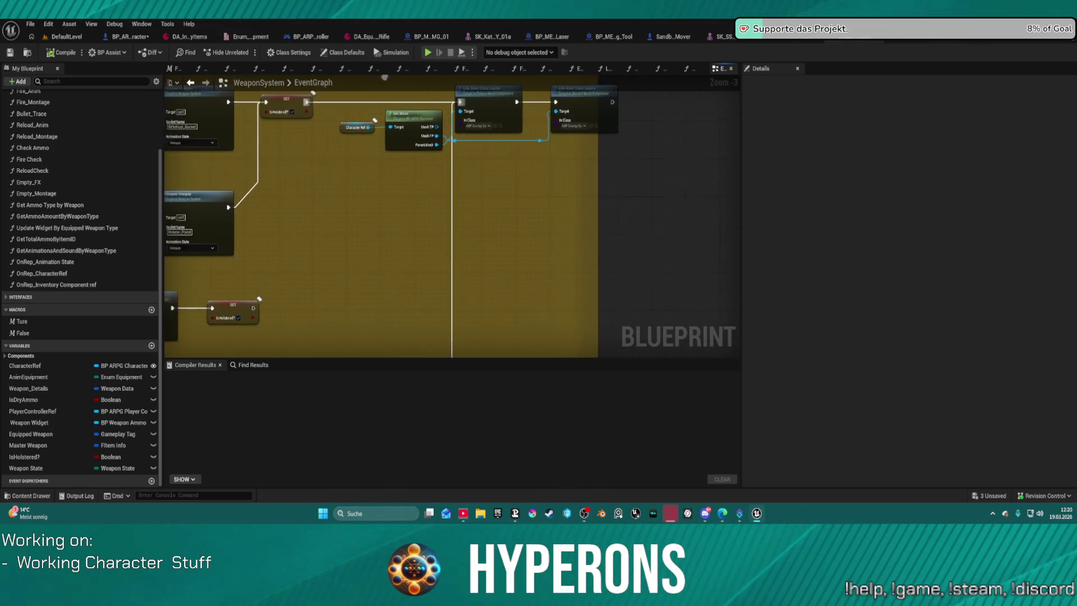
left_click(408, 195)
left_click_drag(400, 220, 615, 131)
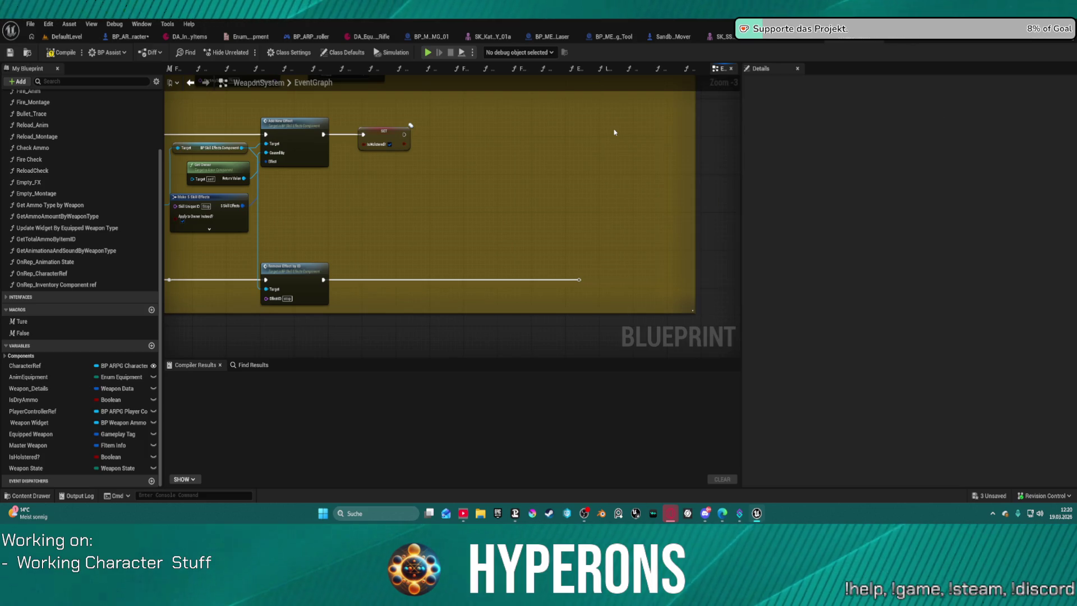
left_click_drag(579, 146, 494, 356)
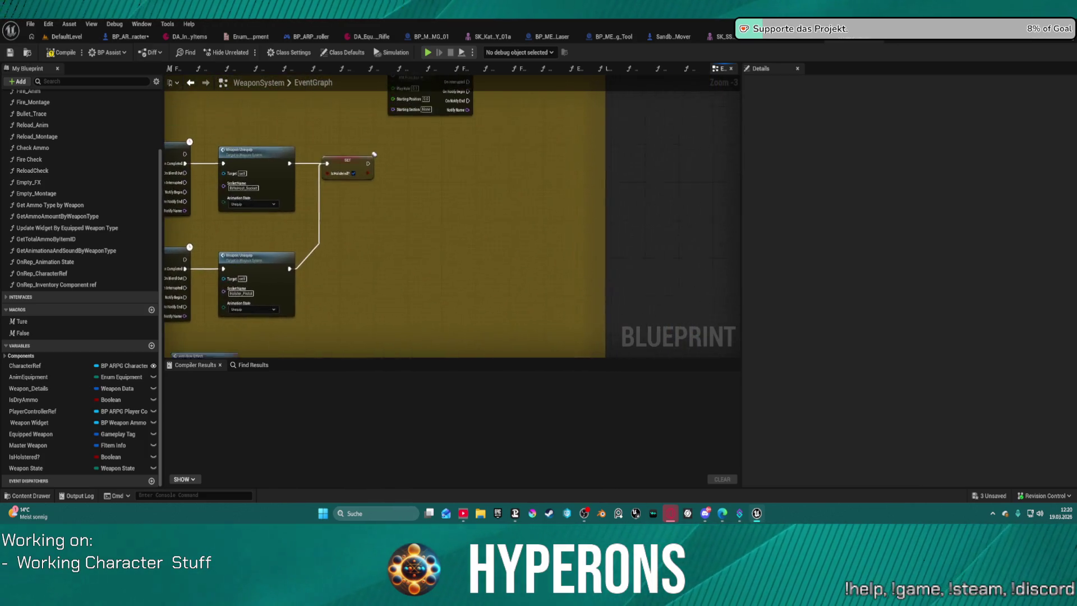
key("ctrl+z")
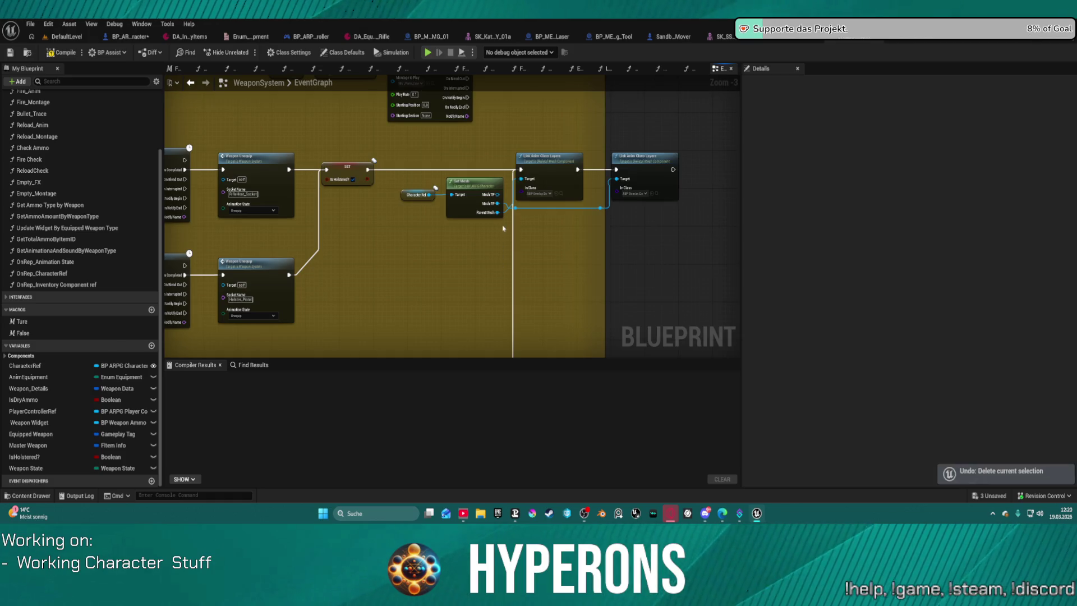
- Copy Get Mesh and both Link Anim Class Layers nodes and paste them into OnRep_Animation State
left_click_drag(413, 147, 644, 242)
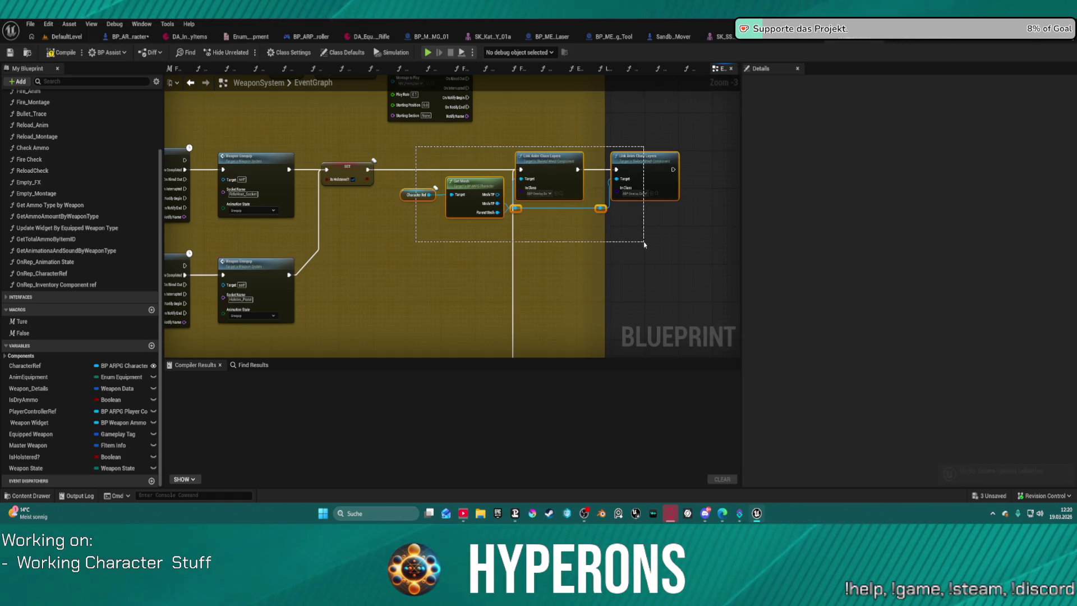
scroll(714, 99, "down", 3)
scroll(734, 79, "up", 2)
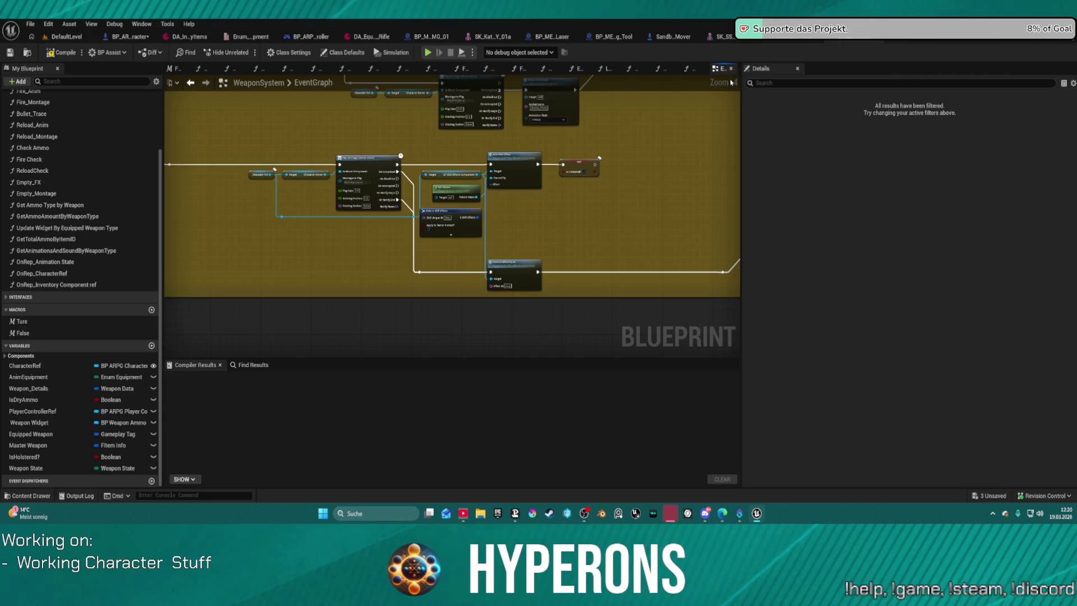
left_click_drag(669, 142, 503, 183)
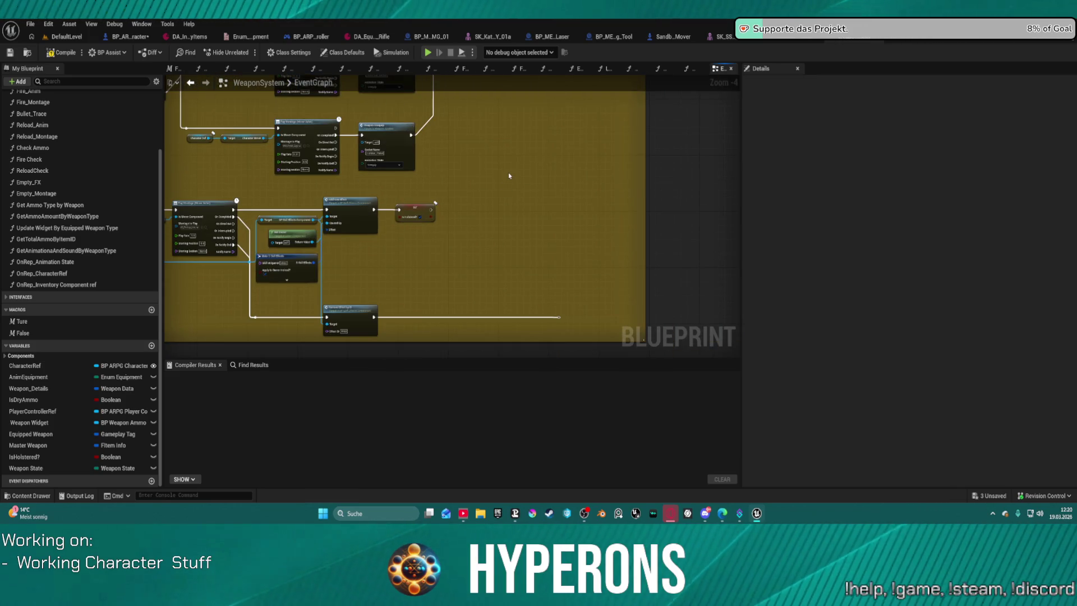
mouse_move(177, 68)
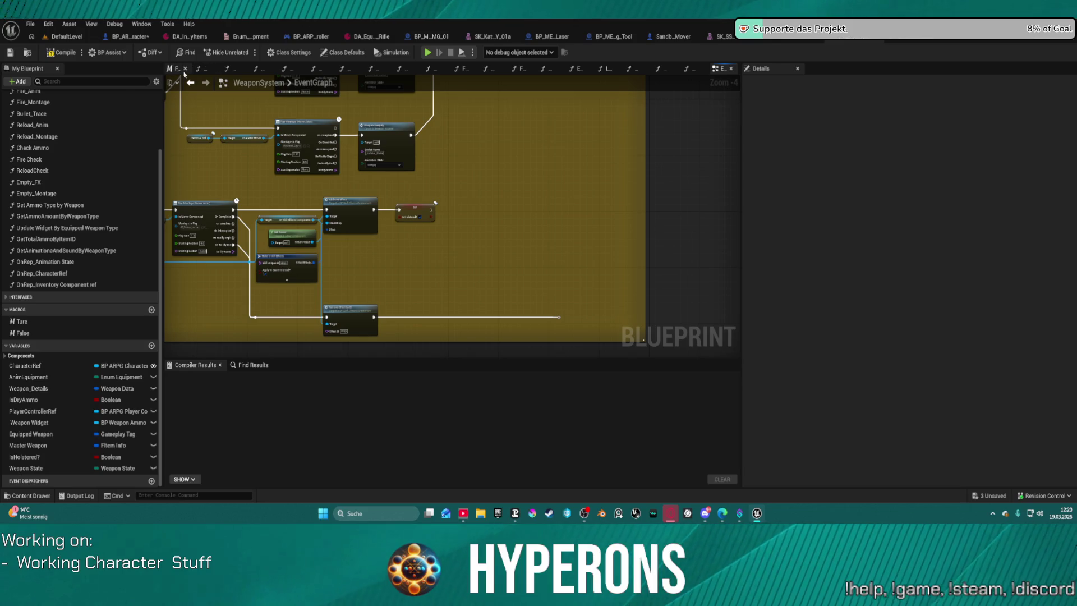
left_click(191, 82)
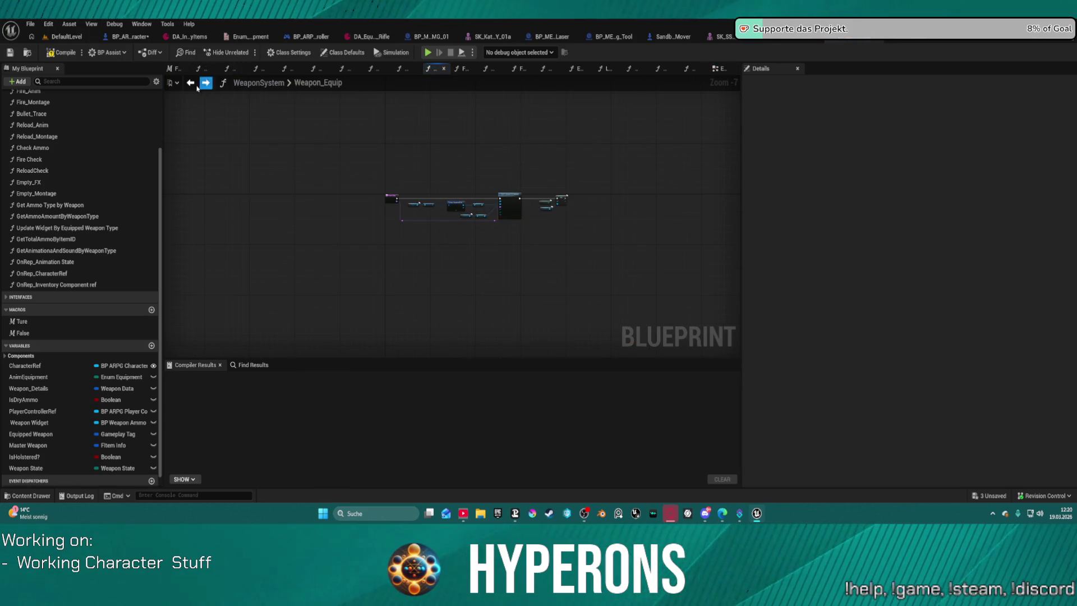
left_click(205, 83)
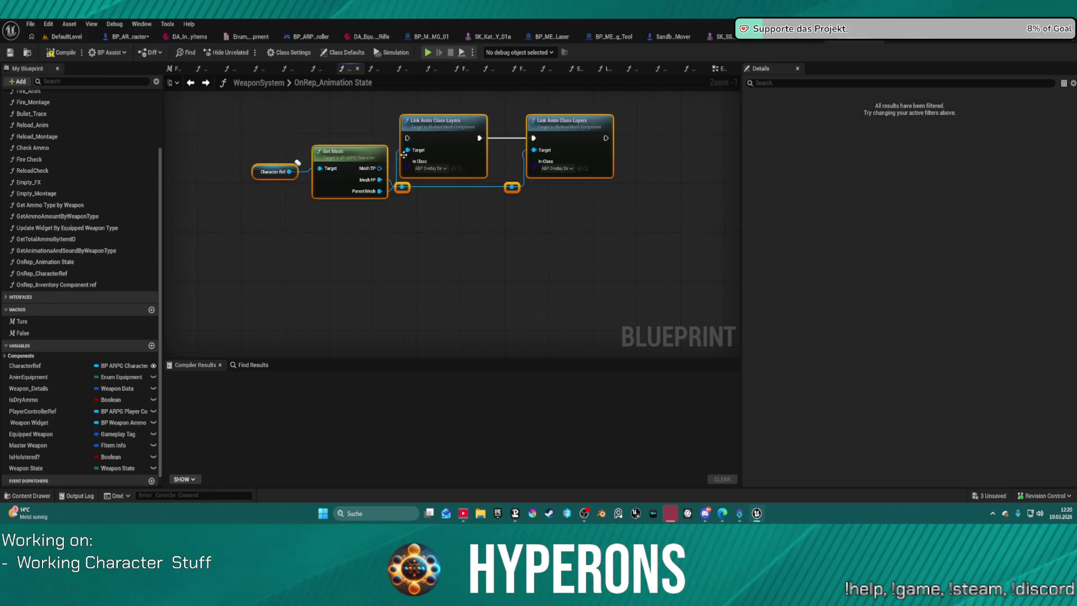
- Wire the switch's Unequip output into the pasted Link Anim Class Layers chain
left_click_drag(404, 154, 632, 207)
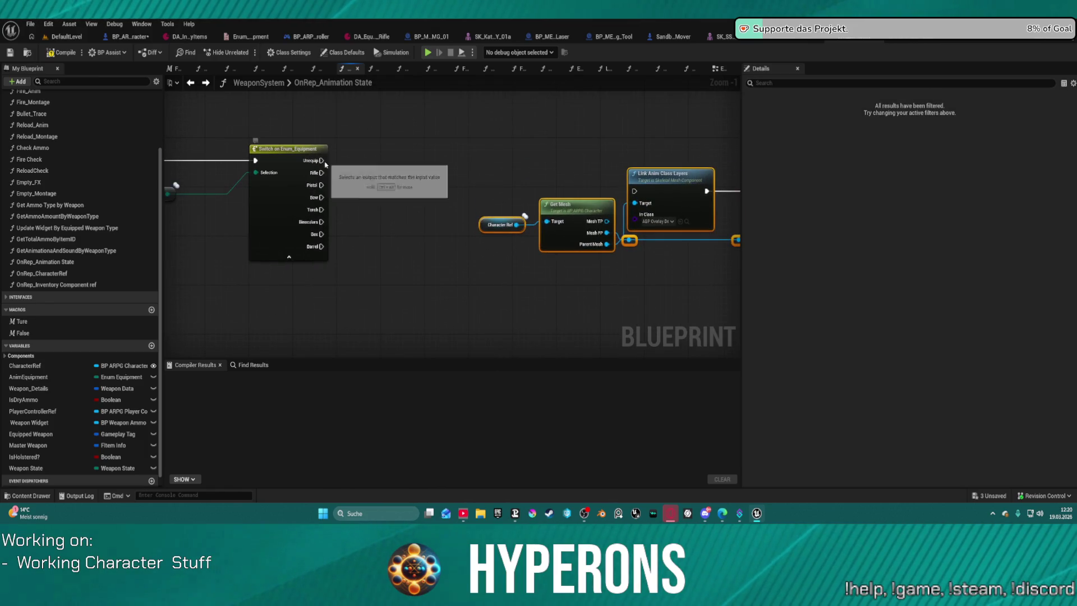
mouse_move(321, 161)
left_mouse_down()
mouse_move(635, 191)
mouse_move(397, 192)
left_mouse_up()
left_click_drag(234, 121, 589, 269)
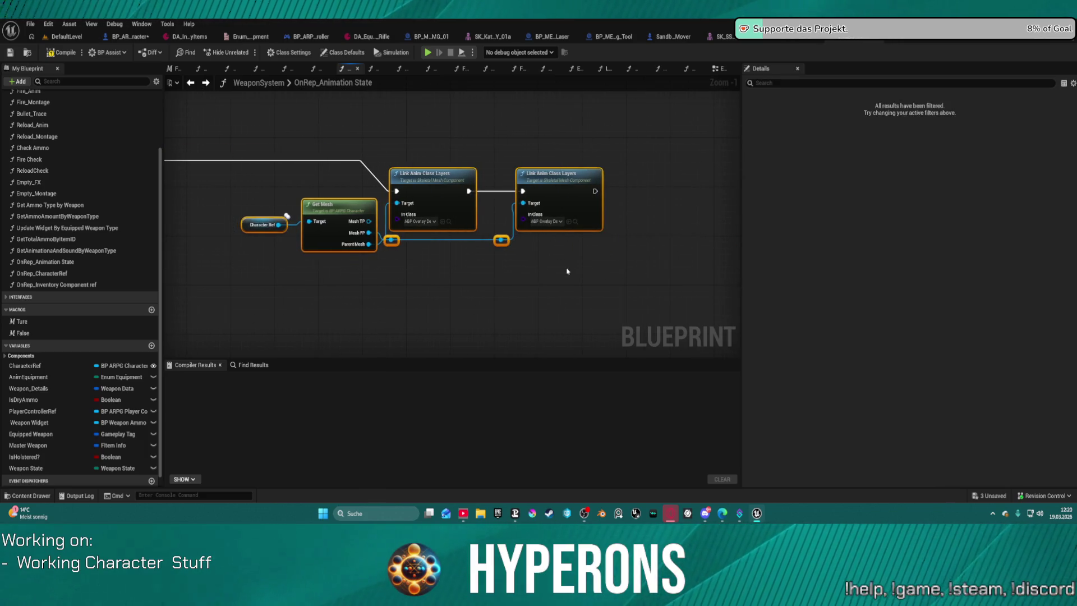
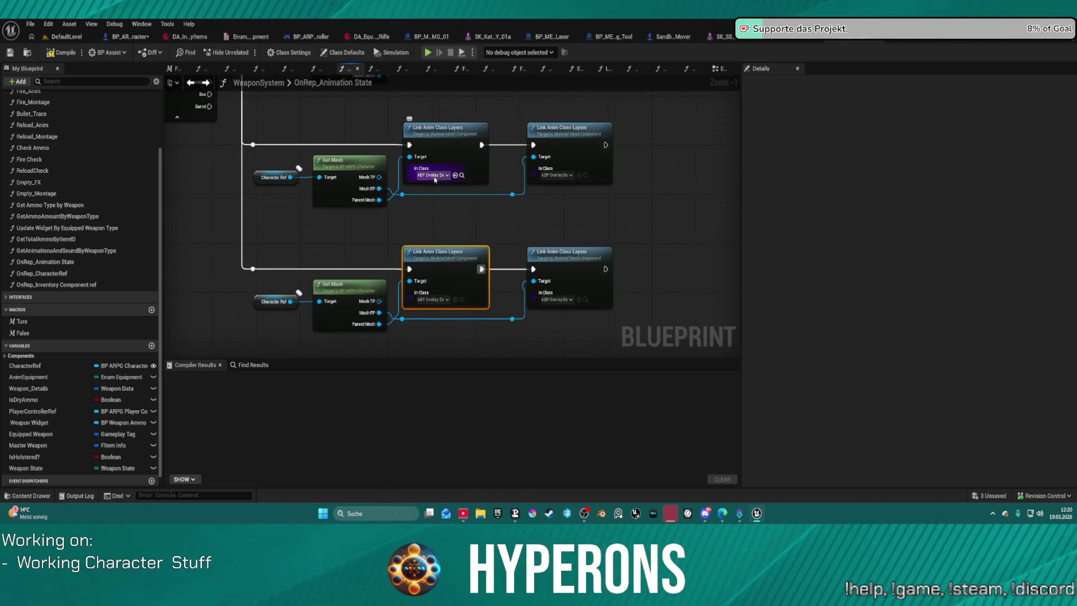
- Assign the ABP Overlay Rifle class to the upper Link Anim Class Layers node and Pistol to the lower
left_click(435, 178)
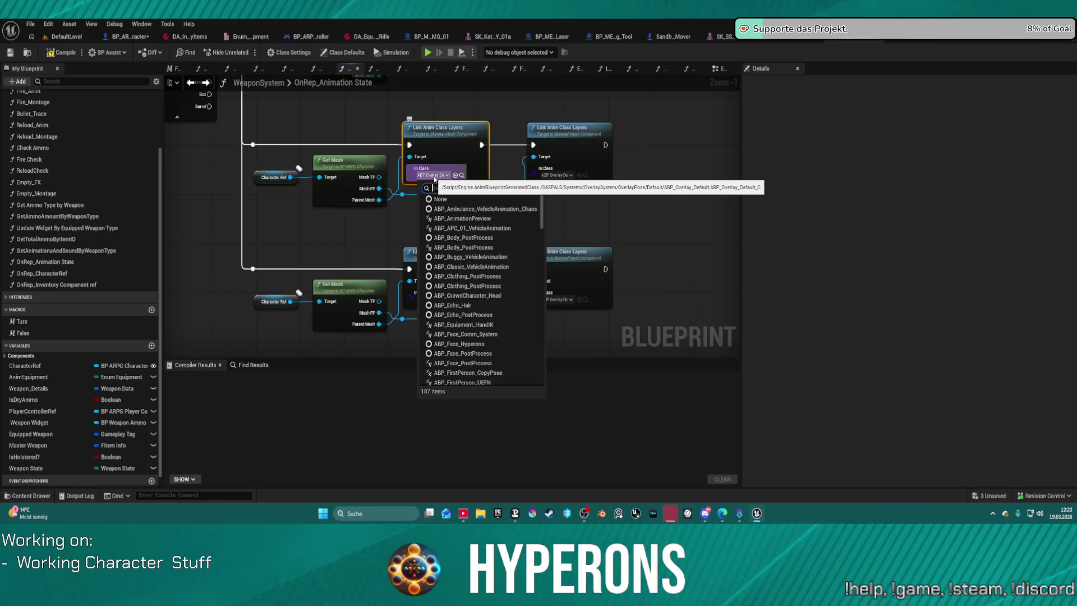
type("Rifle")
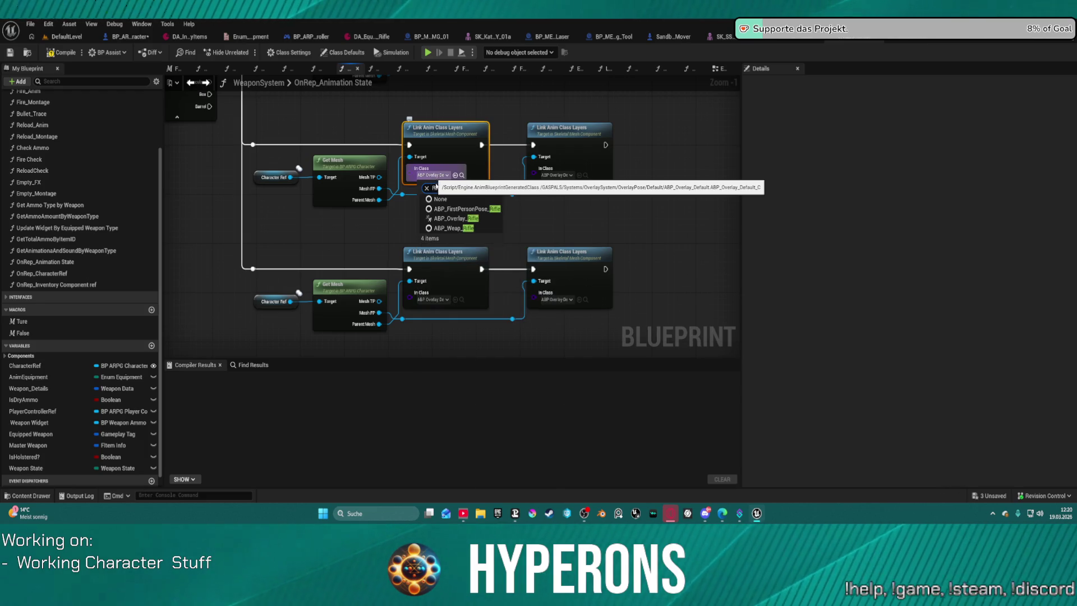
left_click(472, 218)
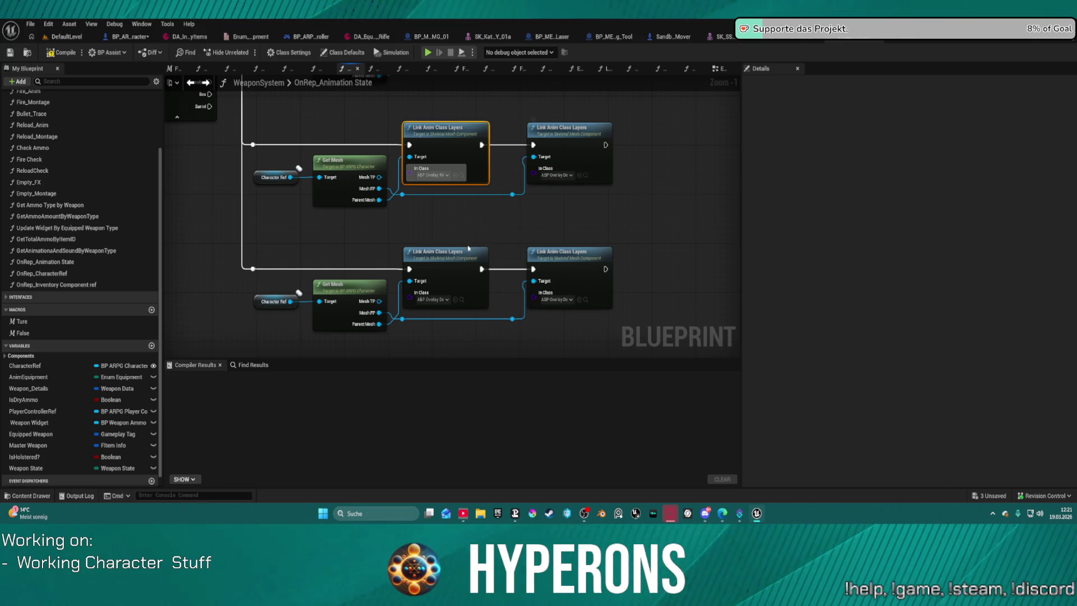
left_click(437, 299)
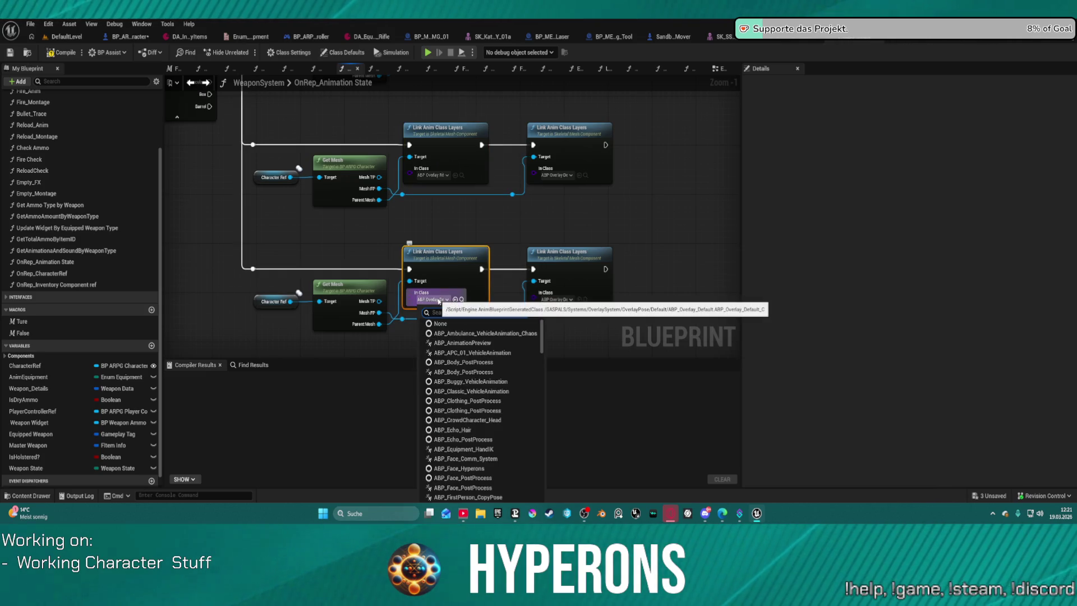
type("pistol")
left_click(457, 343)
left_click(480, 220)
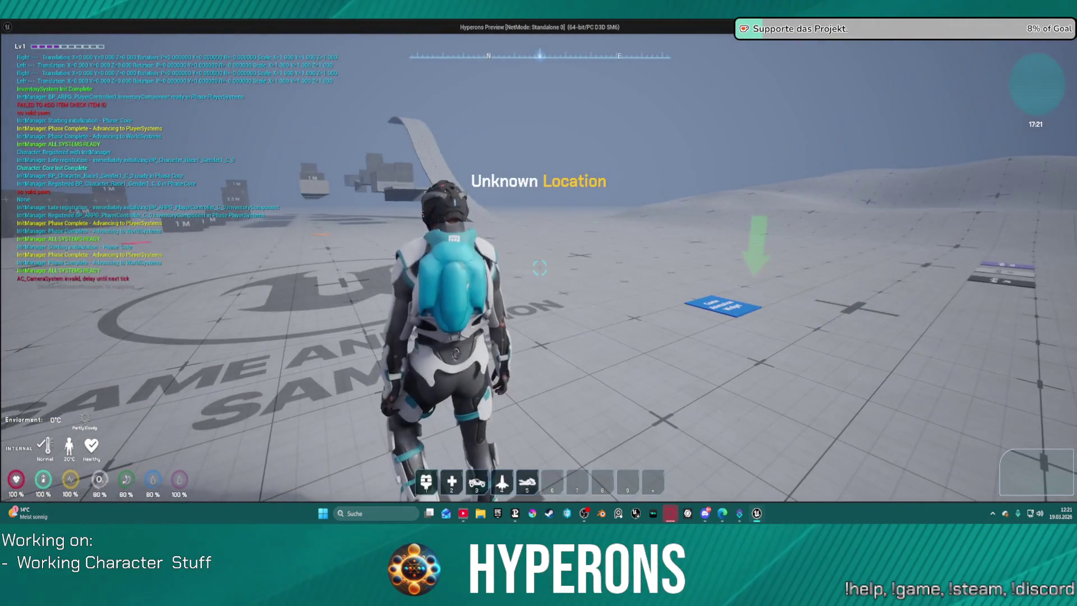
- Playtest briefly, equipping a weapon from the inventory, then stop the game
key("i")
right_click(961, 316)
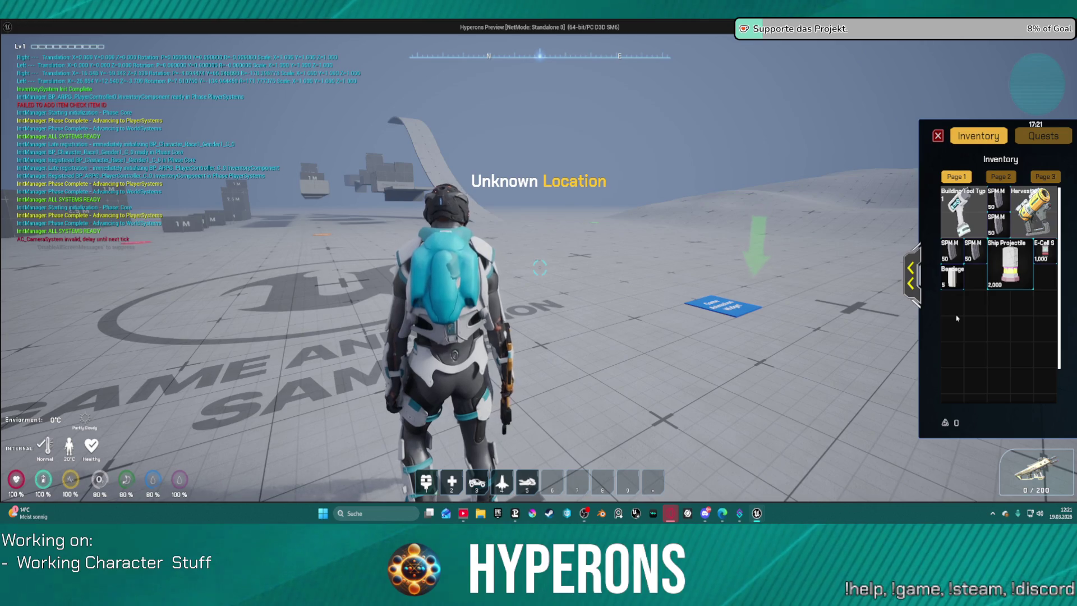
key("Escape")
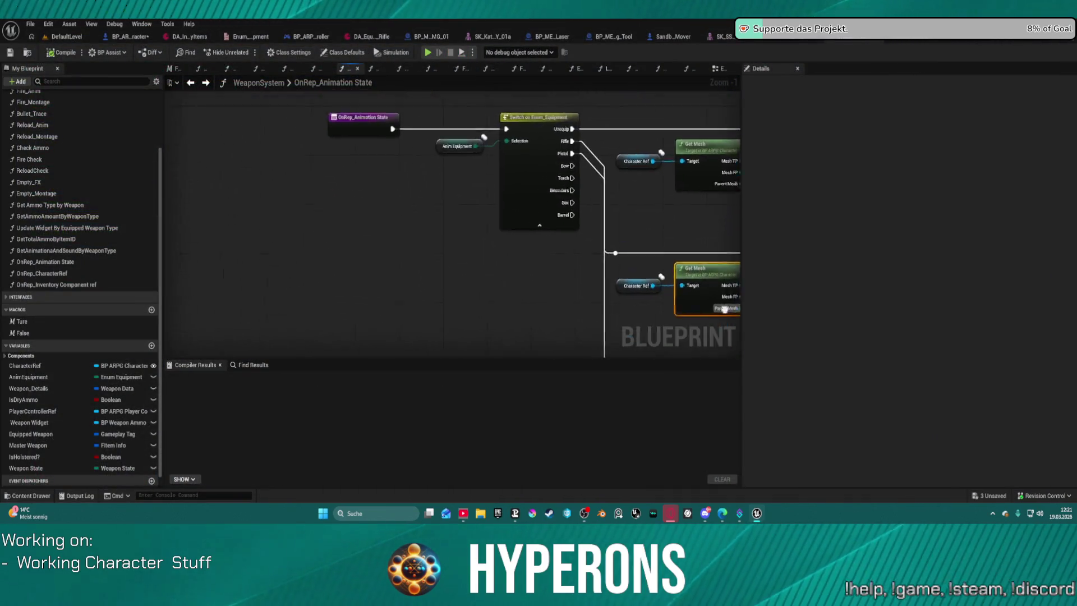
- Return to the WeaponSystem EventGraph and bring the SET and Switch on Weapon_State nodes into view
left_click(191, 84)
scroll(518, 202, "down", 2)
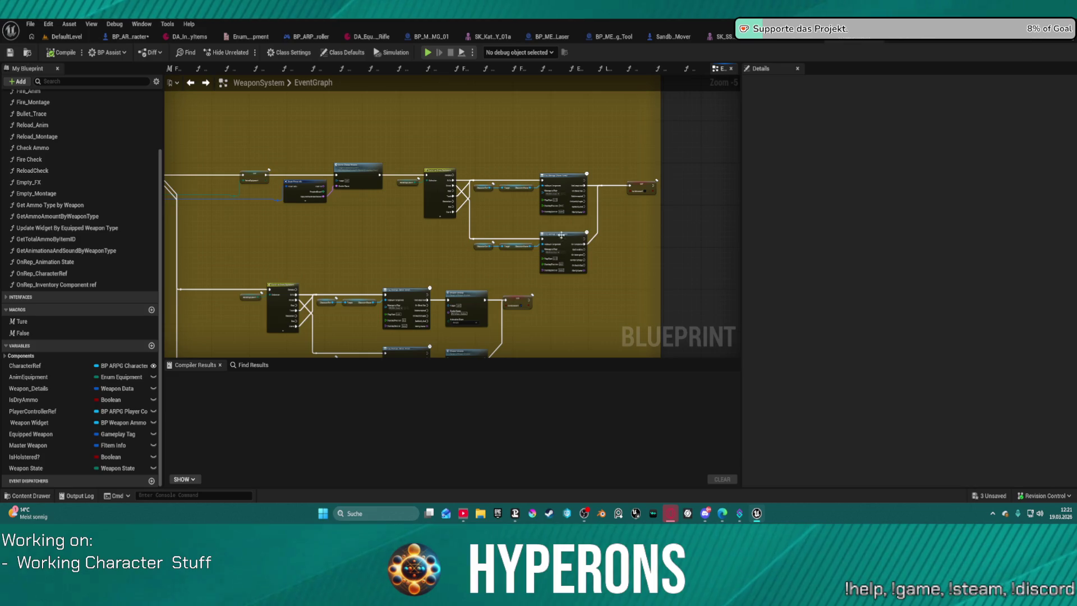
scroll(493, 164, "up", 1)
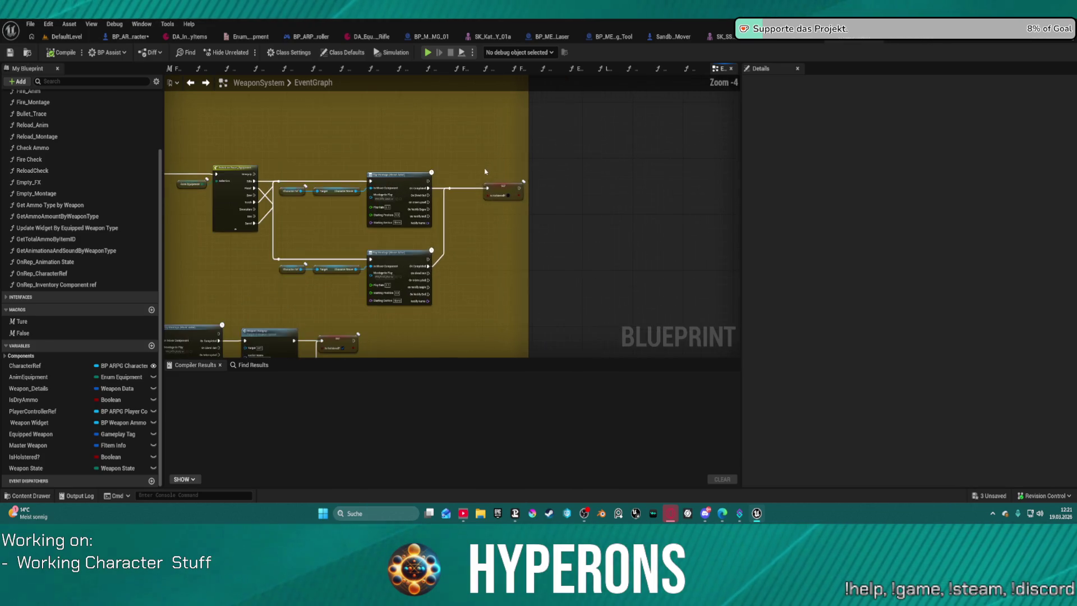
scroll(442, 170, "up", 1)
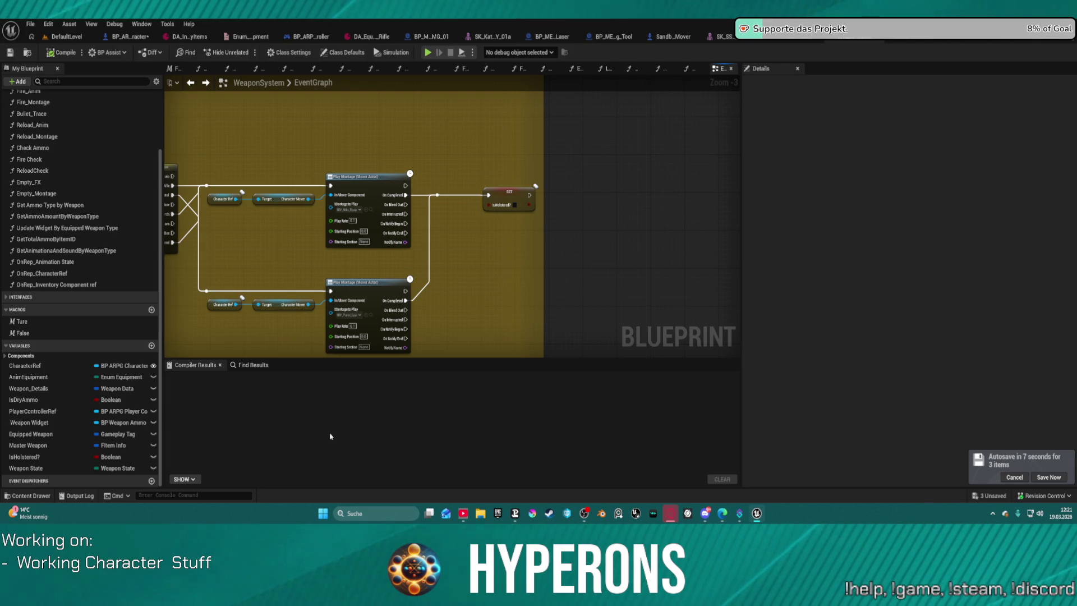
mouse_move(462, 255)
left_mouse_down()
mouse_move(716, 196)
mouse_move(615, 223)
mouse_move(596, 217)
left_mouse_up()
left_click_drag(325, 218, 594, 148)
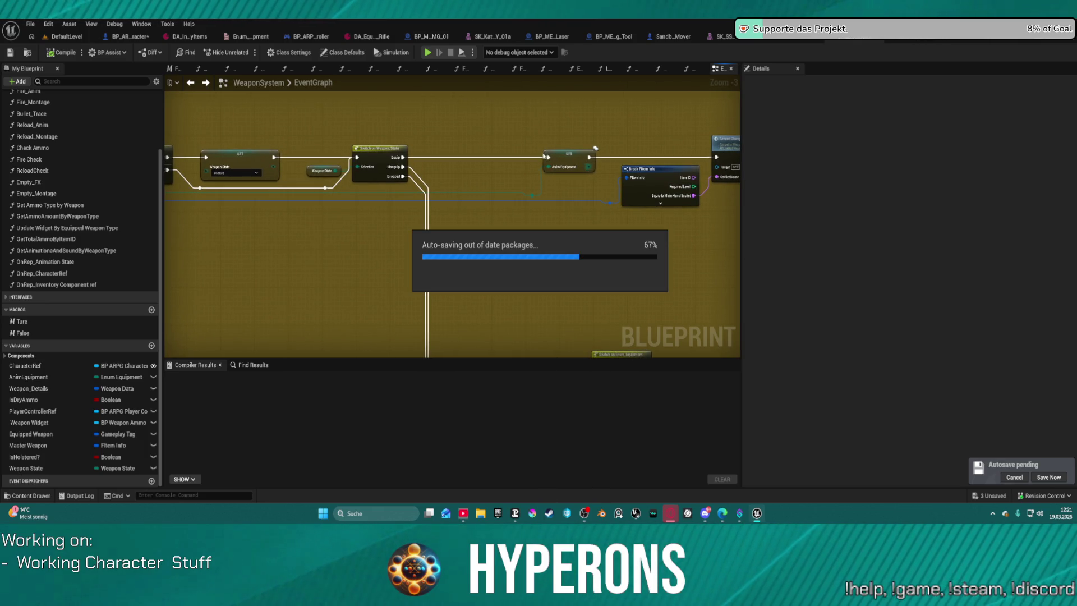
mouse_move(595, 148)
left_mouse_down()
mouse_move(548, 257)
mouse_move(237, 156)
mouse_move(387, 198)
left_mouse_up()
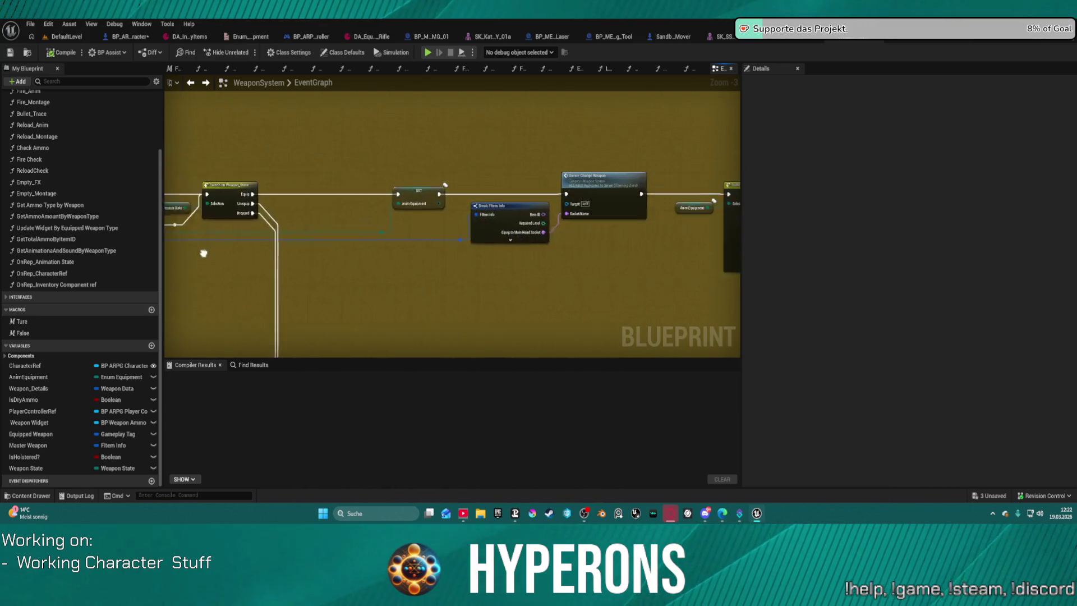
right_click(388, 199)
- Add a breakpoint on the Anim Equipment SET node, hit it by equipping MG 01 in play, resume and stop
key("Escape")
right_click(362, 205)
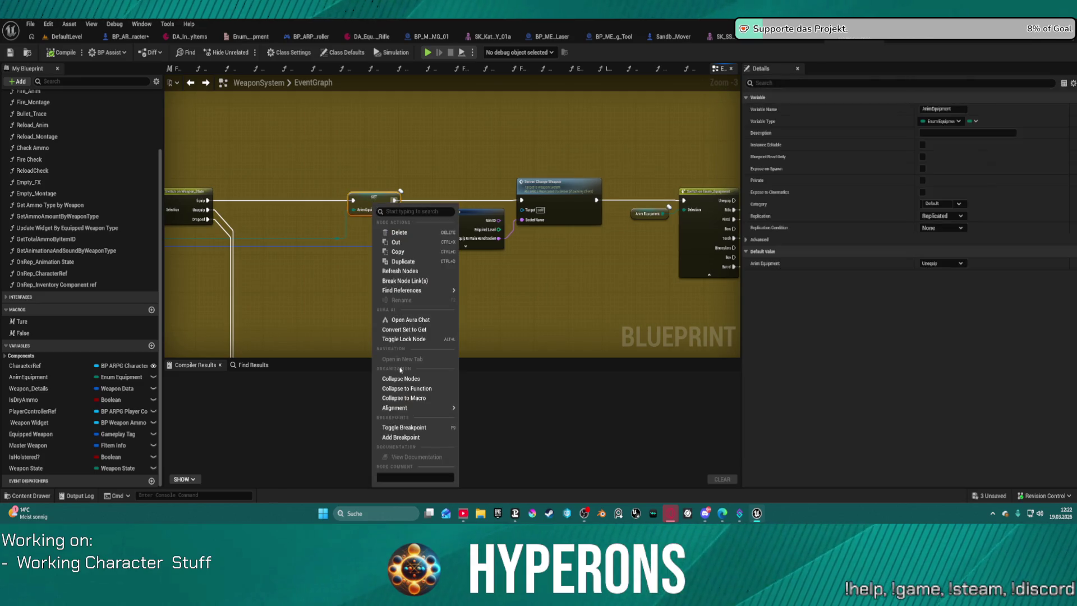
left_click(415, 442)
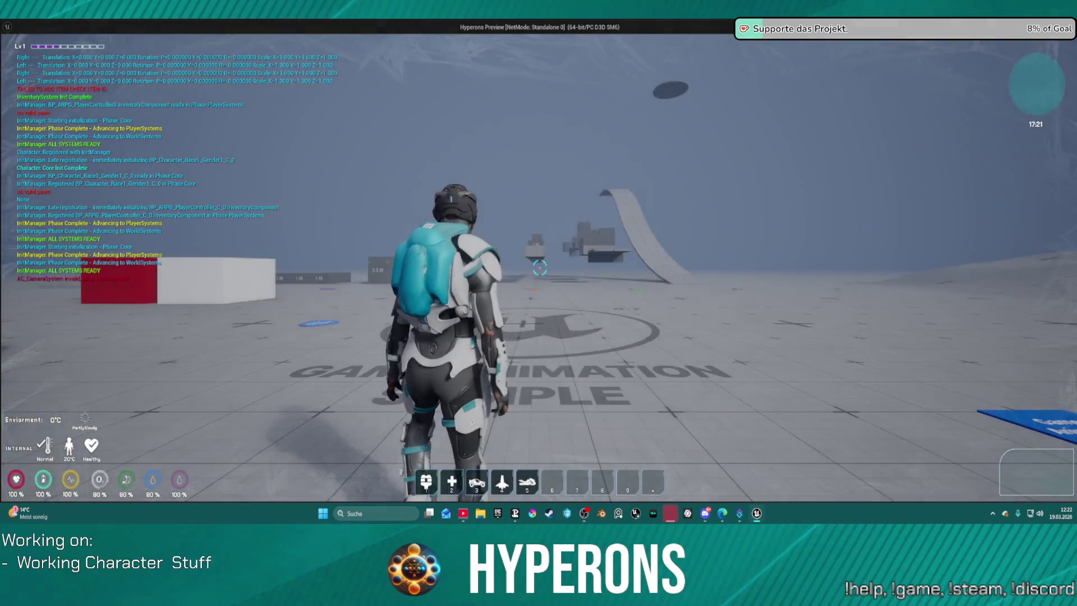
key("i")
key("1")
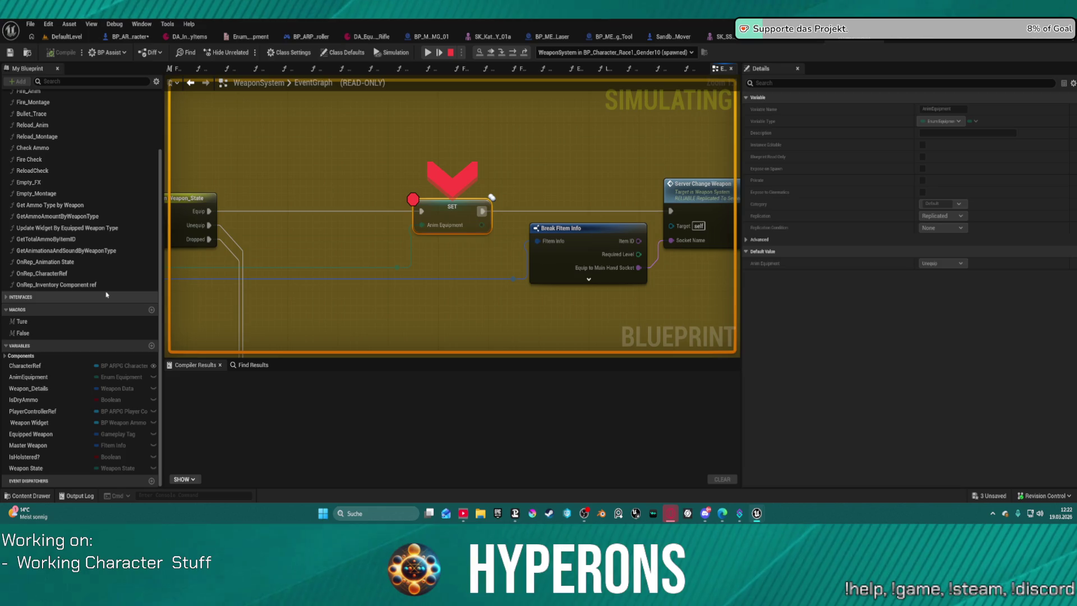
left_click(38, 261)
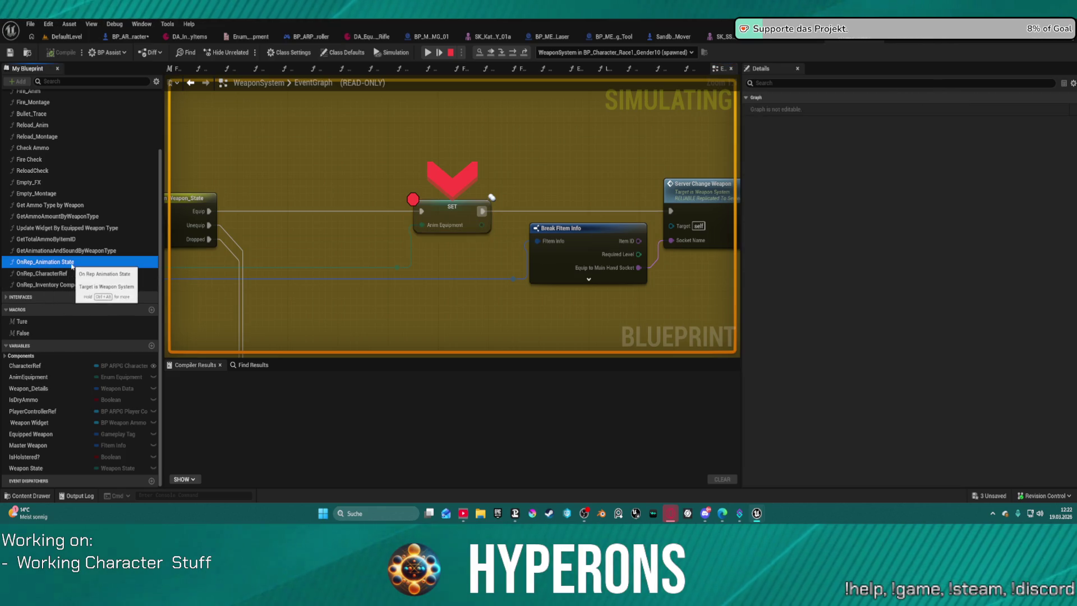
left_click(428, 53)
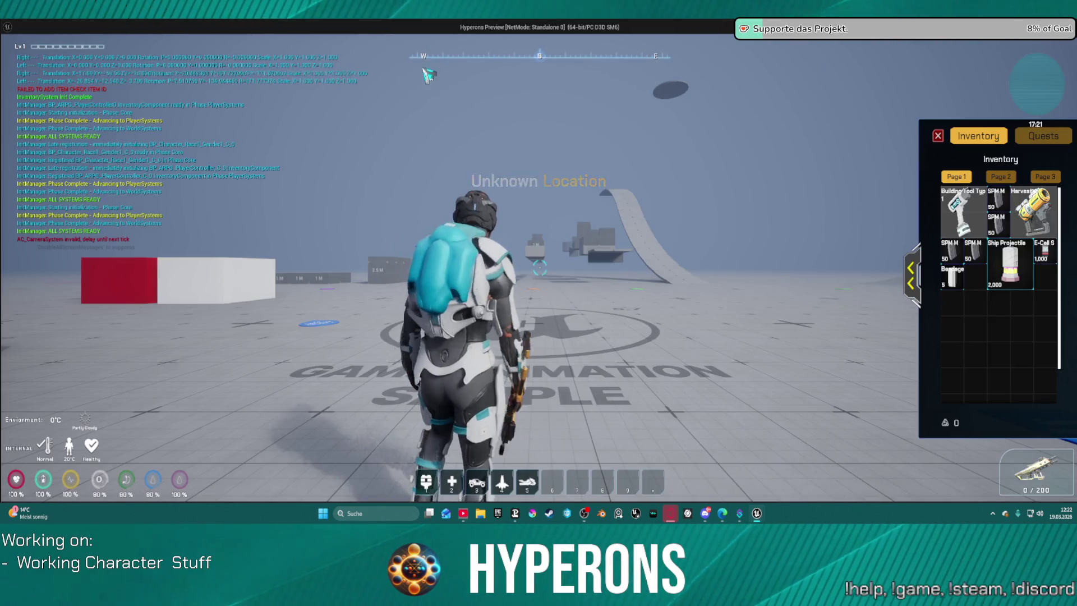
key("Escape")
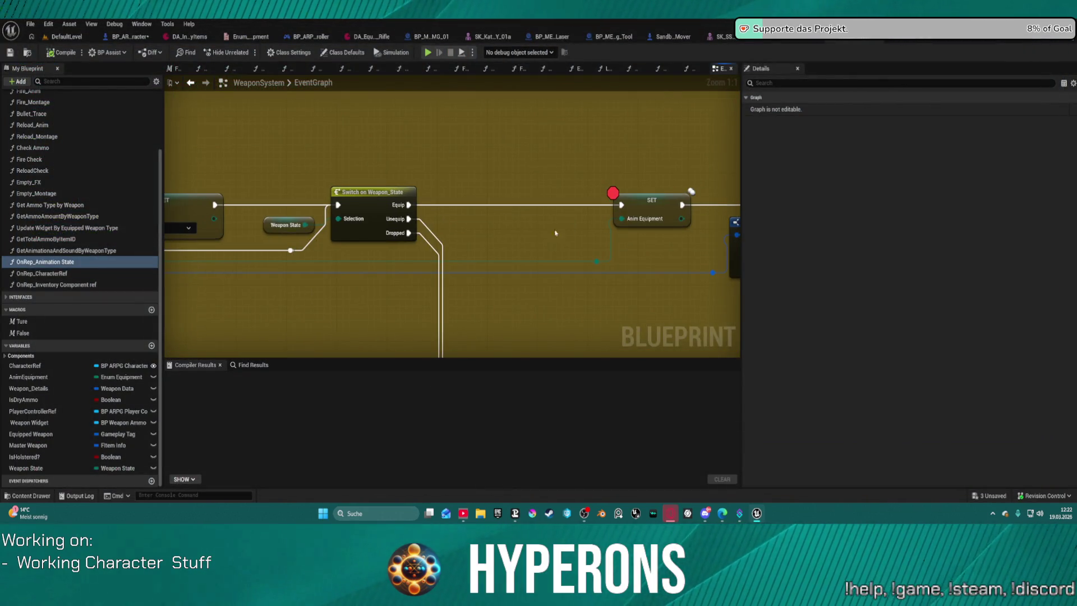
- Add a breakpoint on Switch on Enum_Equipment in OnRep_Animation State, play to hit it, resume and stop
double_click(39, 262)
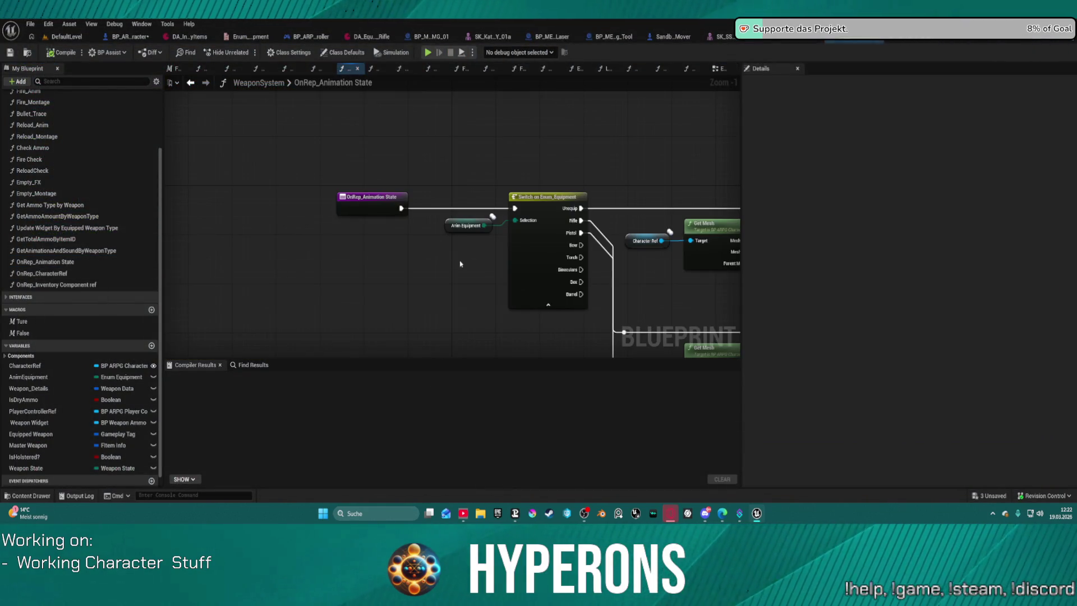
right_click(509, 213)
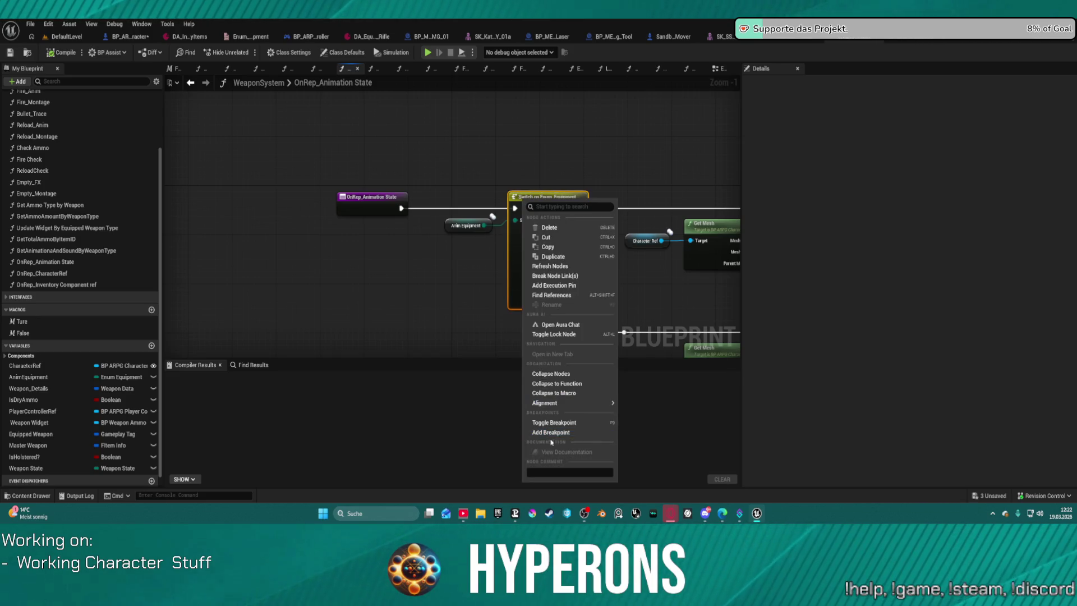
left_click(574, 429)
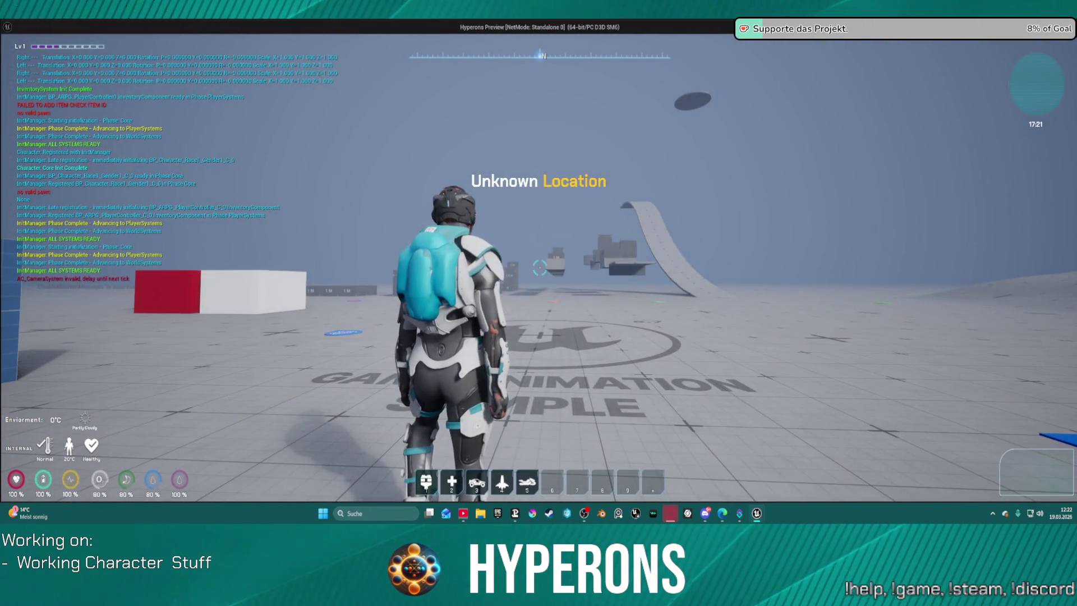
key("i")
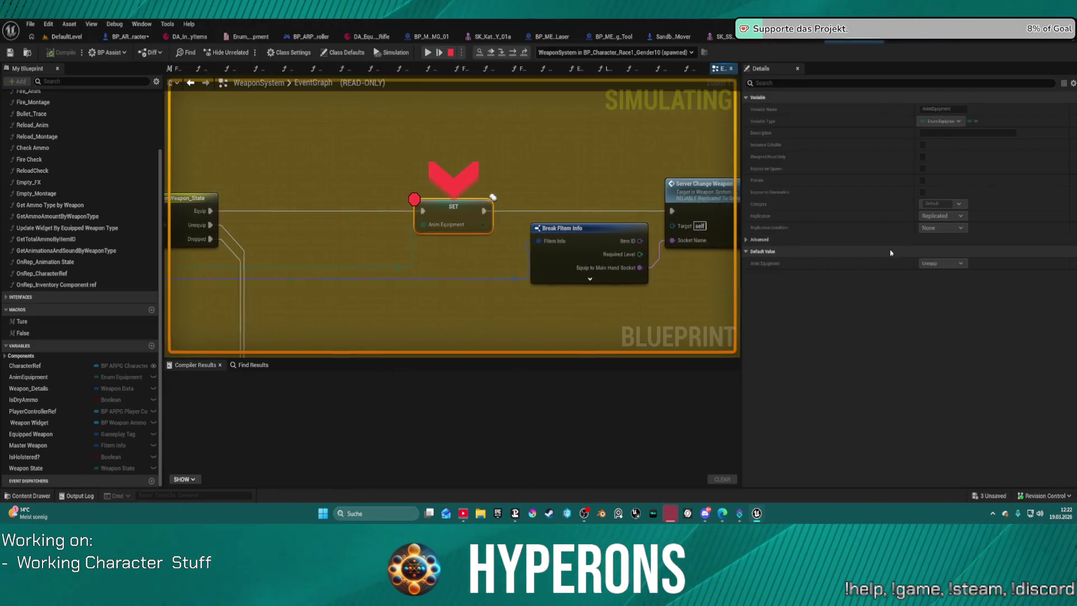
left_click(426, 53)
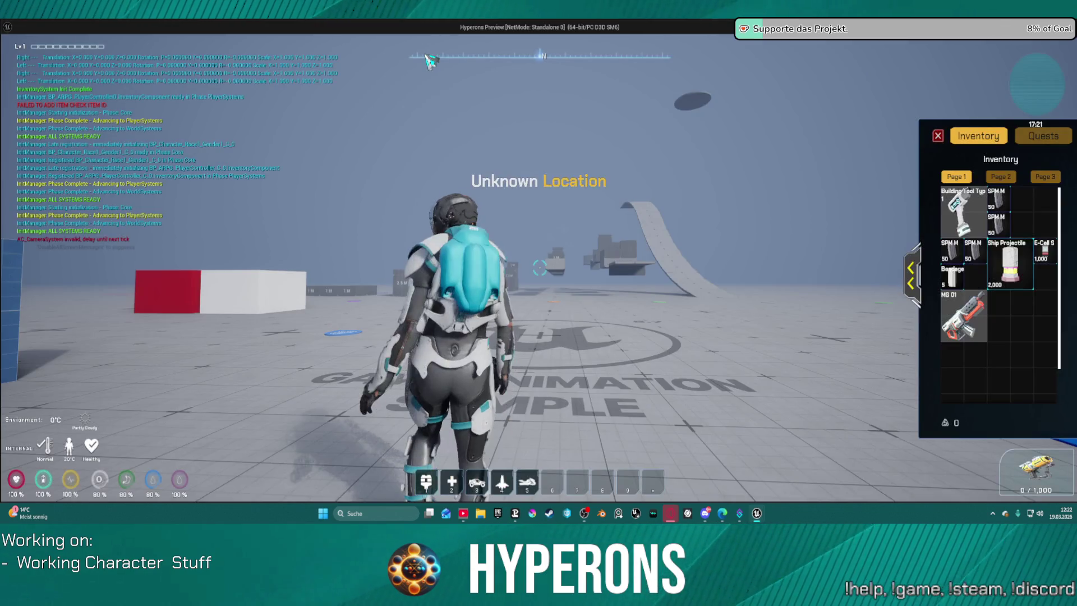
key("Escape")
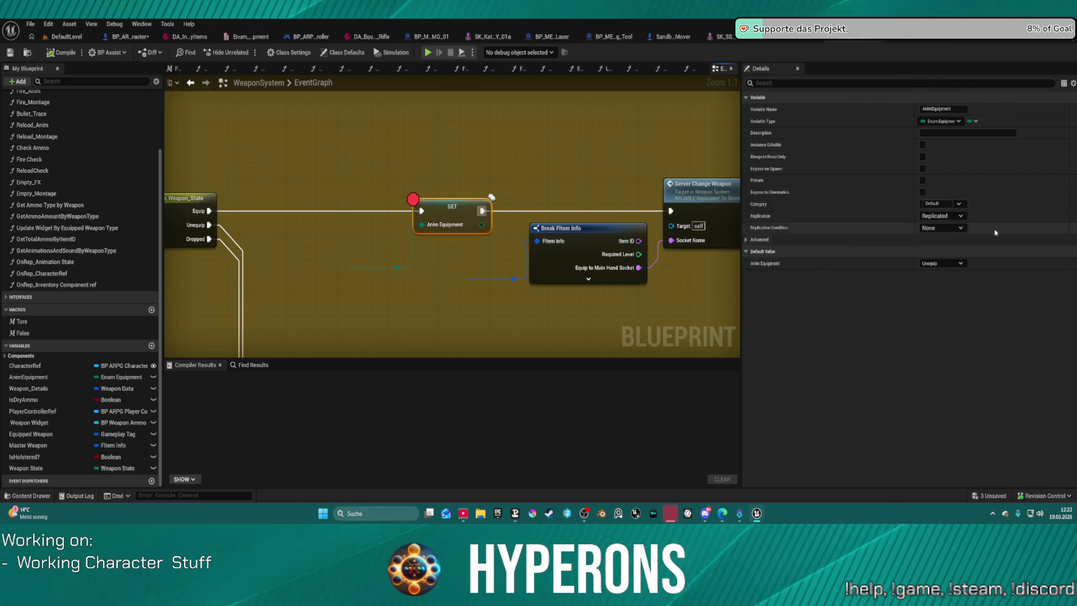
- Set the AnimEquipment variable's Replication to RepNotify from the SET node's details
left_click(959, 216)
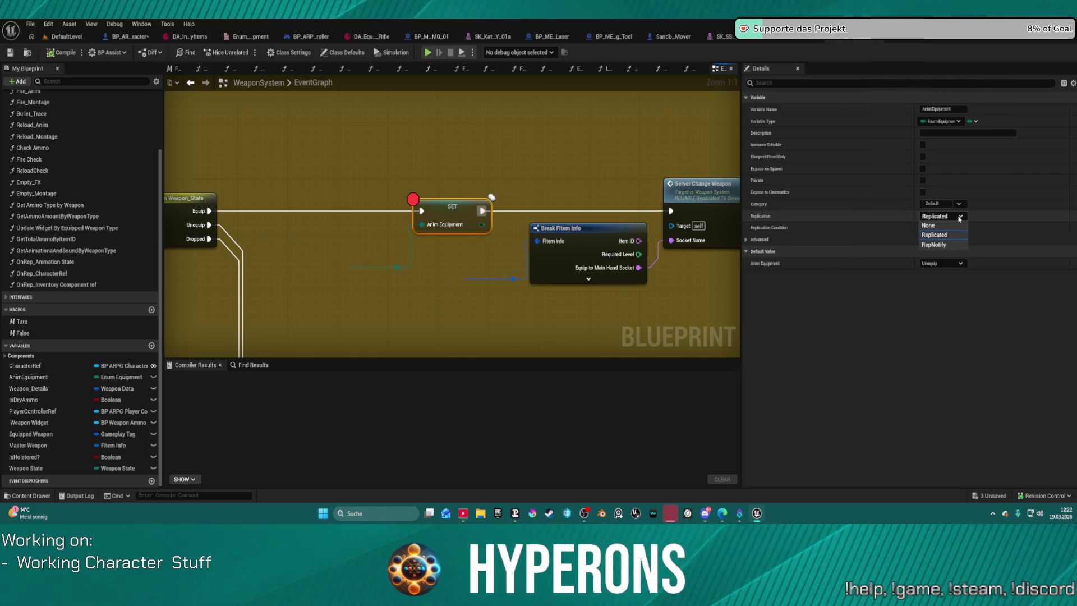
left_click(933, 244)
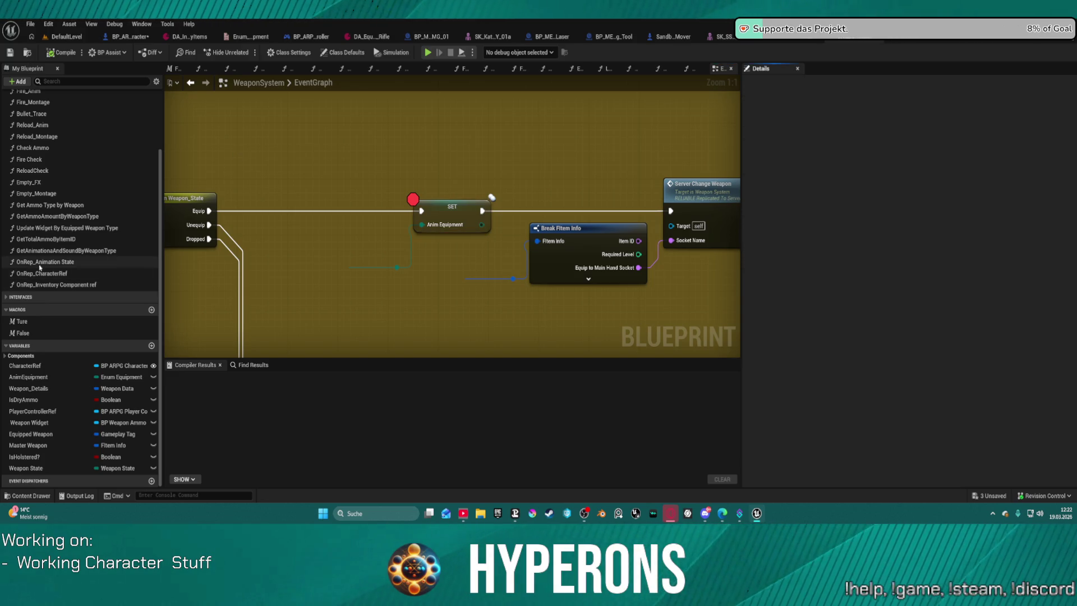
left_click(92, 261)
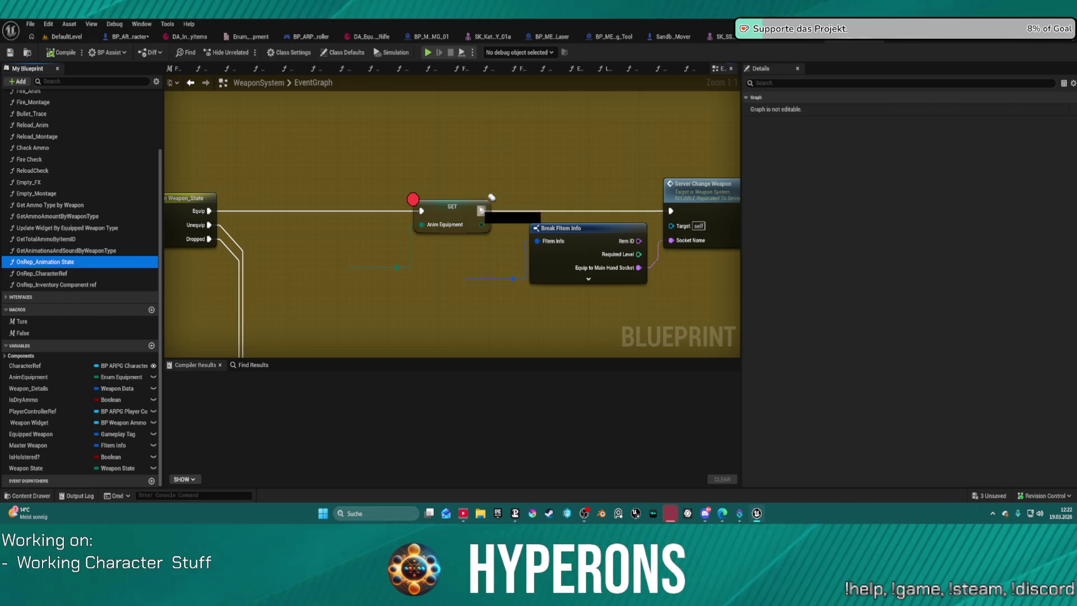
left_click(459, 215)
left_click(943, 216)
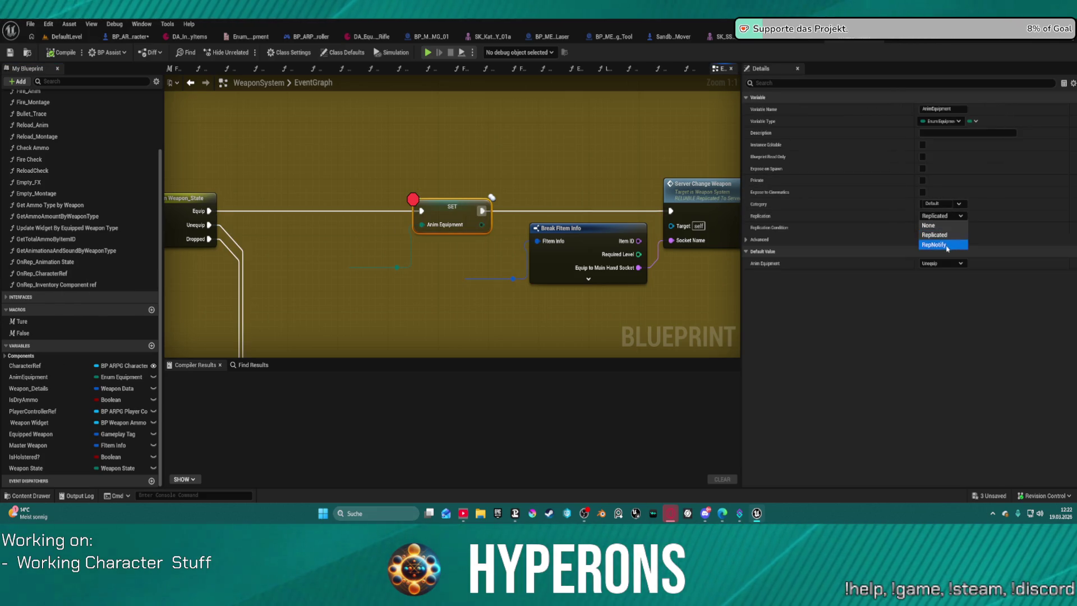
left_click(946, 245)
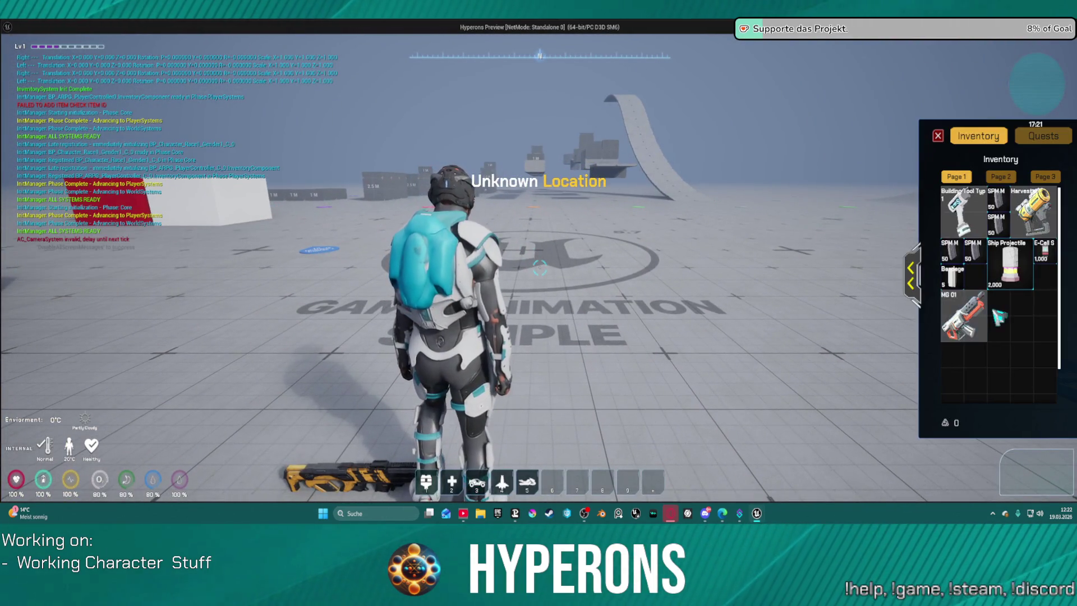
- Step through the paused breakpoint in the debugger and resume the game
left_click(963, 316)
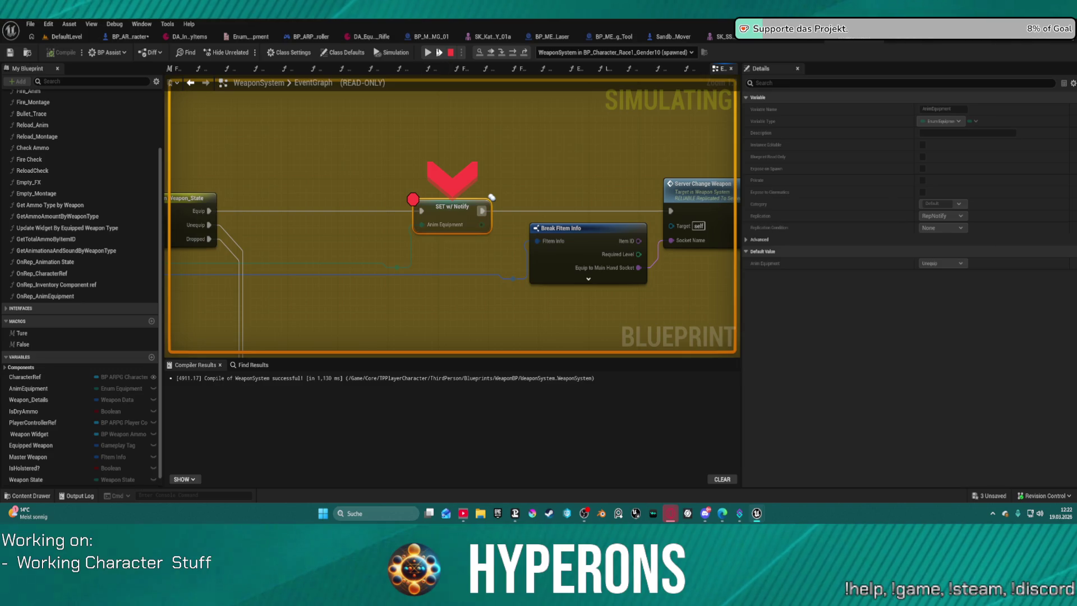
left_click(431, 51)
left_click(438, 48)
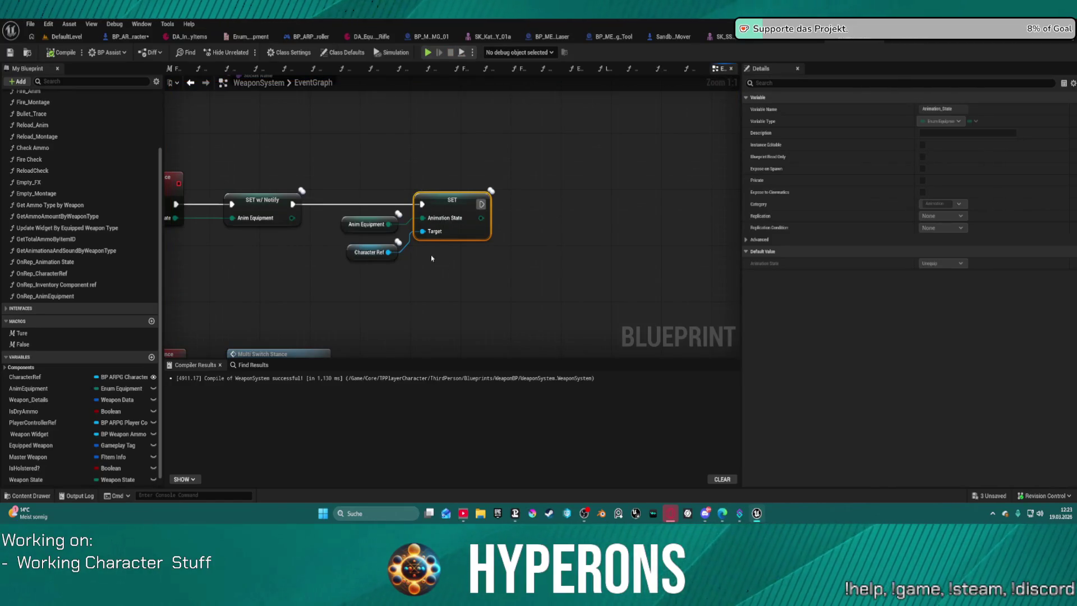
mouse_move(452, 202)
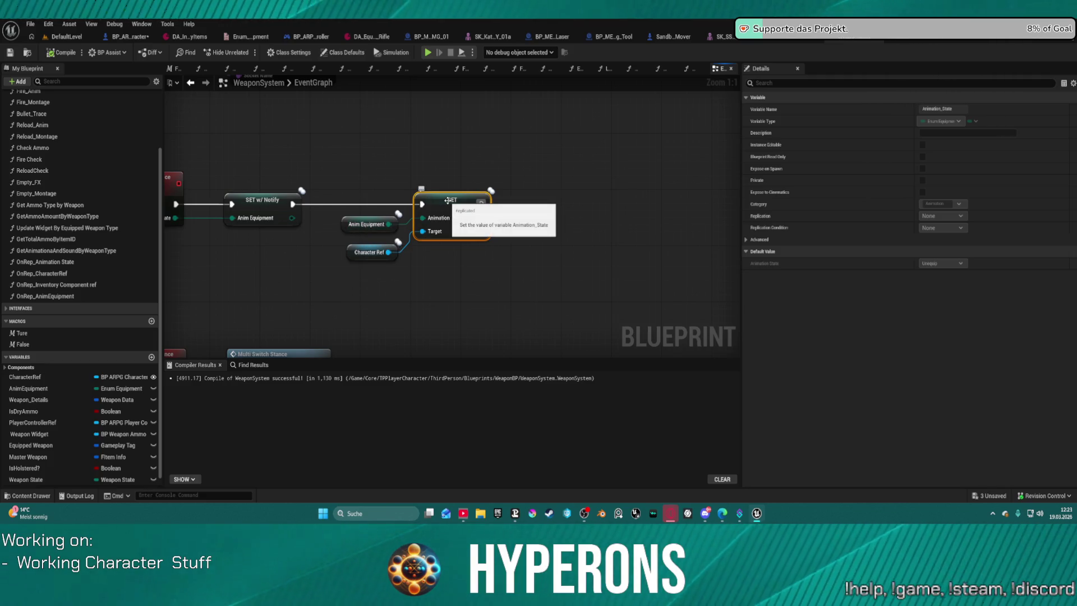
left_click(57, 263)
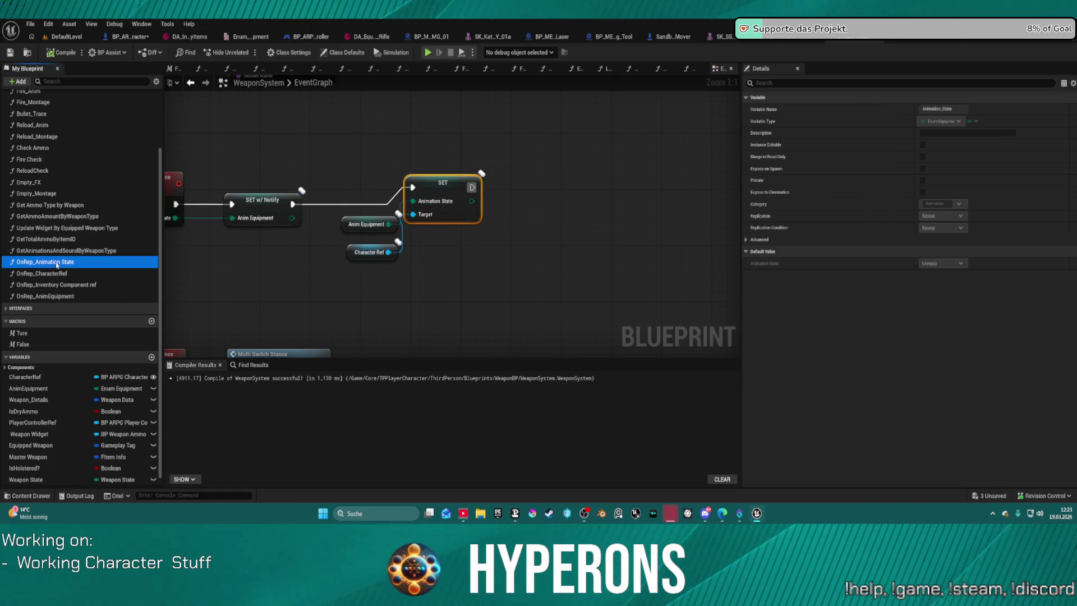
mouse_move(407, 178)
left_mouse_down()
mouse_move(538, 185)
mouse_move(575, 202)
left_mouse_up()
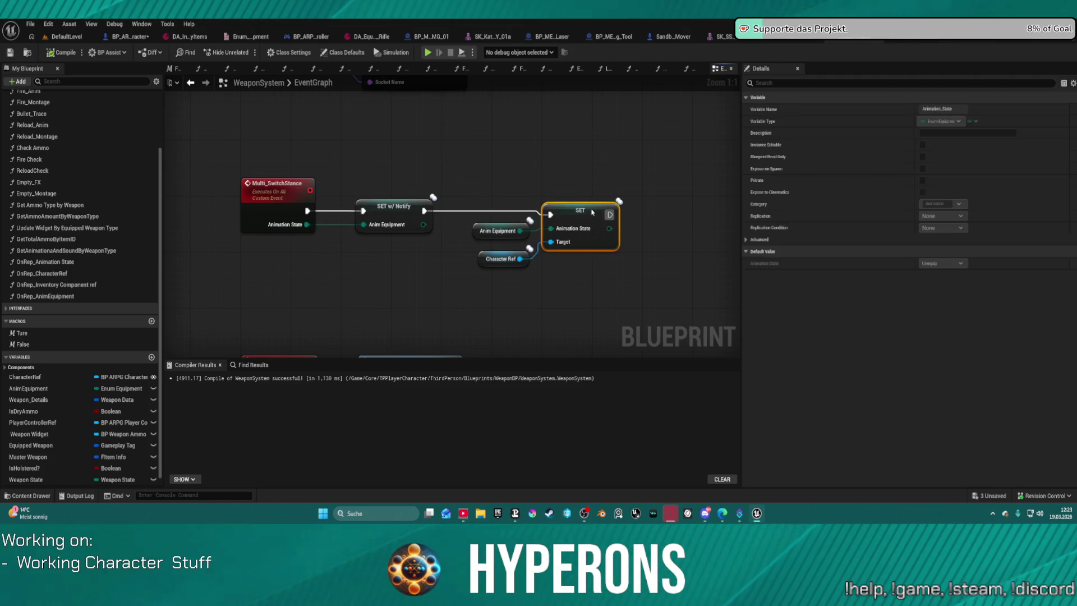
right_click(574, 202)
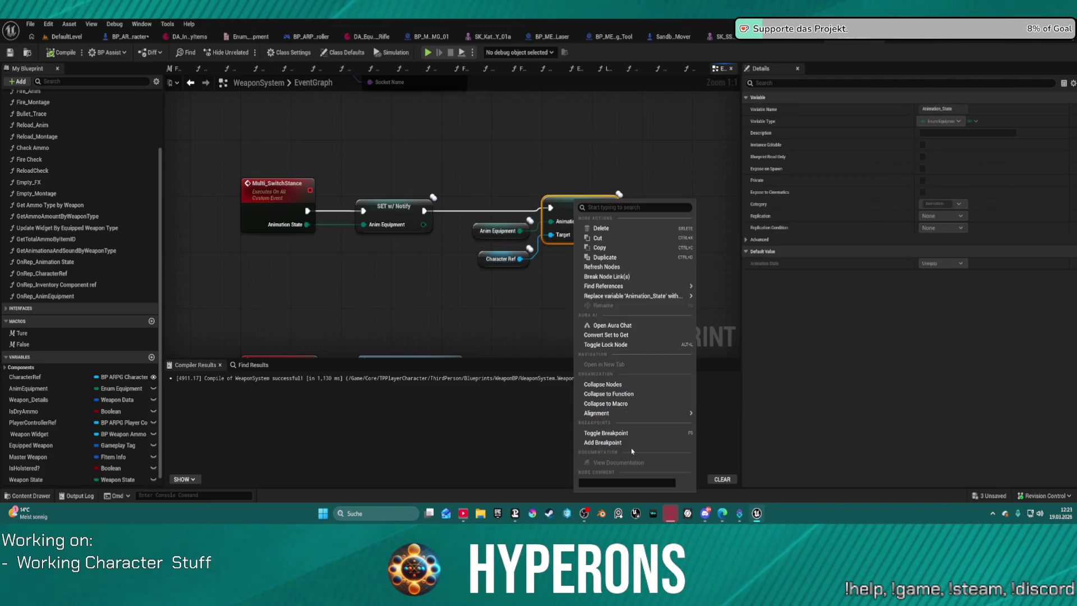
key("Escape")
left_click(514, 228)
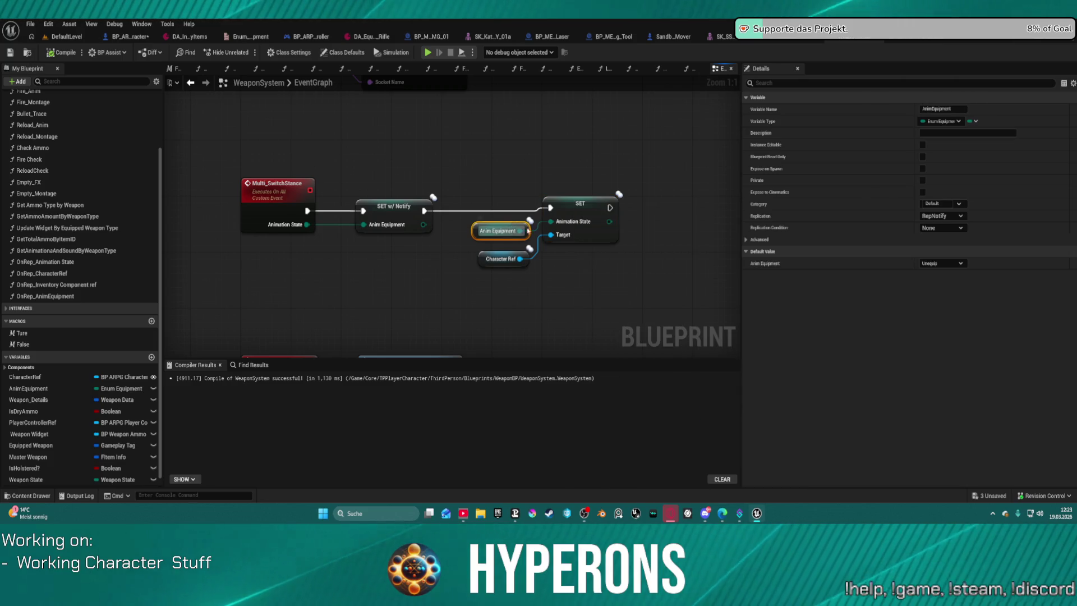
left_click(587, 204)
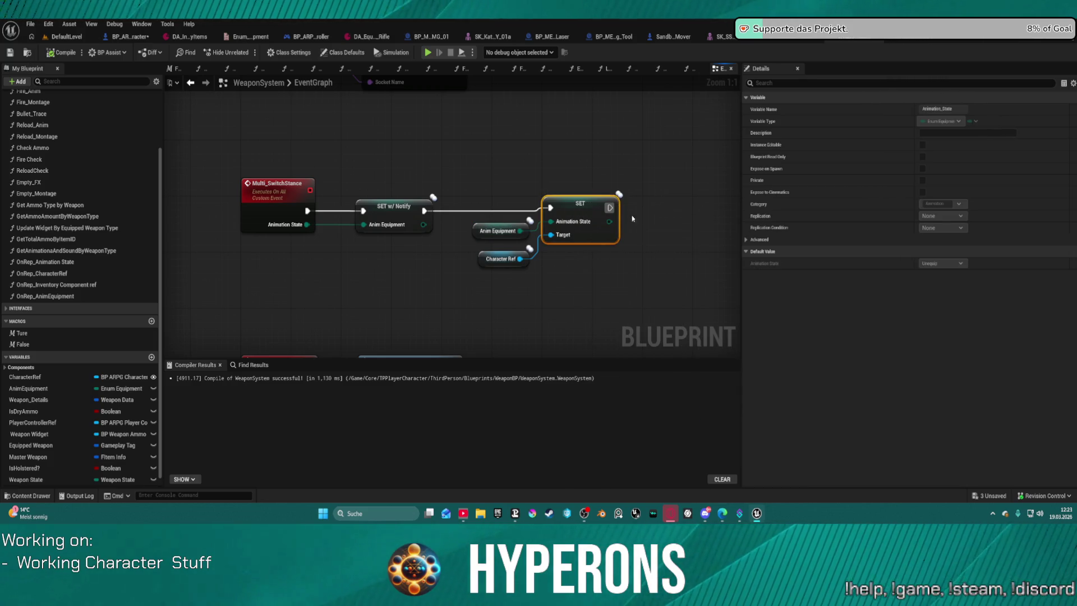
left_click(584, 271)
left_click(485, 231)
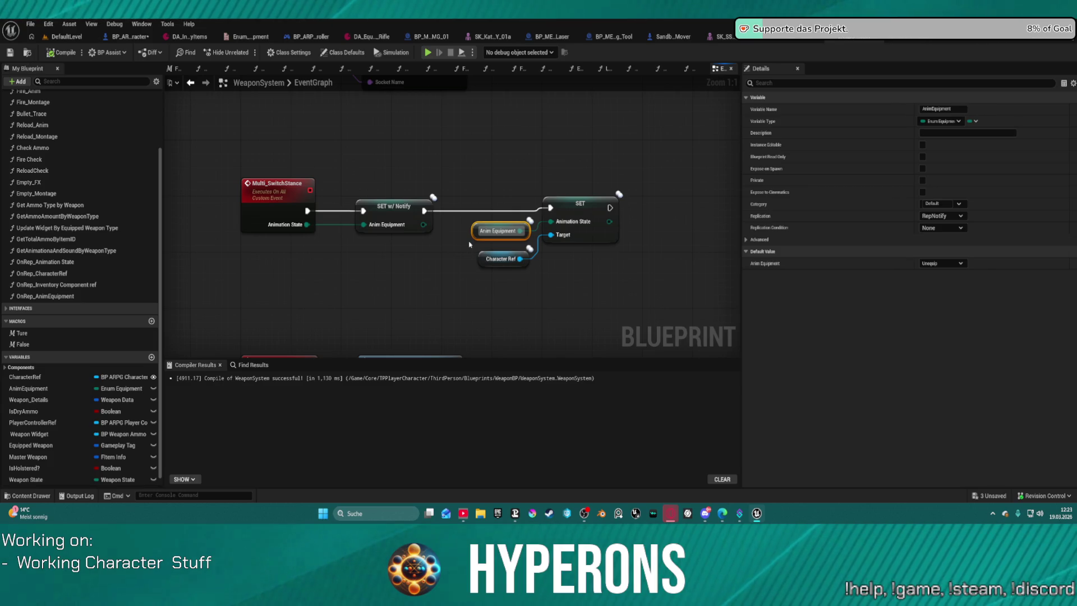
left_click(950, 234)
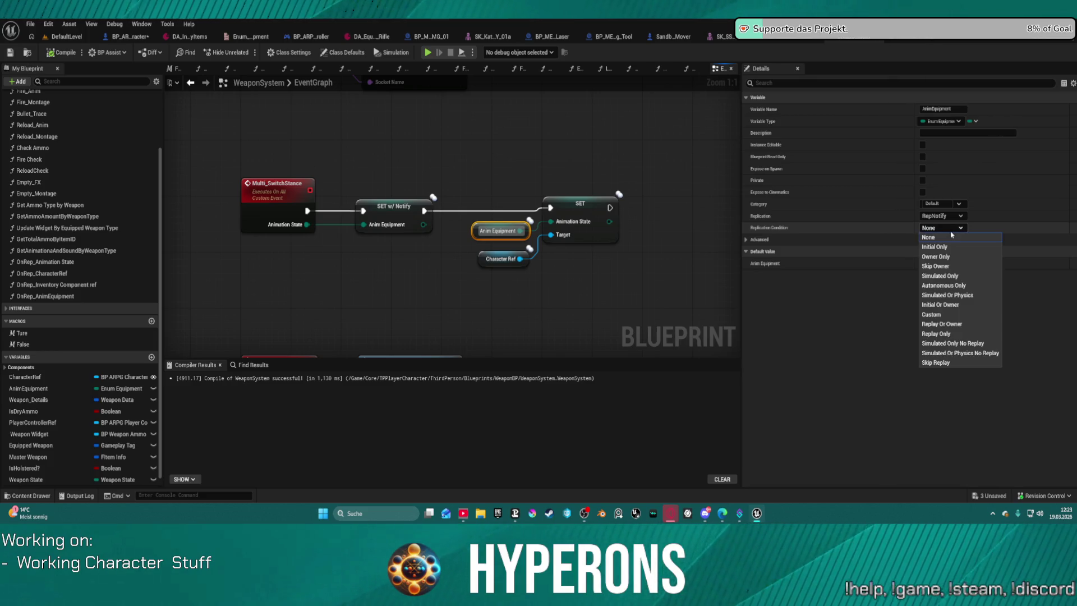
left_click(954, 228)
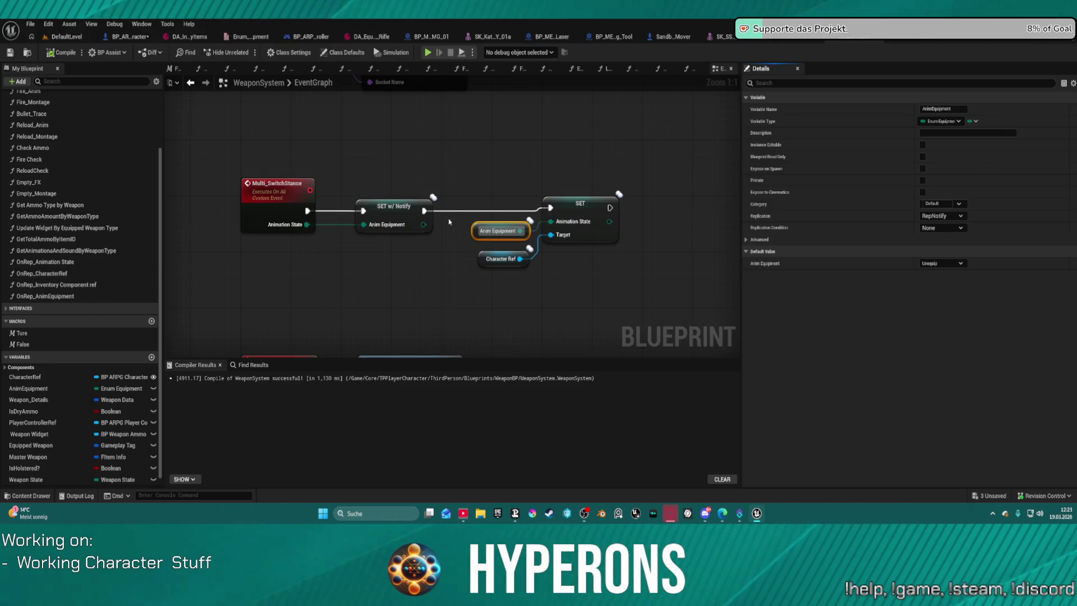
left_click_drag(452, 220, 420, 185)
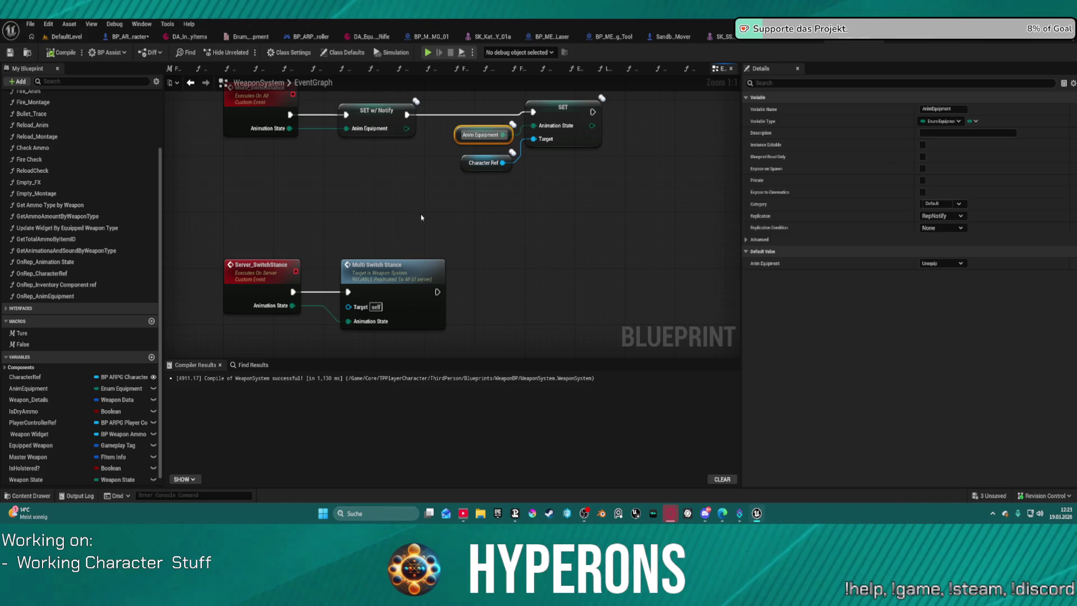
left_click_drag(421, 220, 428, 276)
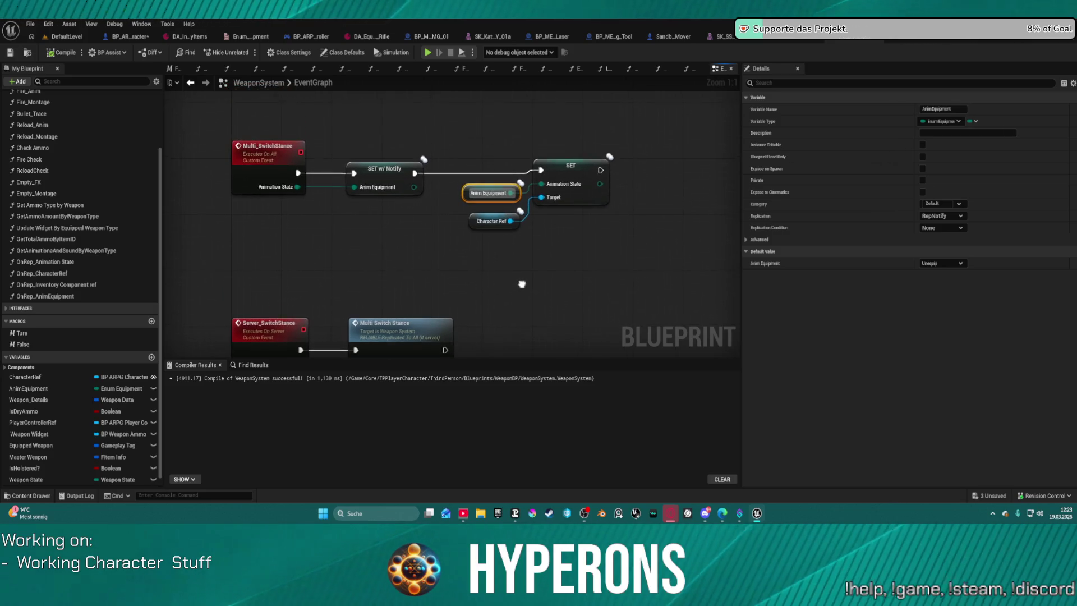
left_click_drag(520, 283, 499, 384)
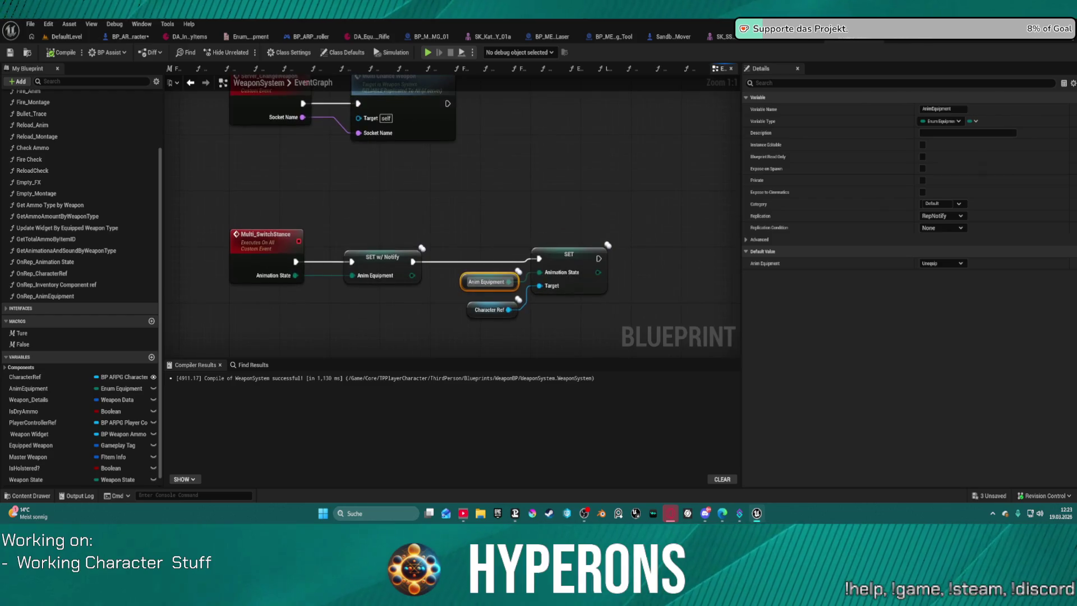
left_click_drag(501, 314, 508, 347)
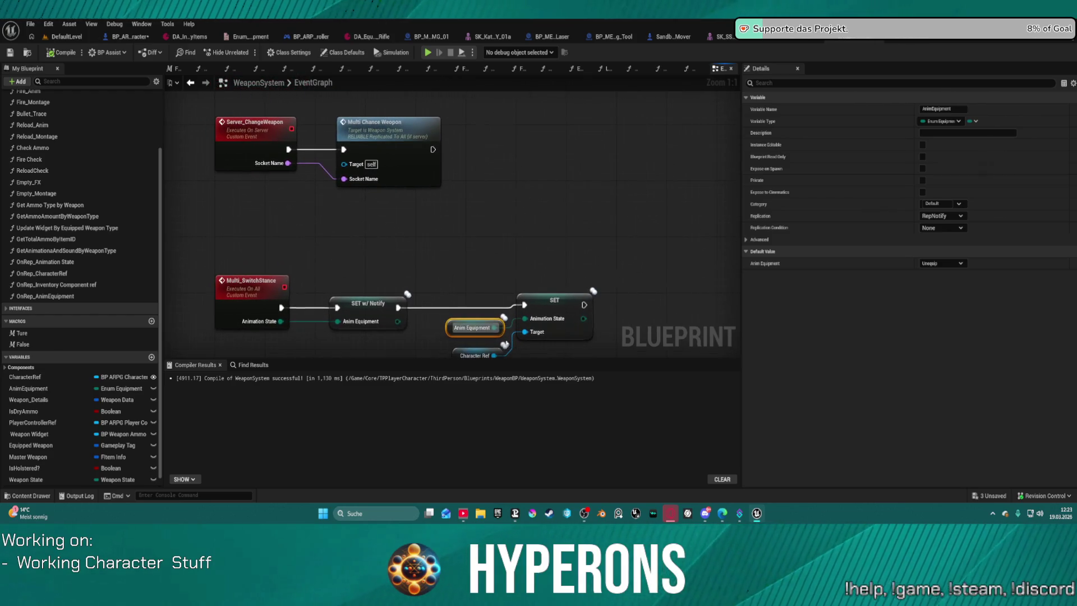
left_click(192, 83)
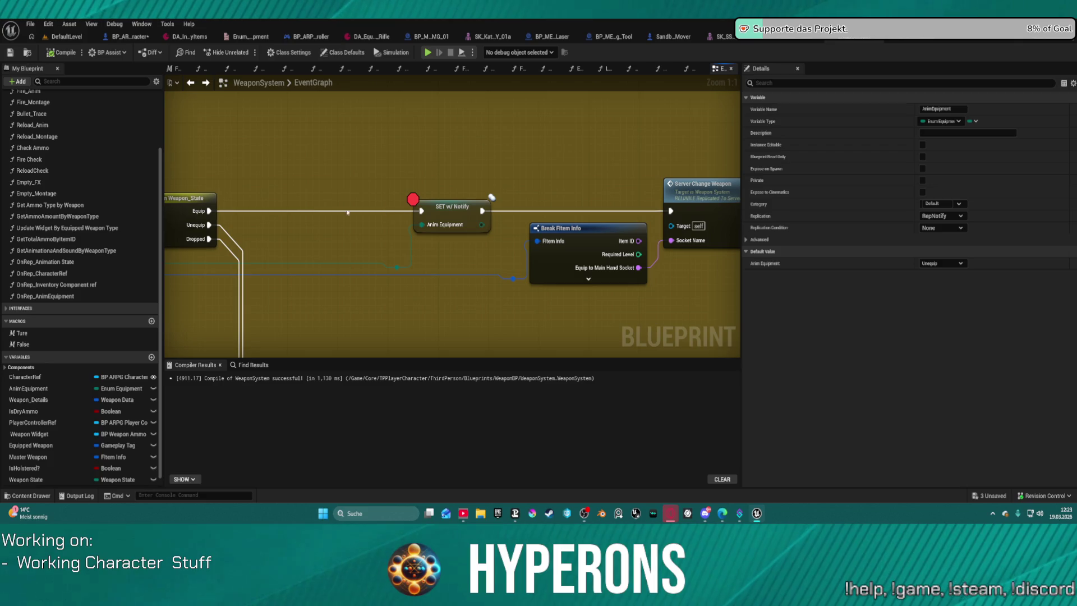
left_click_drag(322, 210, 385, 195)
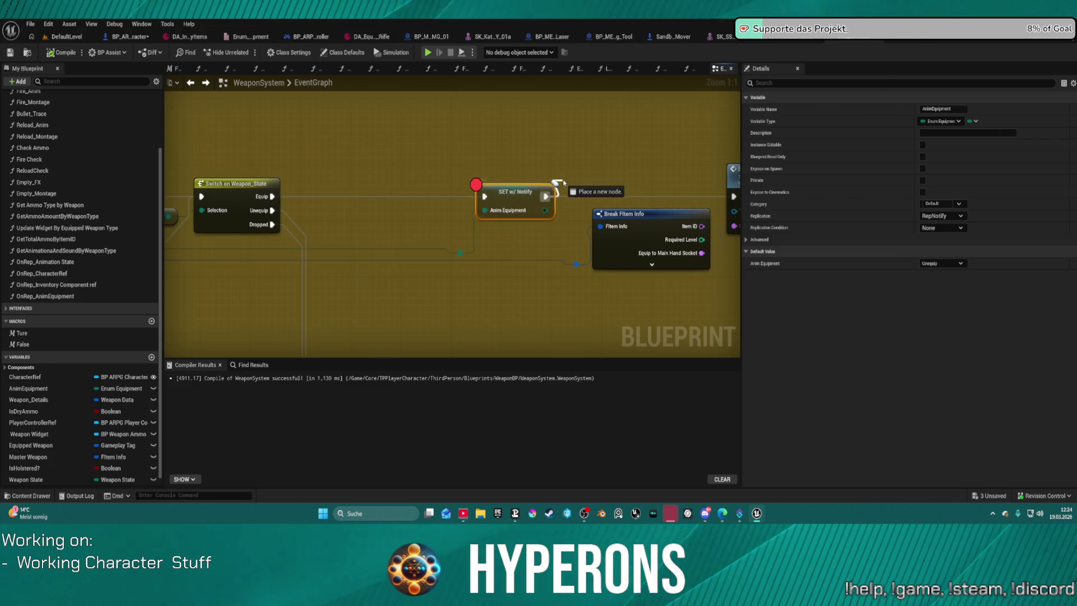
left_click_drag(546, 195, 562, 181)
type("onre")
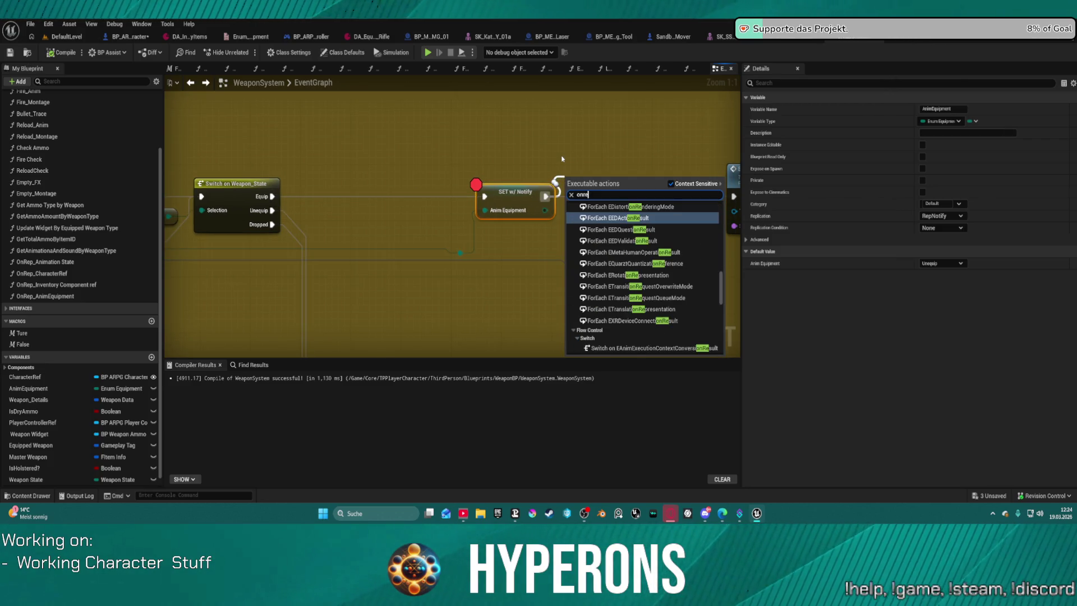
type("p")
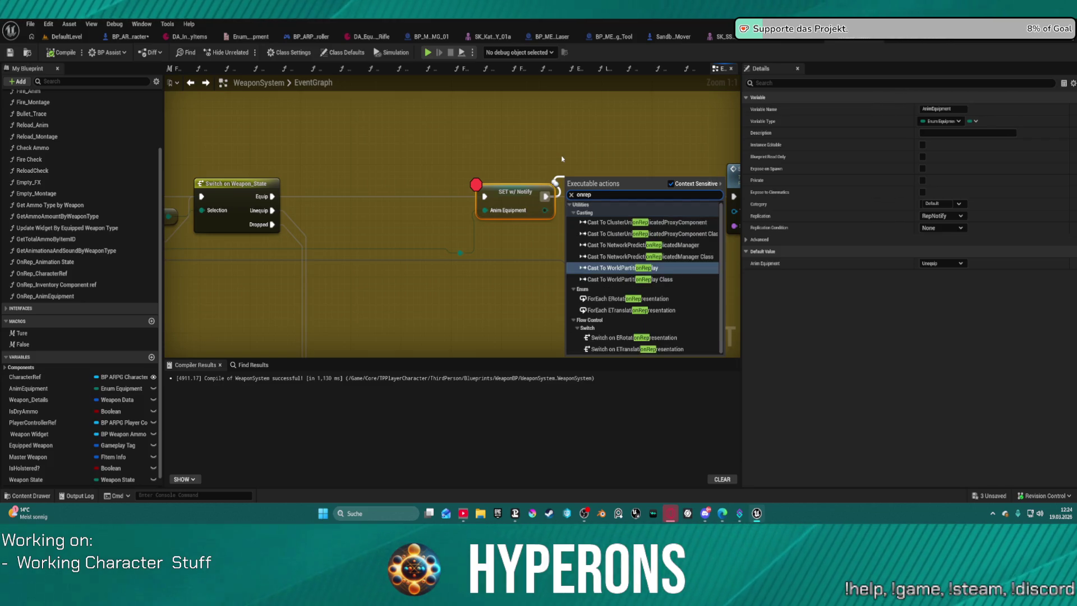
left_click(538, 278)
scroll(515, 192, "down", 1)
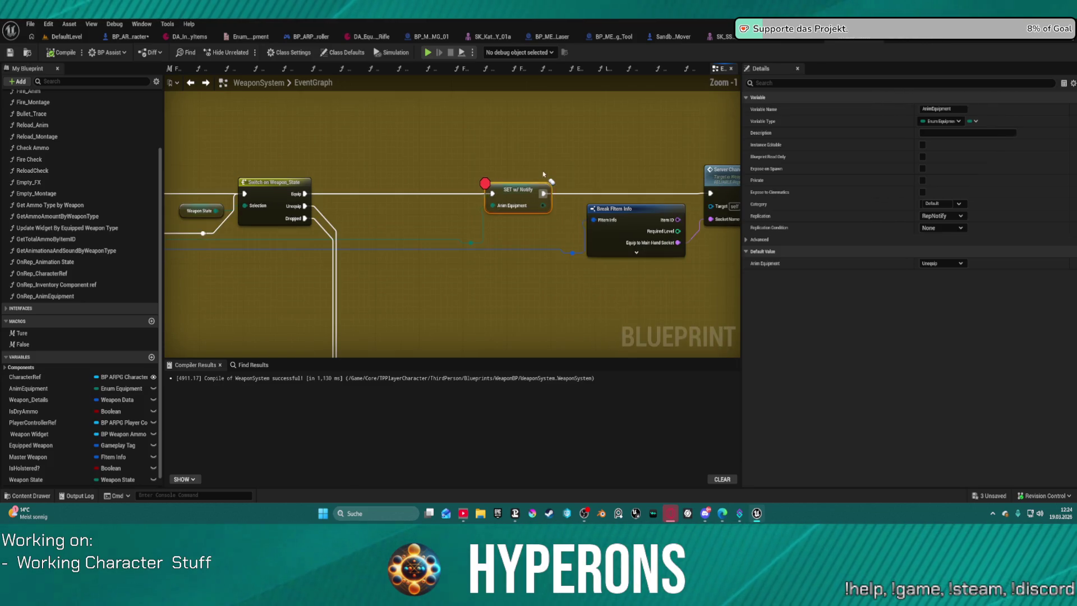
left_click(46, 296)
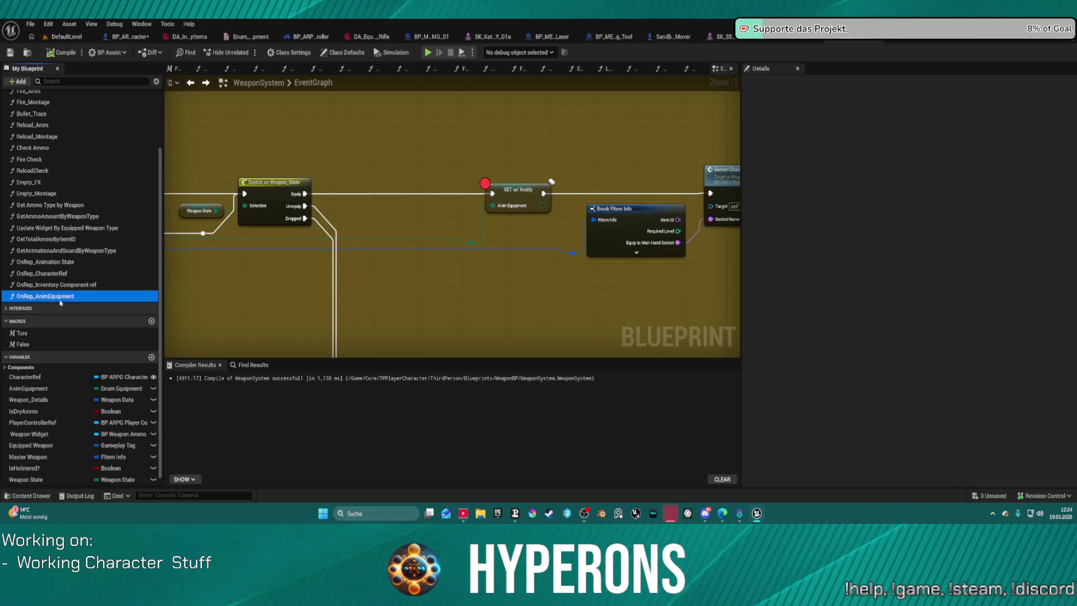
- Review the OnRep_Animation State function and its SET w/ Notify node
left_click(46, 262)
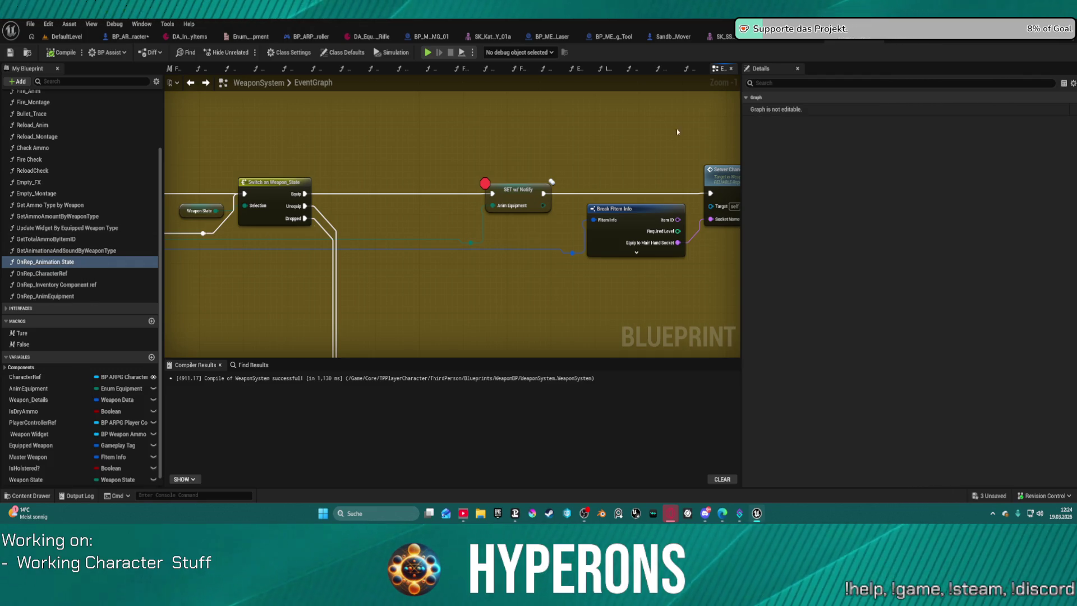
left_click(512, 187)
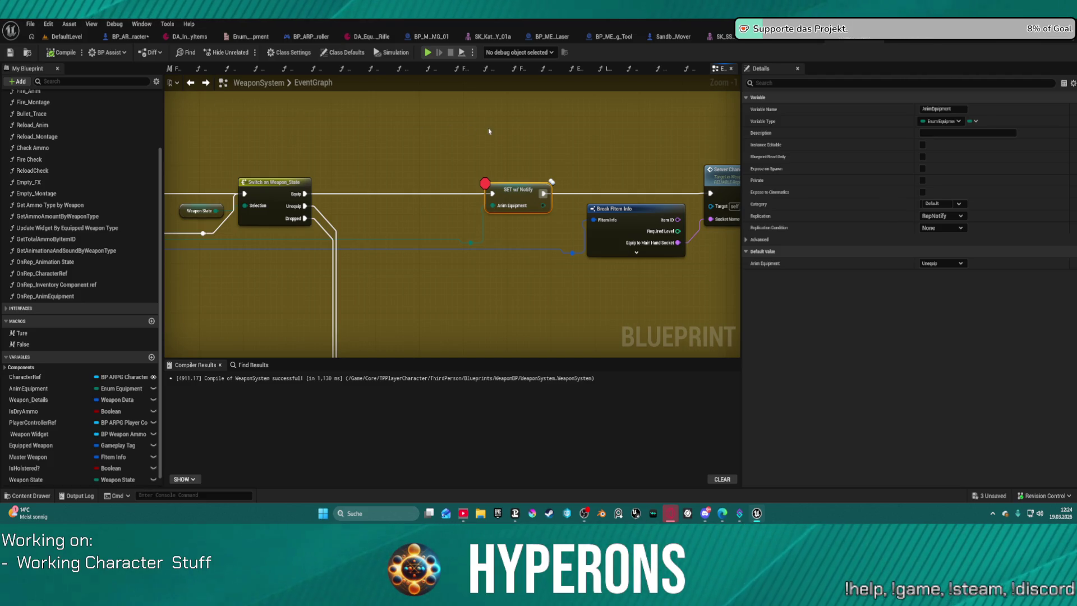
double_click(34, 262)
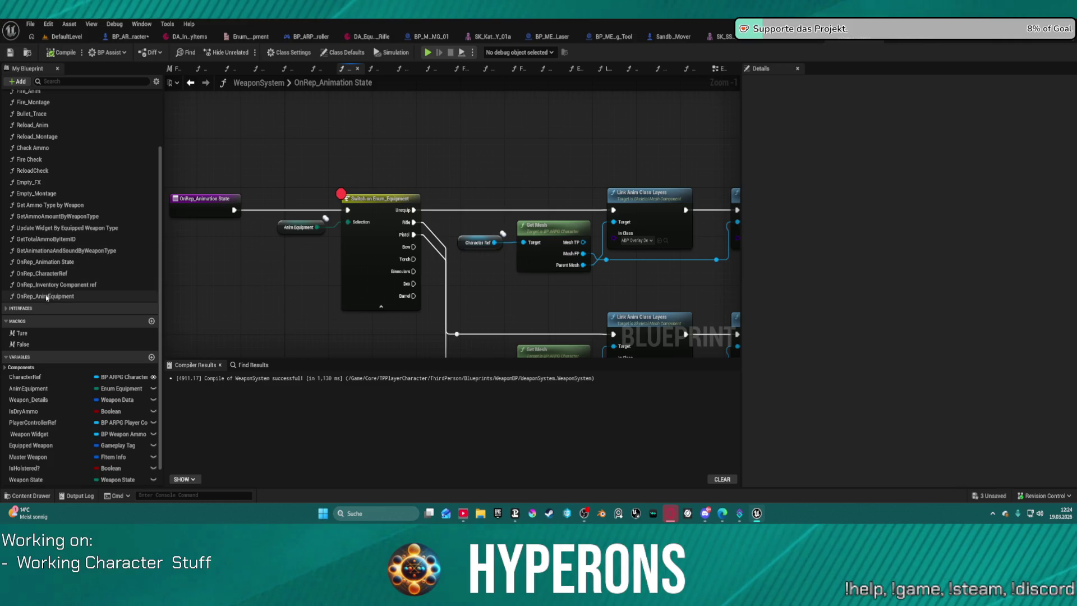
left_click(52, 261)
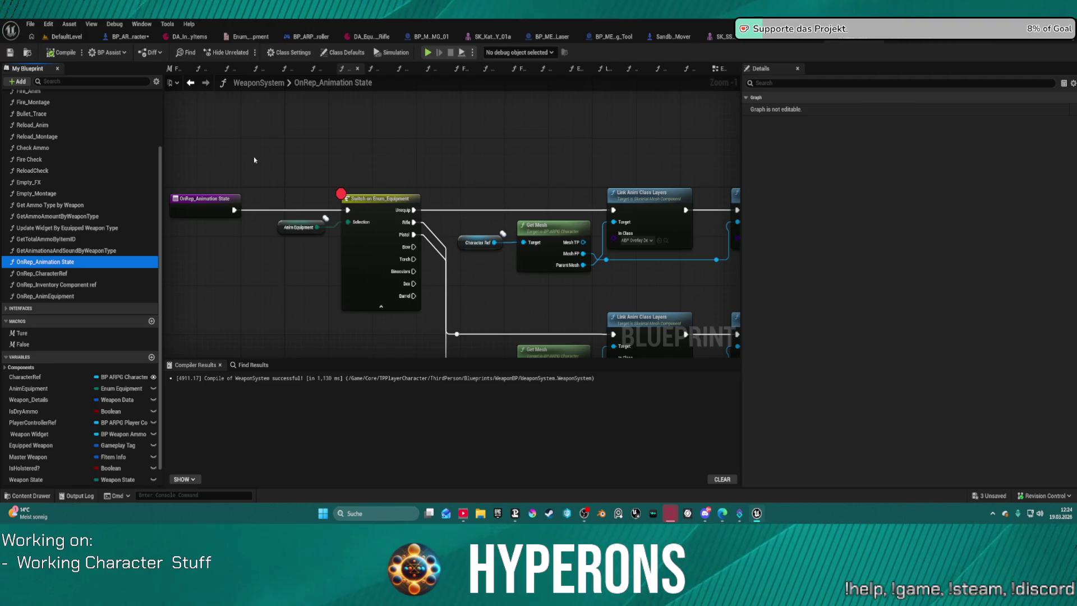
scroll(578, 137, "down", 3)
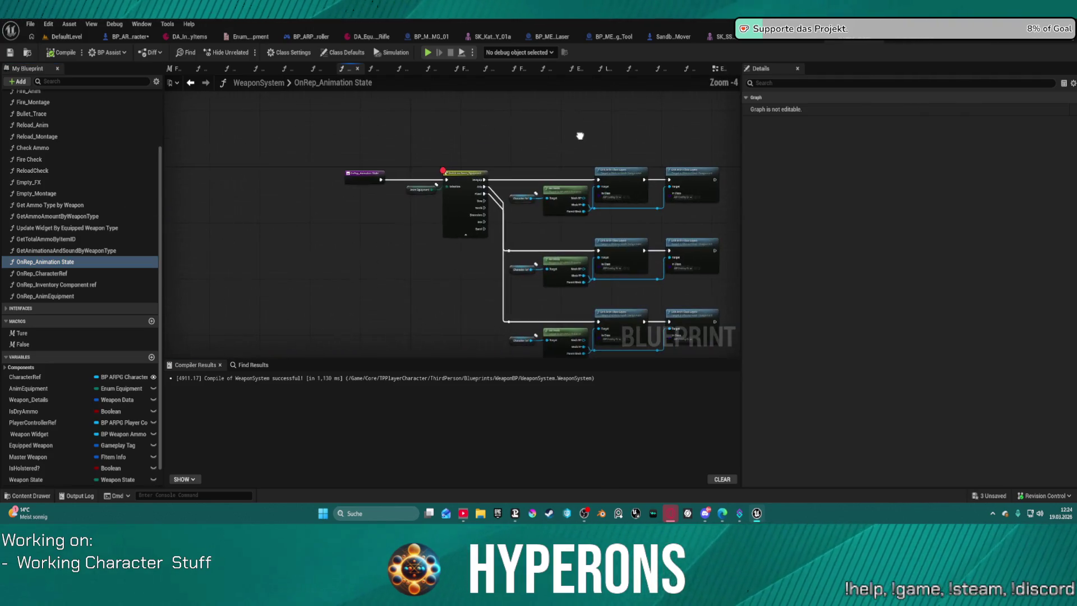
scroll(579, 135, "up", 1)
scroll(577, 106, "up", 1)
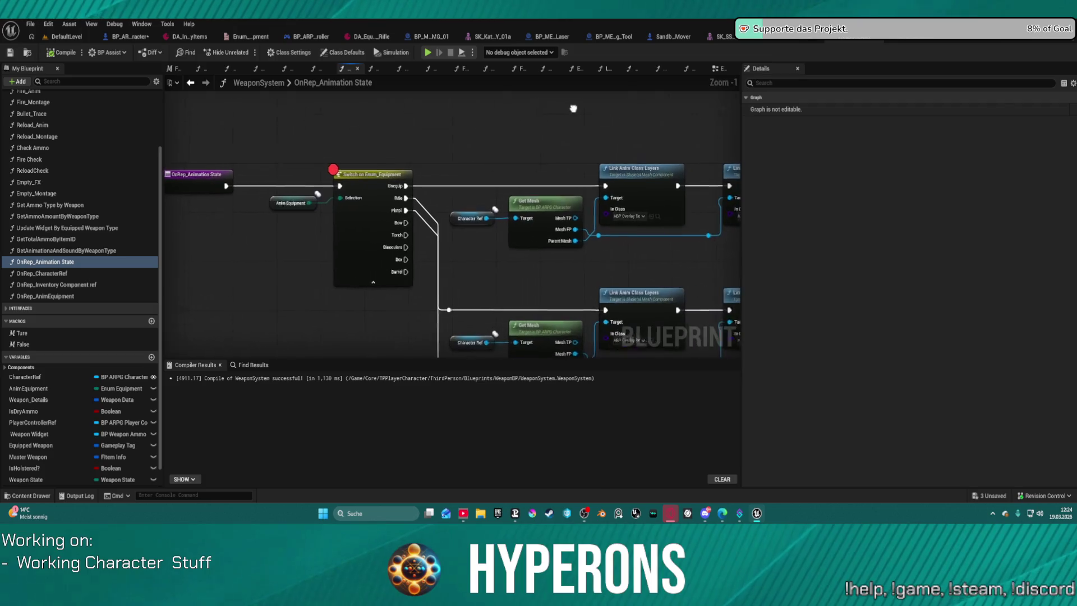
scroll(558, 102, "up", 1)
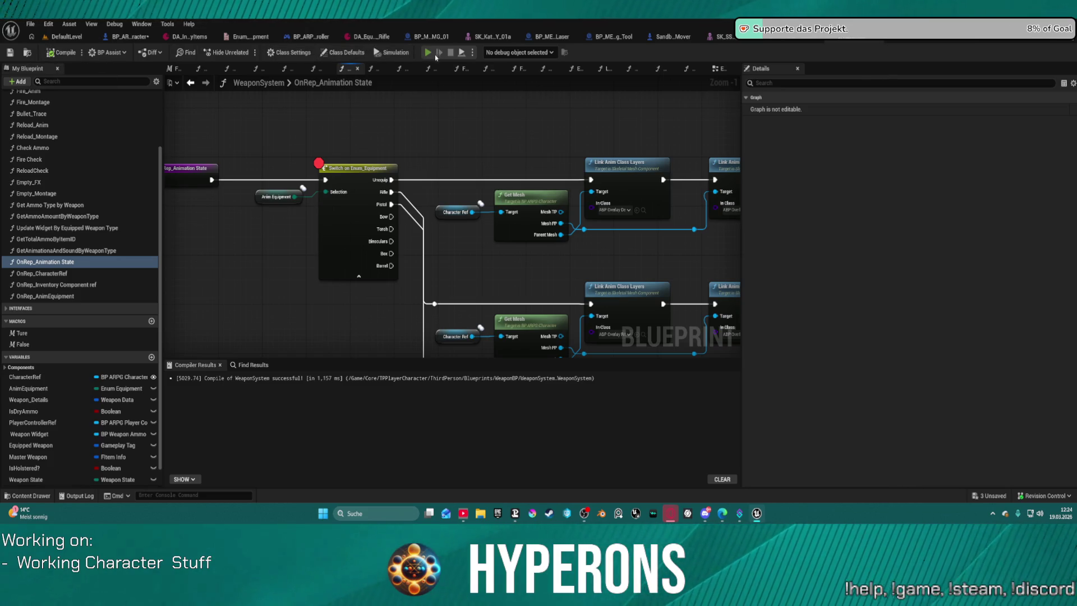
- Play the game, move the character, open the inventory, and return to the paused editor
left_click(427, 52)
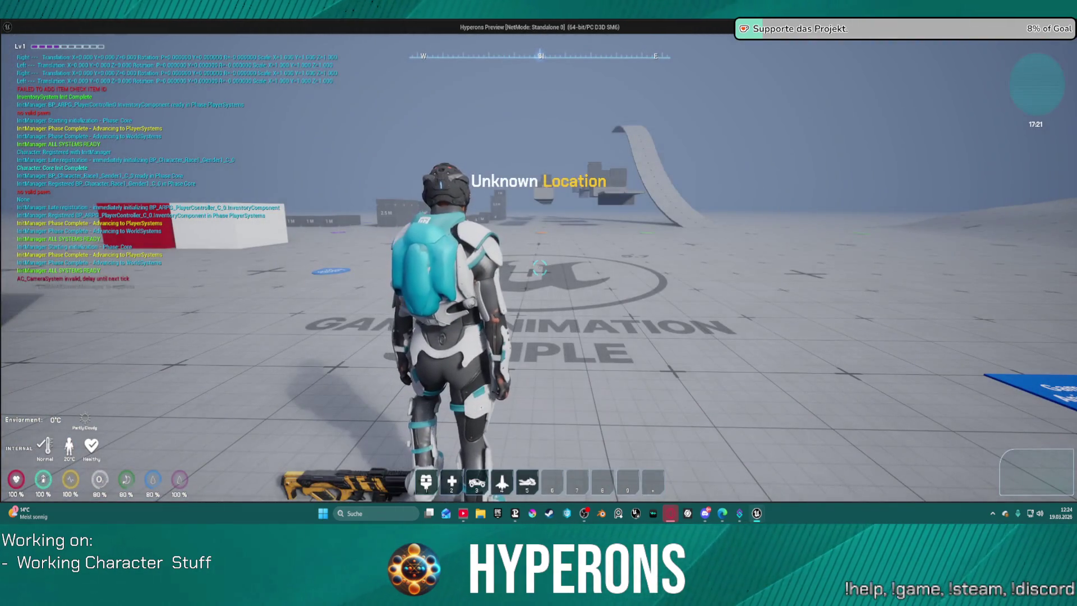
key("w")
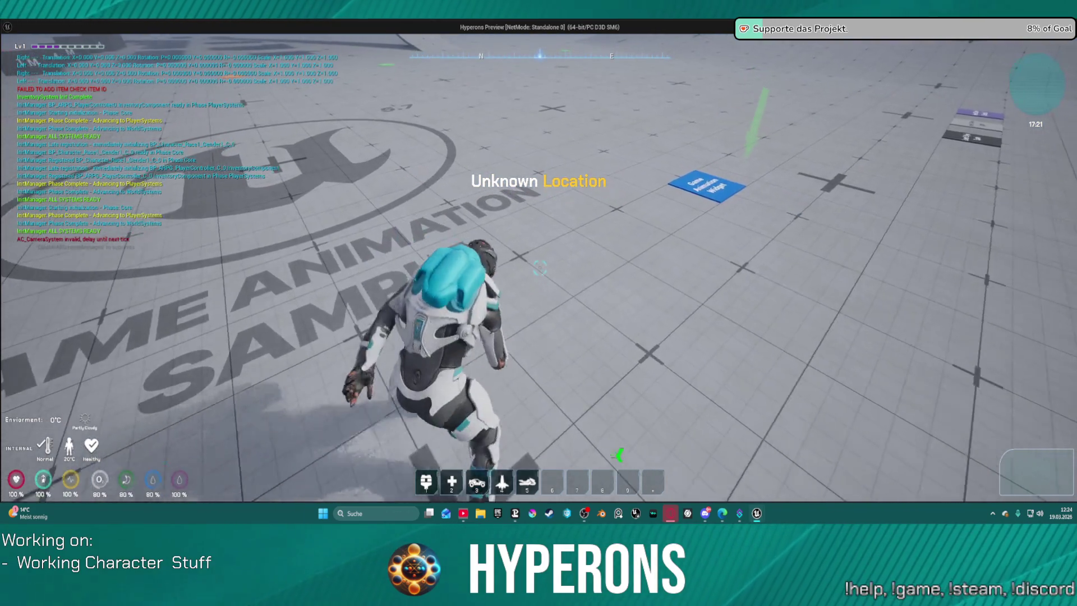
key("i")
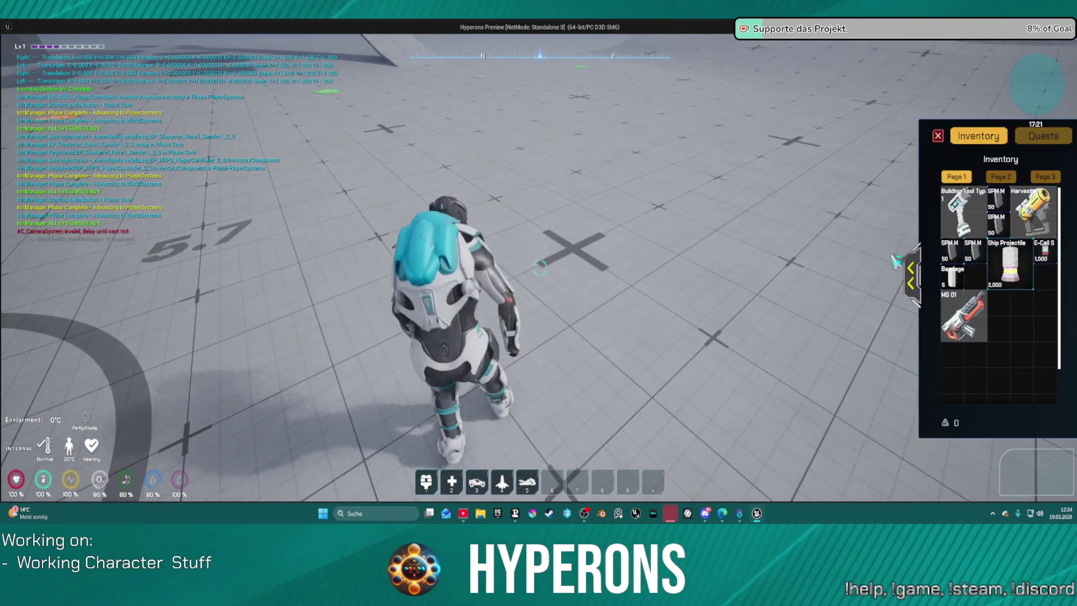
key("alt+Tab")
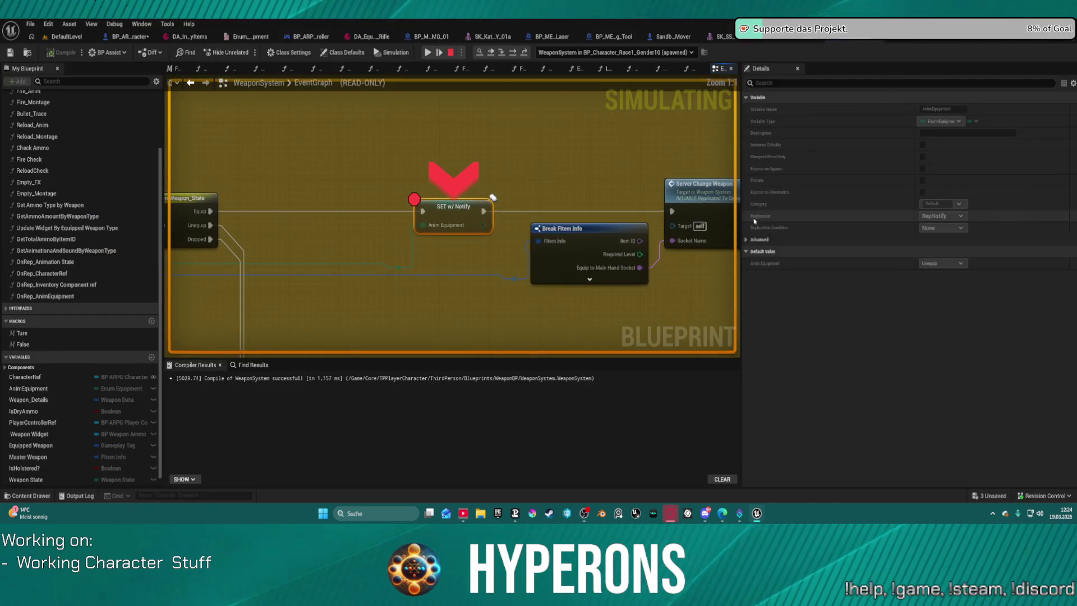
- Remove the SET w/ Notify breakpoint and resume the paused play session
right_click(445, 214)
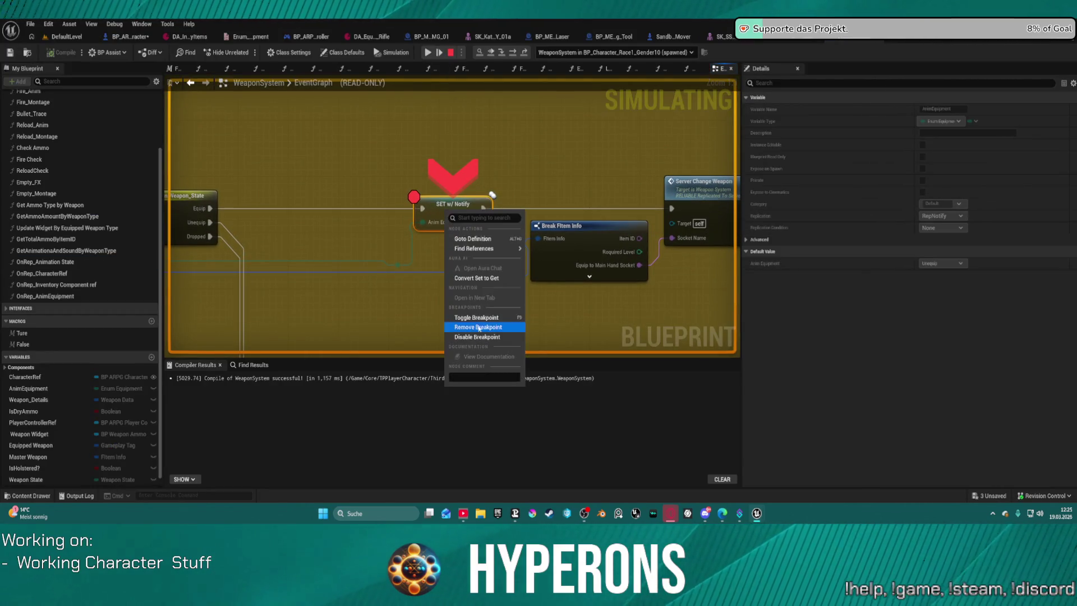
left_click(485, 327)
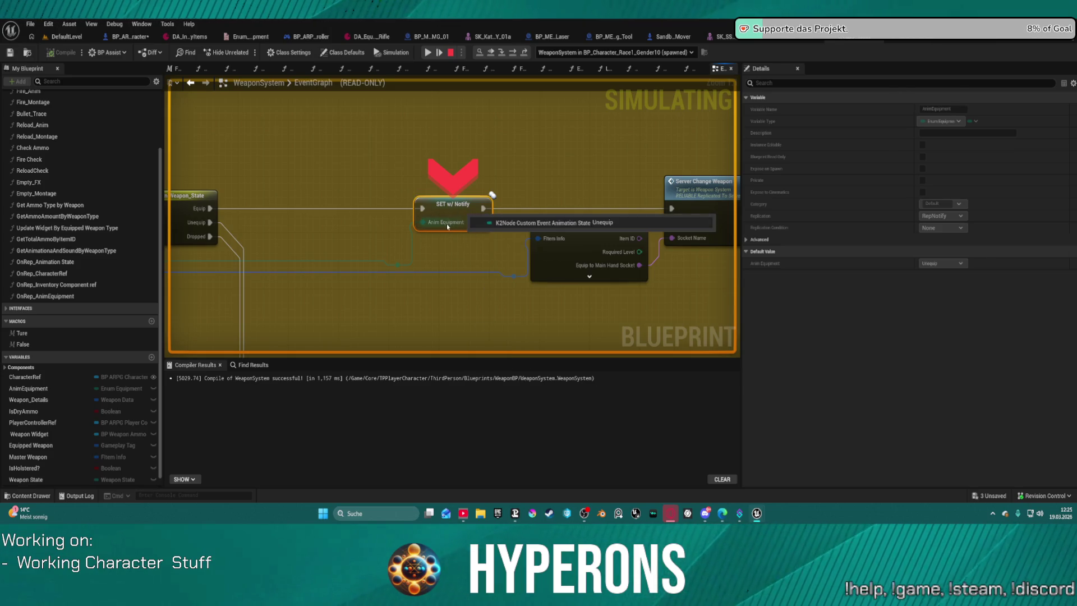
left_click(426, 53)
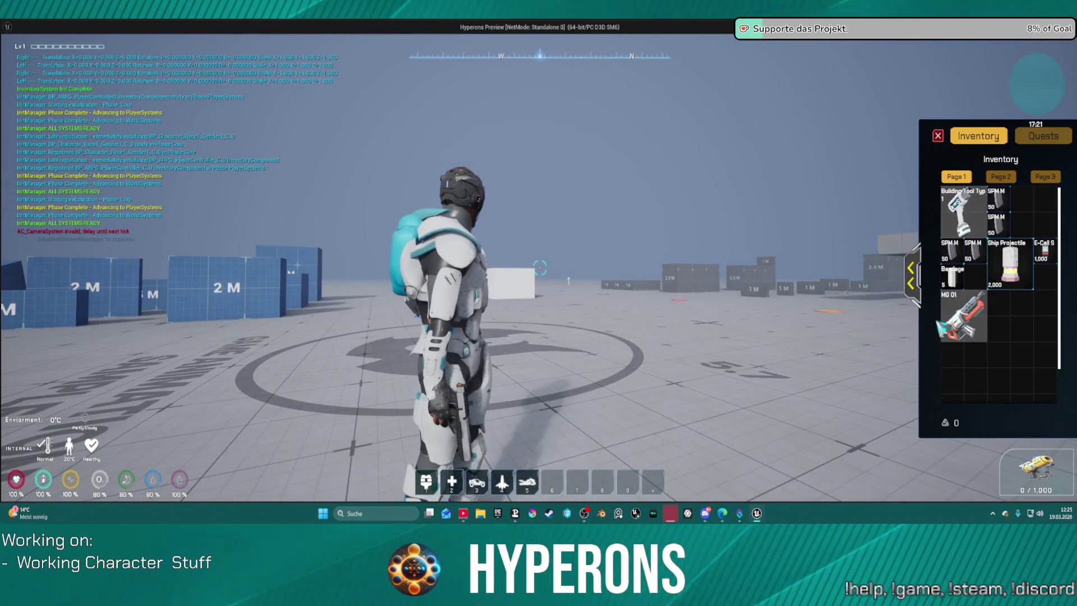
- Equip MG 01 from the inventory and toggle repeatedly between Harvester and MG 01
left_click(941, 326)
left_click(976, 312)
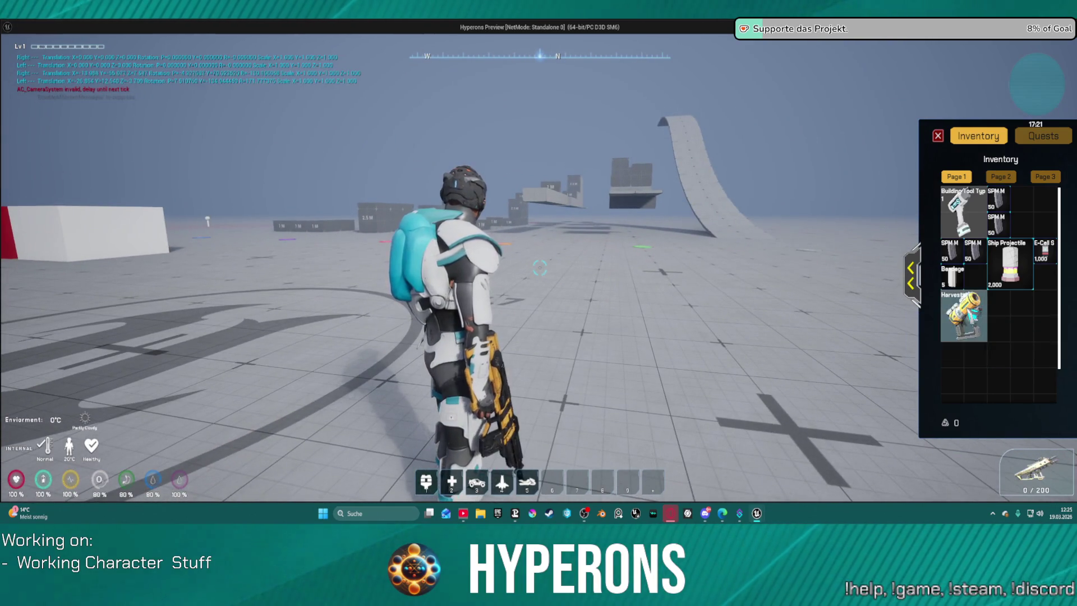
left_click(963, 315)
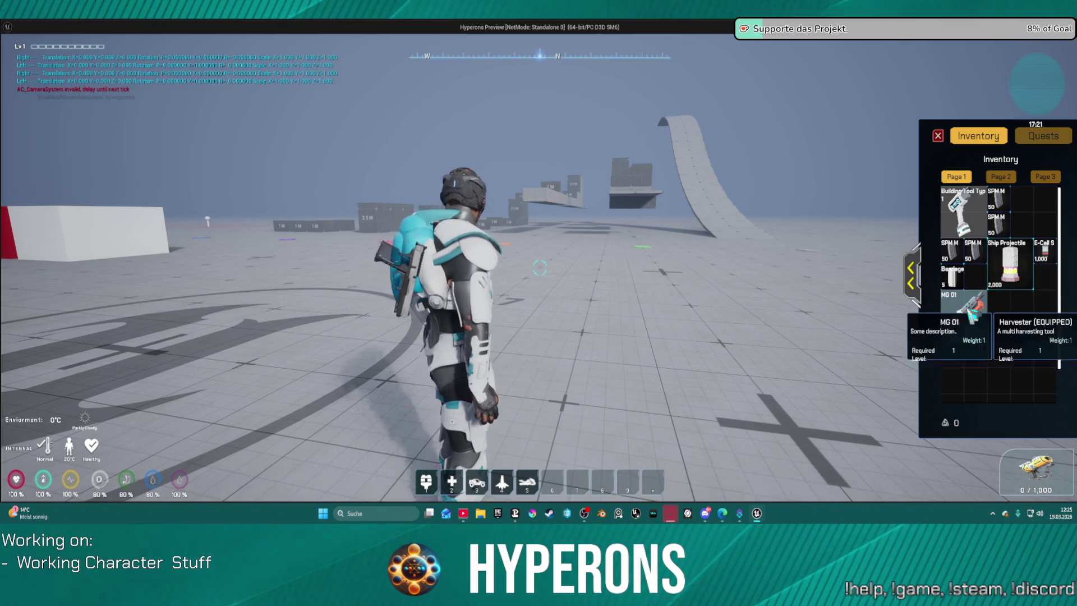
left_click(963, 315)
left_click(963, 315)
left_click(963, 316)
left_click(963, 316)
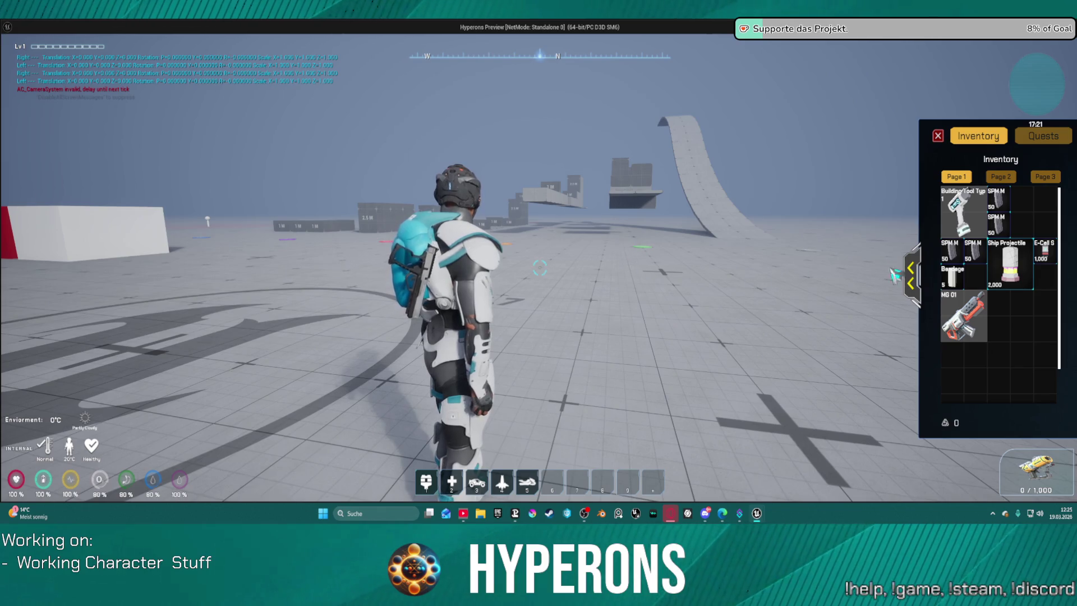
- Swap MG 01 and Harvester in the Primary slot until the Anim Equipment breakpoint hits, then stop play
left_click(912, 276)
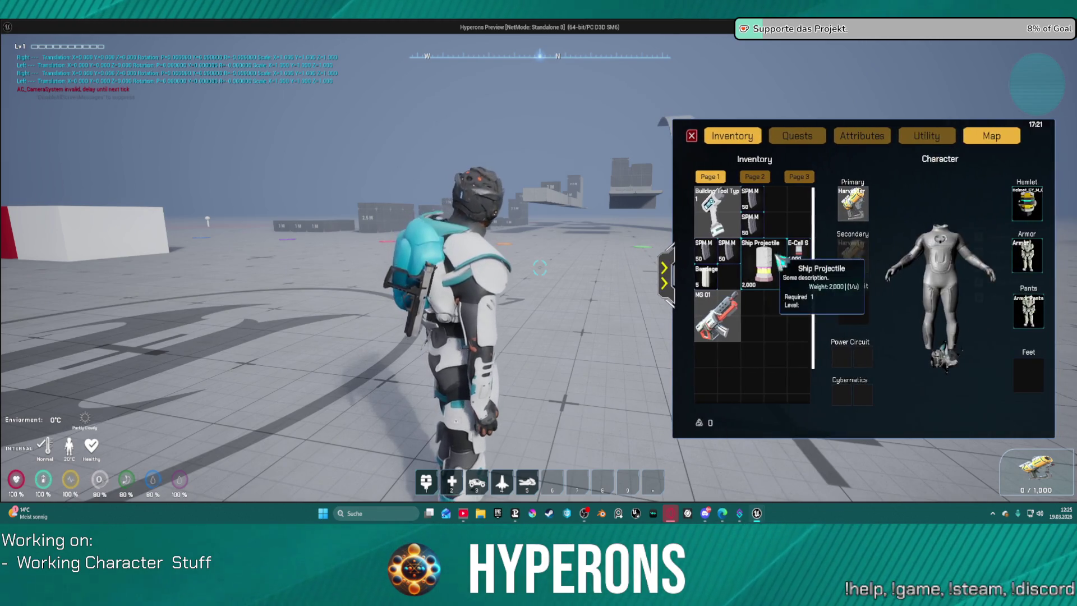
left_click(717, 313)
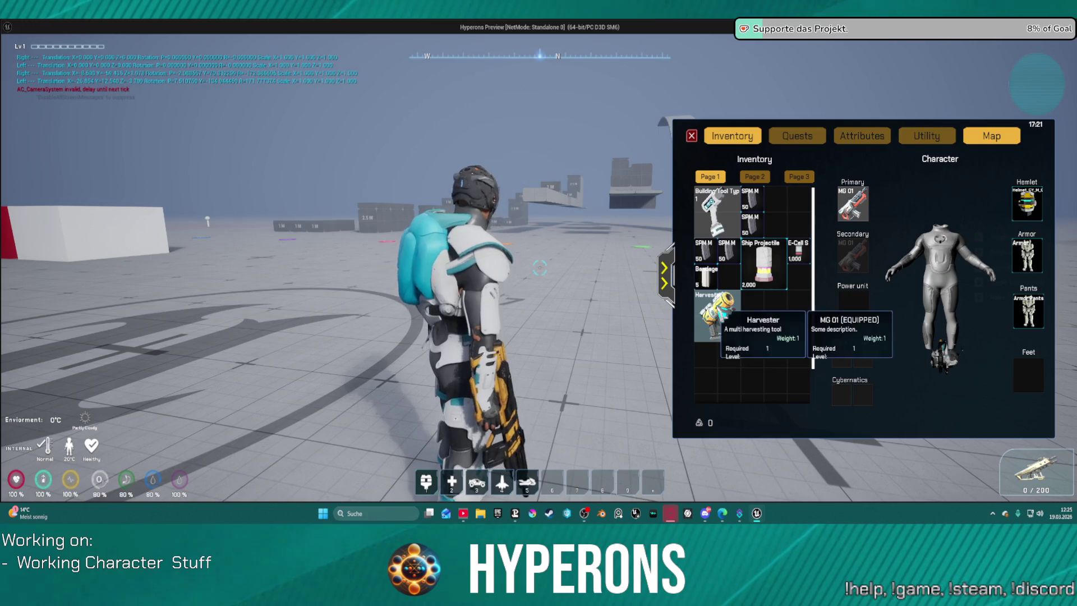
left_click(717, 313)
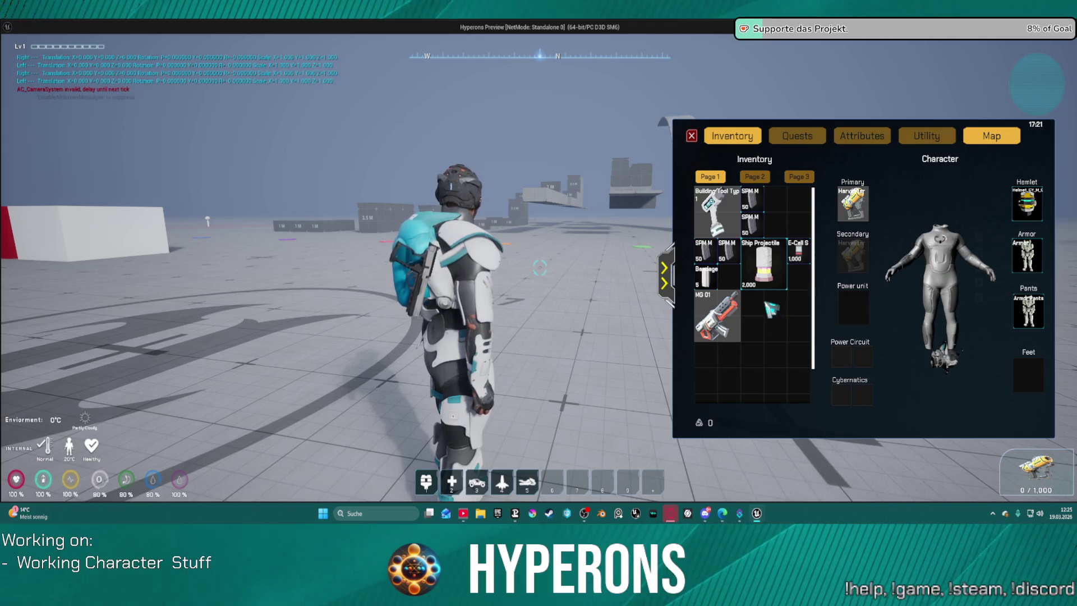
left_click(723, 316)
key("Escape")
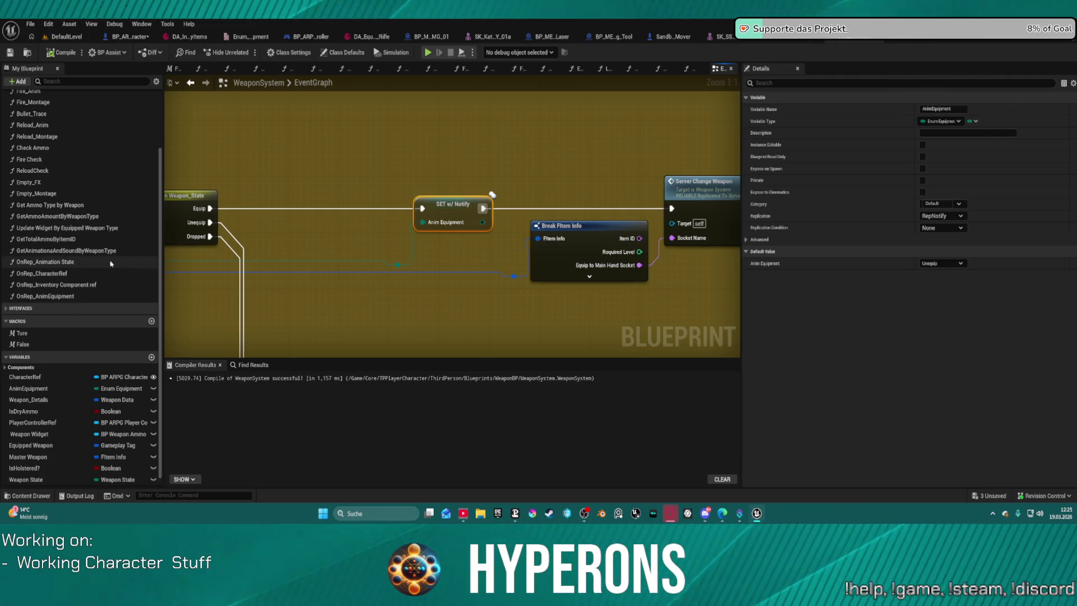
- Open the OnRep_AnimEquipment function graph from the My Blueprint panel
left_click(58, 265)
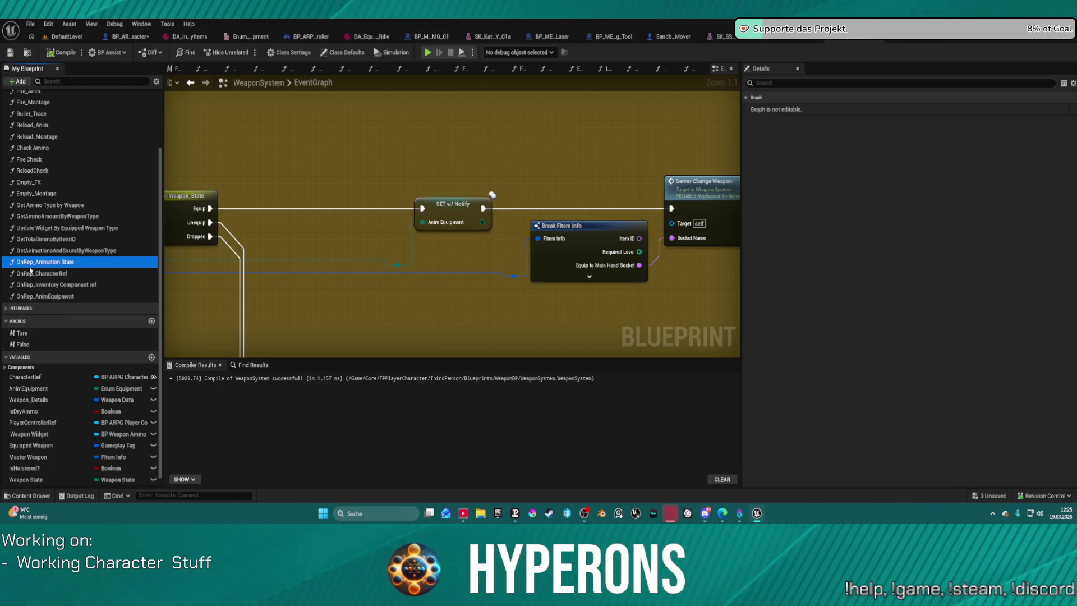
left_click(53, 297)
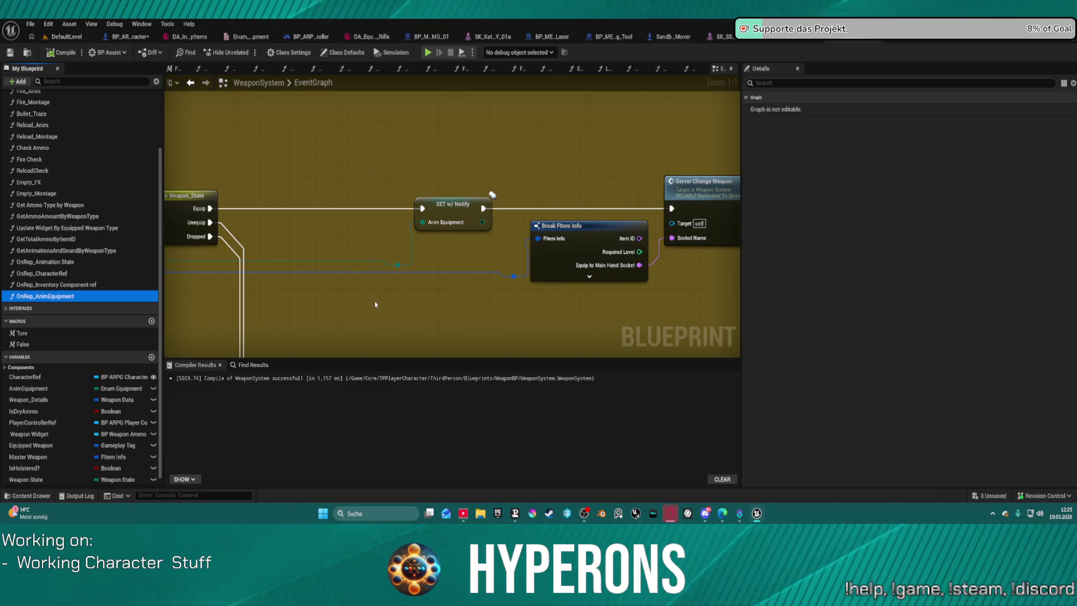
double_click(57, 296)
left_click(48, 263)
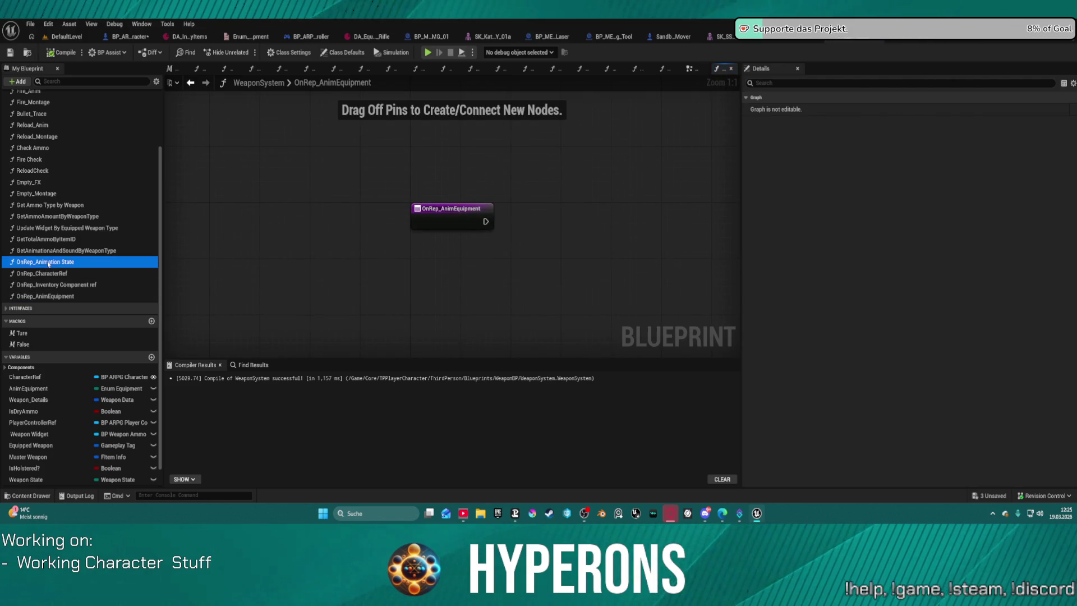
- Cut the Get Mesh and Link Anim Class Layers nodes out of OnRep_Animation State
double_click(48, 263)
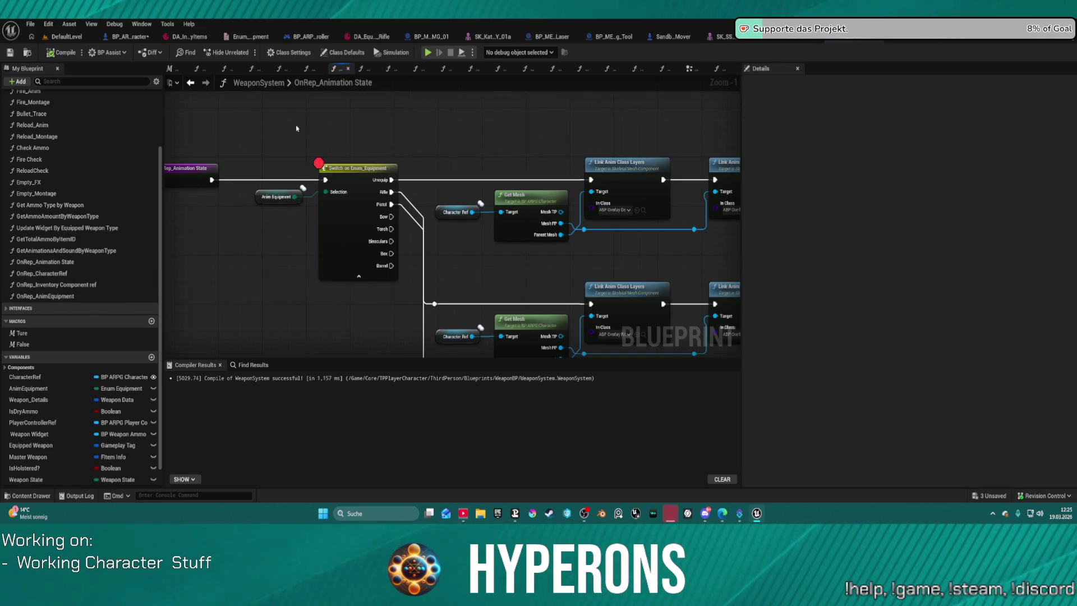
left_click_drag(258, 148, 641, 345)
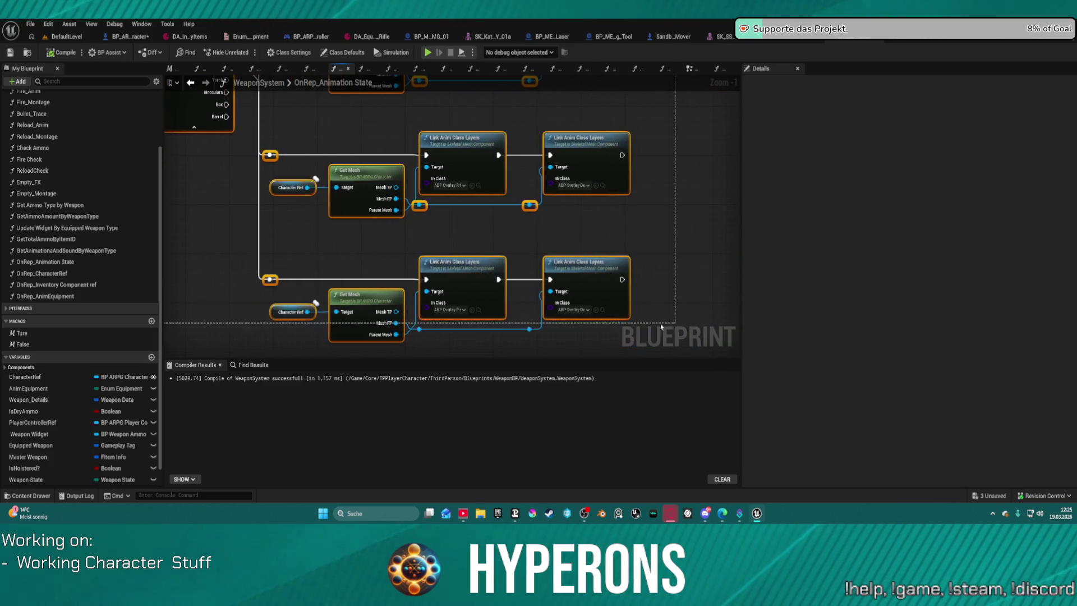
key("Delete")
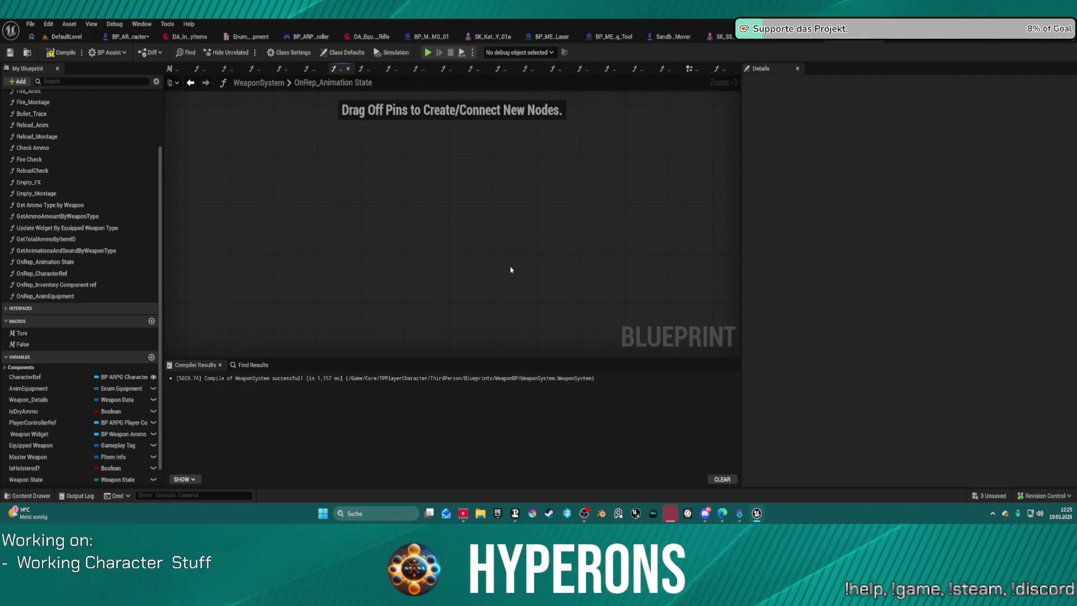
- Paste the nodes into OnRep_AnimEquipment, wire the entry to the Switch, and launch the preview
double_click(44, 297)
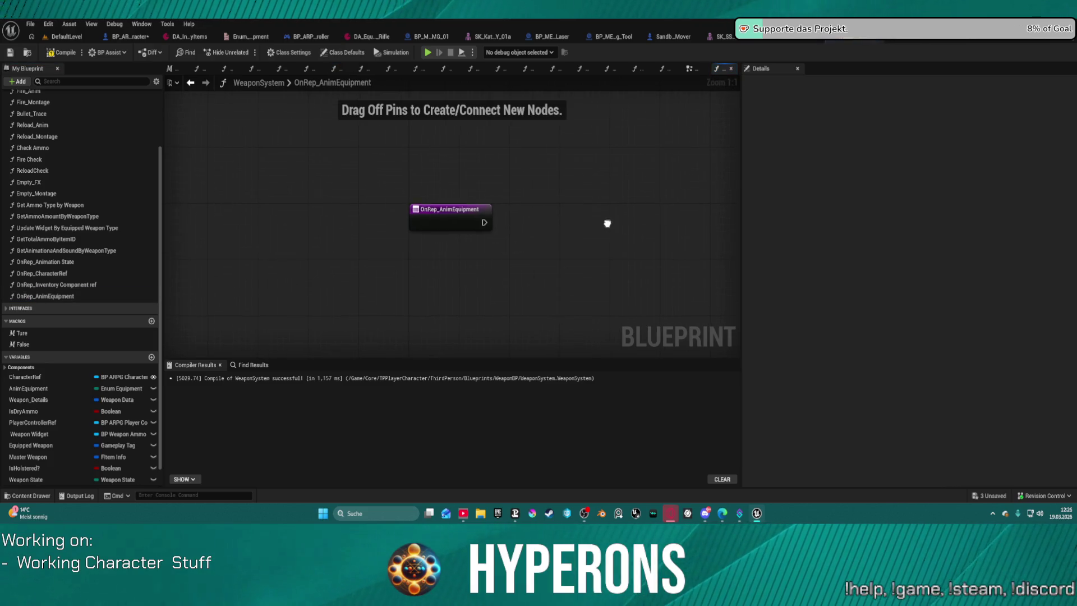
key("ctrl+v")
left_click_drag(282, 128, 302, 247)
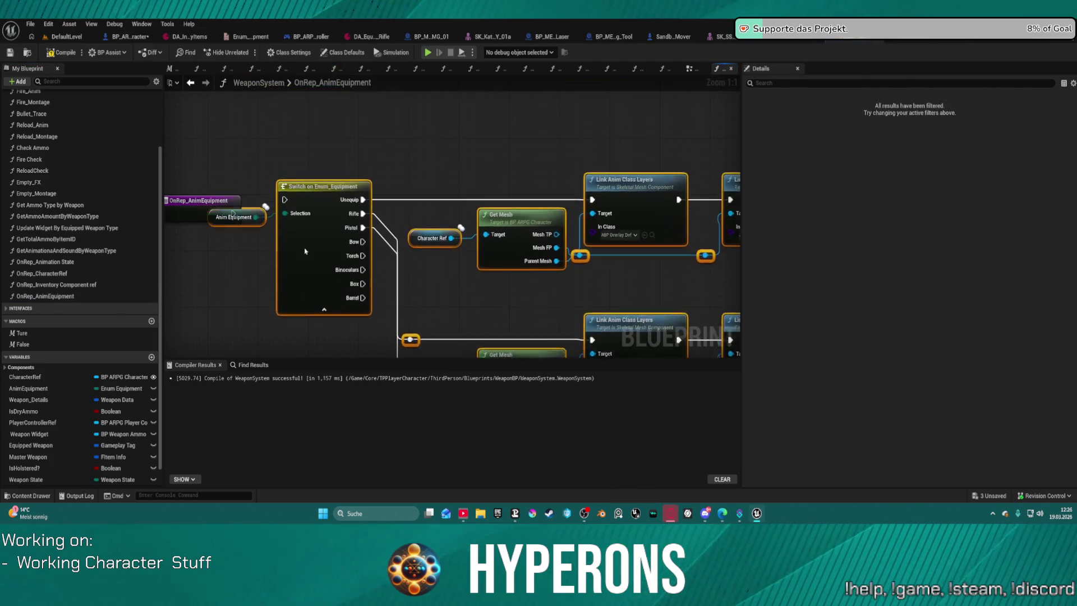
left_click_drag(232, 212, 371, 210)
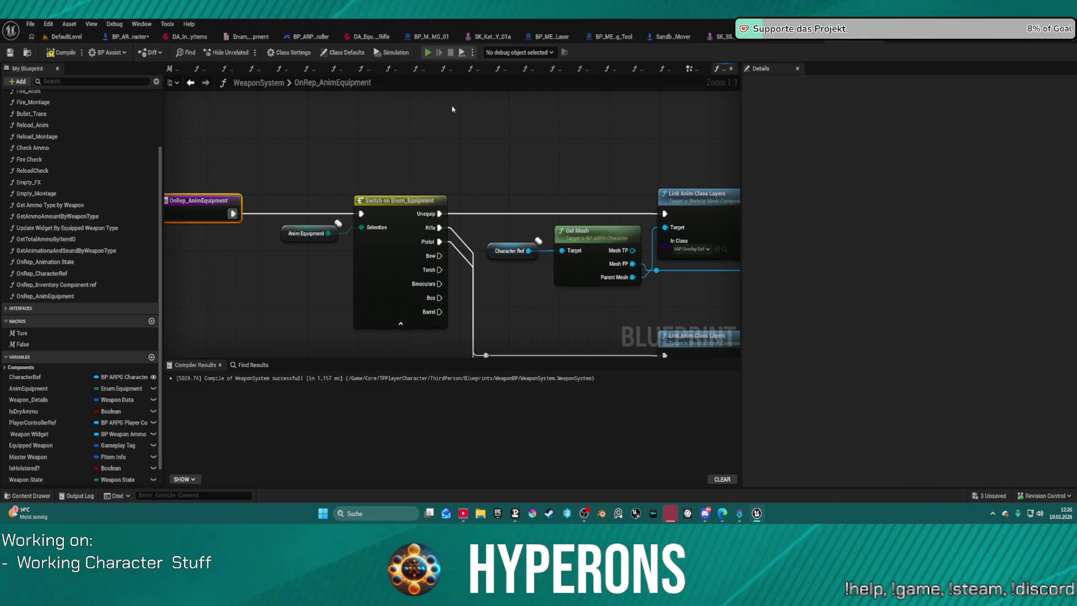
key("alt+p")
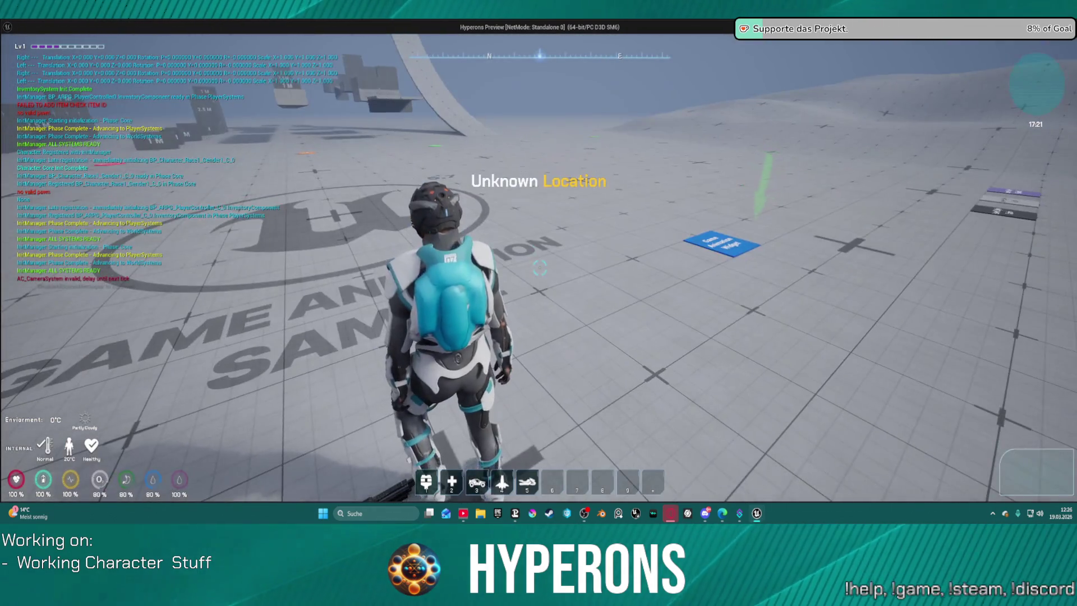
- In the running game, equip MG 01 instead of Harvester and run the character to the blocks
key("i")
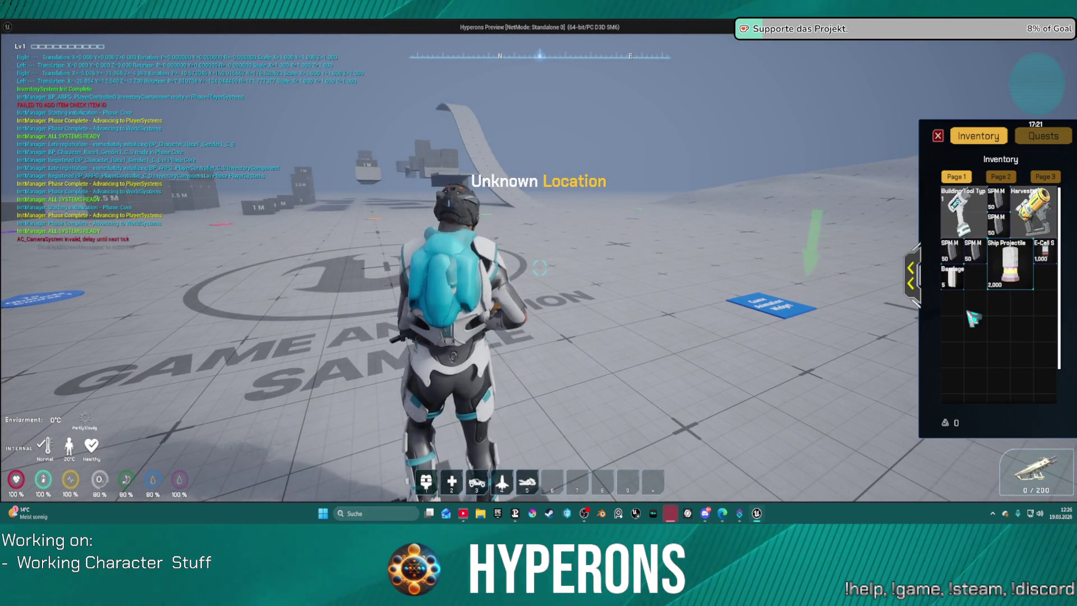
left_click_drag(673, 222, 655, 227)
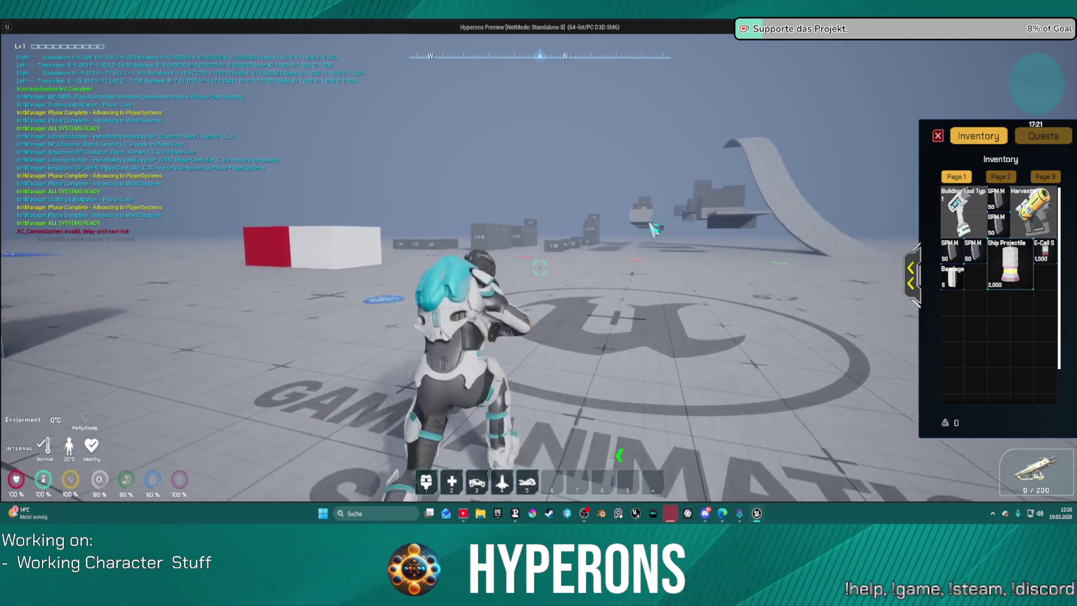
key("w")
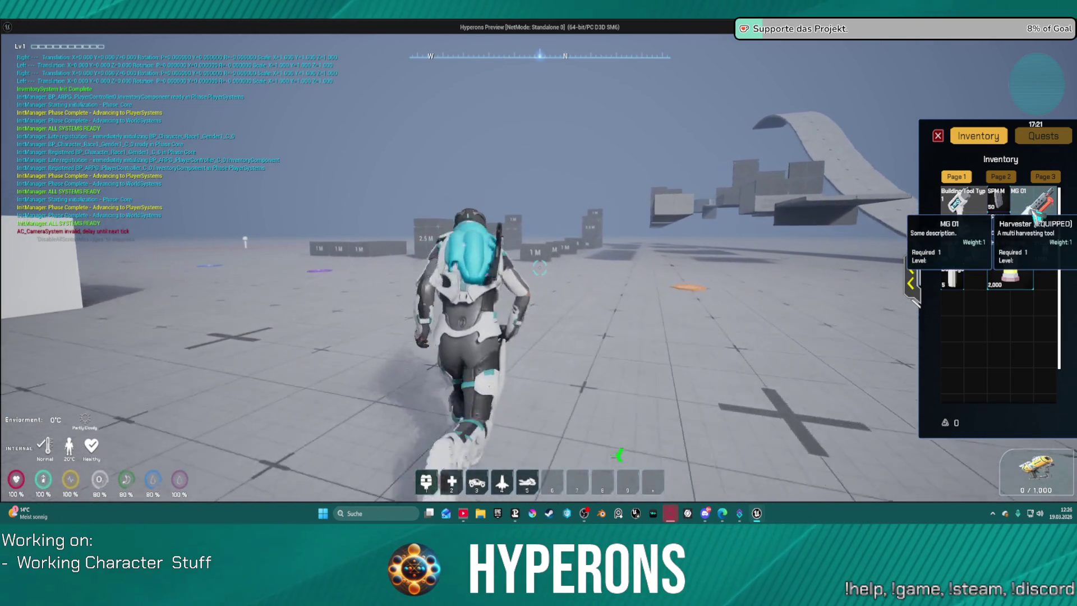
left_click(1039, 209)
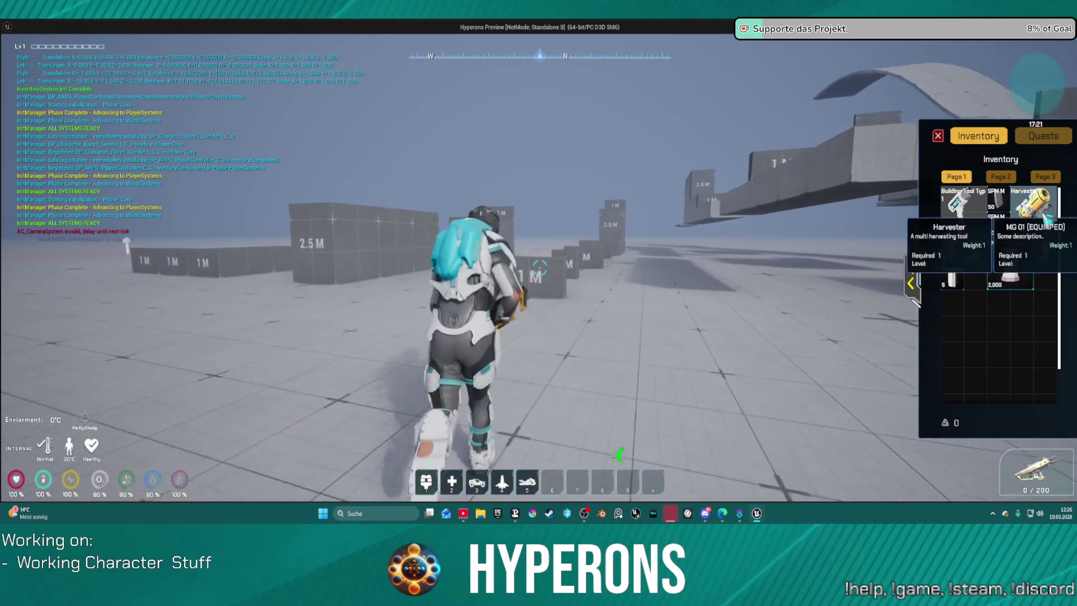
key("w")
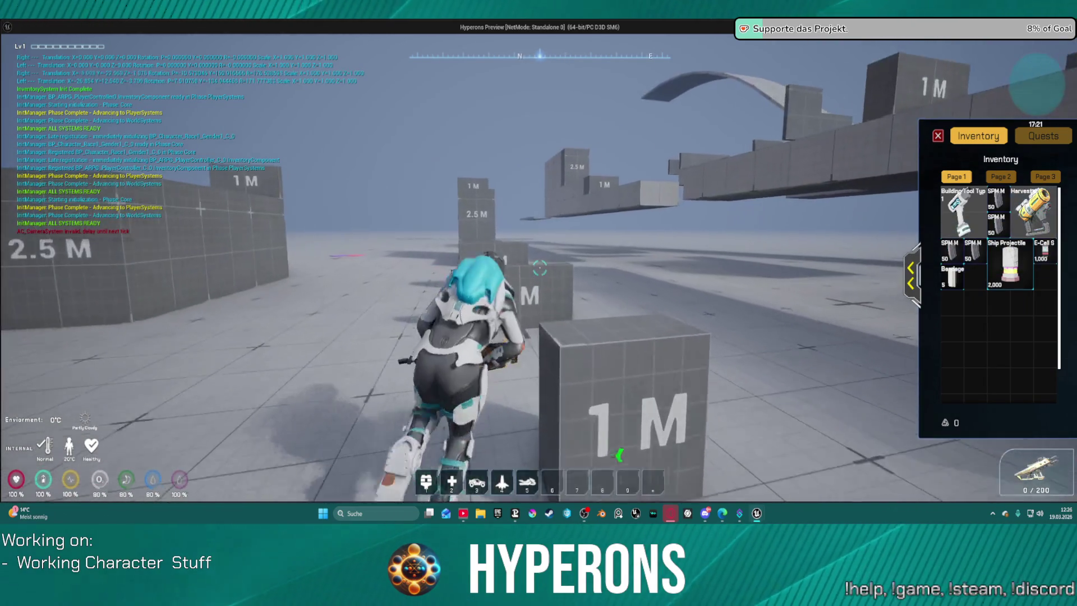
key("w")
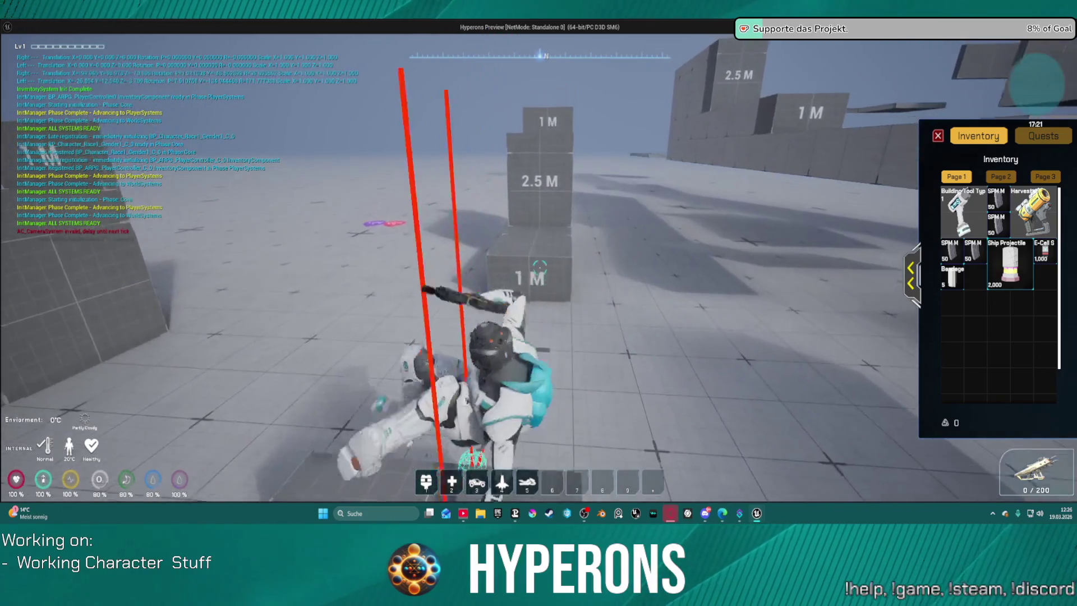
key("w")
key("w")
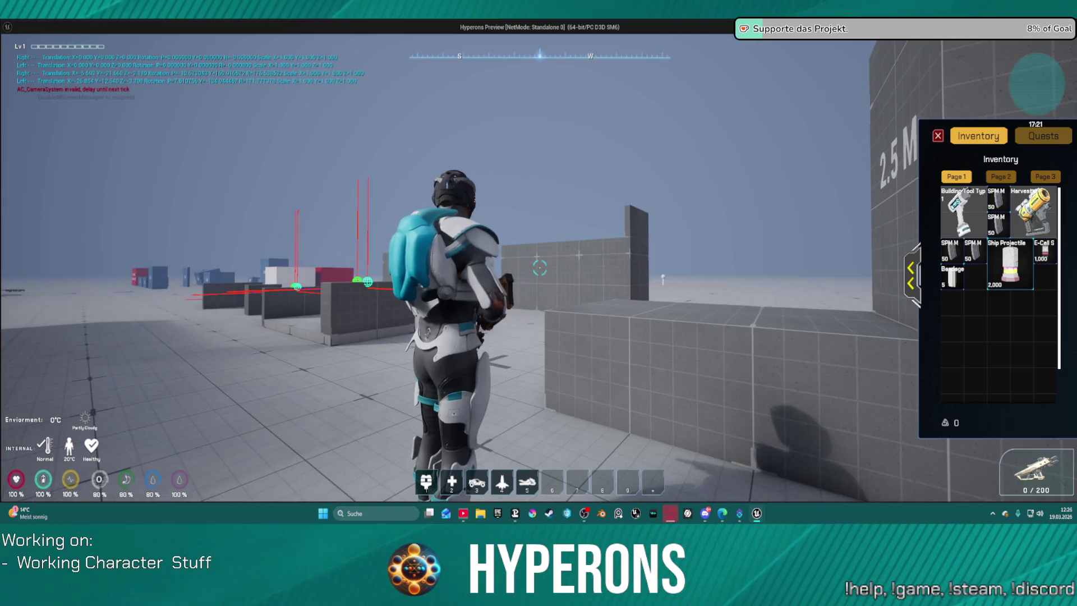
key("i")
key("w")
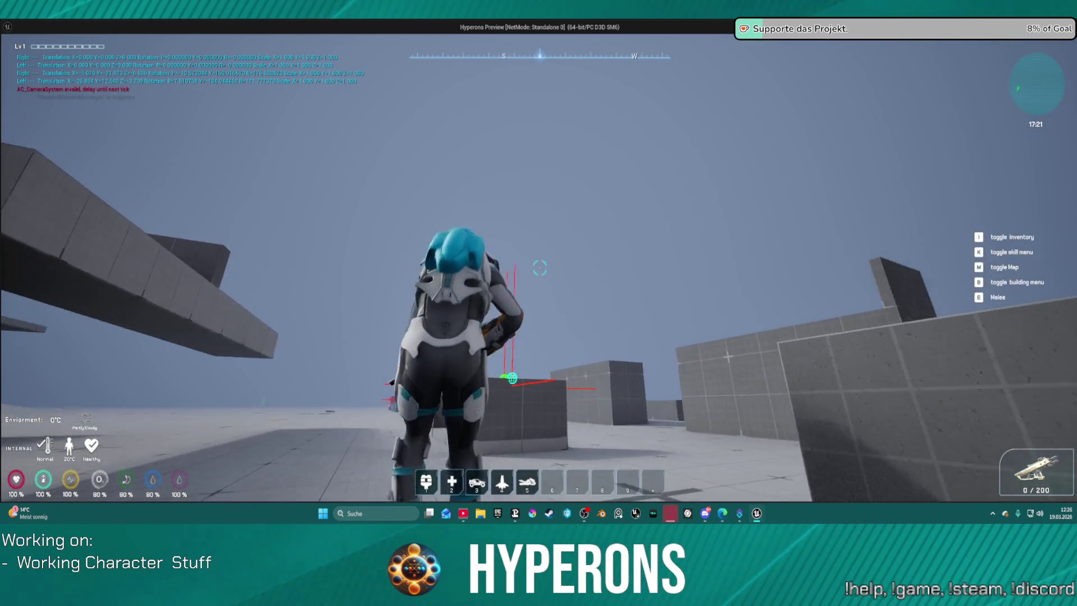
key("w")
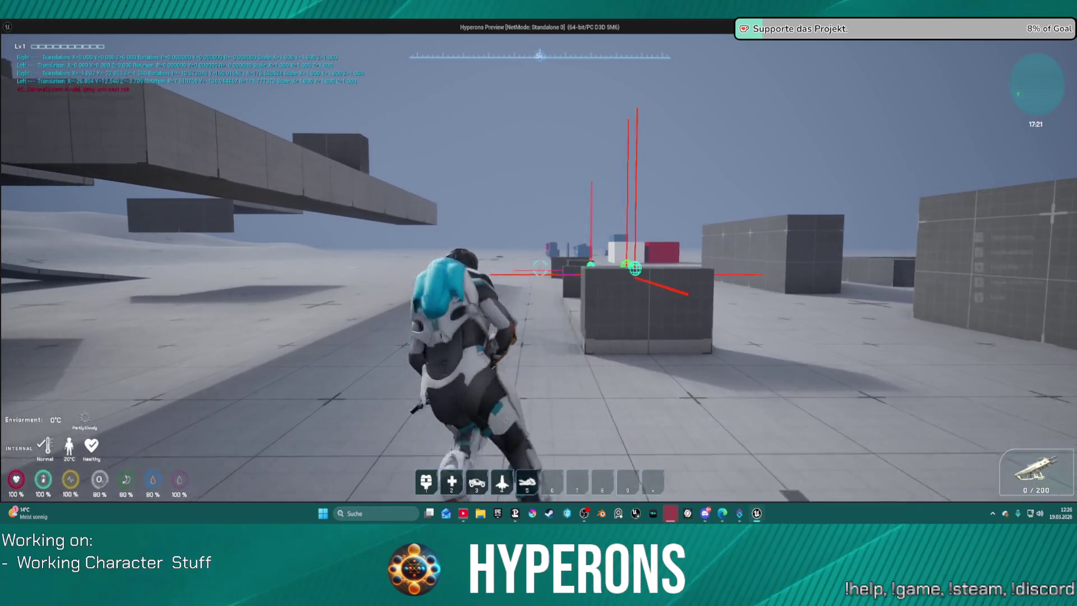
key("w")
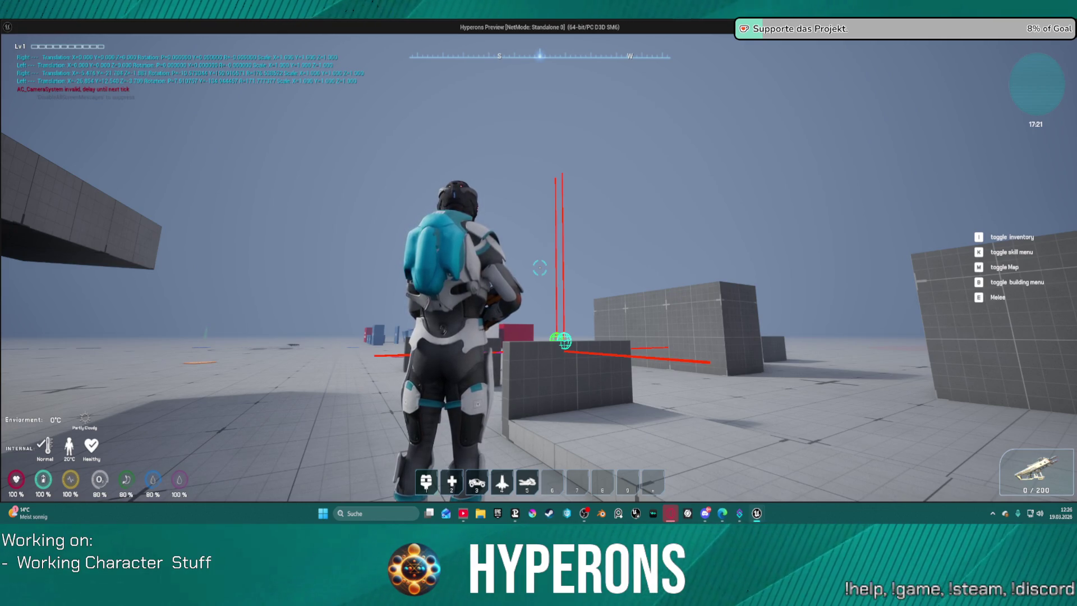
- Swap Harvester back for MG 01, vault over the blue box, then return to the editor
key("w")
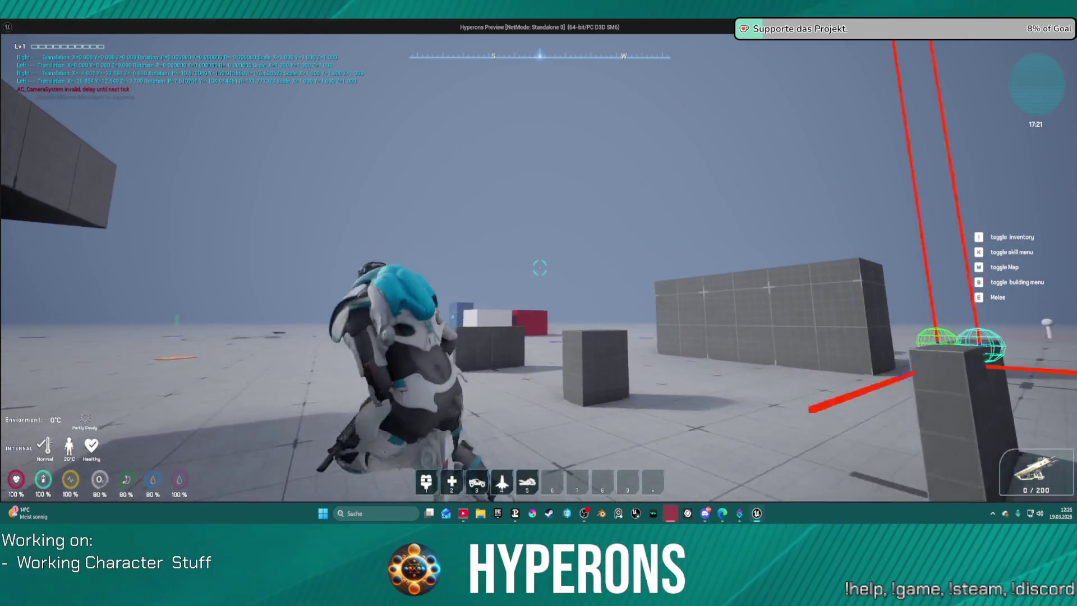
key("i")
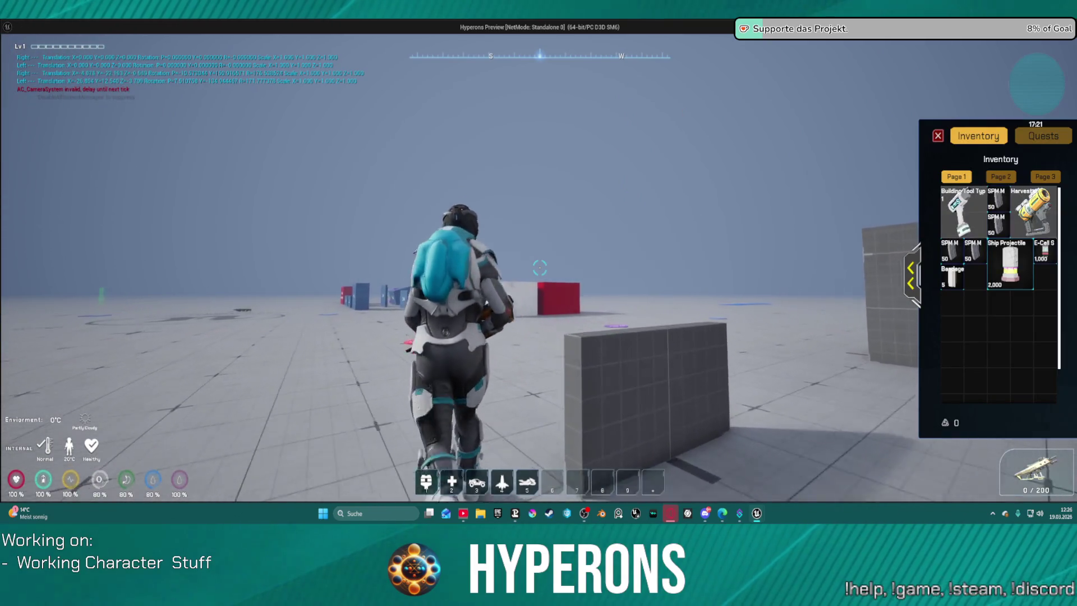
left_click(1033, 209)
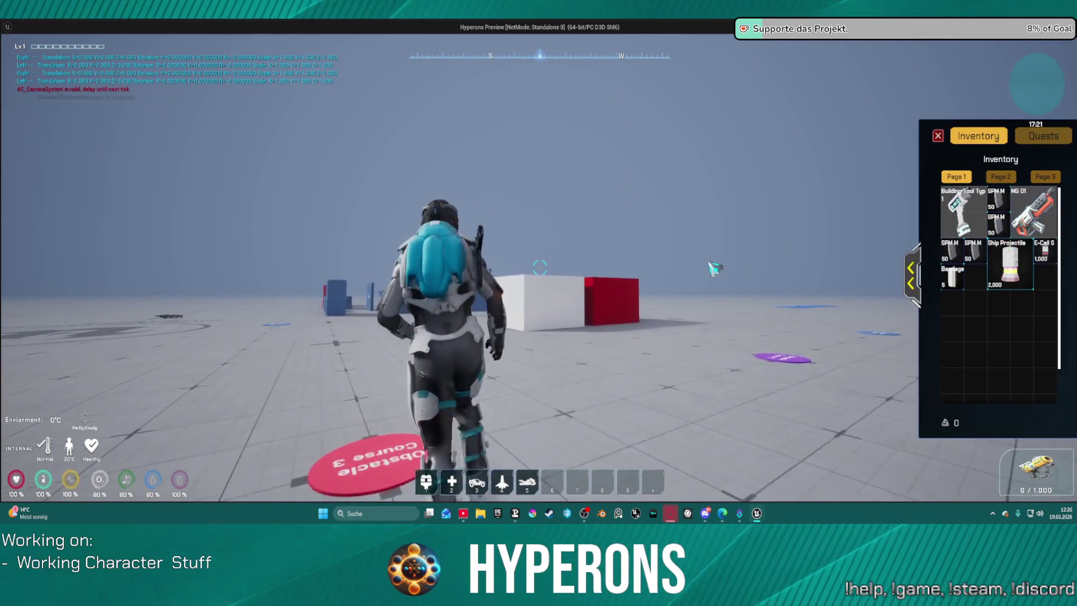
key("a")
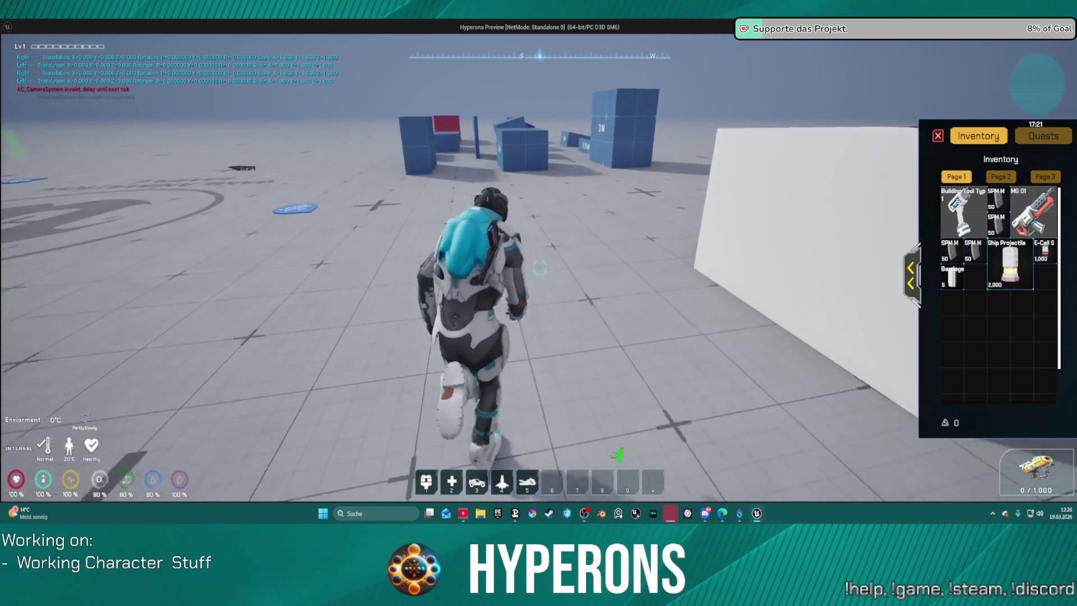
key("w")
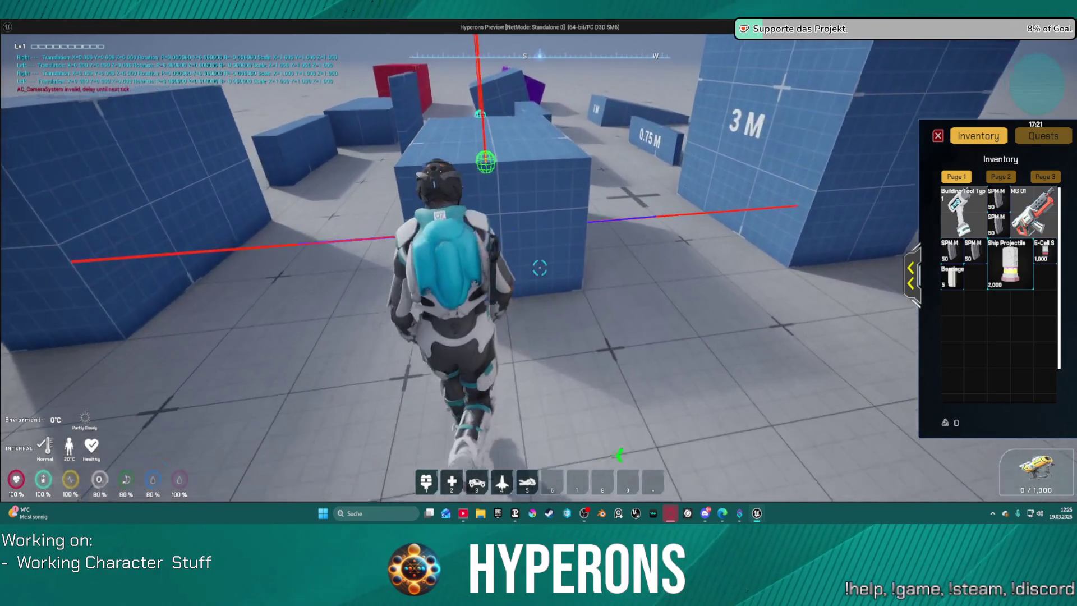
key("space")
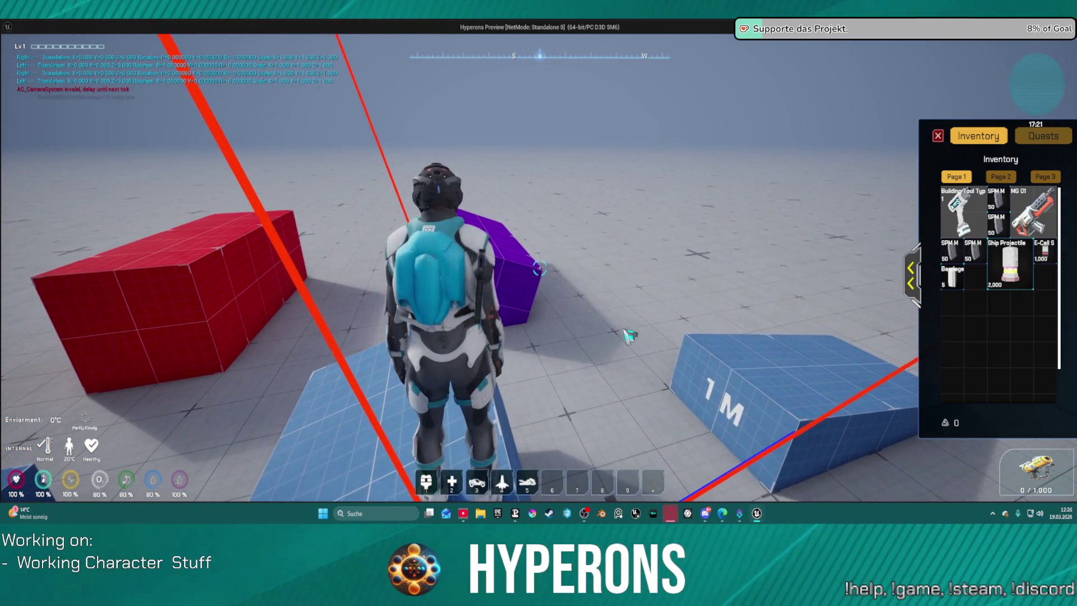
key("alt+Tab")
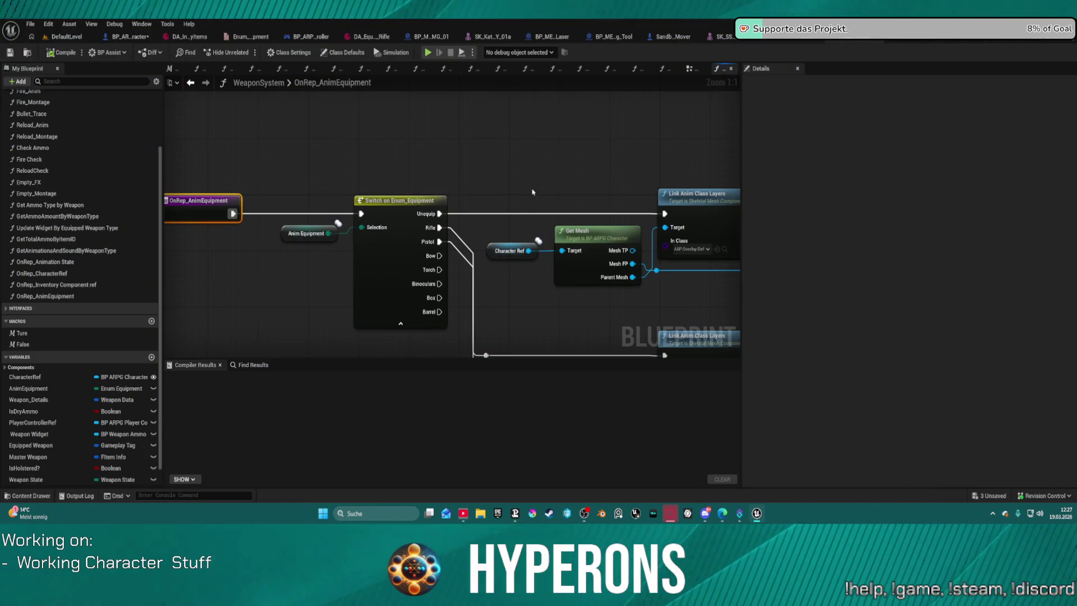
scroll(532, 192, "down", 2)
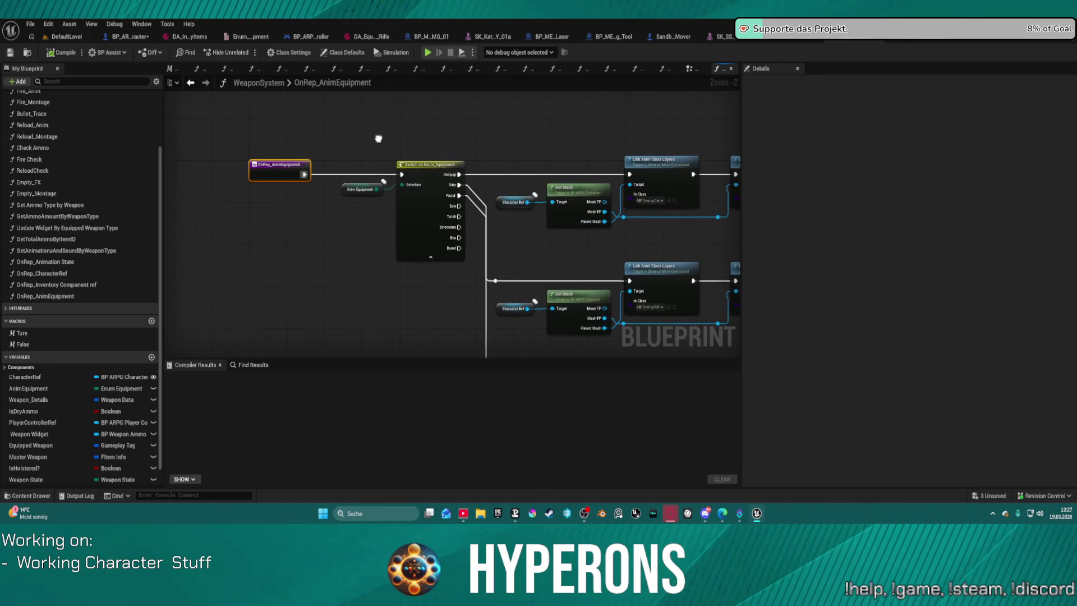
scroll(305, 95, "down", 3)
- Remove every node chain from the OnRep_AnimEquipment graph, keeping only the entry node
left_click_drag(543, 277, 306, 113)
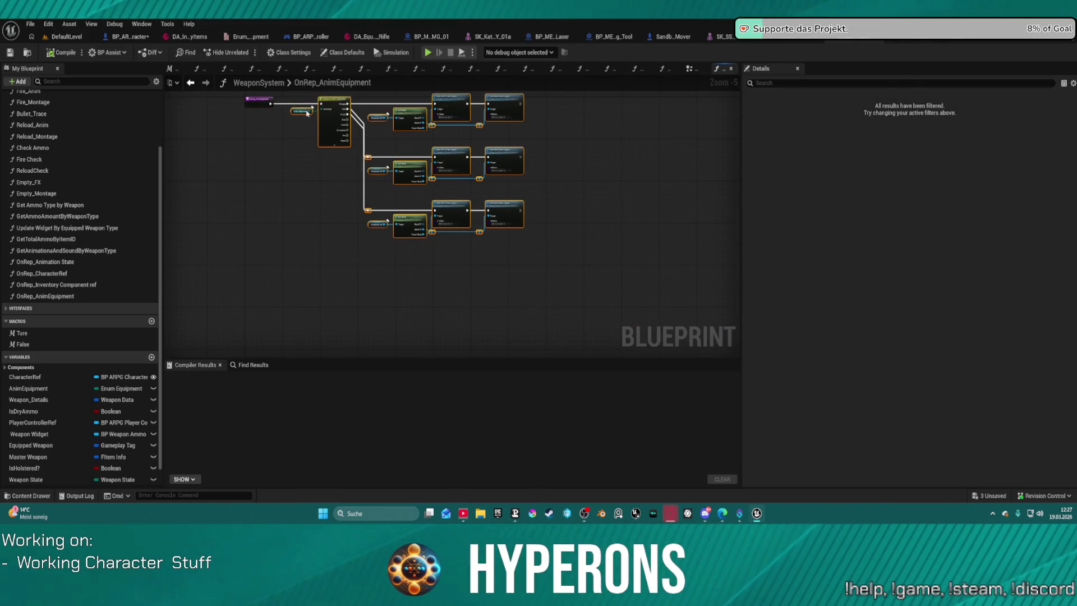
key("Delete")
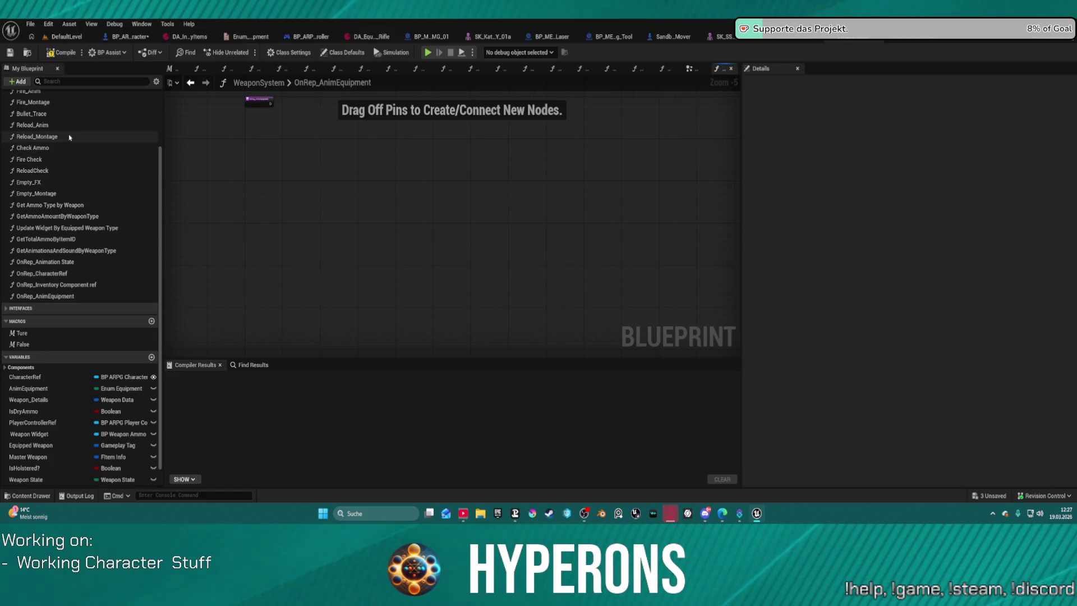
scroll(73, 132, "up", 2)
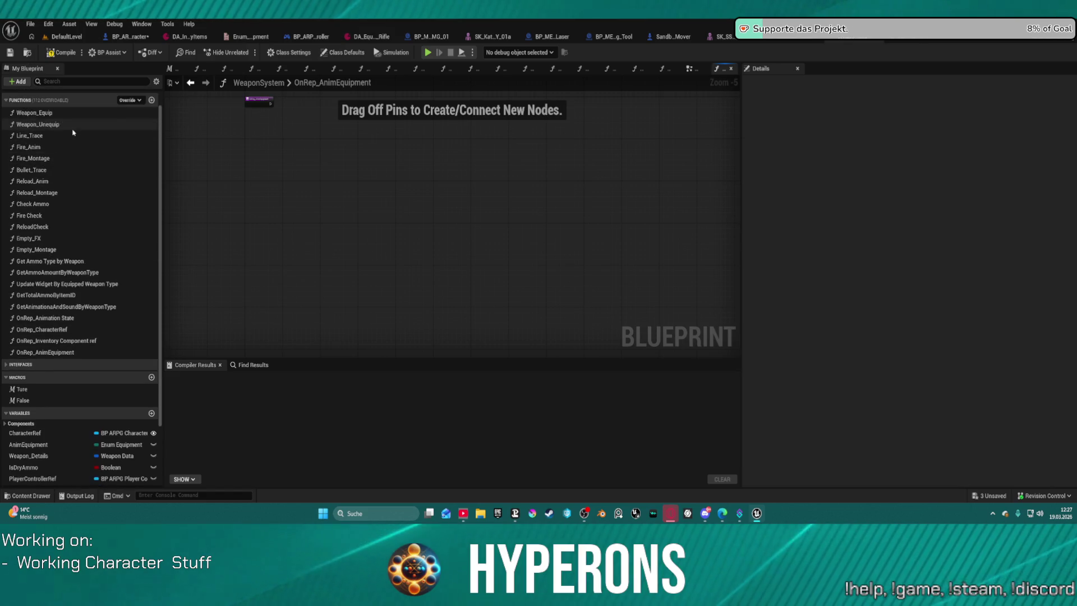
- Add a new function to WeaponSystem named SwitchPose
left_click(17, 82)
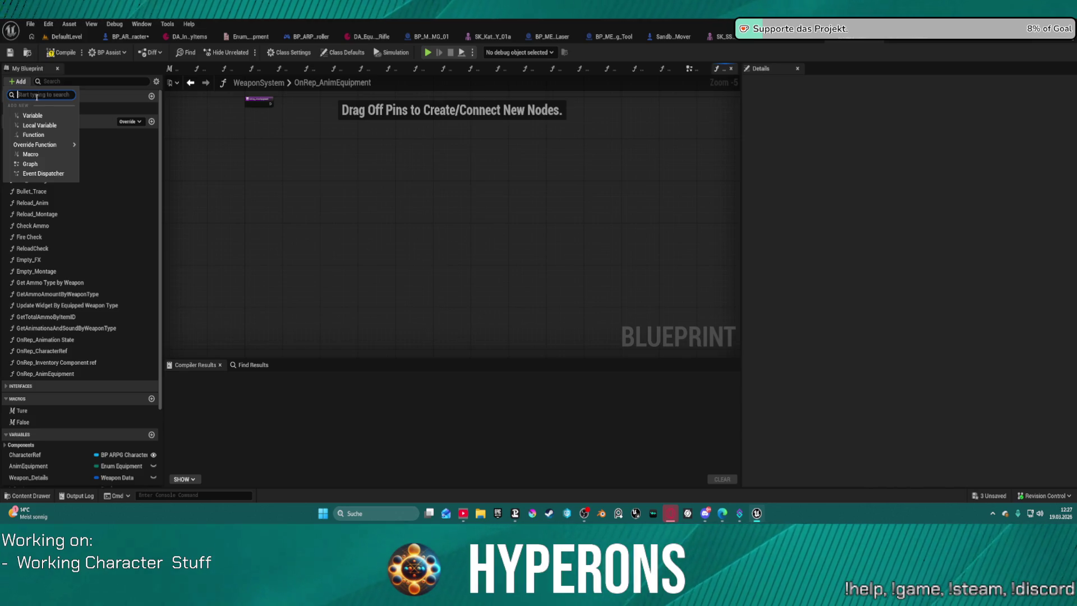
left_click(33, 136)
type("S")
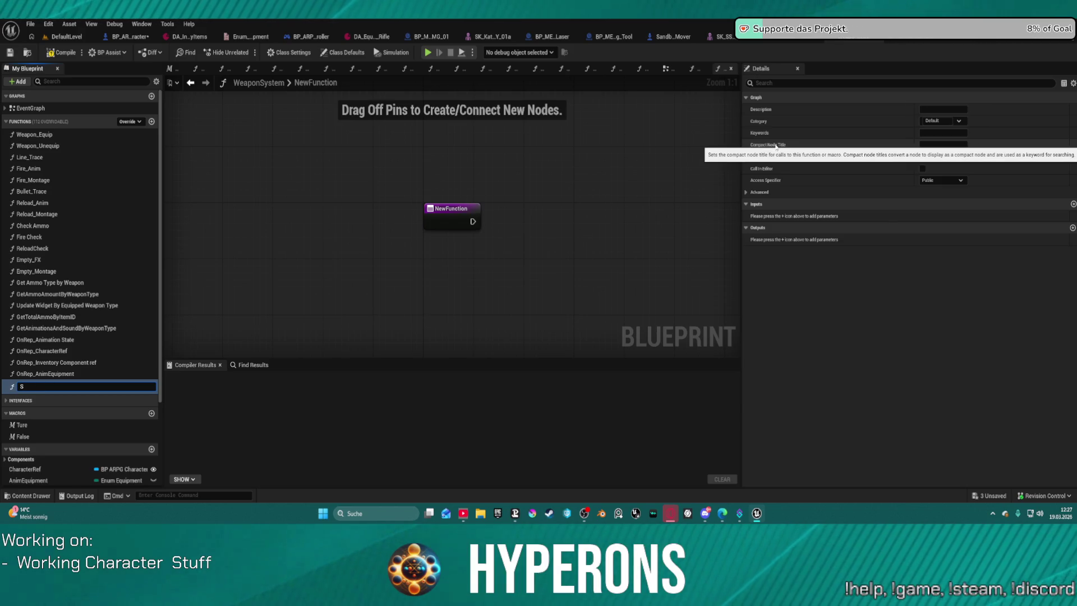
type("witch")
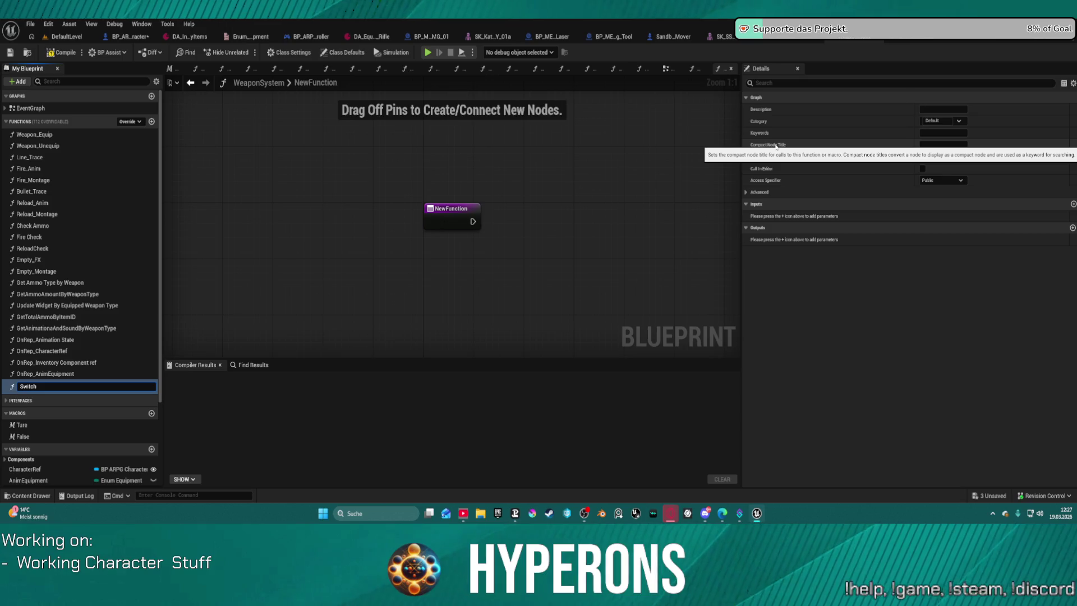
key("Return")
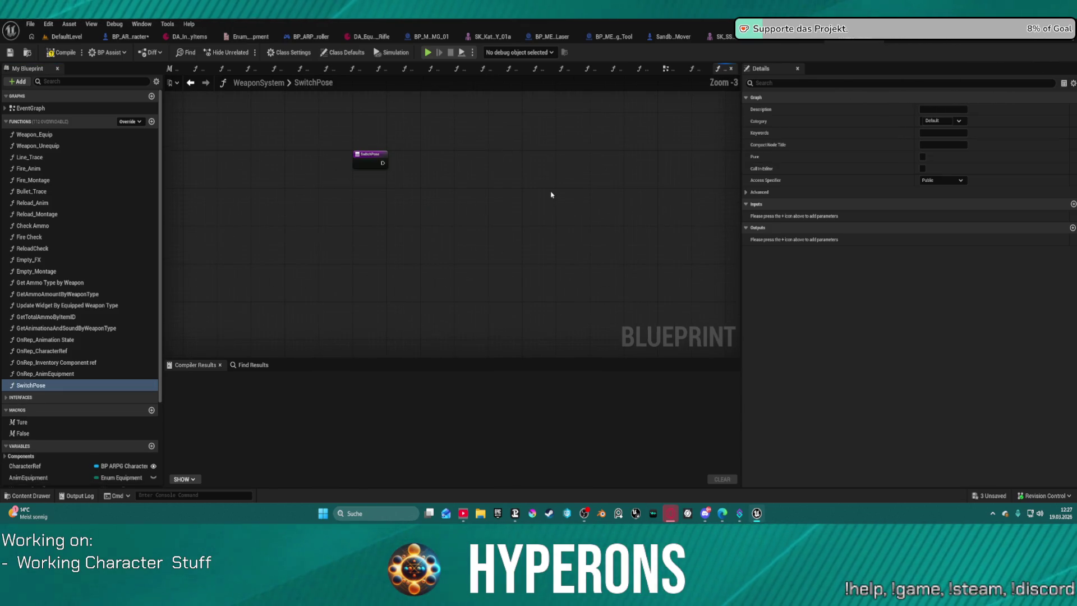
- Paste the Switch on Enum and anim-layer nodes into SwitchPose and wire its entry to the Switch node
key("ctrl+v")
left_click_drag(419, 133, 442, 184)
left_click_drag(380, 164, 426, 165)
scroll(416, 123, "down", 1)
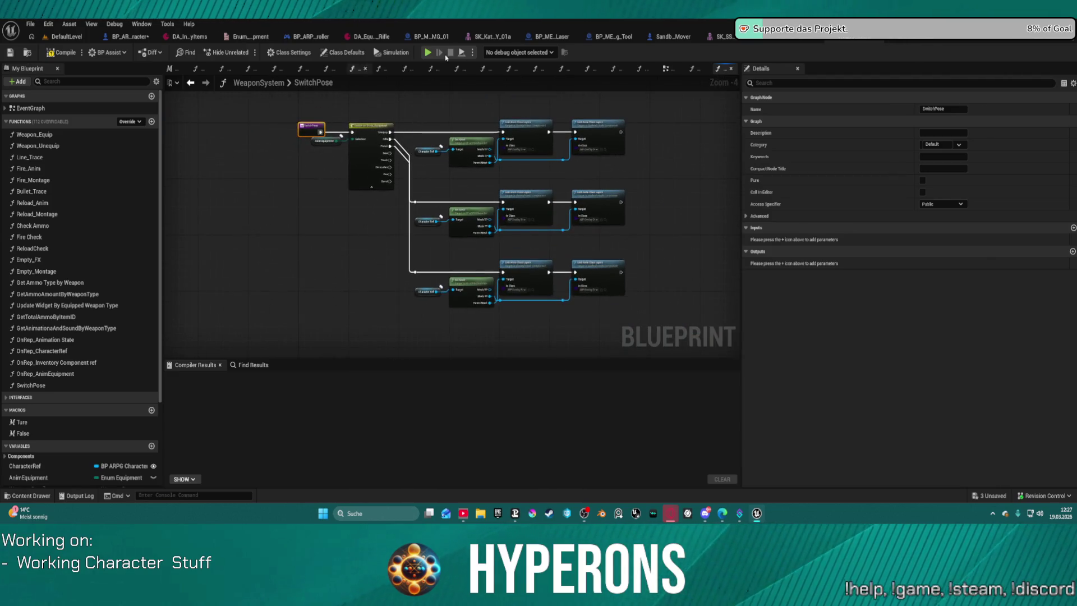
left_click(664, 70)
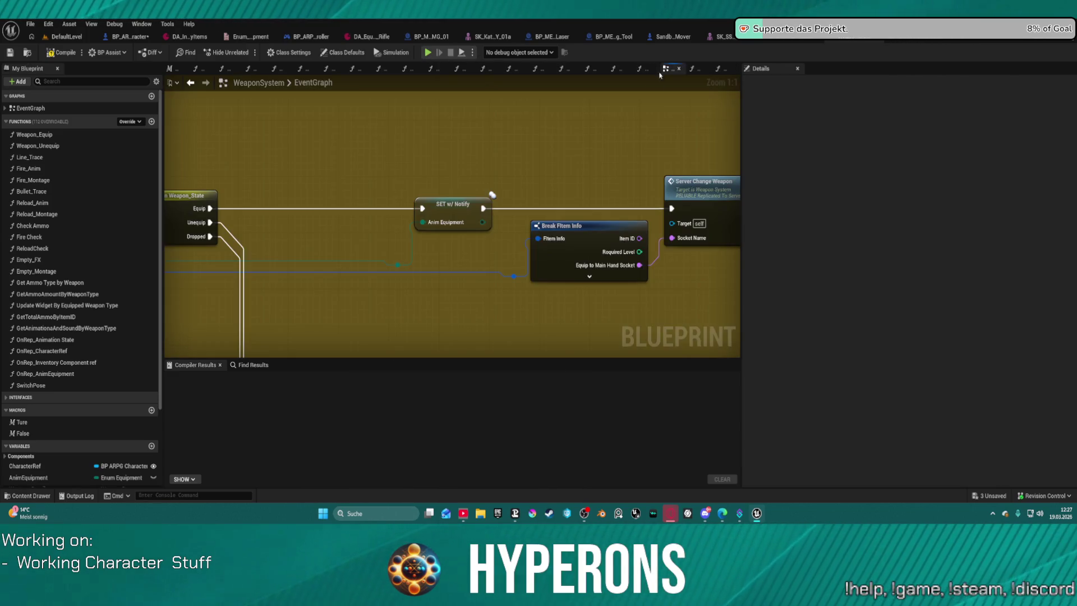
- Set AnimEquipment to Replicated and chain a Switch Pose call after its SET node
left_click_drag(456, 204, 352, 205)
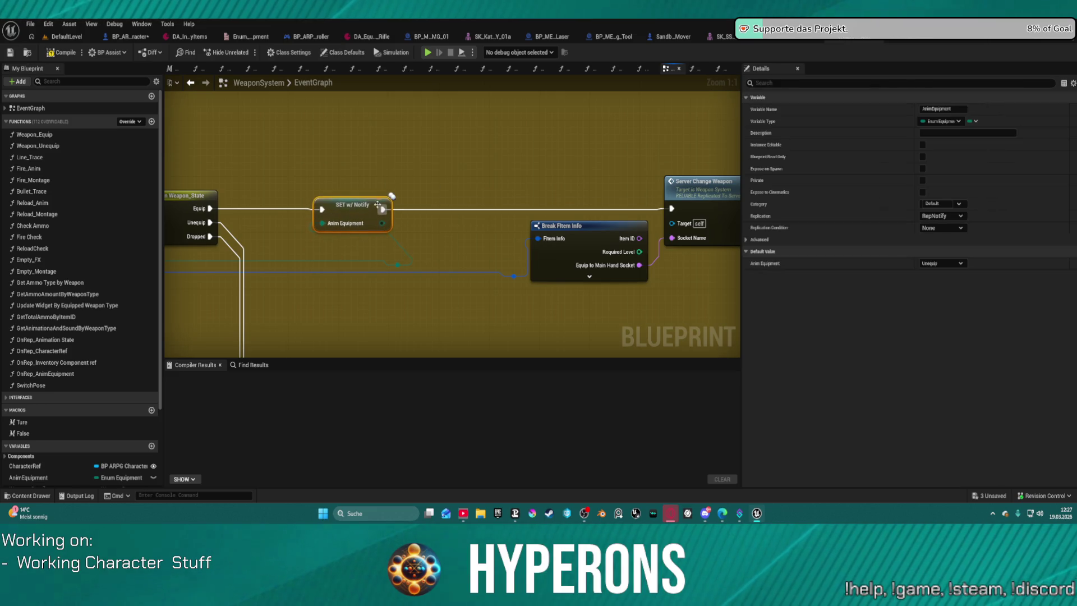
left_click(941, 216)
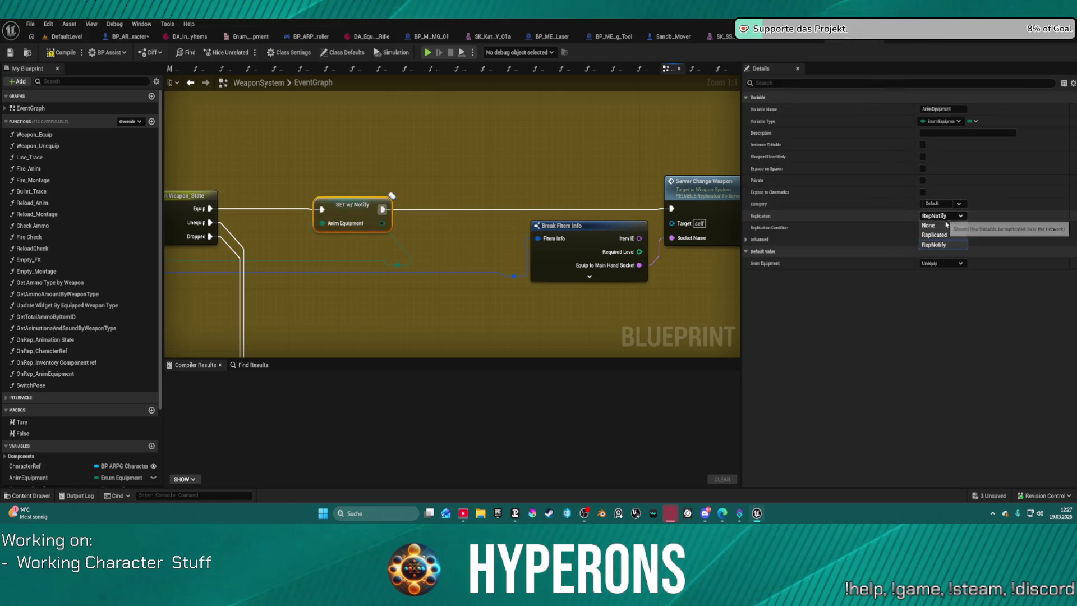
left_click_drag(389, 197, 449, 198)
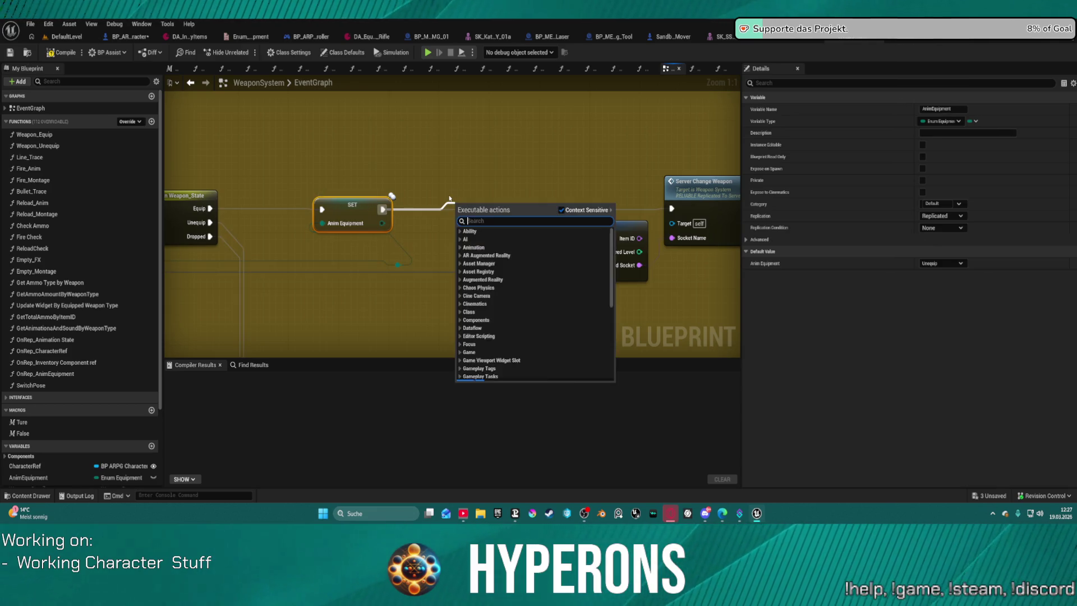
type("switch")
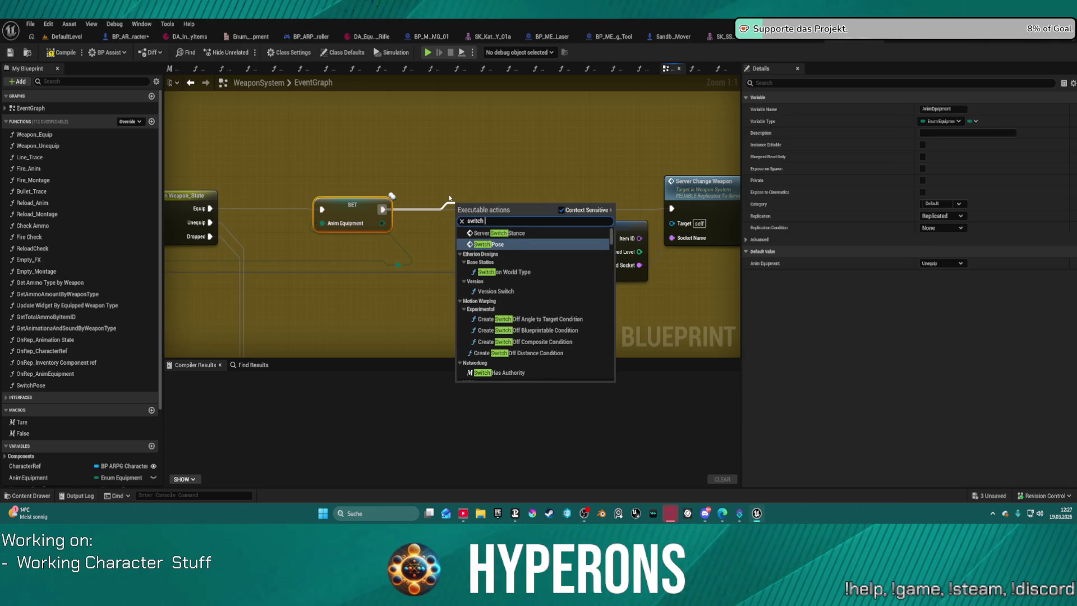
type(" m")
key("BackSpace")
key("BackSpace")
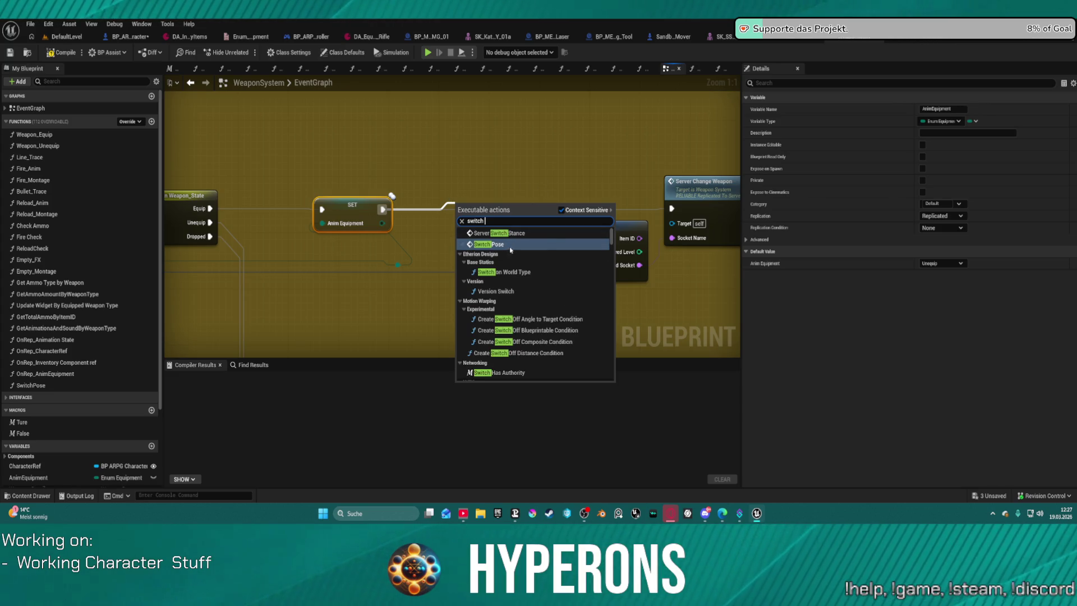
left_click(510, 244)
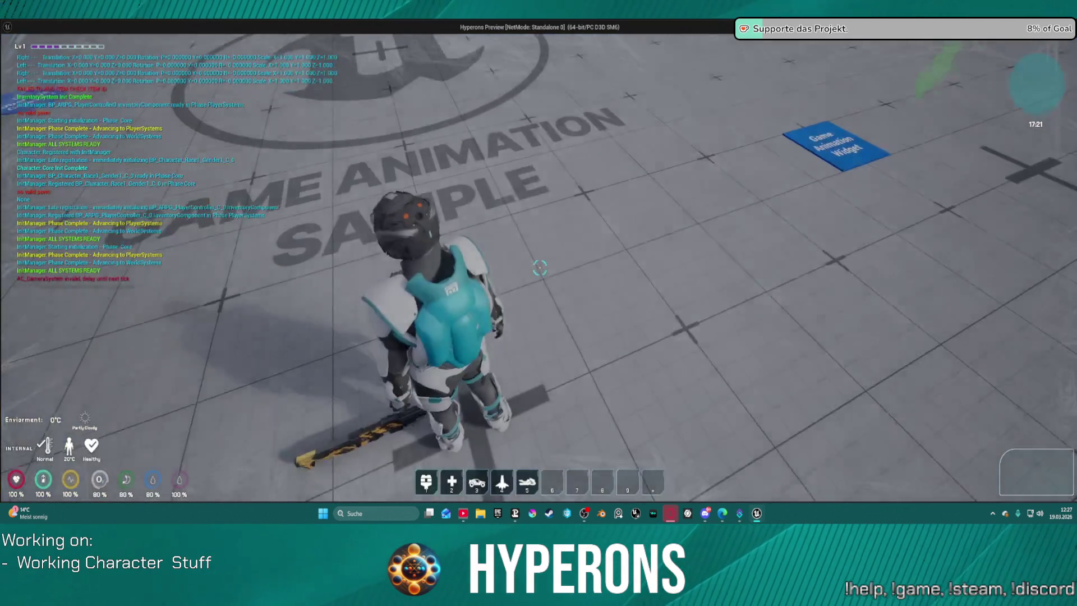
key("i")
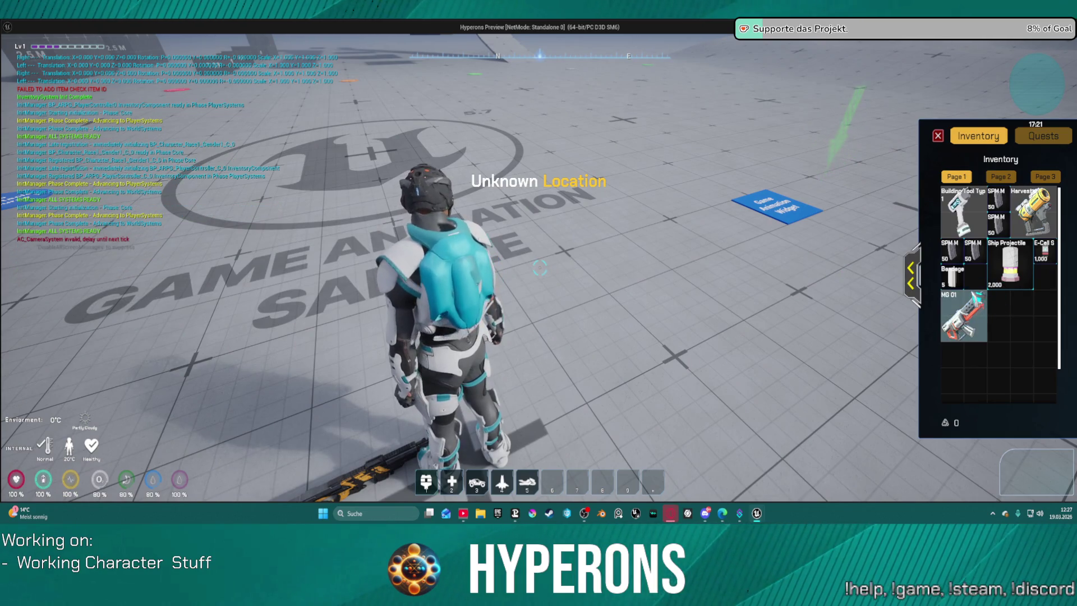
right_click(962, 315)
key("w")
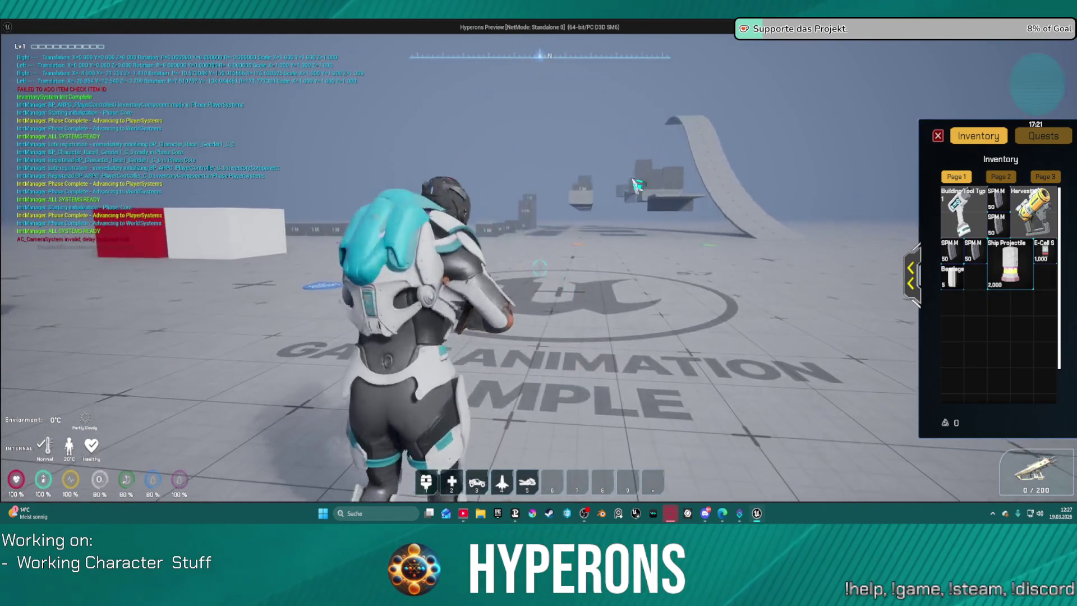
key("s")
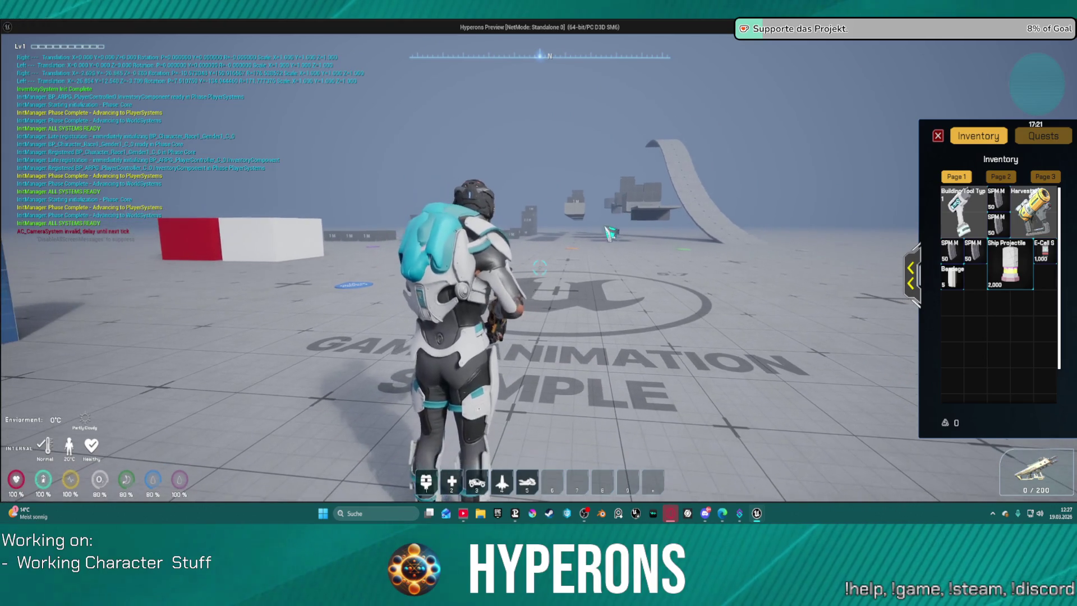
key("w")
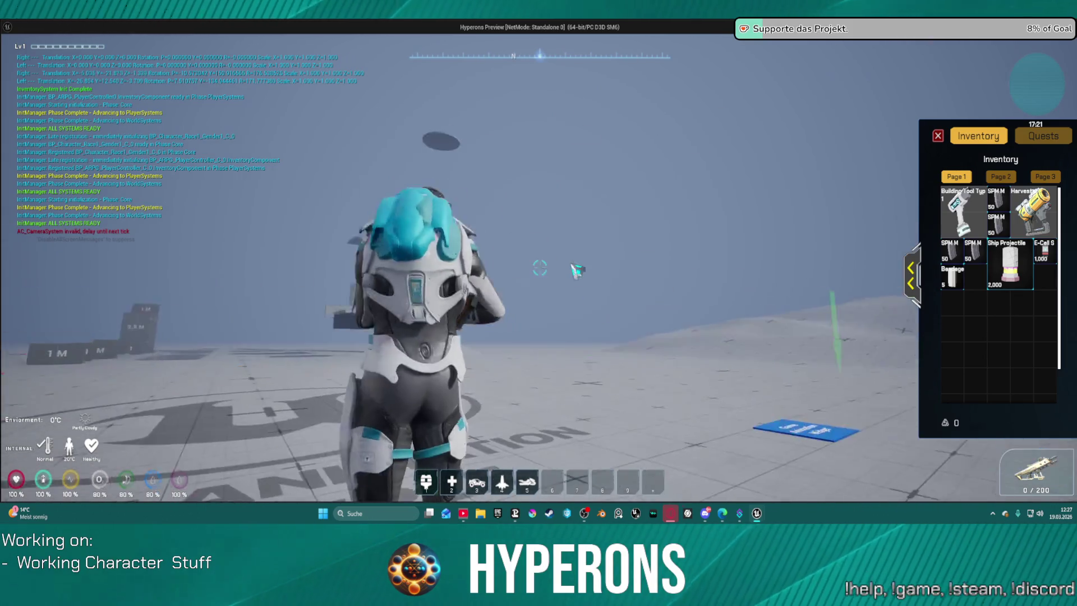
key("w")
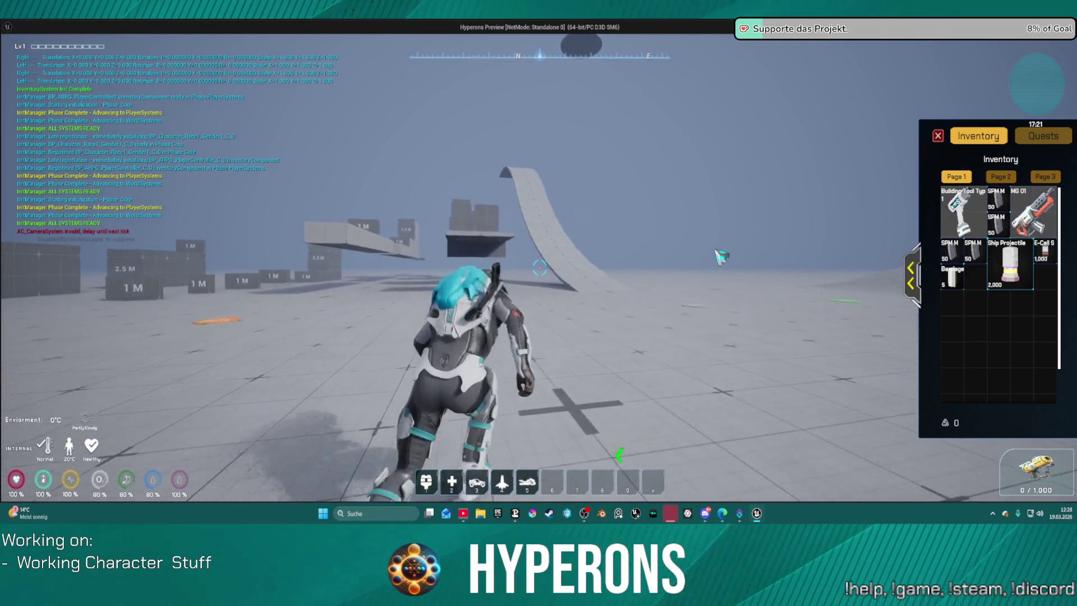
key("alt+Tab")
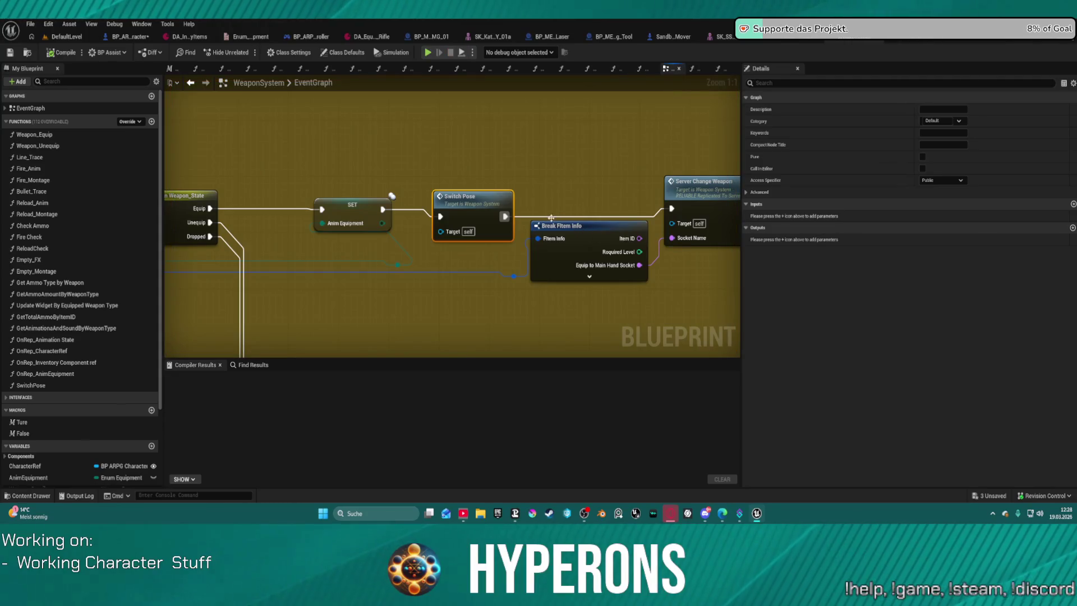
scroll(528, 173, "down", 3)
mouse_move(549, 125)
left_mouse_down()
mouse_move(735, 133)
mouse_move(166, 145)
mouse_move(587, 317)
mouse_move(418, 153)
left_mouse_up()
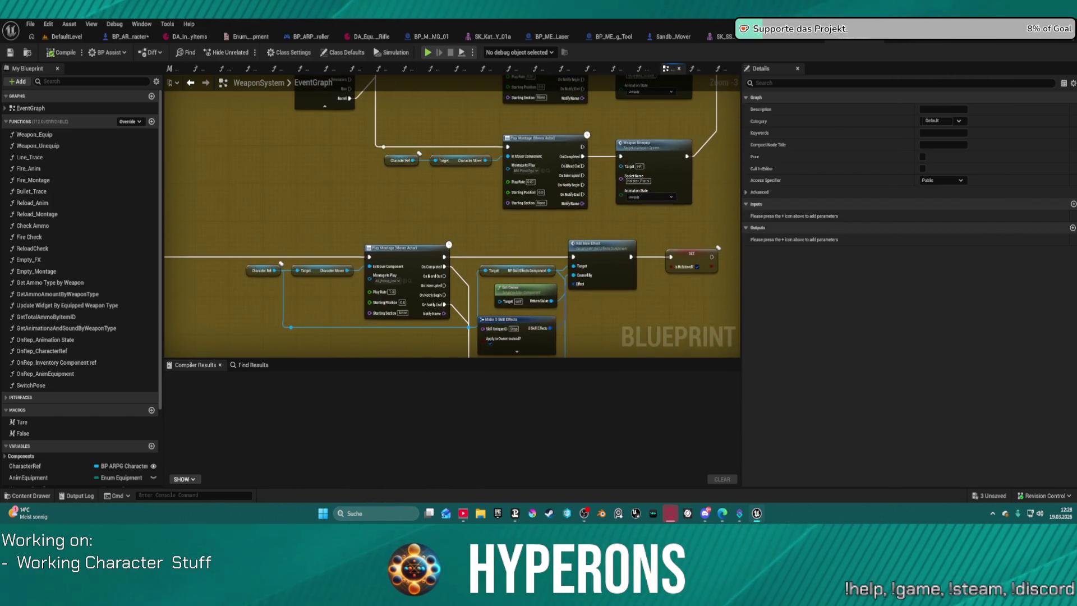
mouse_move(418, 153)
left_mouse_down()
mouse_move(407, 290)
mouse_move(508, 139)
left_mouse_up()
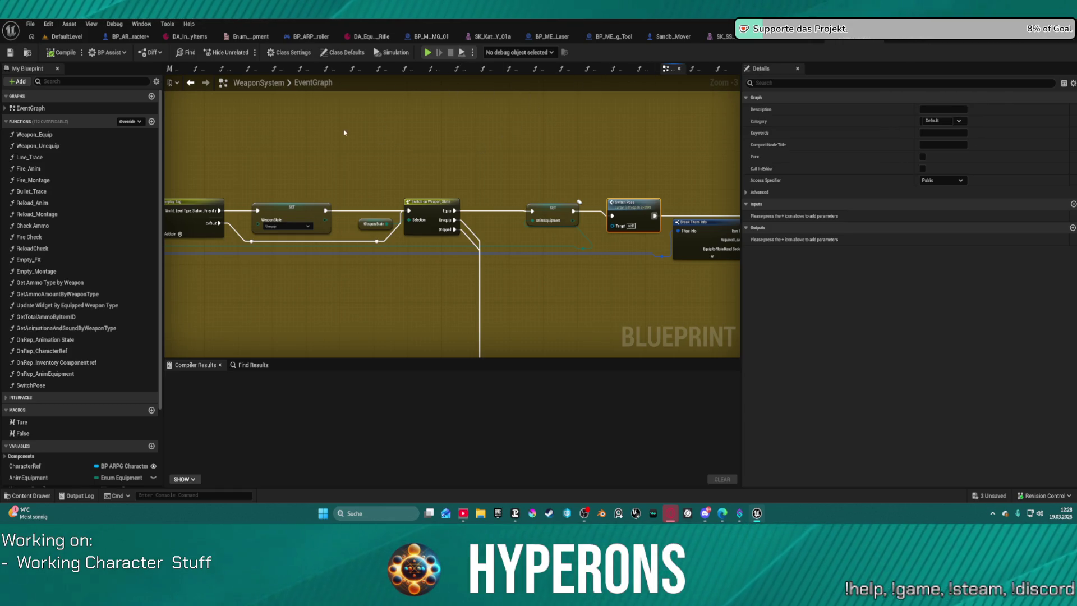
- In BP_ARPG_Character's WEAPONS graph, delete the timeline, lerp, camera SET and leftover NOT nodes
left_click(133, 40)
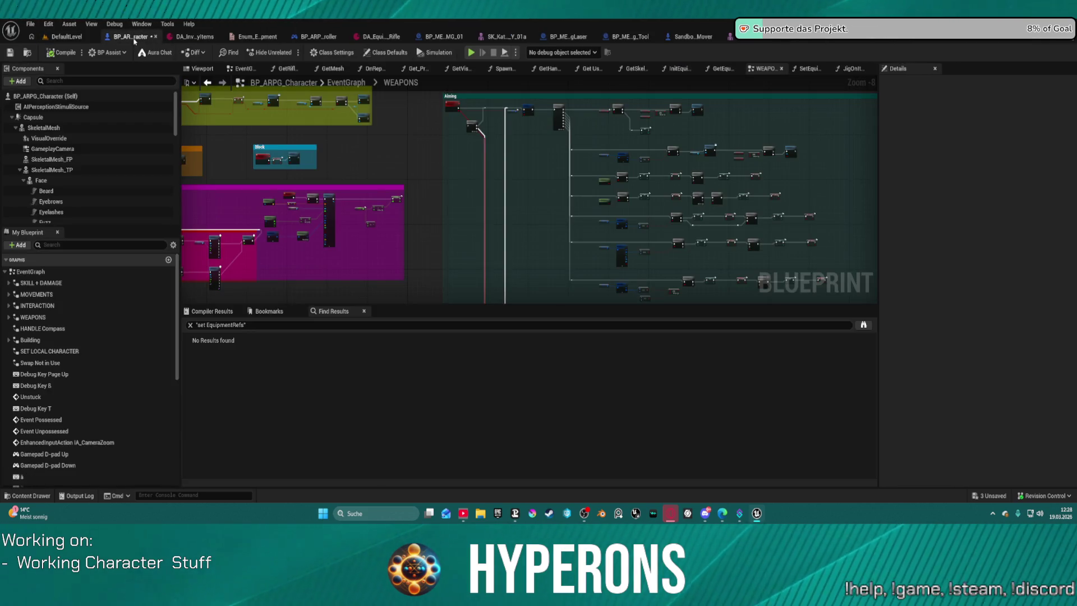
mouse_move(323, 121)
left_mouse_down()
mouse_move(617, 88)
mouse_move(667, 233)
left_mouse_up()
scroll(483, 169, "up", 3)
scroll(594, 271, "up", 3)
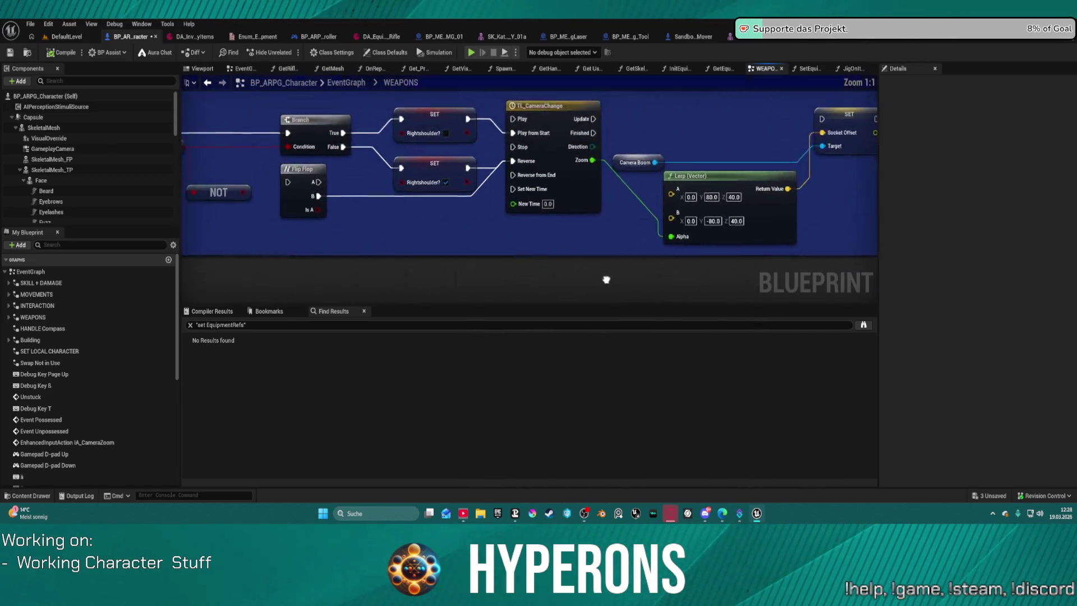
left_click_drag(725, 300, 534, 279)
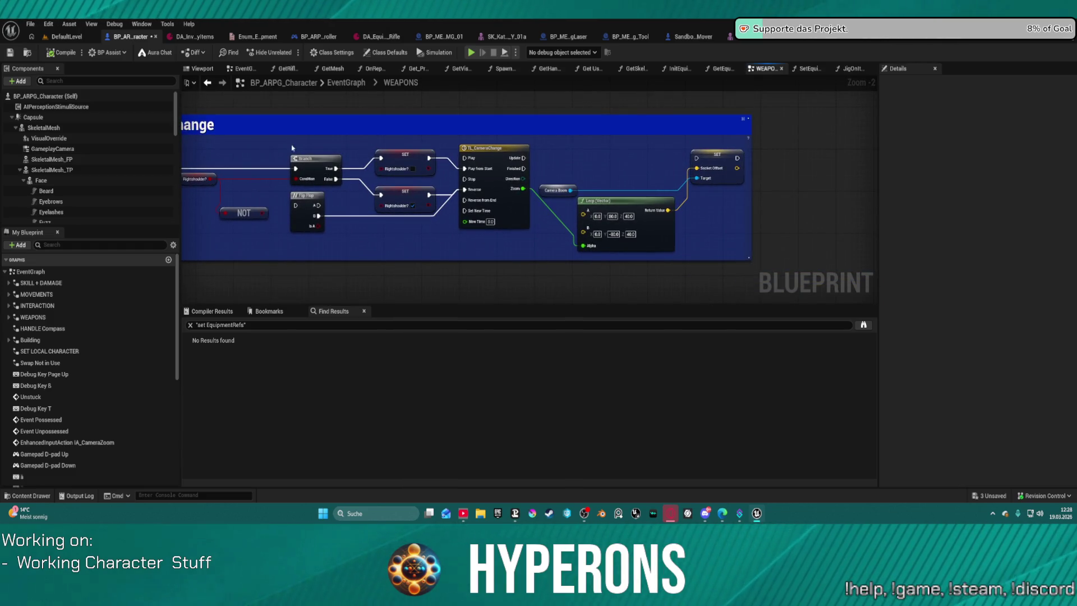
left_click_drag(713, 238, 579, 178)
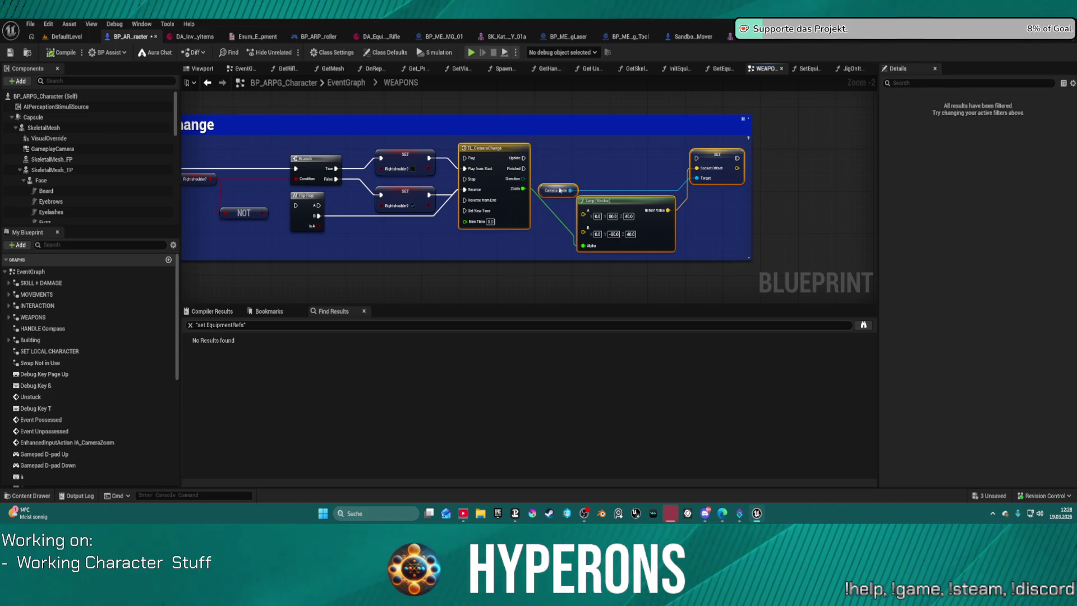
key("Delete")
left_click_drag(749, 258, 349, 242)
left_click(241, 210)
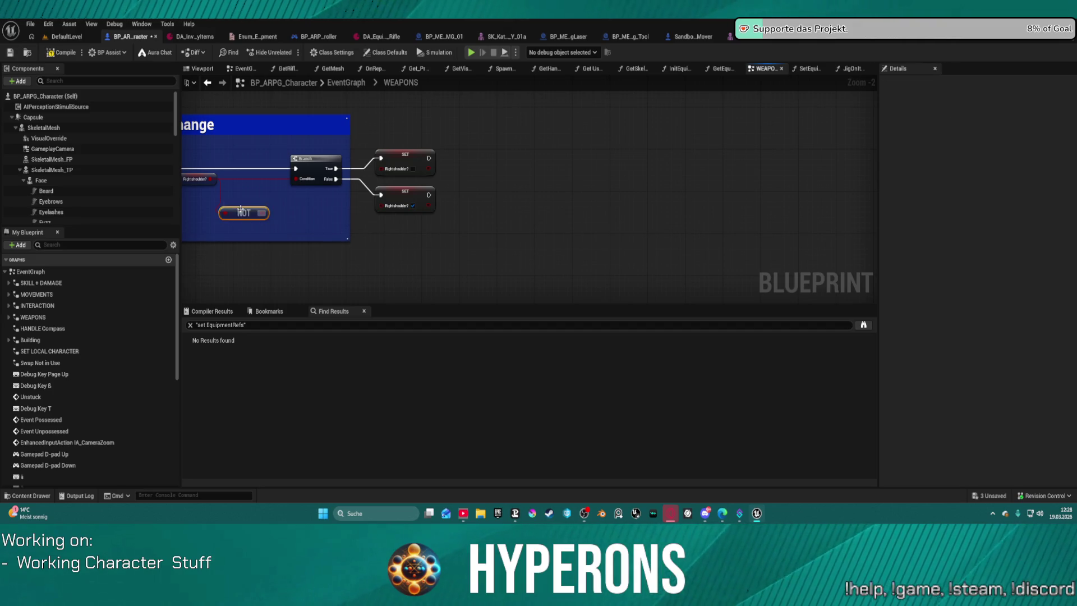
key("Delete")
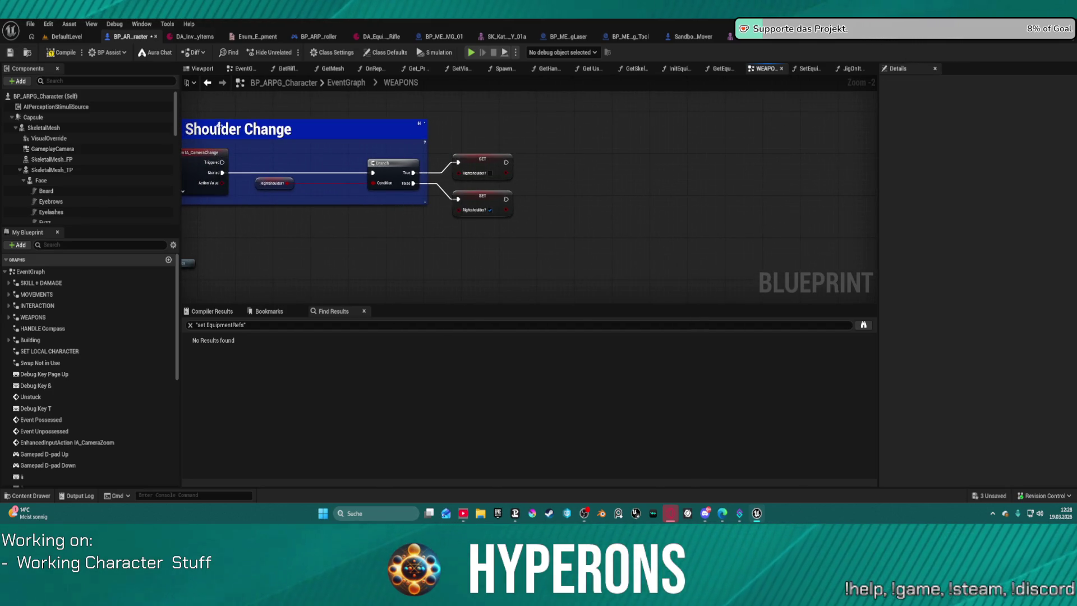
- Stretch the Camera Shoulder Change comment around the Branch and both SET nodes, then reposition it
left_click_drag(494, 236, 611, 235)
left_click(262, 136)
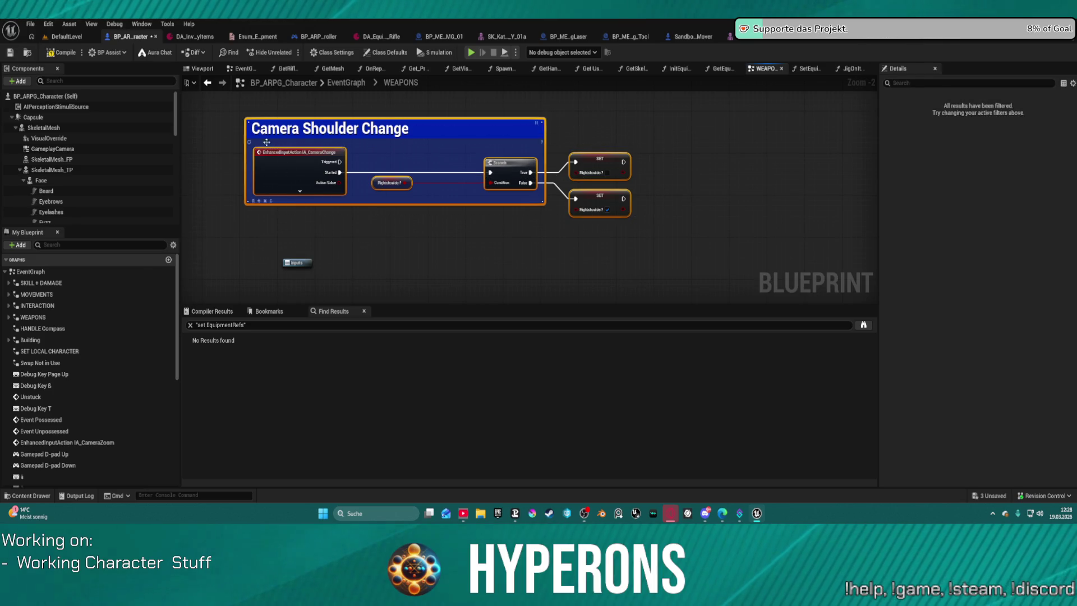
left_click_drag(545, 203, 639, 226)
scroll(571, 181, "down", 2)
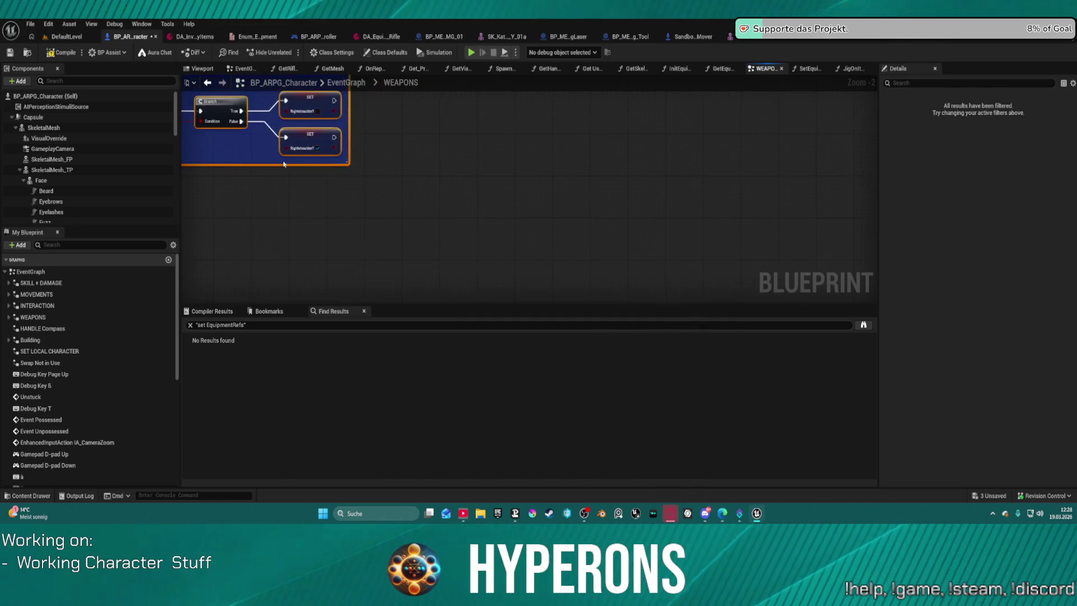
scroll(571, 181, "up", 2)
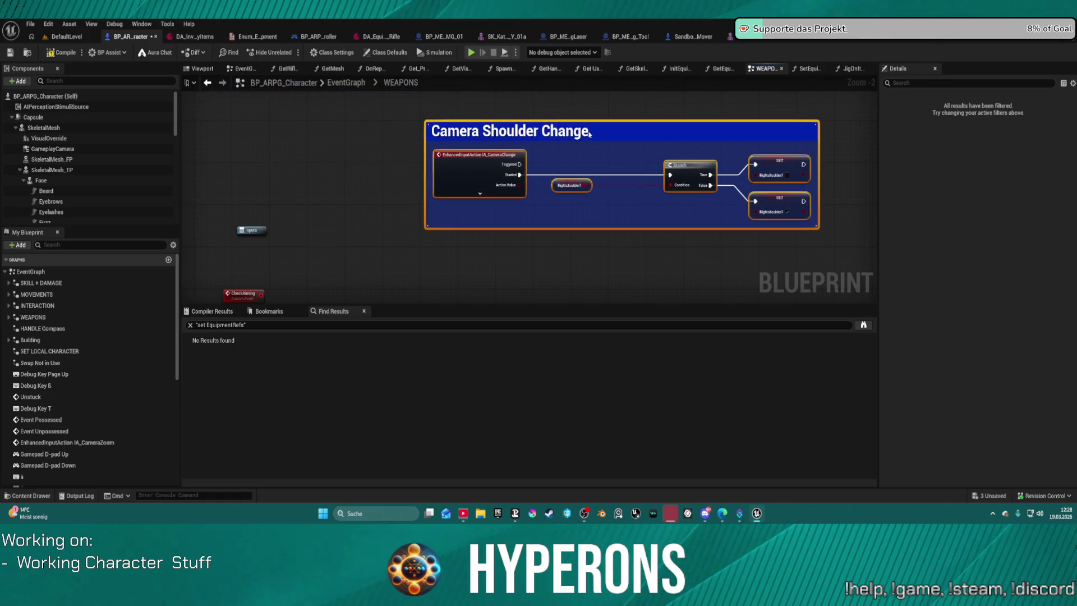
left_click_drag(368, 97, 464, 138)
scroll(471, 133, "down", 4)
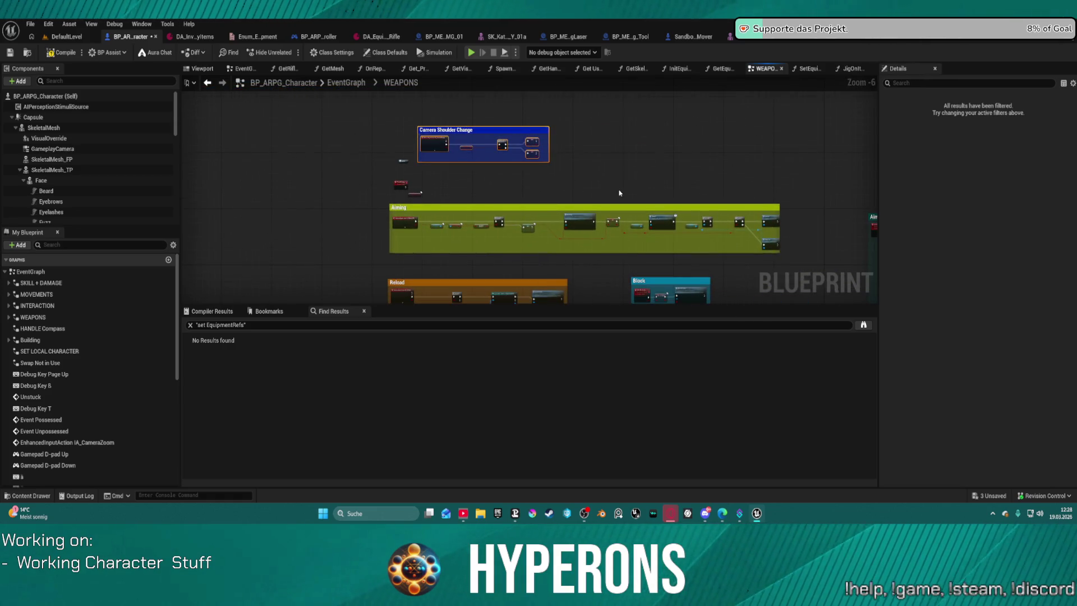
- Move the small Inputs box down toward the Aiming section
left_click_drag(558, 195, 481, 188)
scroll(332, 182, "up", 2)
scroll(329, 168, "up", 2)
scroll(315, 141, "up", 2)
left_click(587, 184)
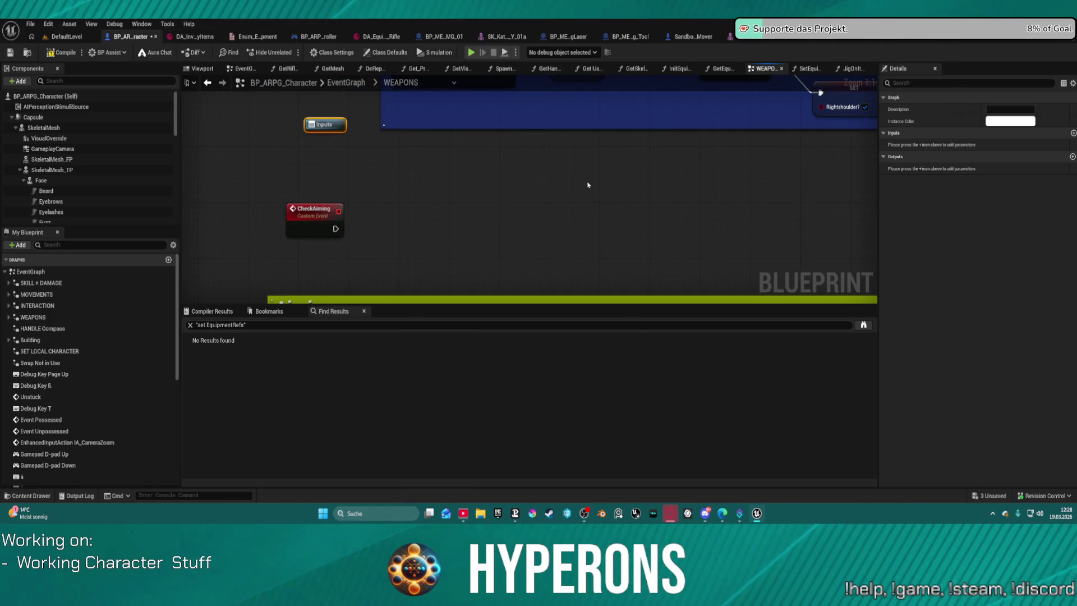
left_click_drag(318, 127, 290, 246)
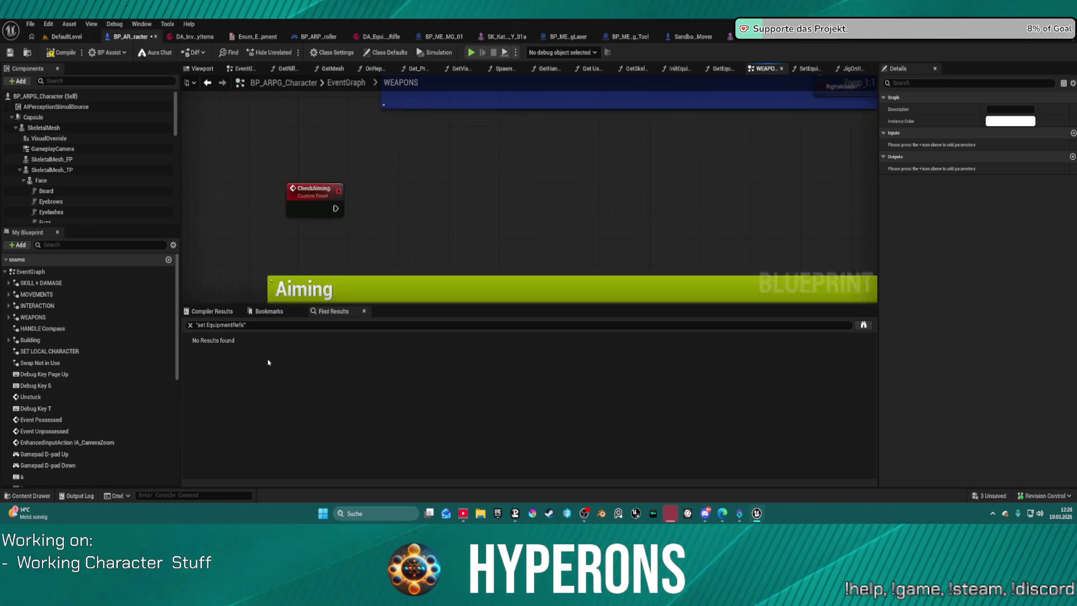
scroll(305, 205, "down", 5)
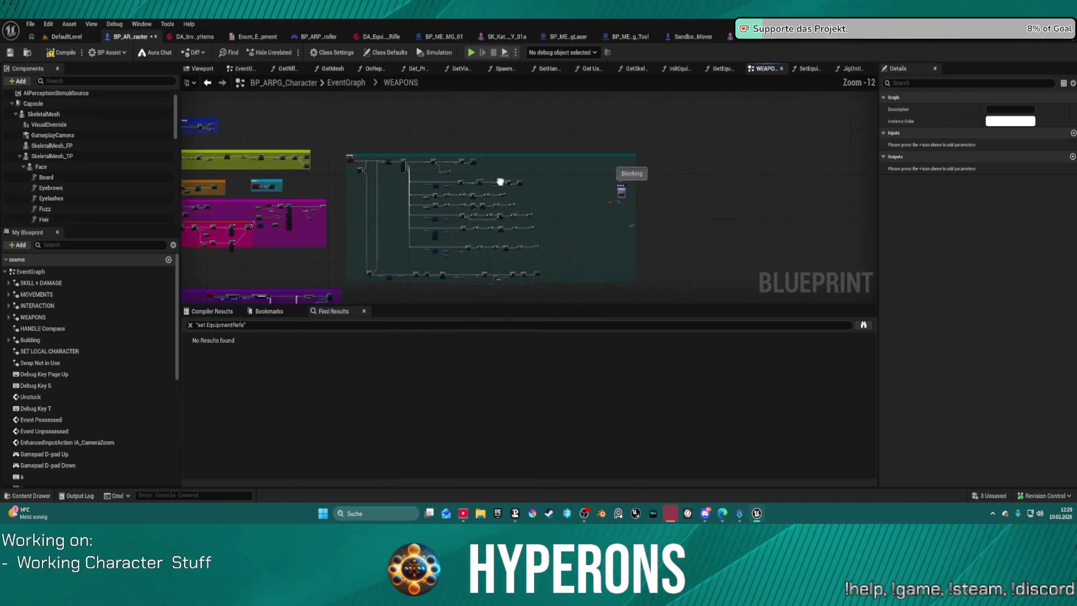
scroll(388, 191, "up", 4)
scroll(581, 237, "down", 2)
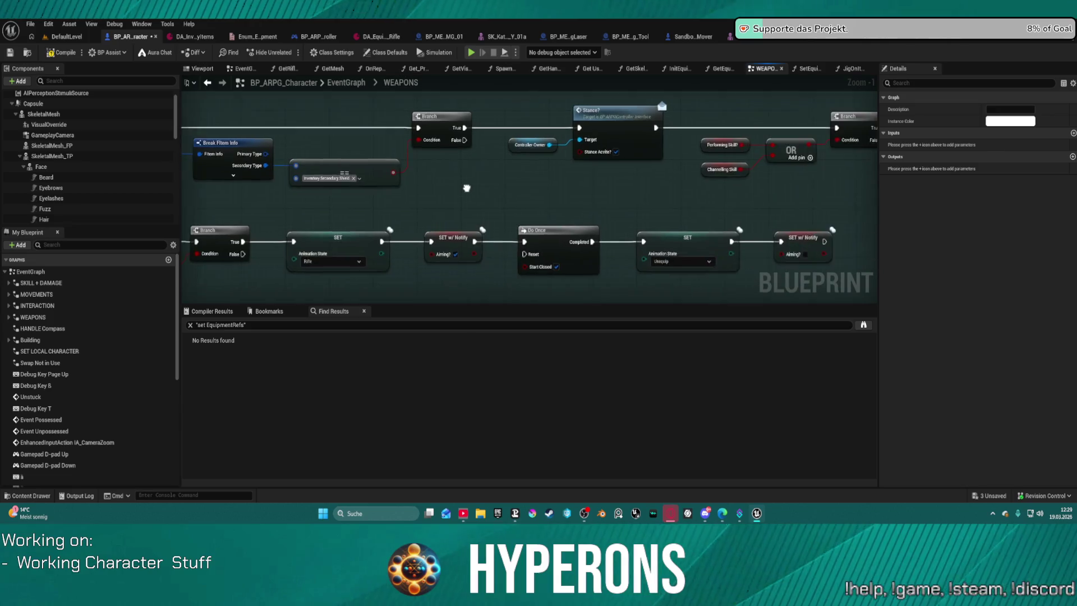
- Pan across the WEAPONS graph to survey the aiming, Holstered? and weapon state sections
left_click_drag(692, 138, 703, 222)
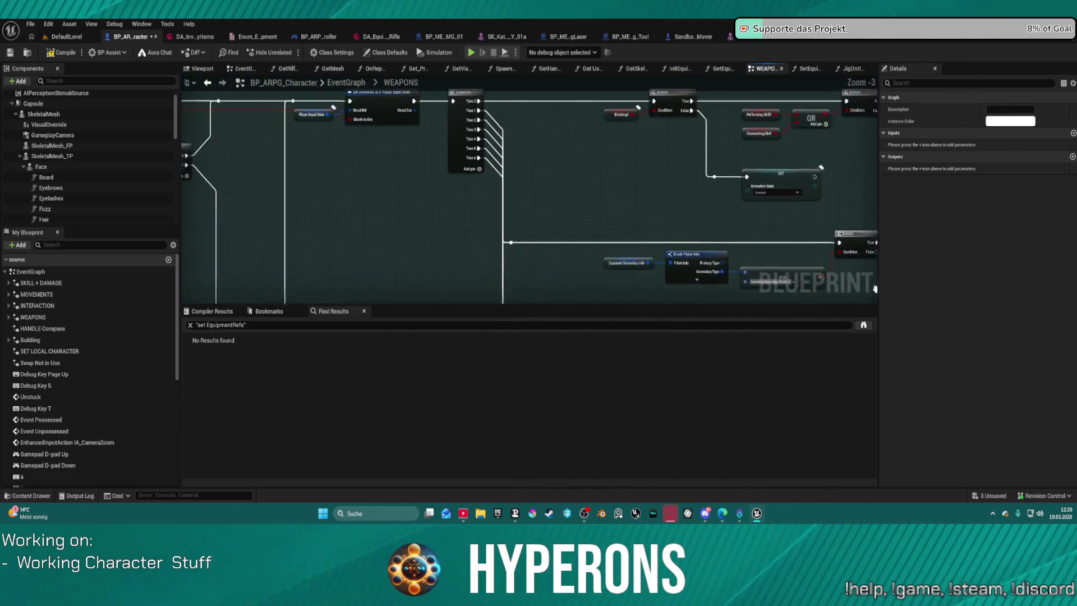
scroll(702, 222, "up", 2)
left_click_drag(426, 202, 539, 247)
scroll(539, 247, "down", 5)
scroll(538, 247, "down", 3)
scroll(460, 165, "down", 2)
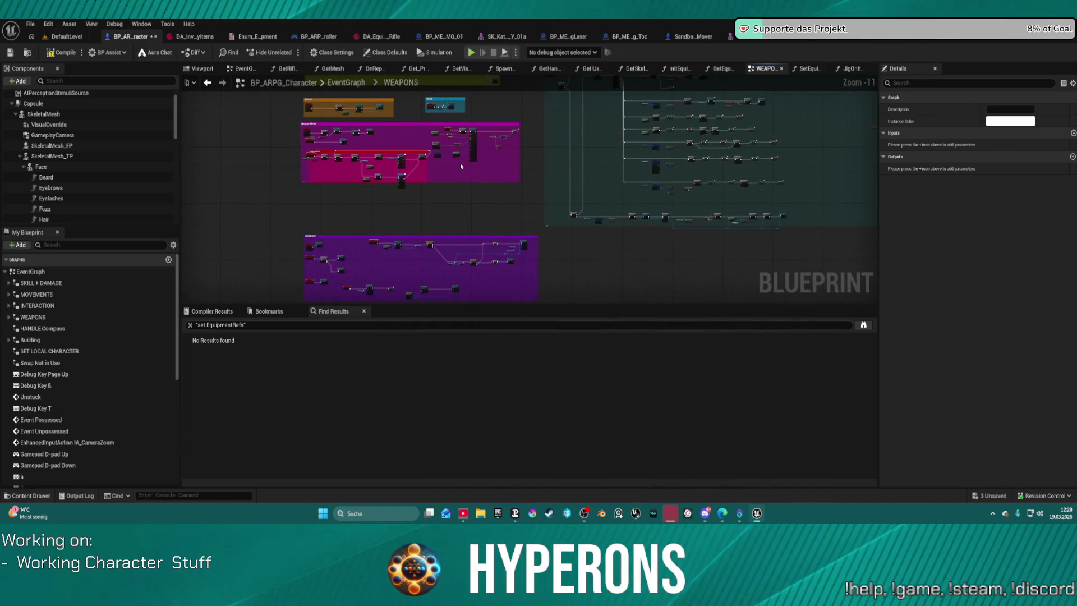
left_click_drag(341, 268, 375, 176)
scroll(376, 175, "up", 6)
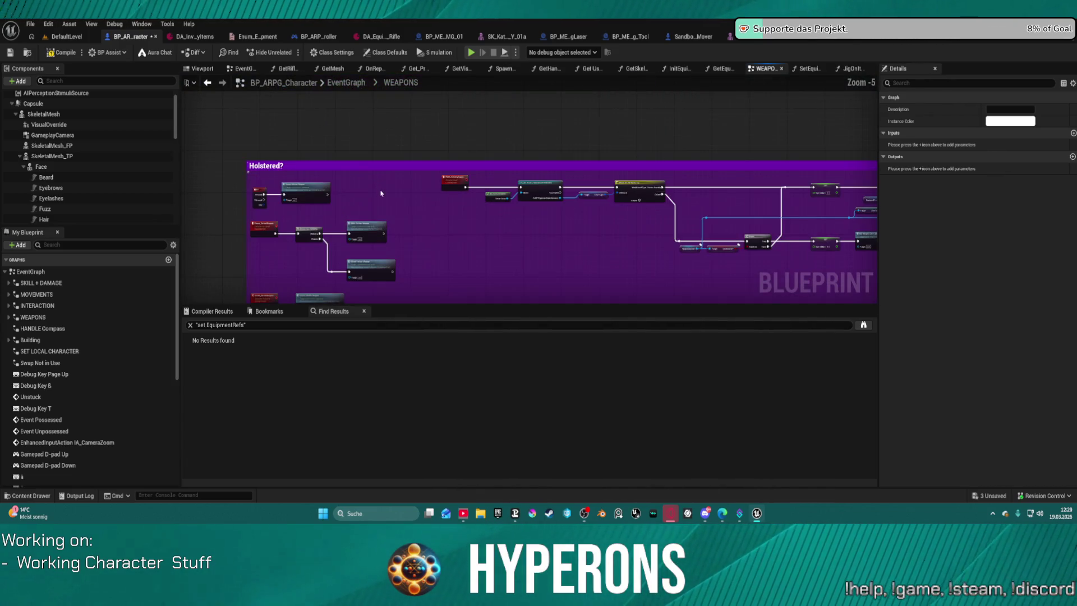
left_click_drag(436, 219, 550, 154)
scroll(551, 154, "up", 4)
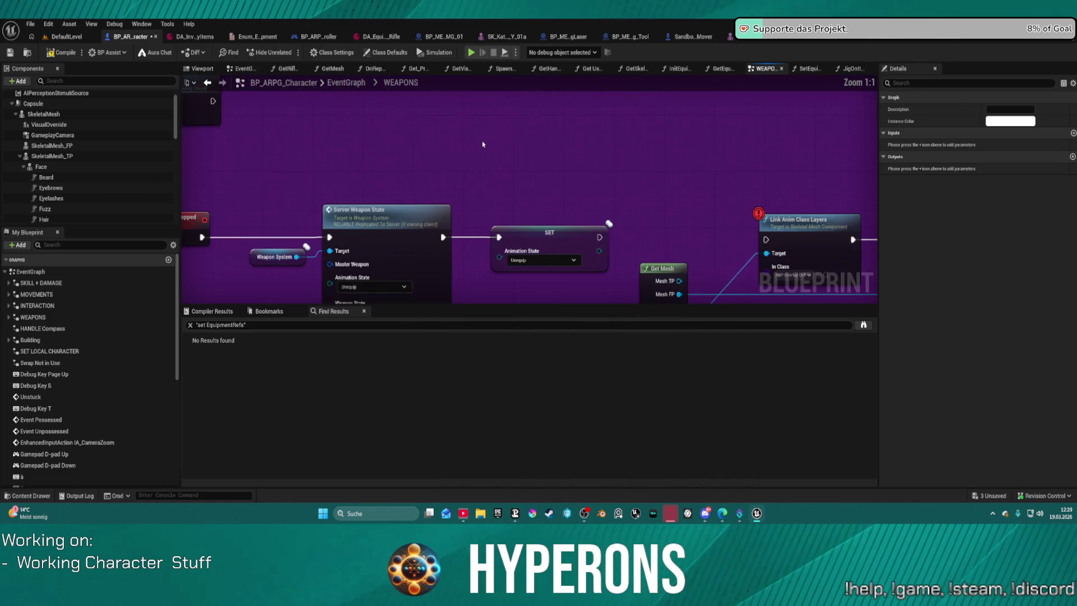
scroll(525, 144, "down", 5)
scroll(447, 170, "down", 6)
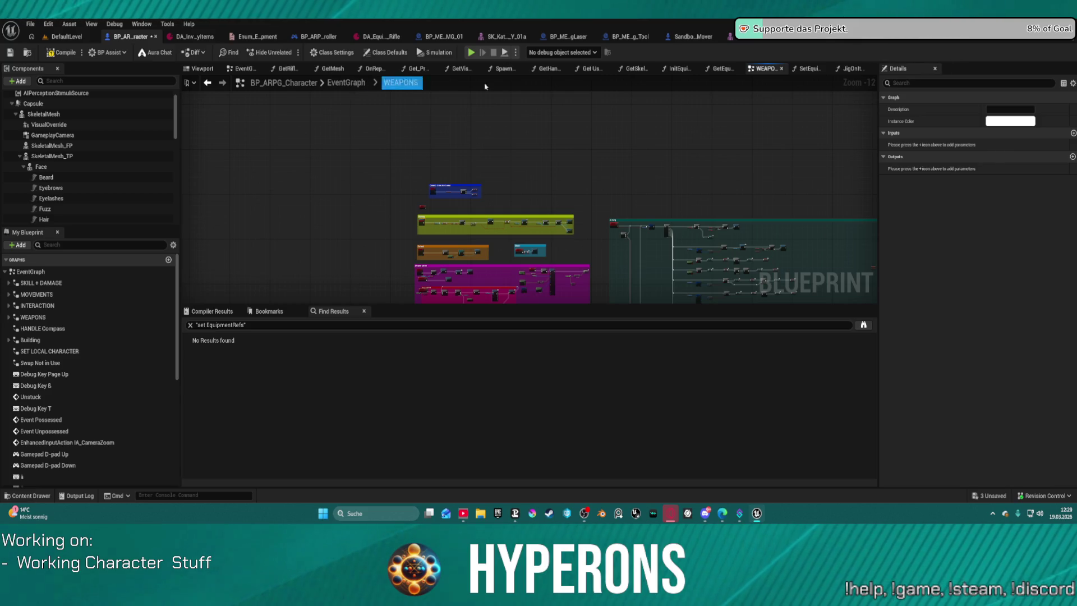
- Review and close the GetEquipmentMeshBySlot, SetEquippedPrimaryInfo and JigOnItemUnEquipped function tabs
left_click(722, 69)
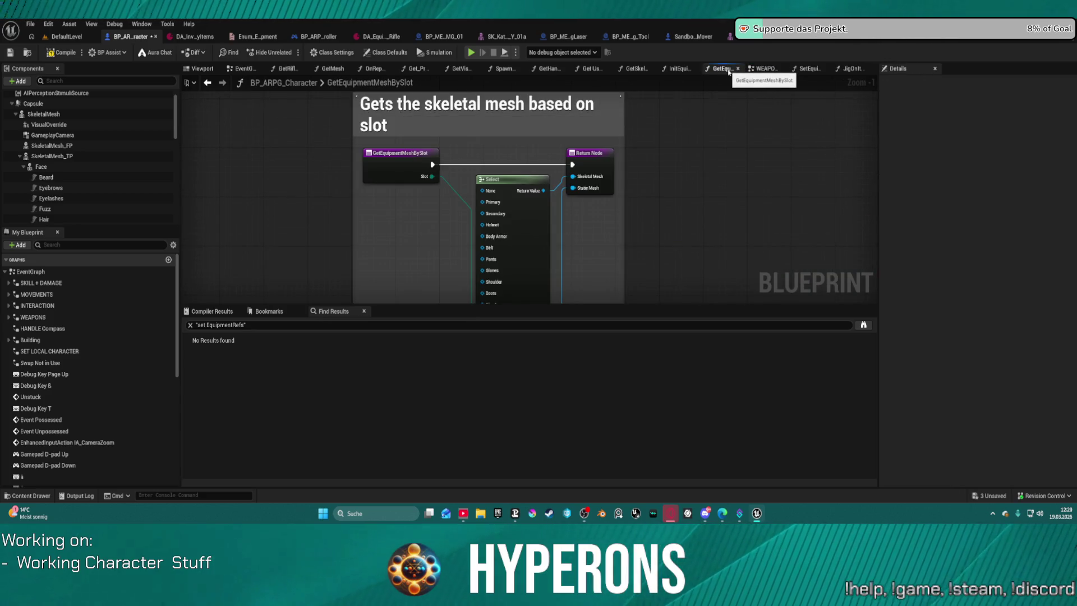
left_click(737, 69)
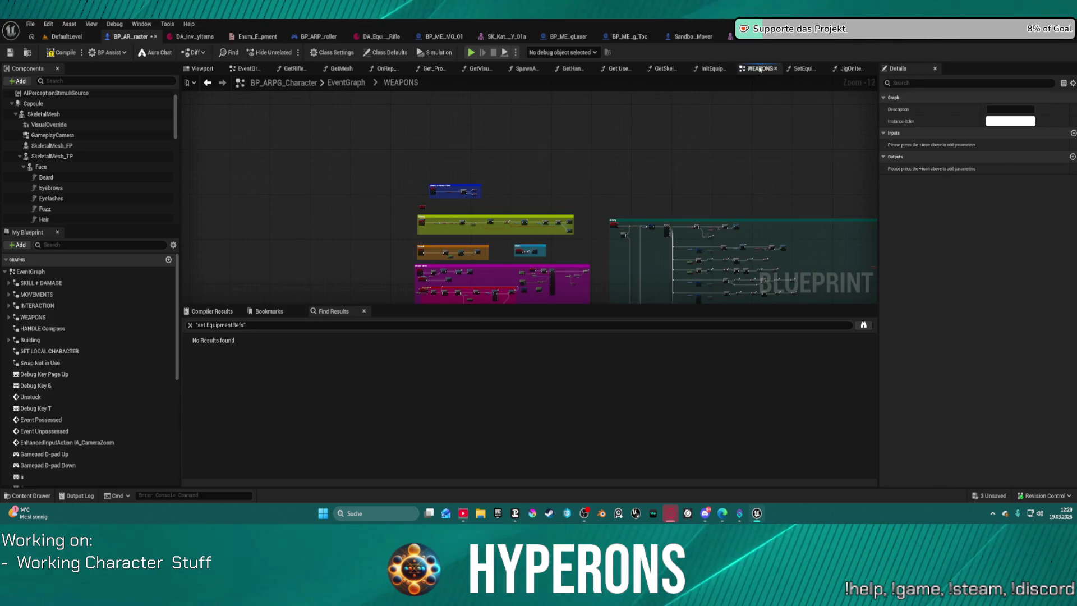
left_click(804, 69)
left_click(822, 68)
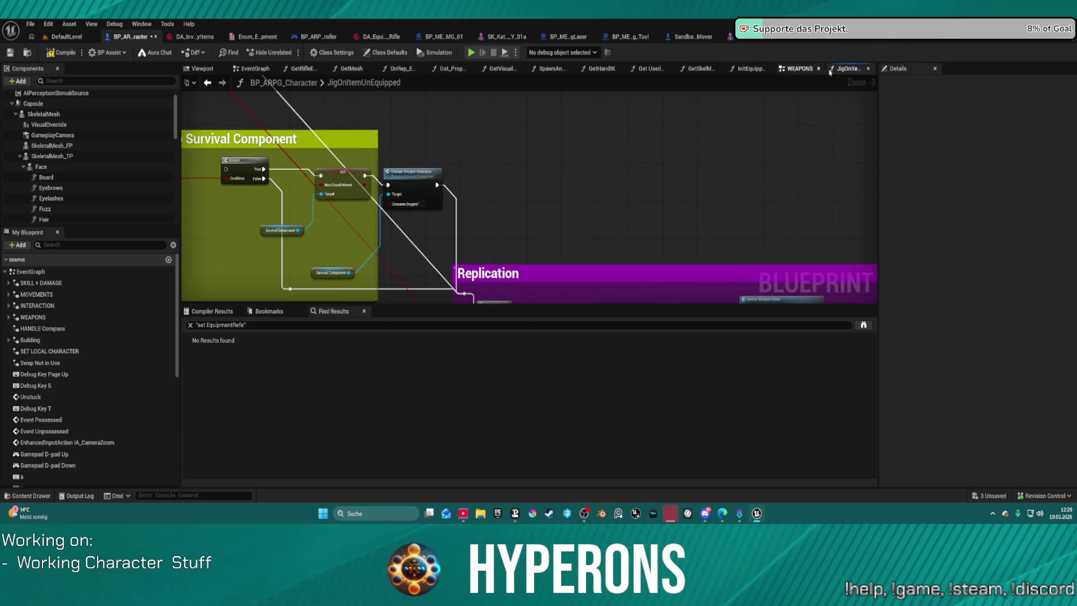
middle_click(843, 69)
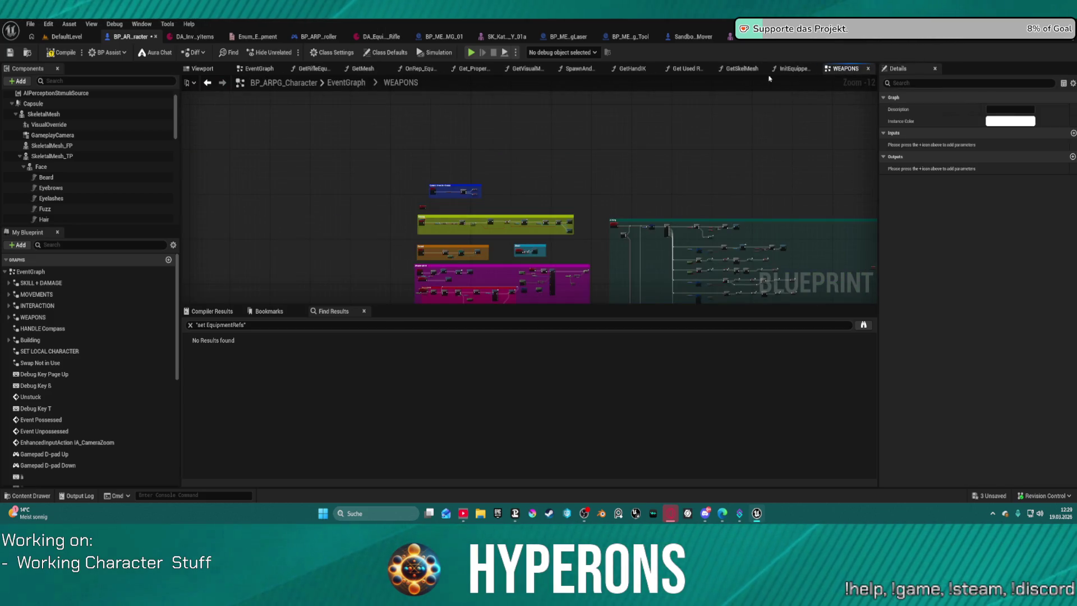
- Review and close the GetSkelMesh and GetVisualMeshes function tabs
left_click(739, 70)
right_click(738, 73)
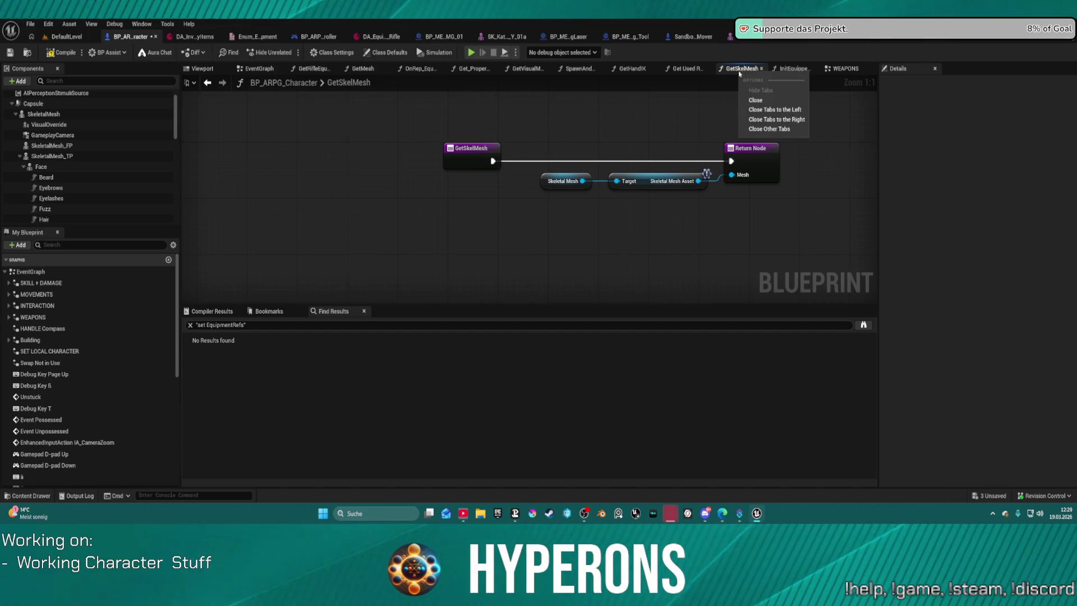
left_click(756, 100)
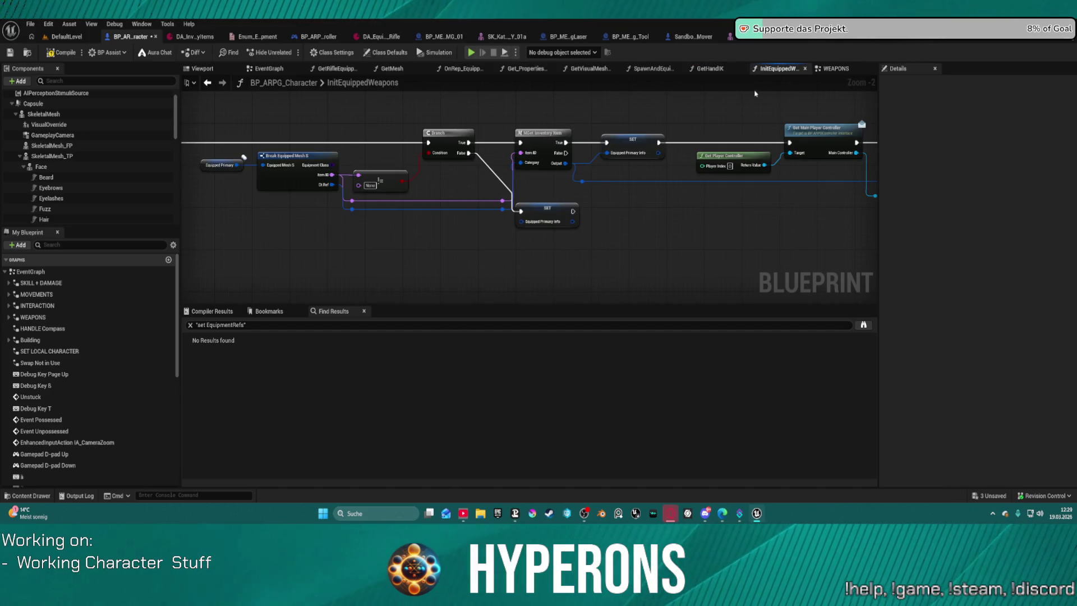
left_click(591, 70)
middle_click(590, 73)
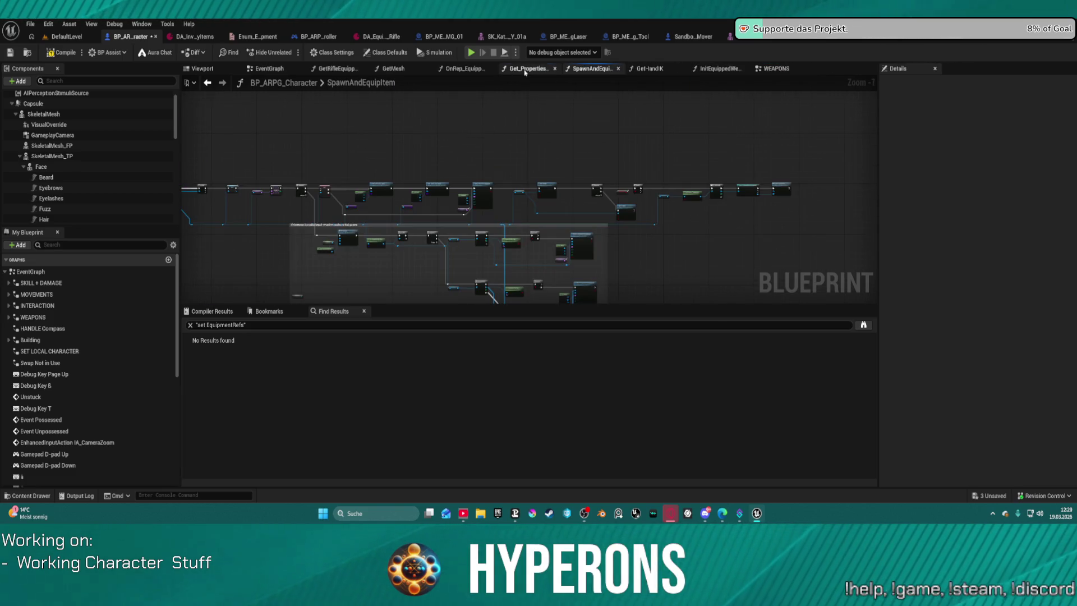
- Close Get_PropertiesForAnimation and switch to the OnRep_EquippedPrimary graph
left_click(524, 69)
middle_click(524, 72)
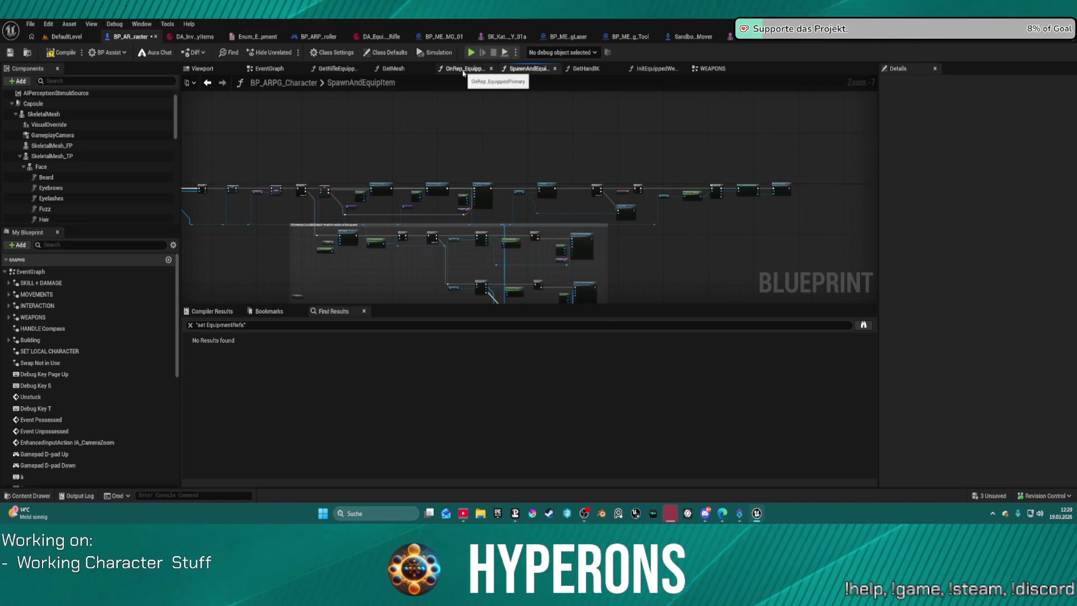
left_click(462, 71)
scroll(574, 184, "down", 3)
scroll(575, 183, "up", 2)
scroll(575, 184, "up", 2)
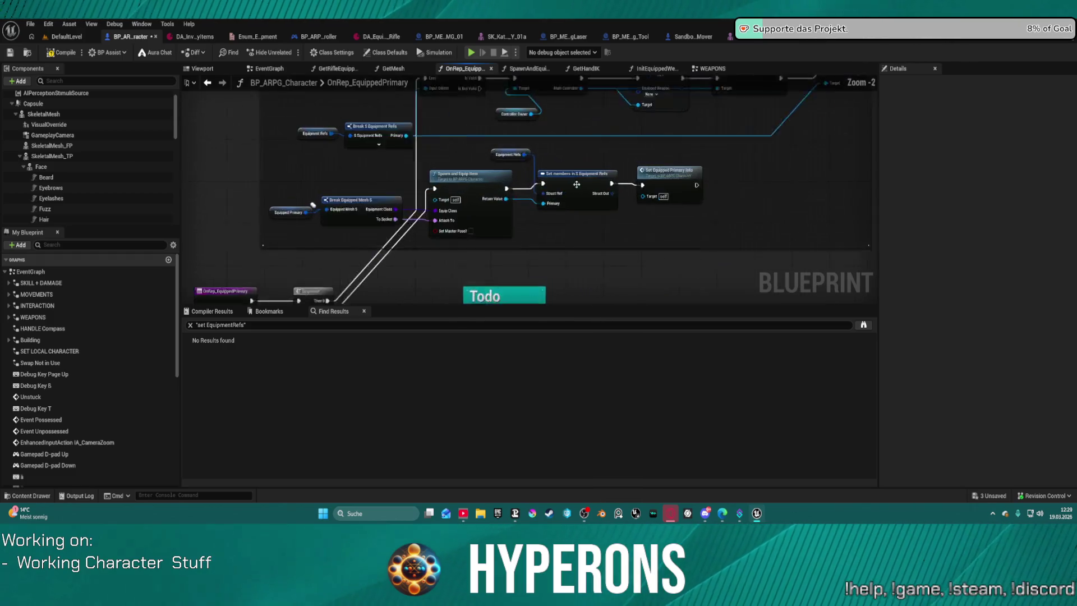
scroll(512, 234, "up", 1)
- Inspect OnRep_EquippedPrimary's Spawn and Equip Item nodes, including Set members in S Equipment Refs
left_click_drag(511, 247, 535, 243)
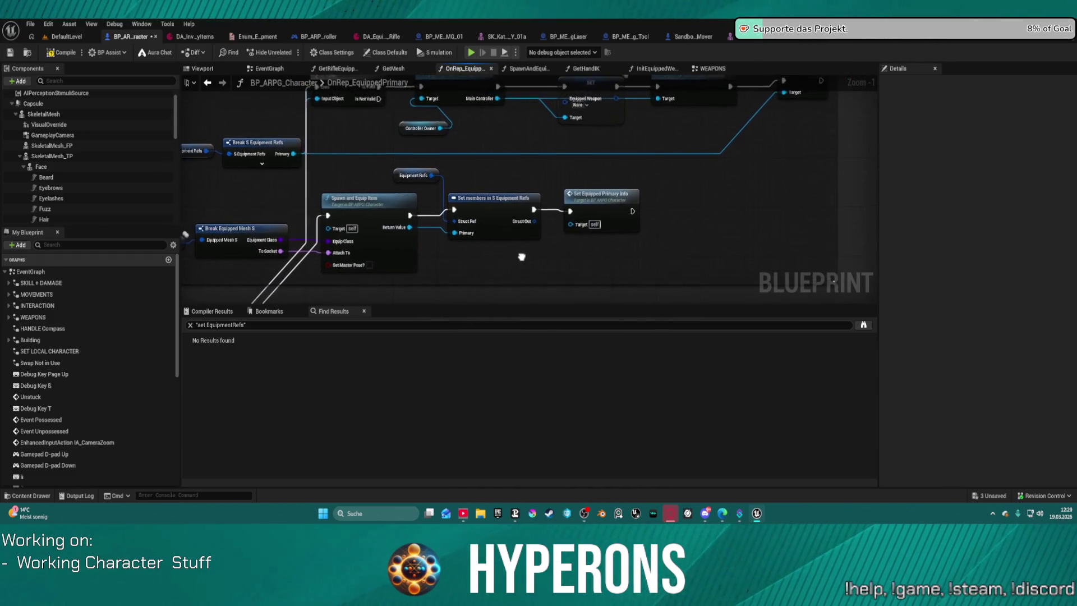
left_click(538, 210)
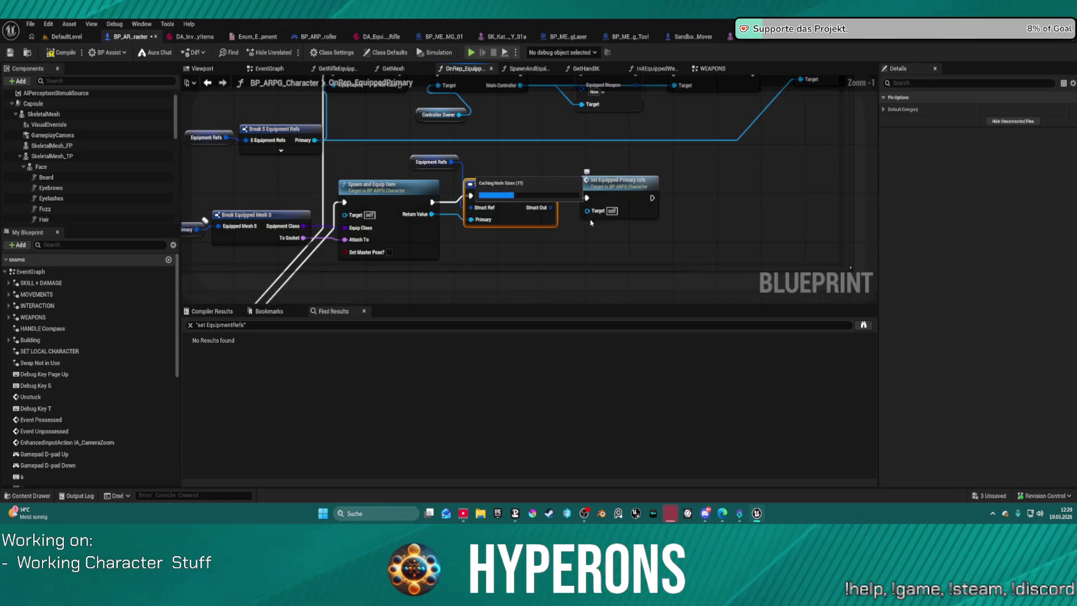
scroll(582, 234, "down", 4)
scroll(572, 239, "up", 2)
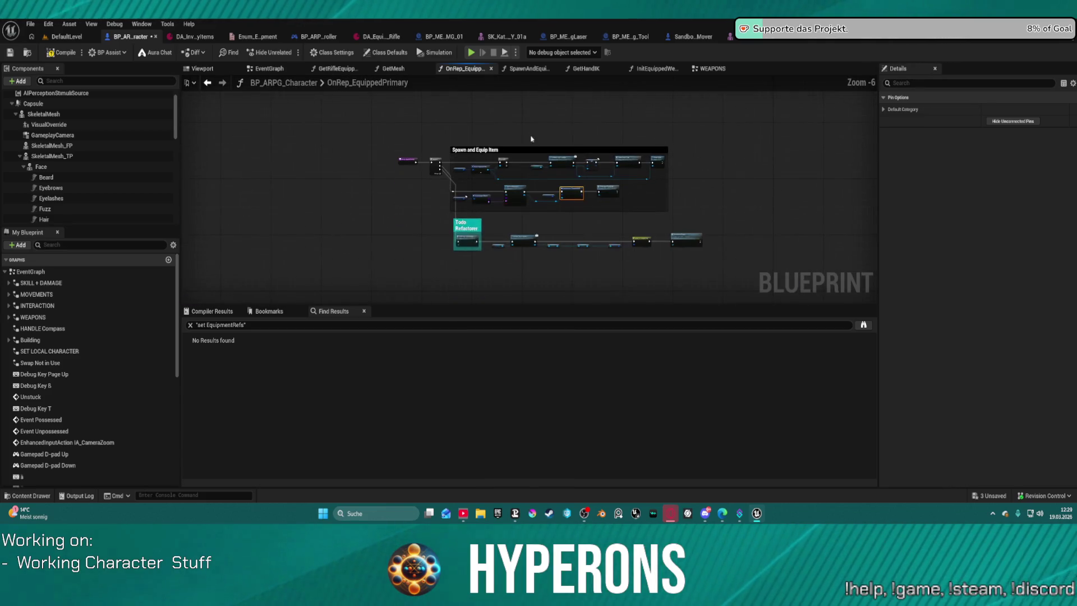
left_click_drag(551, 202, 542, 187)
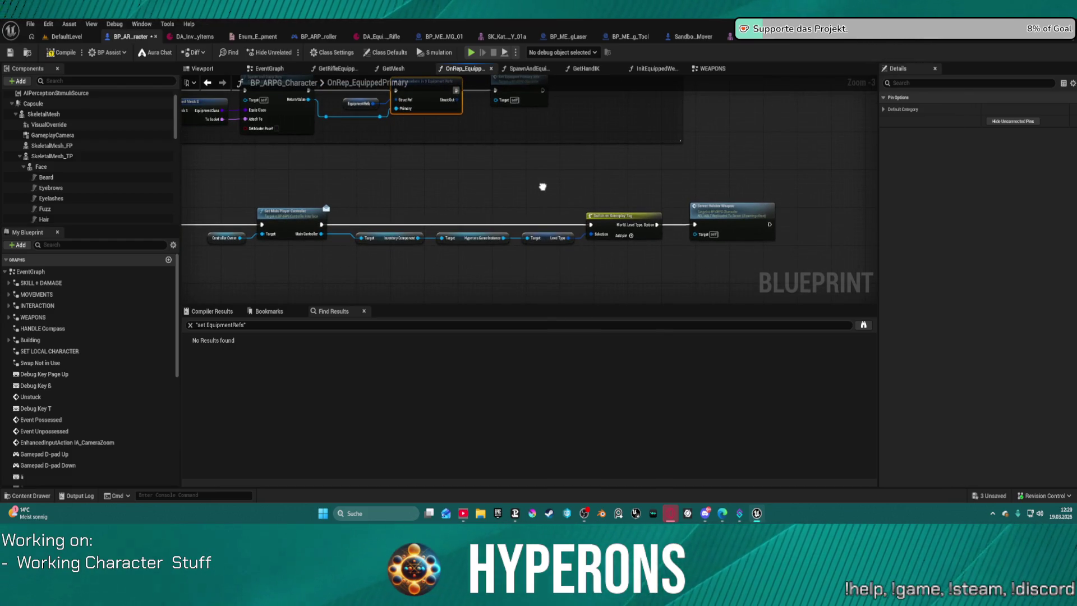
left_click_drag(543, 187, 584, 309)
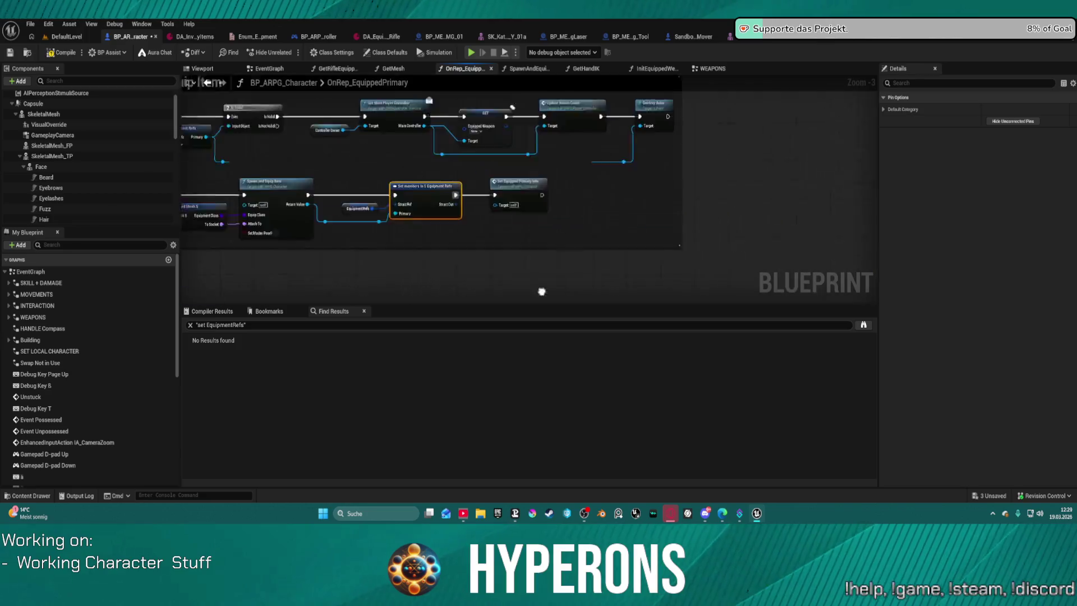
left_click_drag(555, 127, 455, 77)
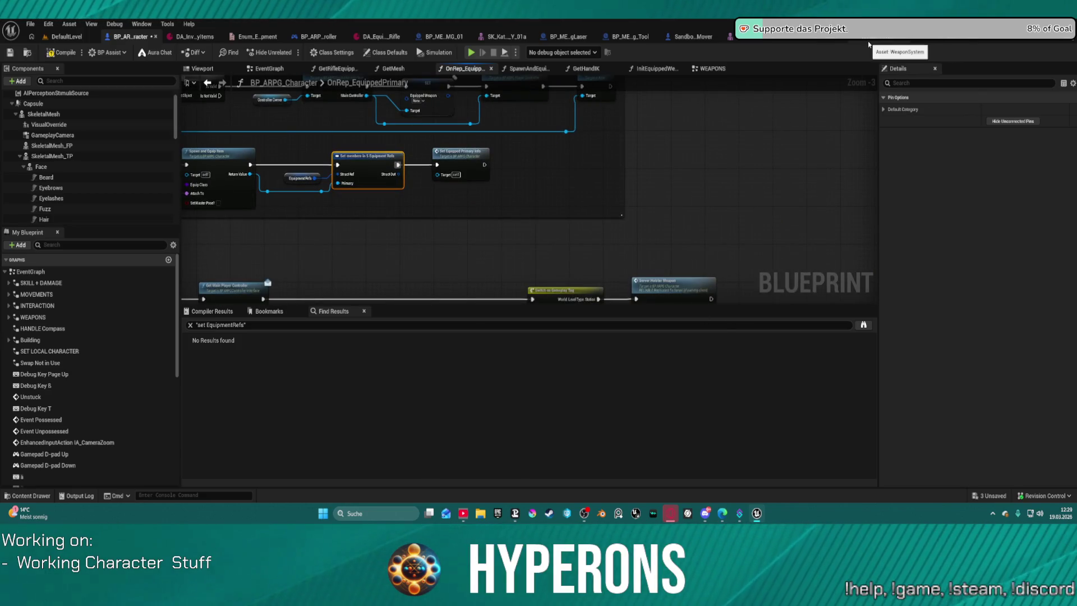
- Jump from the equipped-primary logic to the Server_HolsterWeapon event in the WEAPONS graph
left_click(678, 283)
double_click(678, 283)
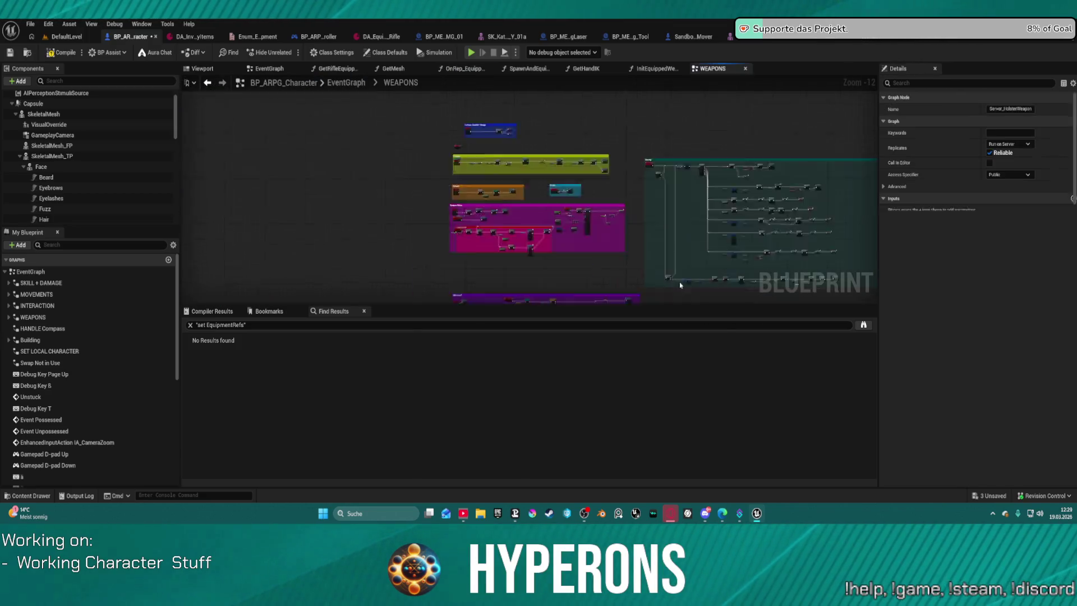
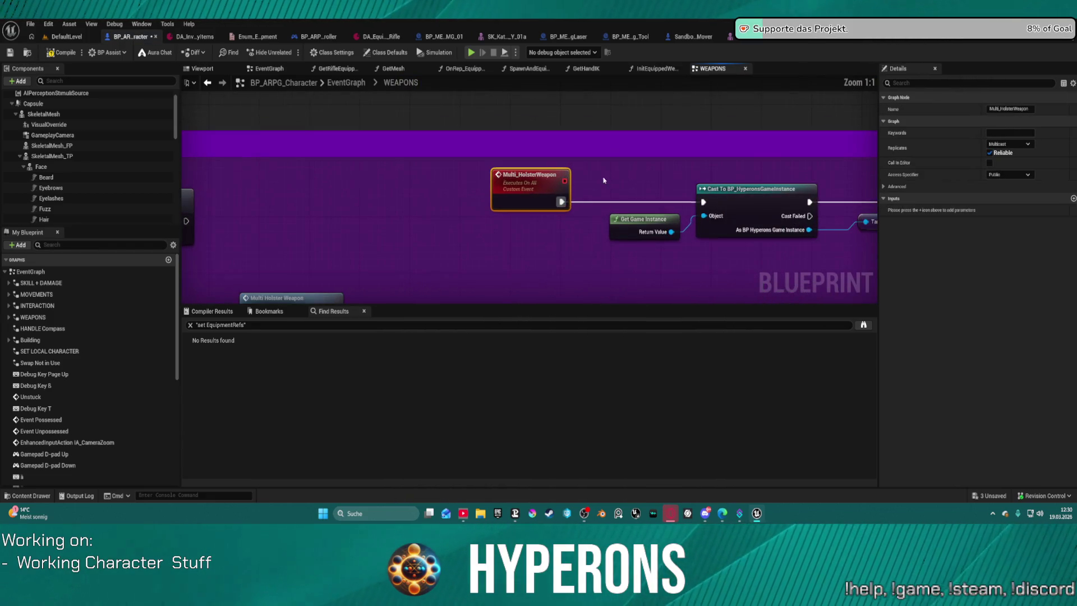
- Follow the holster logic from Server Holster Weapon into the Multi_HolsterWeapon event definition
left_click_drag(633, 174, 348, 164)
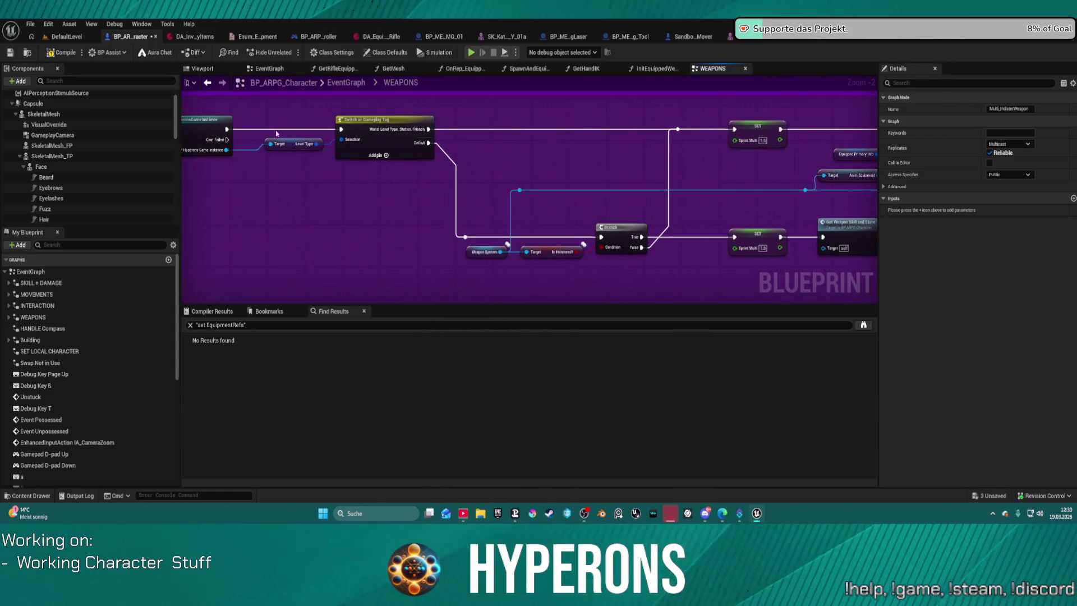
mouse_move(623, 202)
left_mouse_down()
mouse_move(455, 166)
mouse_move(457, 181)
mouse_move(584, 192)
mouse_move(532, 192)
left_mouse_up()
scroll(454, 166, "down", 1)
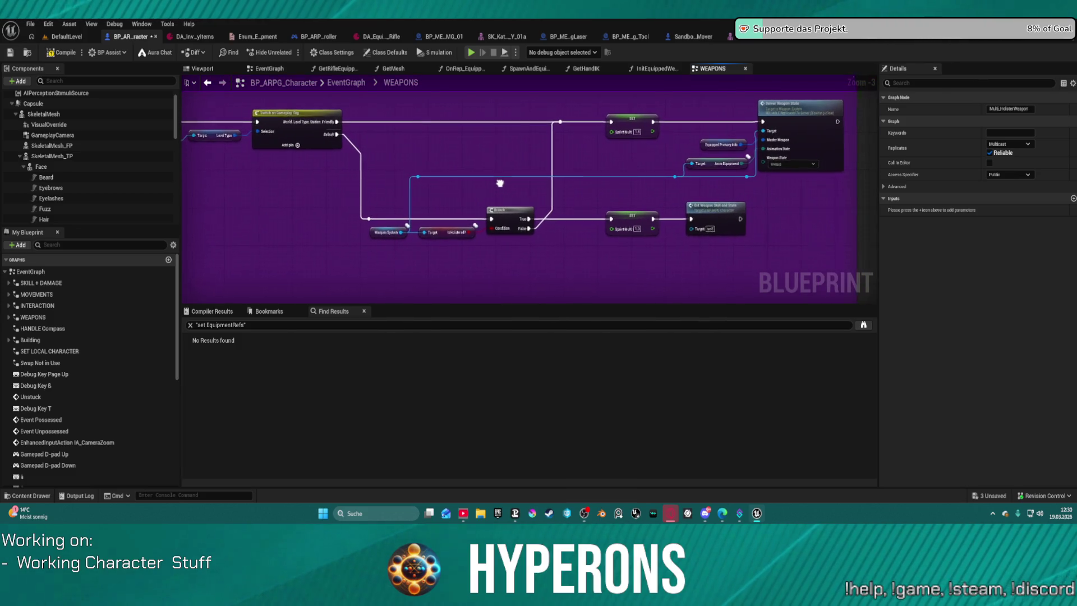
scroll(670, 180, "down", 2)
mouse_move(671, 180)
left_mouse_down()
mouse_move(795, 184)
mouse_move(684, 175)
mouse_move(435, 303)
left_mouse_up()
scroll(795, 185, "up", 2)
scroll(795, 184, "up", 2)
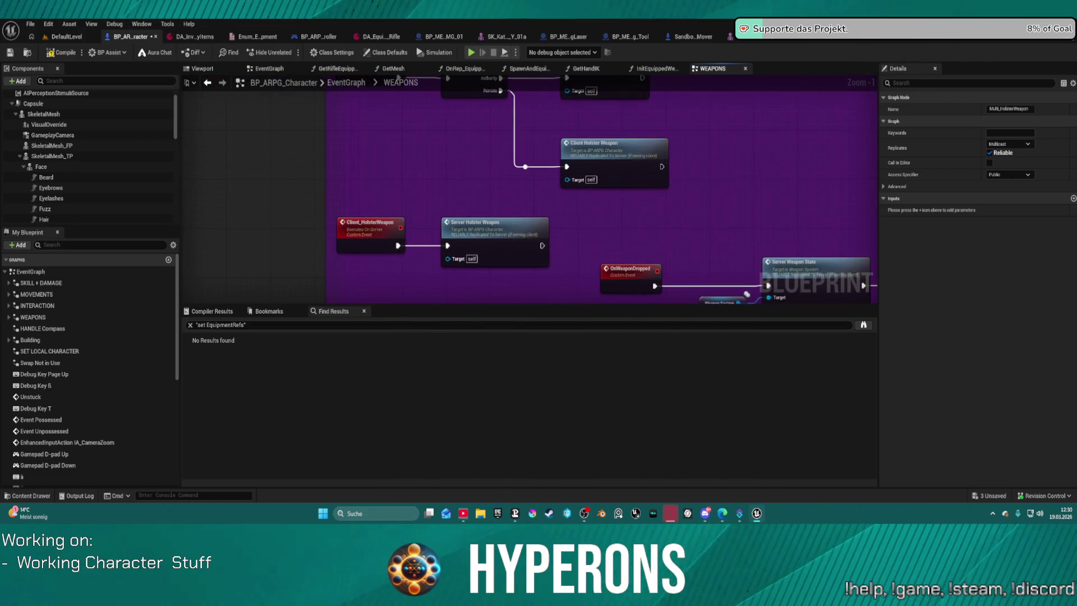
left_click_drag(609, 327, 568, 326)
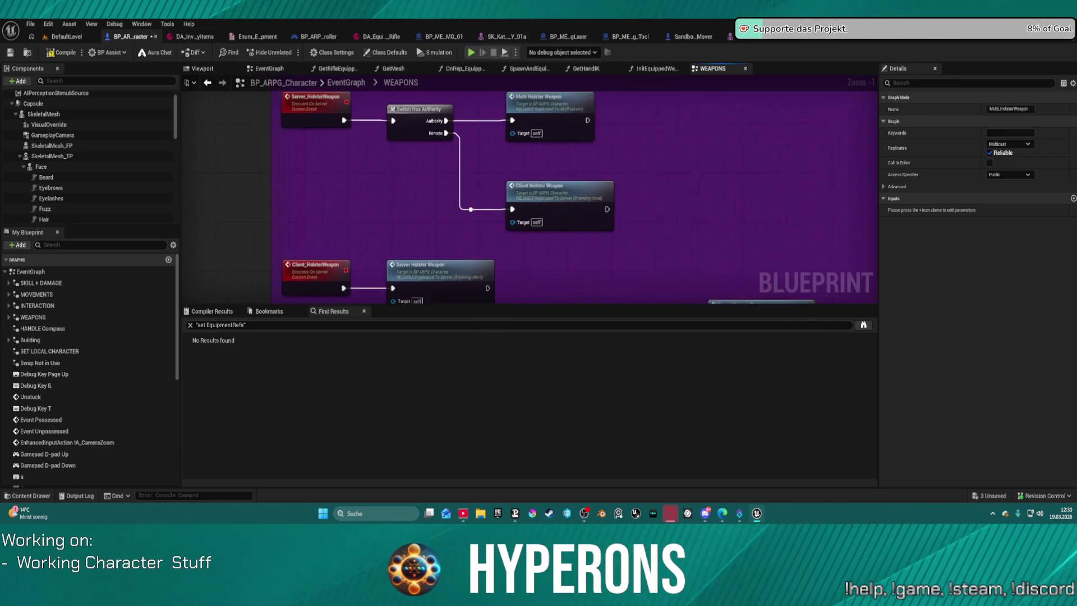
left_click(445, 277)
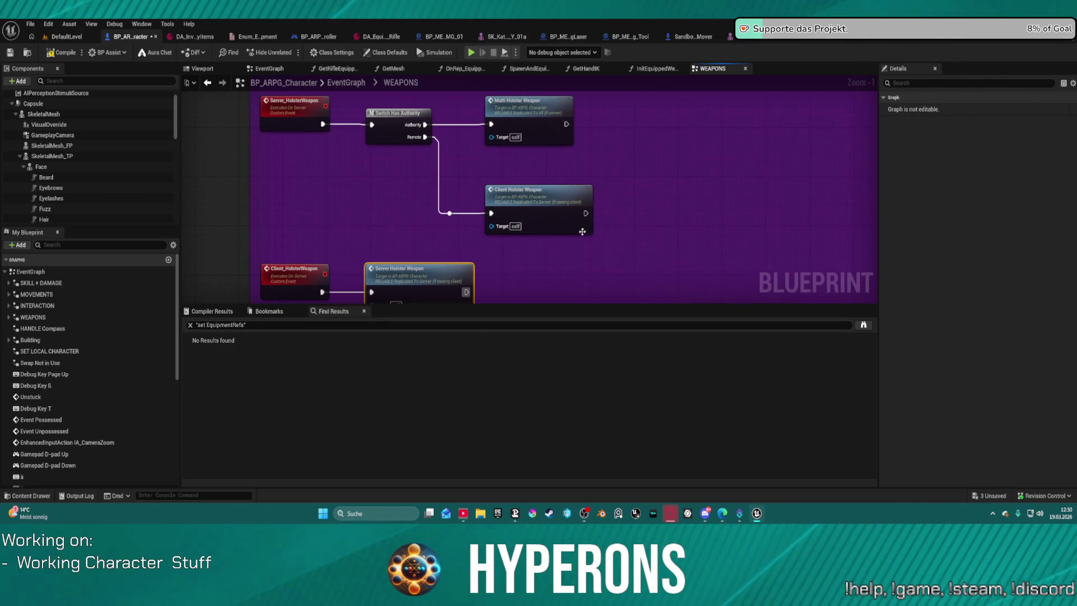
scroll(654, 207, "down", 3)
right_click(647, 201)
left_click(673, 221)
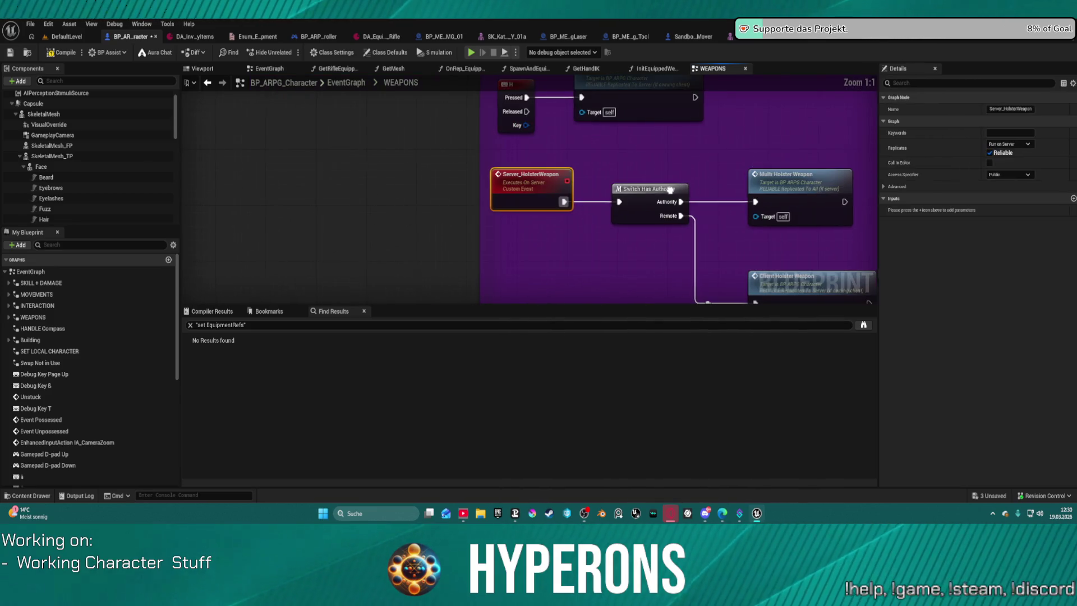
left_click_drag(761, 217, 485, 190)
left_click(534, 172)
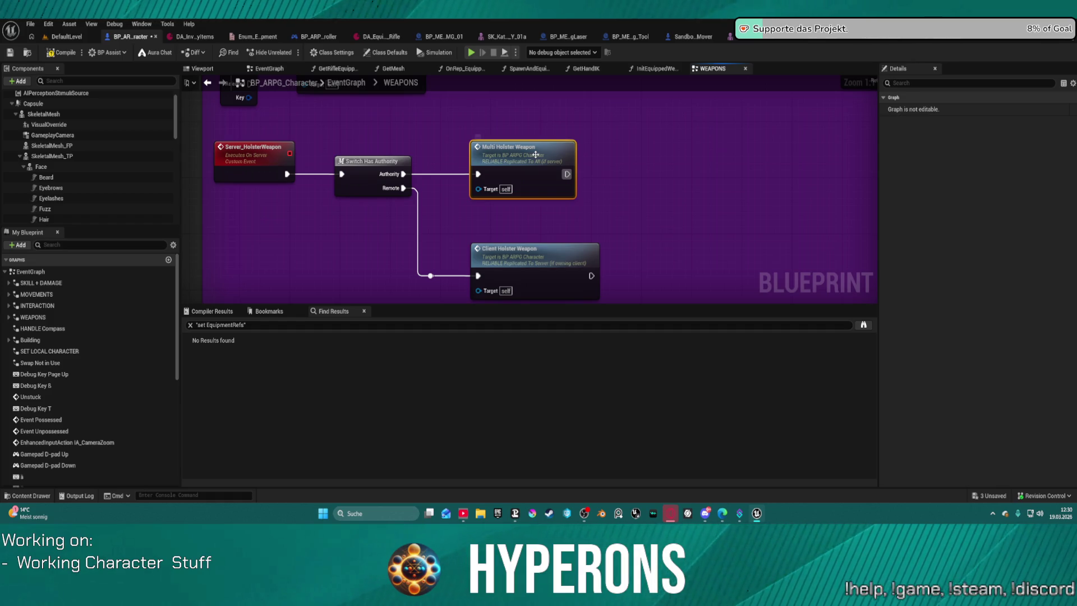
double_click(522, 168)
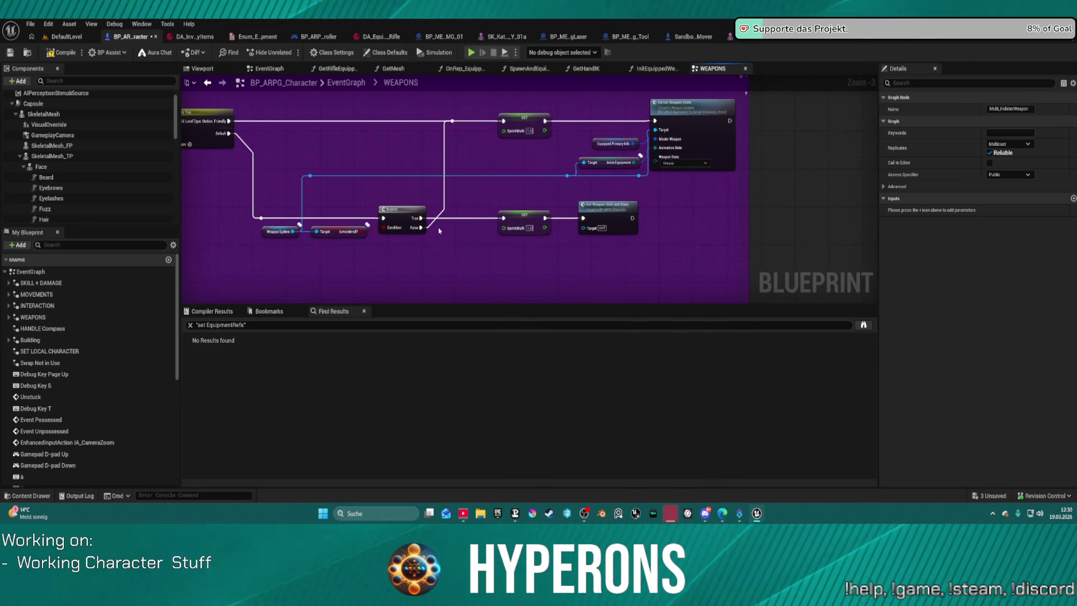
- Jump from Server Weapon State in WeaponSystem to the Multi_Weapon_State event and its setters
double_click(707, 132)
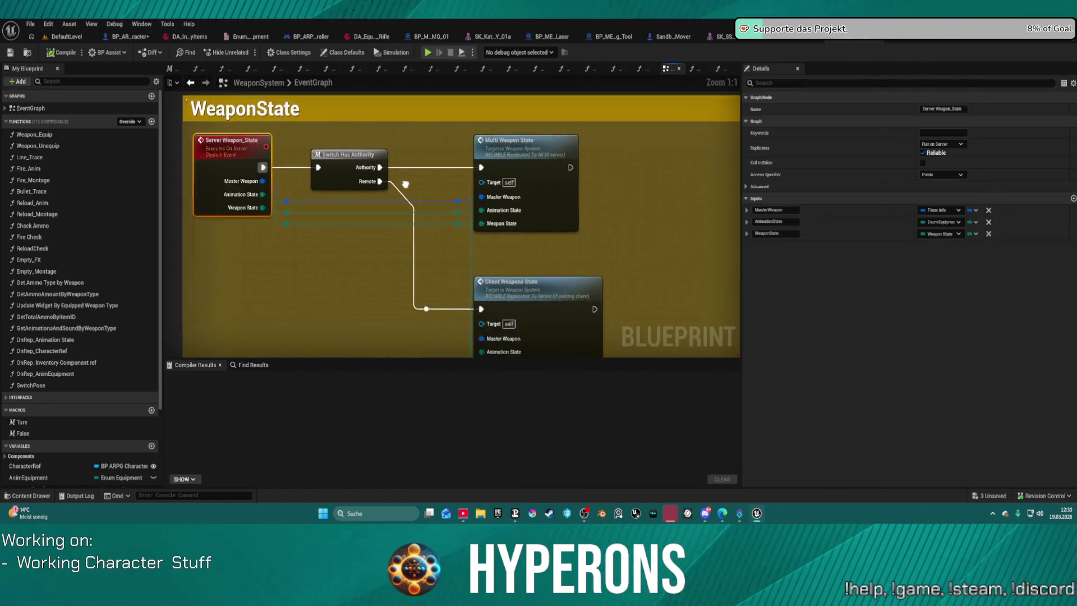
double_click(532, 132)
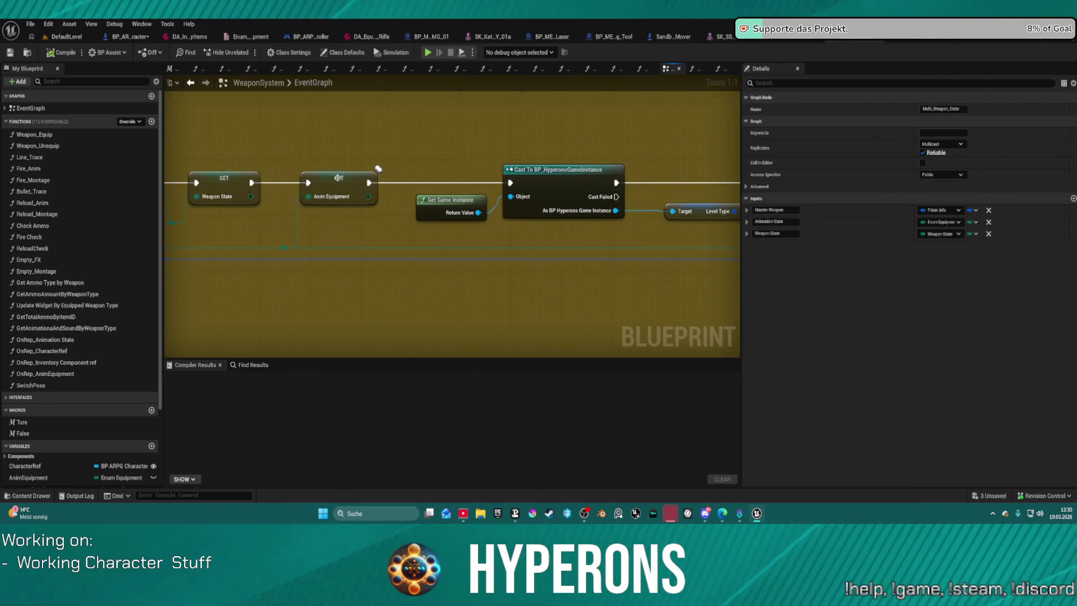
scroll(446, 137, "down", 1)
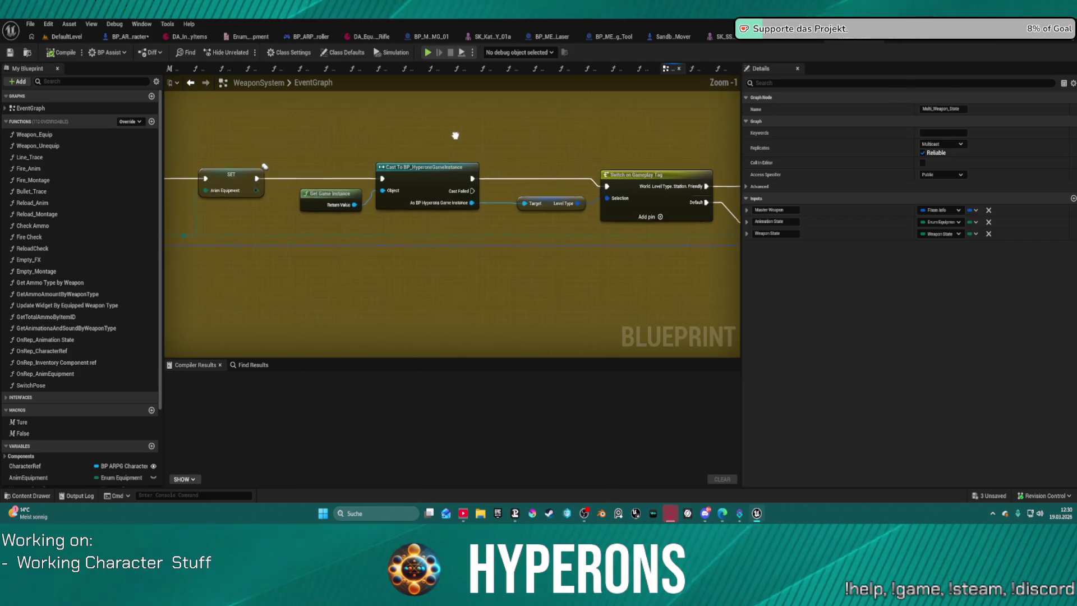
left_click_drag(451, 135, 657, 166)
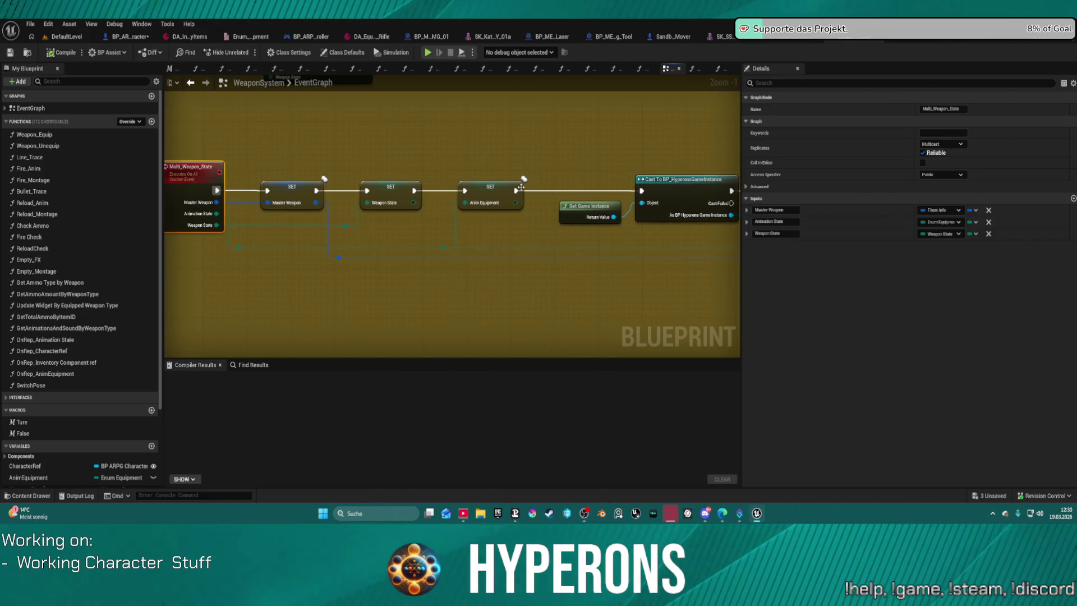
- Place a Switch Pose call after Anim Equipment, then remove it and restore the original wiring
mouse_move(31, 384)
left_mouse_down()
mouse_move(496, 156)
mouse_move(552, 149)
left_mouse_up()
mouse_move(516, 191)
left_mouse_down()
mouse_move(569, 164)
mouse_move(641, 190)
left_mouse_up()
left_click_drag(660, 140, 446, 142)
scroll(446, 143, "down", 1)
left_click_drag(314, 135, 509, 136)
right_click(386, 135)
left_click(403, 148)
key("ctrl+z")
right_click(588, 122)
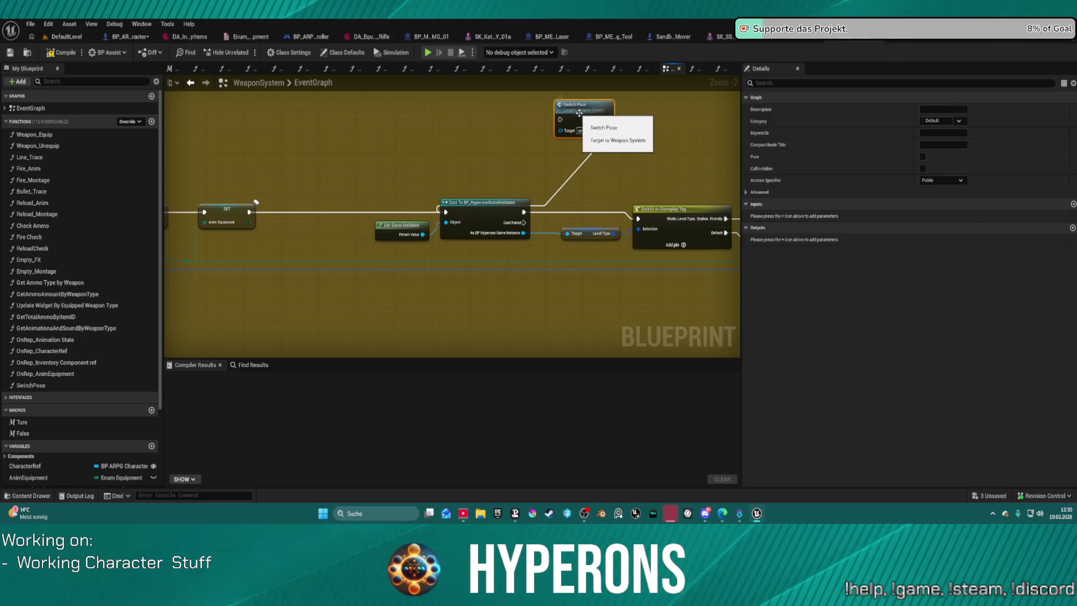
left_click(627, 133)
- Review the Switch on Weapon State, change-weapon and unequip montage nodes, then return to the character blueprint
left_click_drag(639, 133, 204, 129)
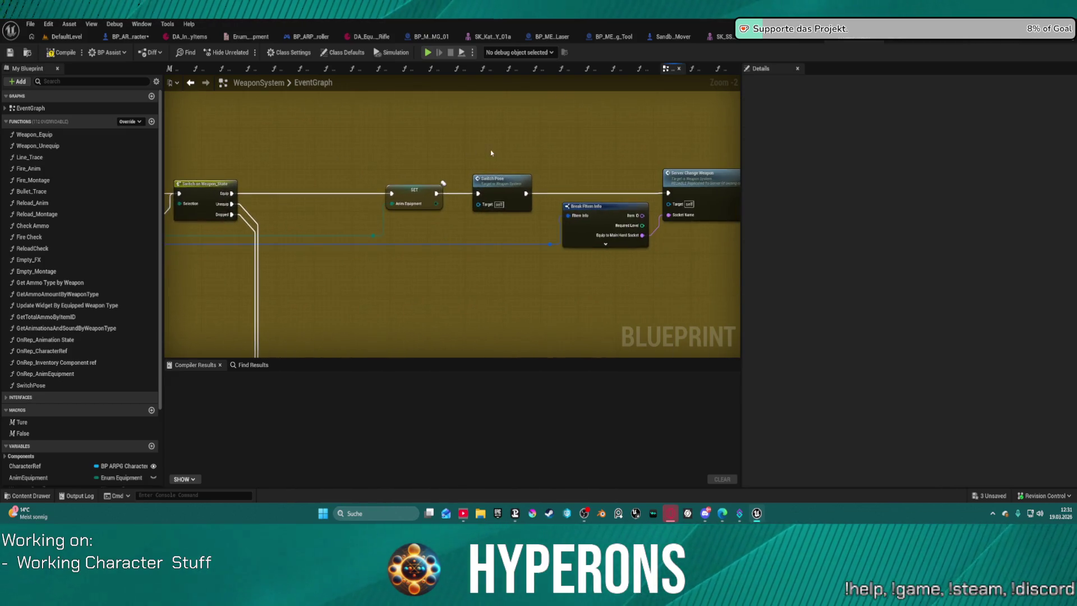
mouse_move(501, 161)
left_mouse_down()
mouse_move(336, 198)
mouse_move(591, 190)
mouse_move(667, 233)
mouse_move(397, 152)
mouse_move(692, 108)
left_mouse_up()
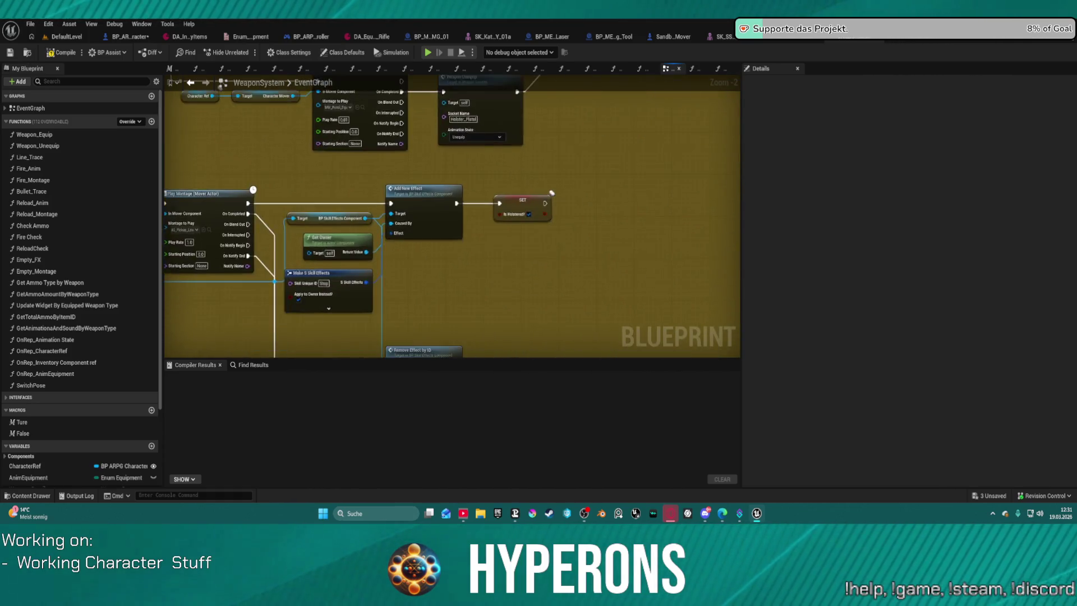
mouse_move(362, 210)
left_mouse_down()
mouse_move(664, 177)
mouse_move(271, 146)
left_mouse_up()
left_click_drag(471, 210, 219, 249)
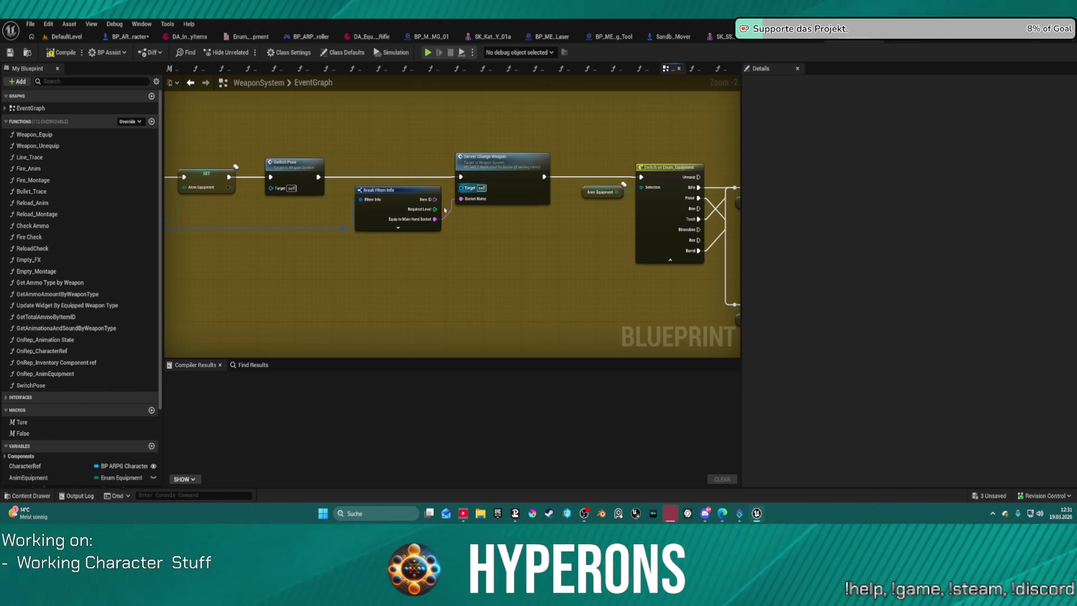
left_click_drag(556, 256, 198, 235)
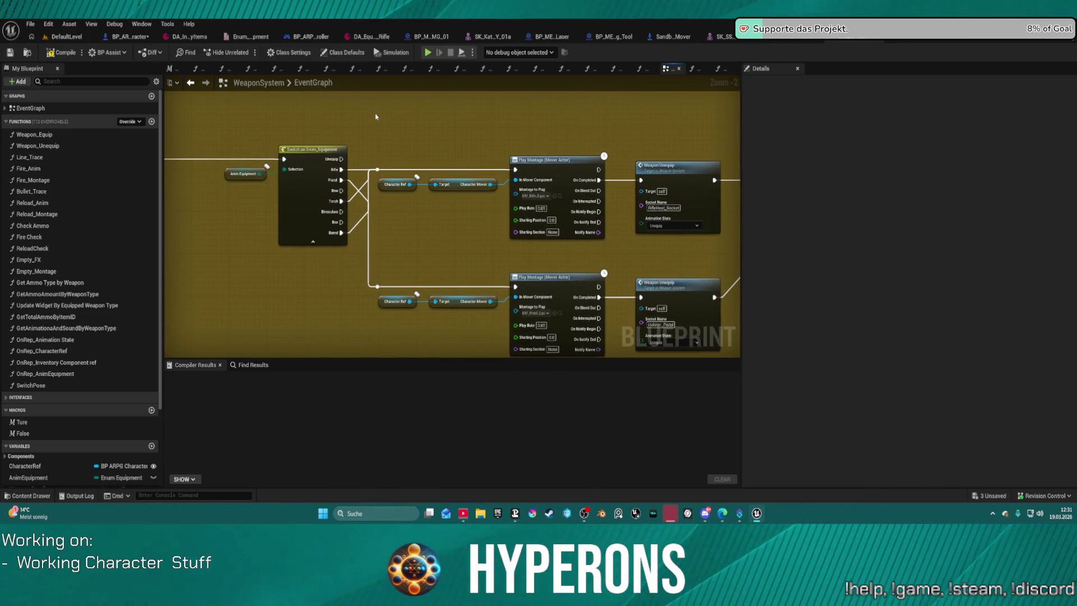
left_click(133, 37)
scroll(373, 152, "down", 2)
scroll(396, 172, "down", 1)
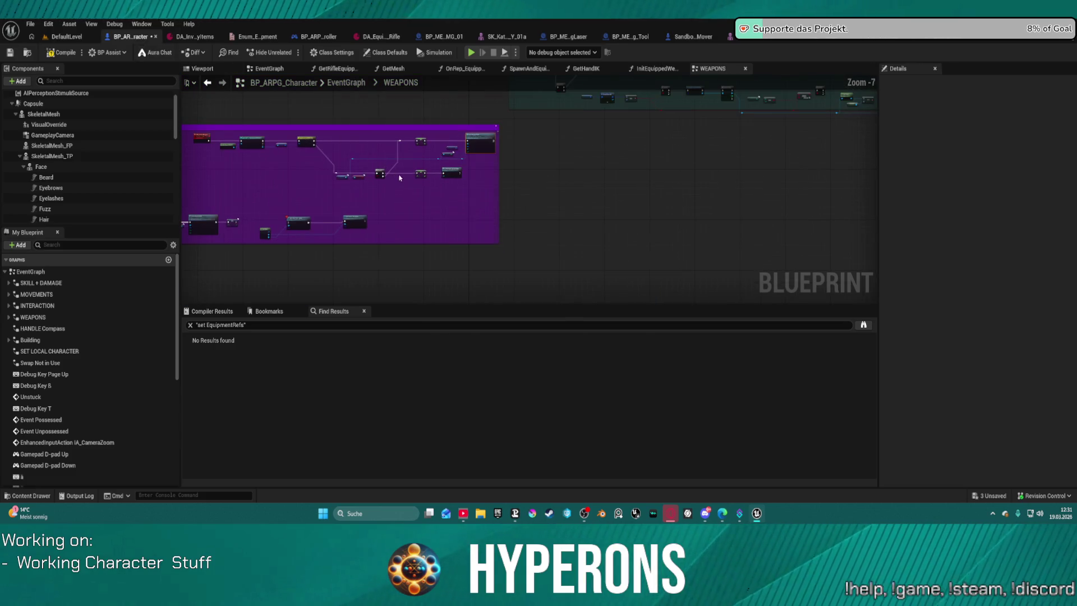
- Overview the weapons comment groups and filter the Bookmarks list to comments containing 'Change'
left_click_drag(580, 171, 589, 253)
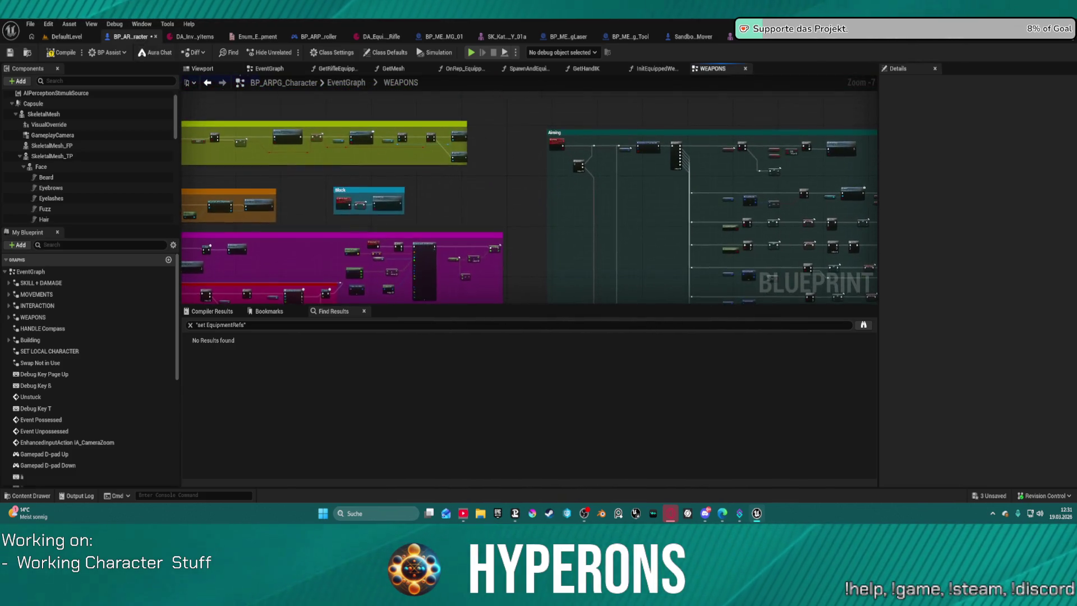
left_click_drag(418, 231, 481, 189)
left_click(356, 324)
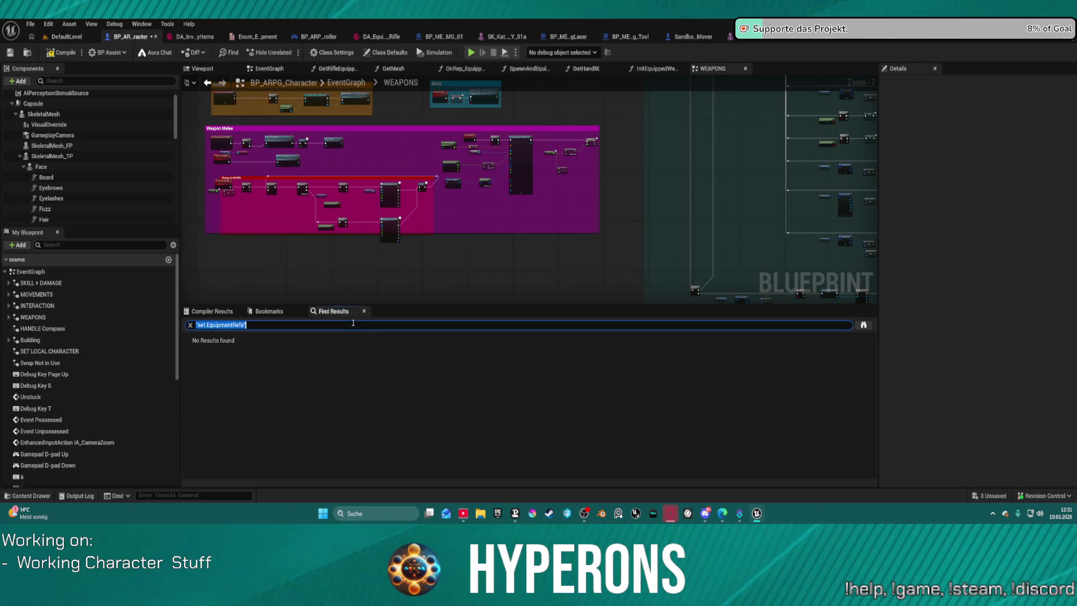
type("move")
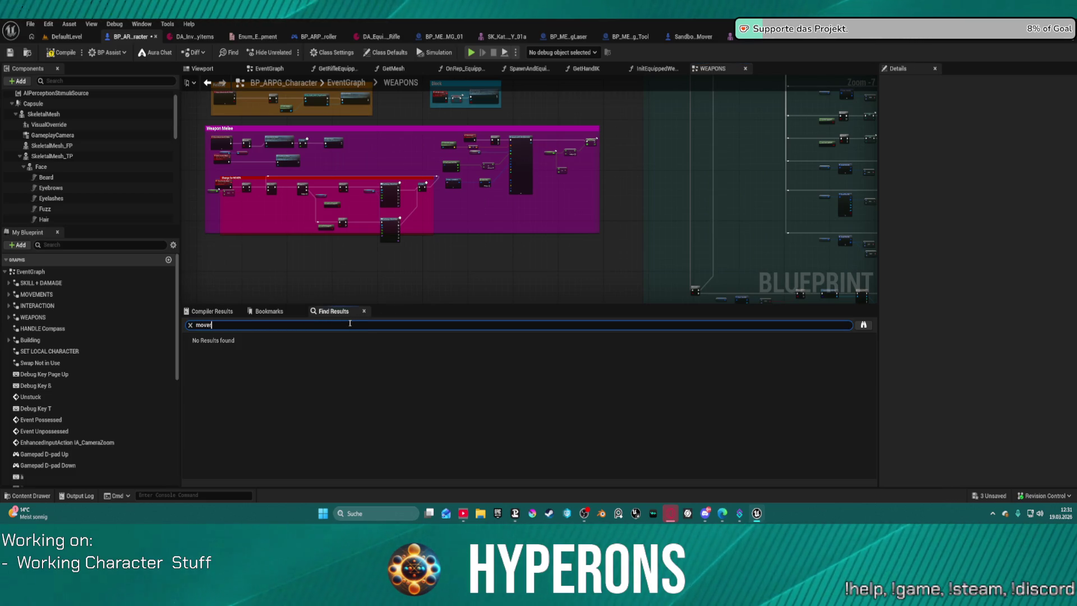
type("r")
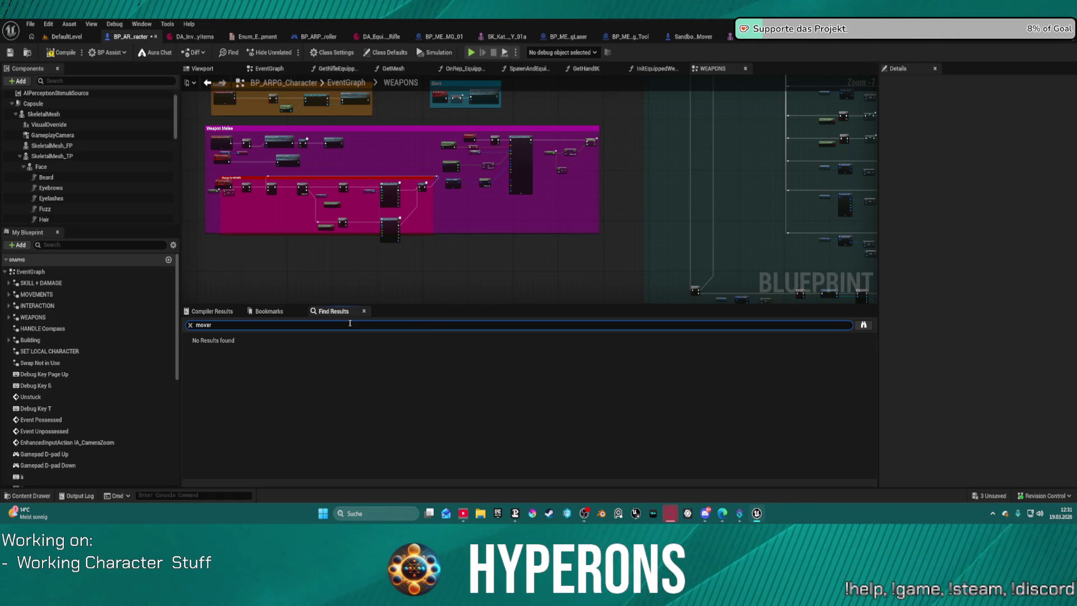
left_click(261, 312)
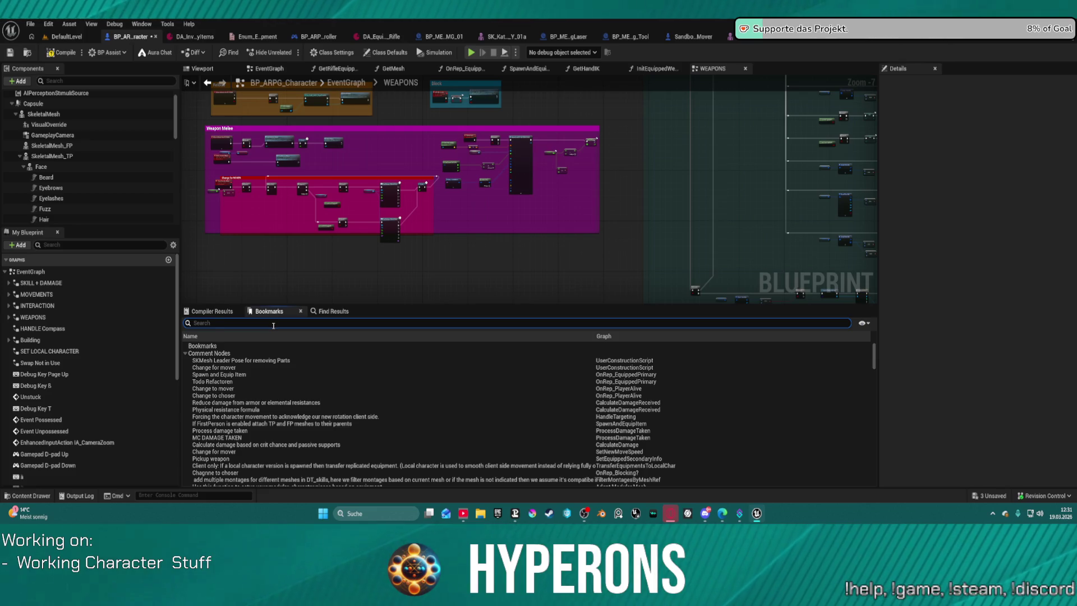
type("Change for mover")
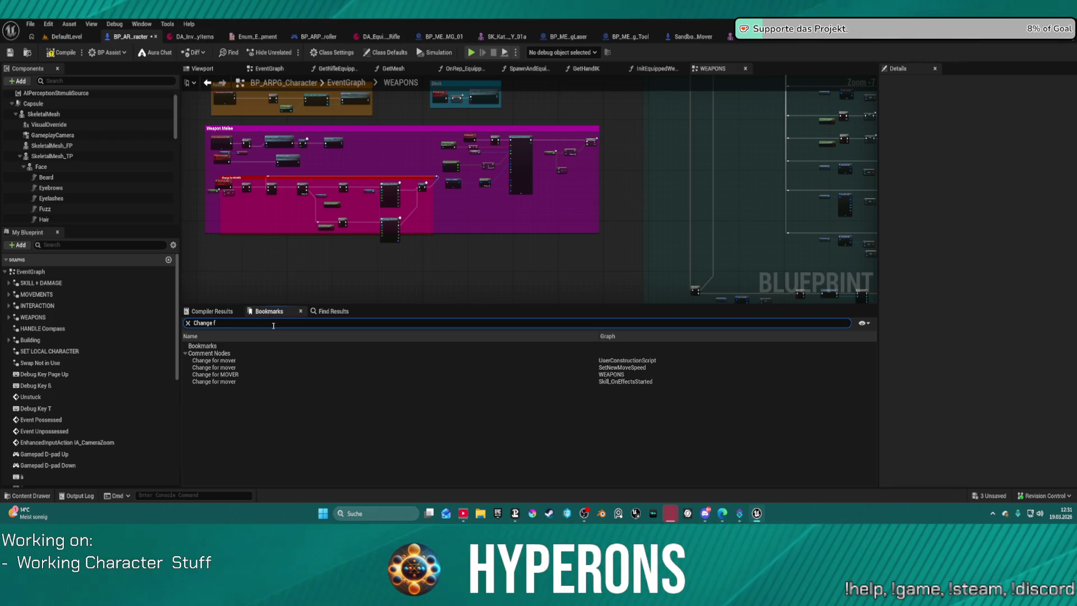
key("BackSpace")
key("BackSpace")
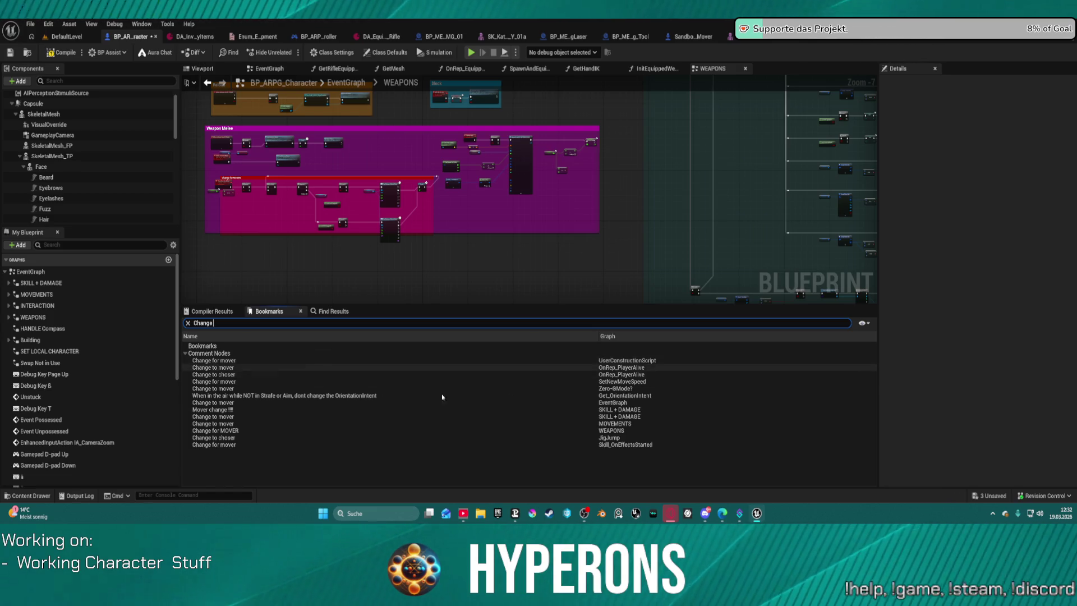
- Place Character Mover beside Get Movement Mode in the construction script's comment, then jump to OnRep_PlayerAlive's Change to mover
double_click(216, 360)
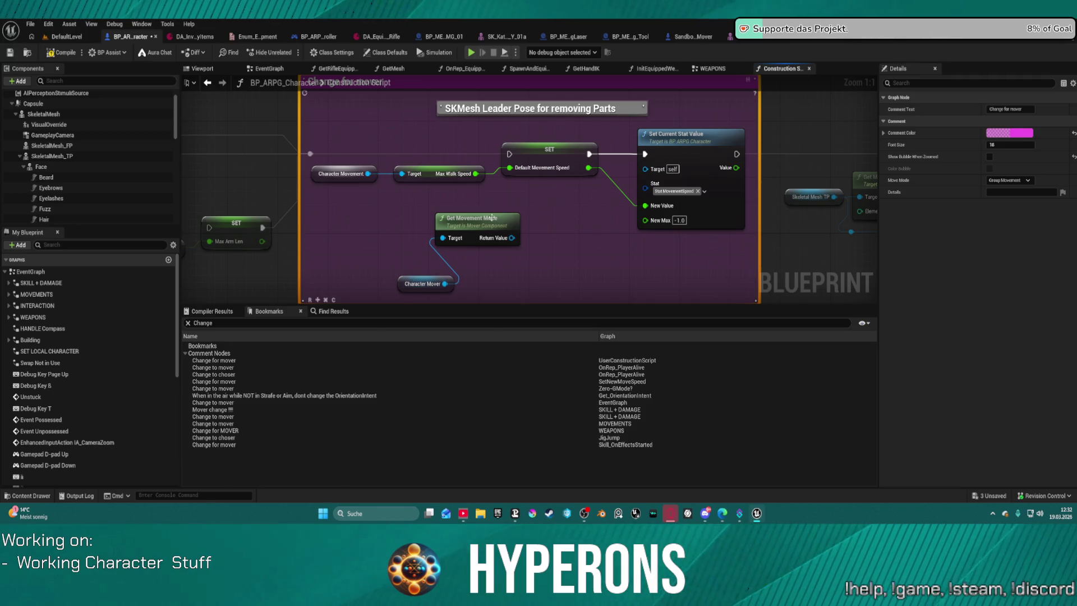
left_click(428, 283)
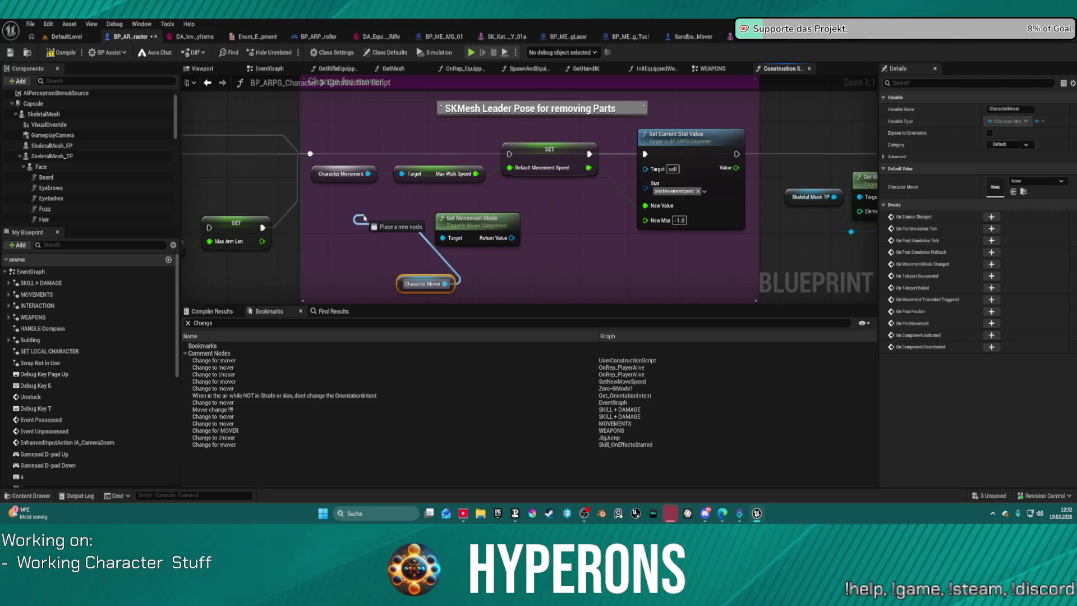
right_click(372, 222)
key("Escape")
left_click_drag(400, 284, 343, 214)
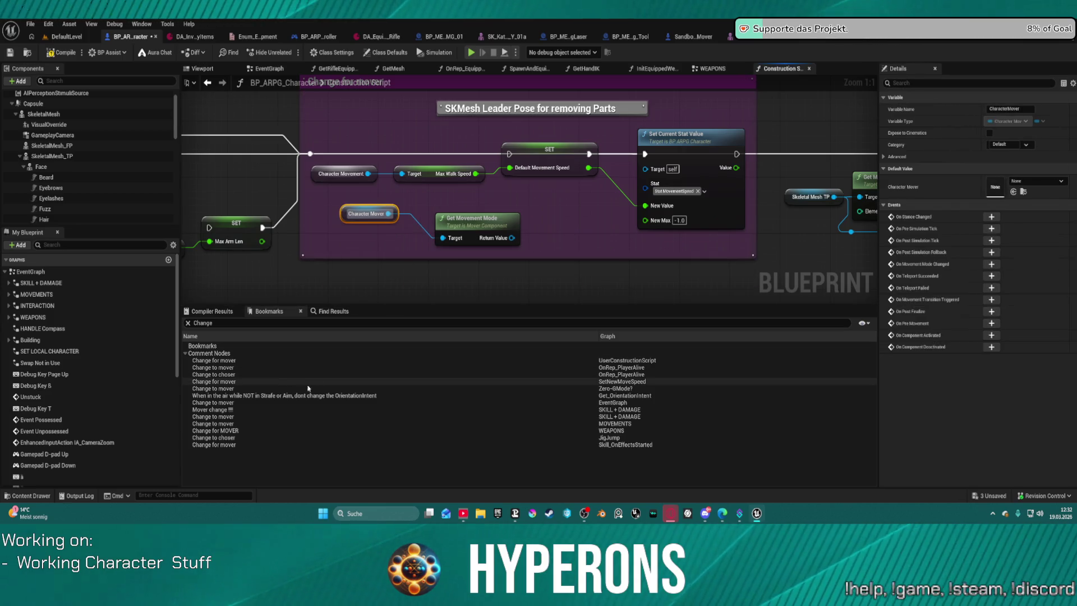
left_click_drag(475, 226, 448, 219)
left_click_drag(367, 214, 342, 234)
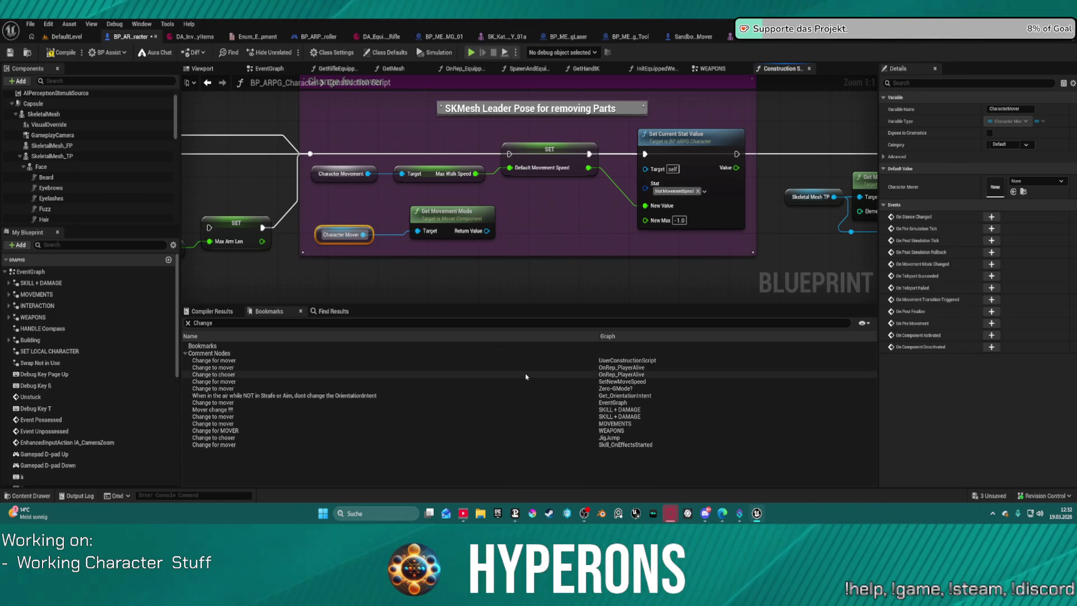
left_click(275, 370)
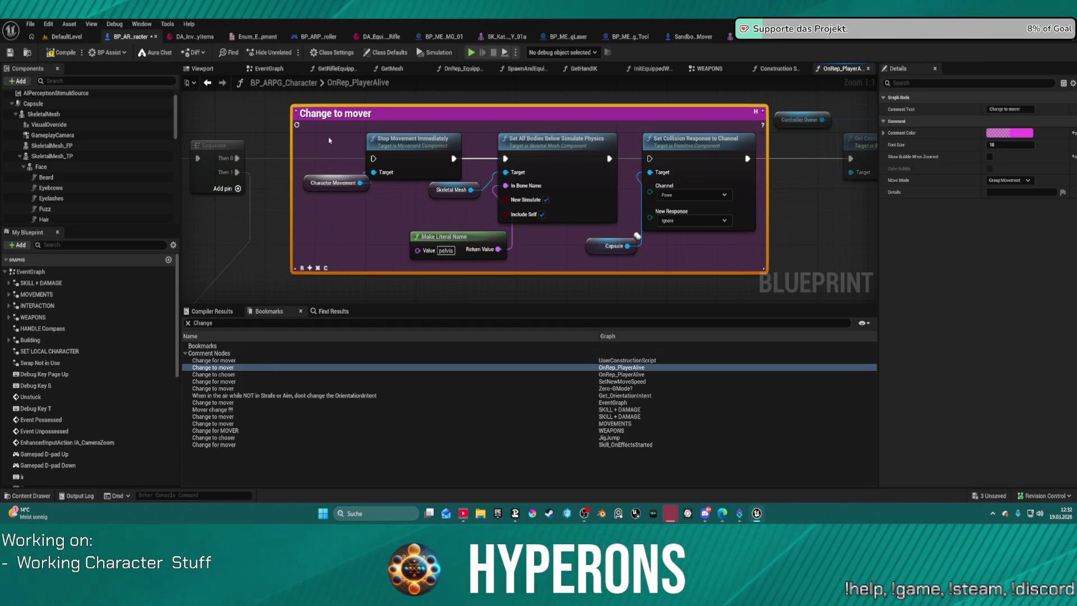
- Check the Set All Bodies Below Simulate Physics node and move the Print String near the Change to chaser comment
mouse_move(453, 192)
left_mouse_down()
mouse_move(753, 212)
mouse_move(203, 230)
mouse_move(418, 172)
left_mouse_up()
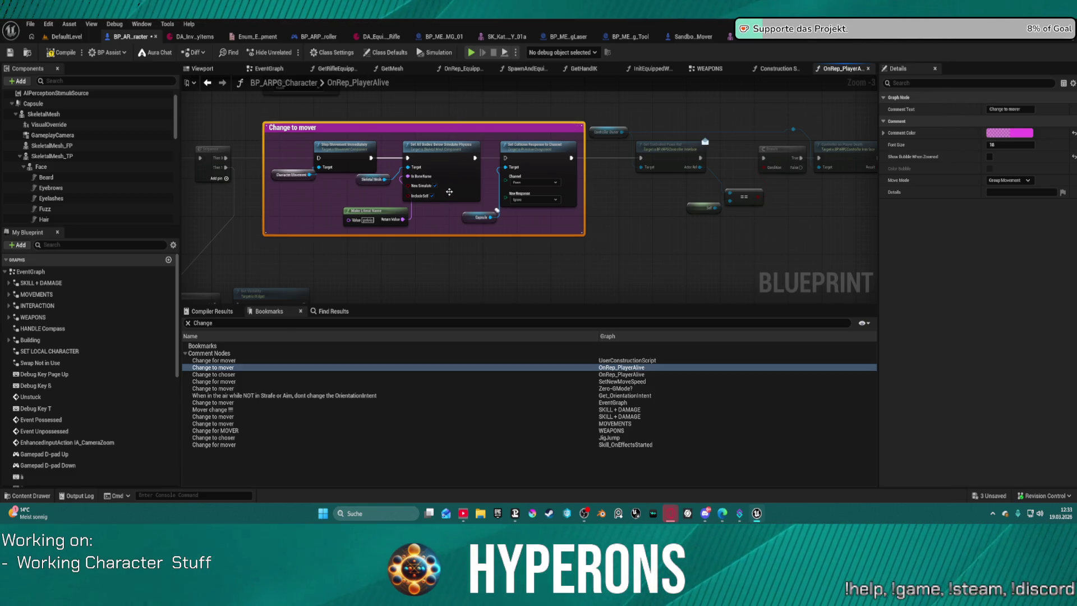
scroll(450, 194, "up", 3)
left_click(507, 142)
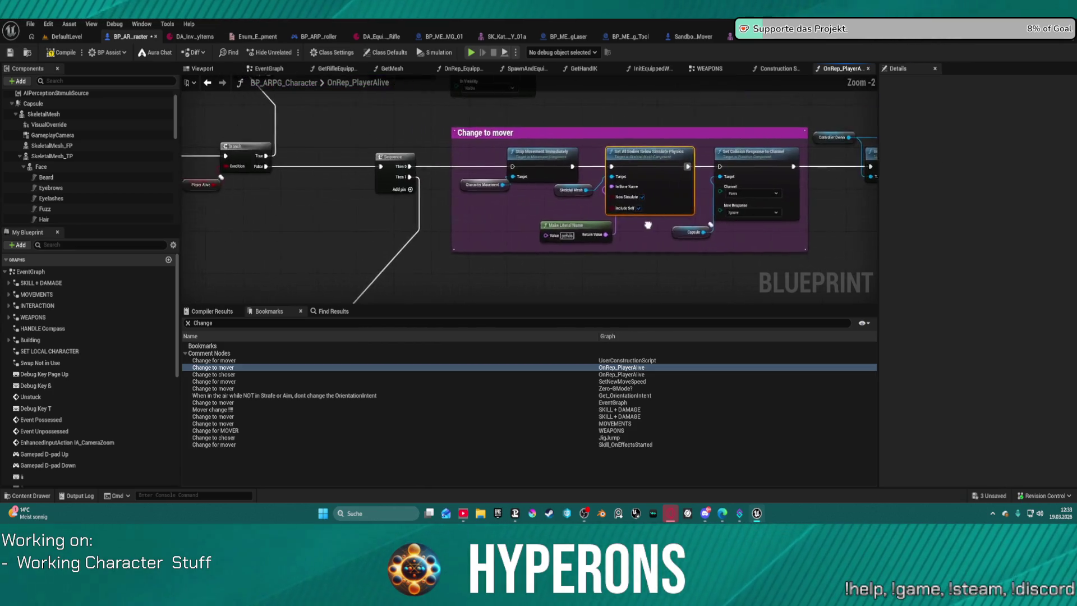
scroll(549, 149, "down", 2)
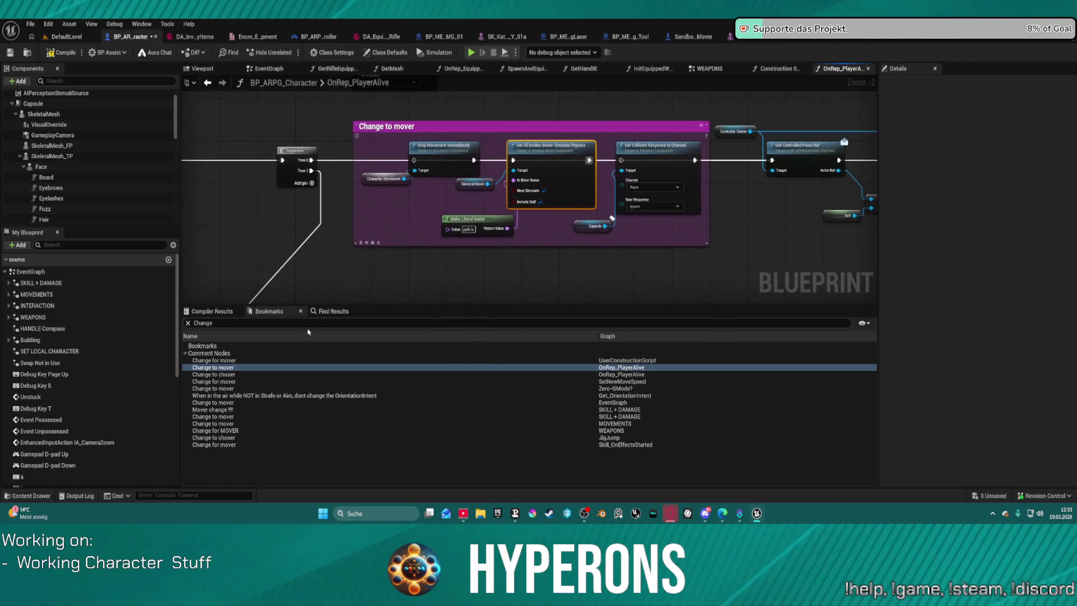
left_click(219, 374)
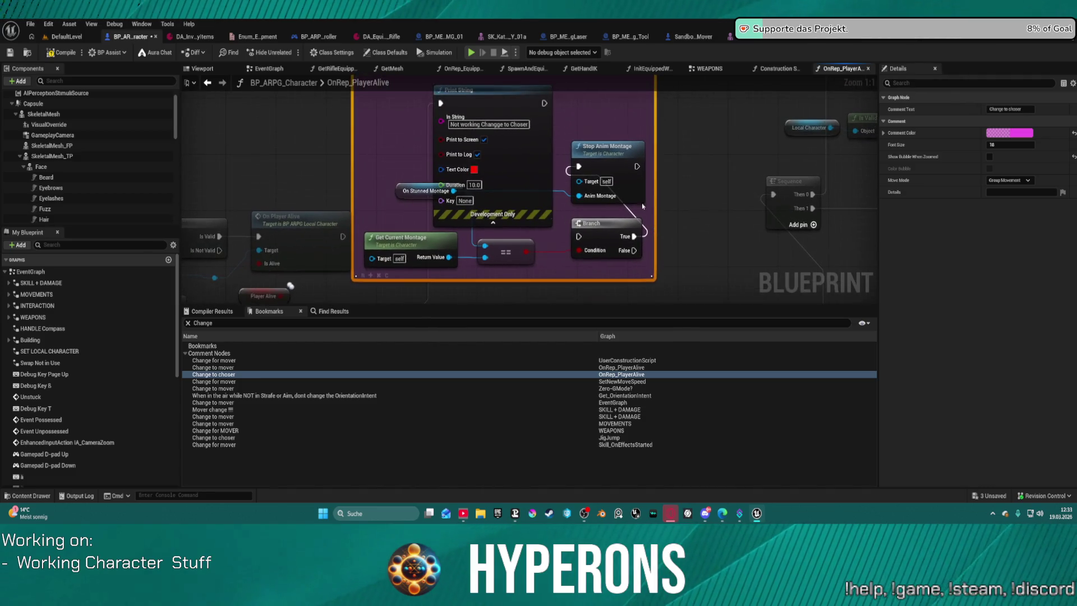
left_click(530, 150)
mouse_move(531, 150)
left_mouse_down()
mouse_move(503, 112)
mouse_move(767, 128)
mouse_move(856, 94)
left_mouse_up()
- Regroup the OnRep_PlayerAlive starting nodes, undo the layout change, and jump to SetNewMoveSpeed's Change for mover
left_click_drag(289, 176, 577, 295)
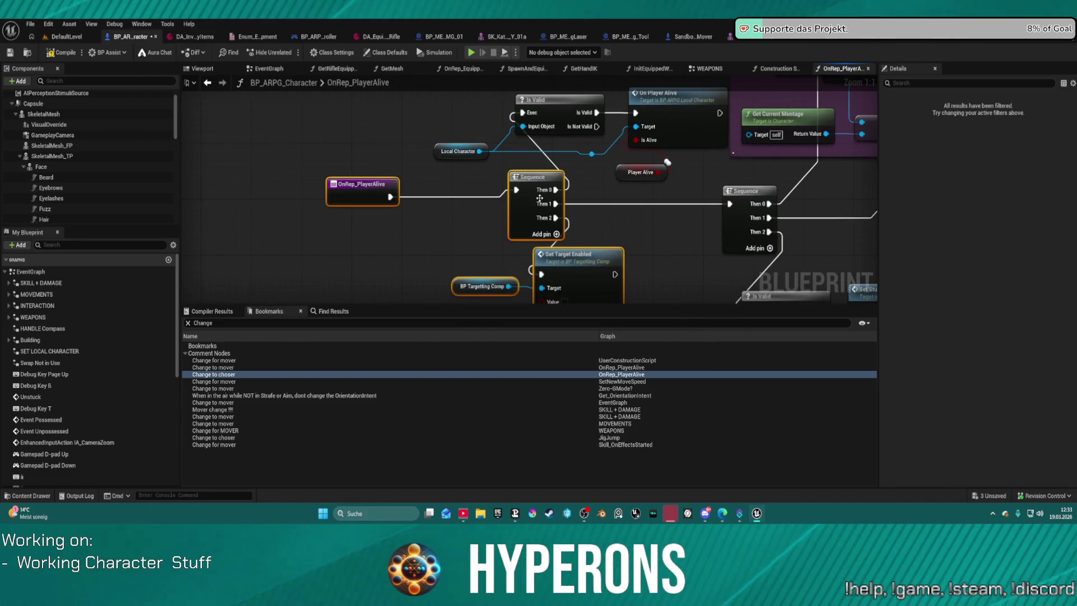
left_click_drag(538, 198, 374, 198)
scroll(600, 165, "down", 1)
scroll(600, 166, "down", 9)
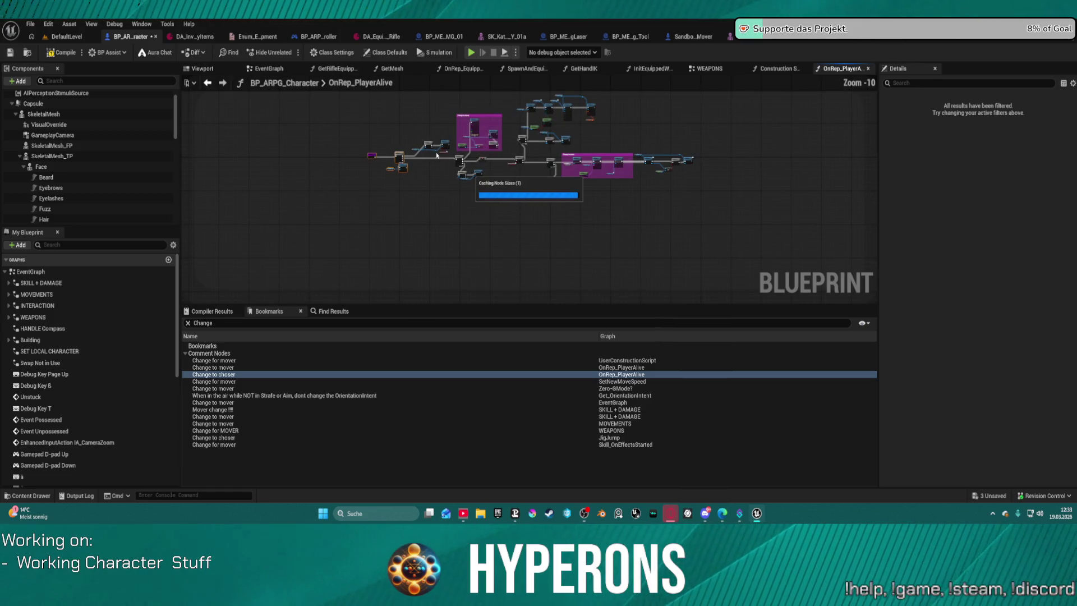
scroll(498, 176, "up", 5)
scroll(539, 168, "up", 4)
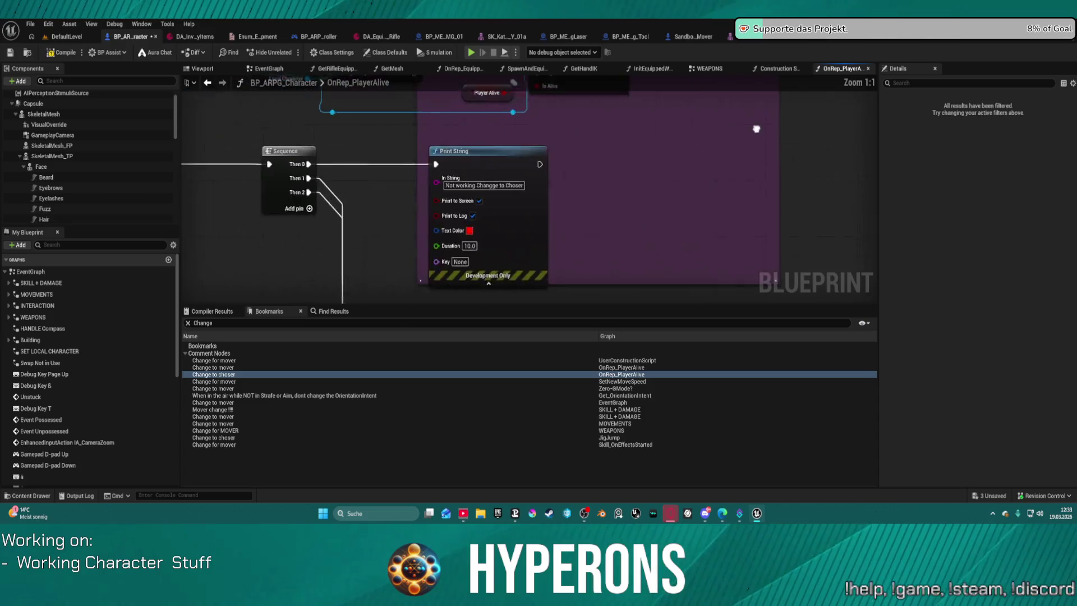
scroll(744, 148, "down", 2)
scroll(612, 160, "down", 3)
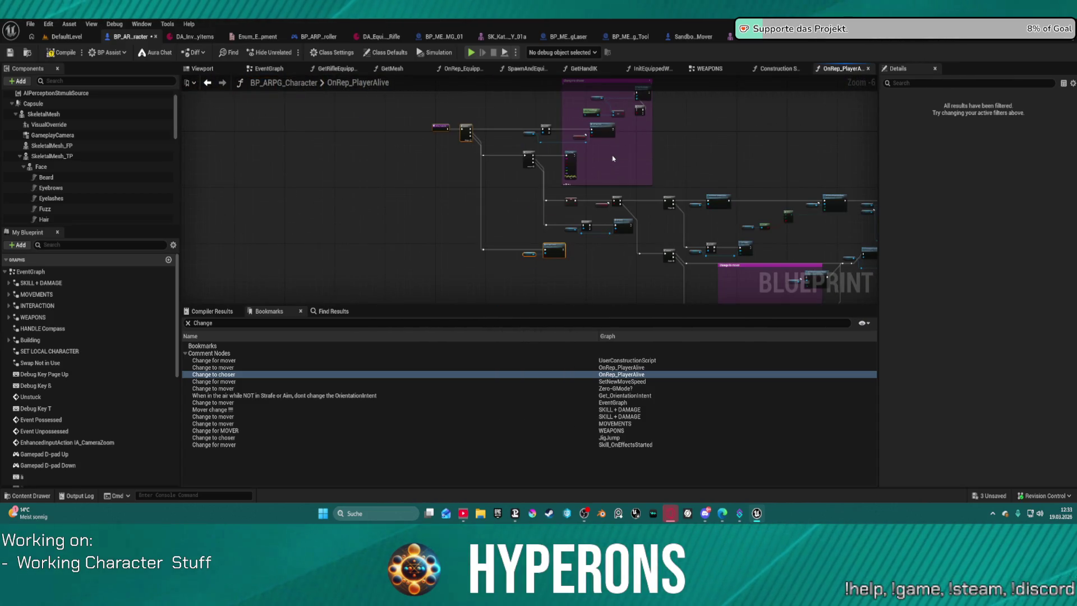
key("ctrl+z")
key("ctrl+z")
scroll(640, 186, "up", 3)
scroll(589, 228, "up", 1)
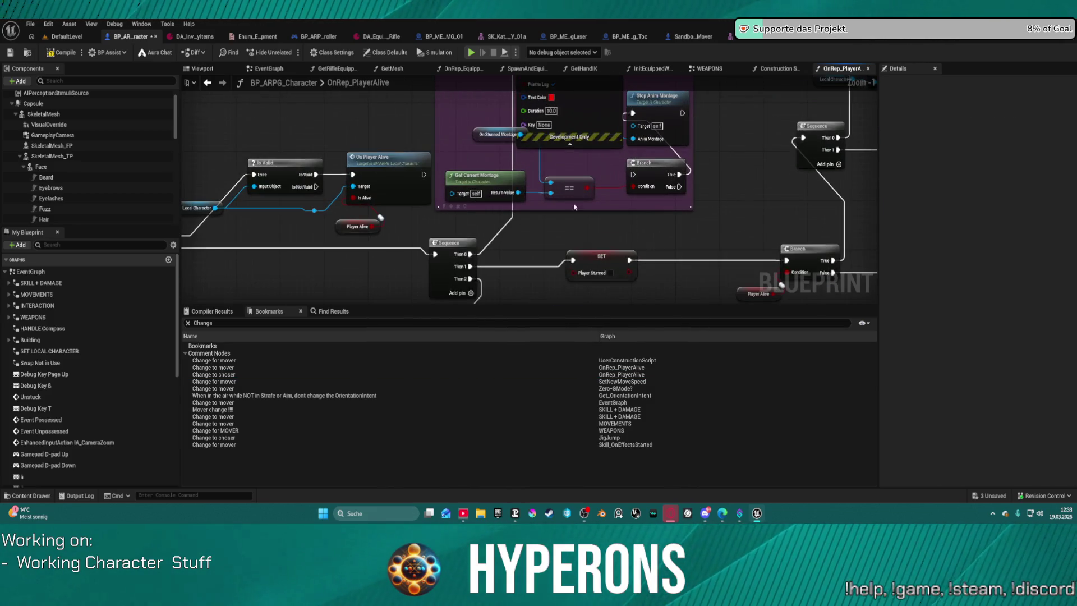
scroll(565, 254, "up", 1)
mouse_move(566, 255)
left_mouse_down()
mouse_move(484, 287)
mouse_move(360, 213)
left_mouse_up()
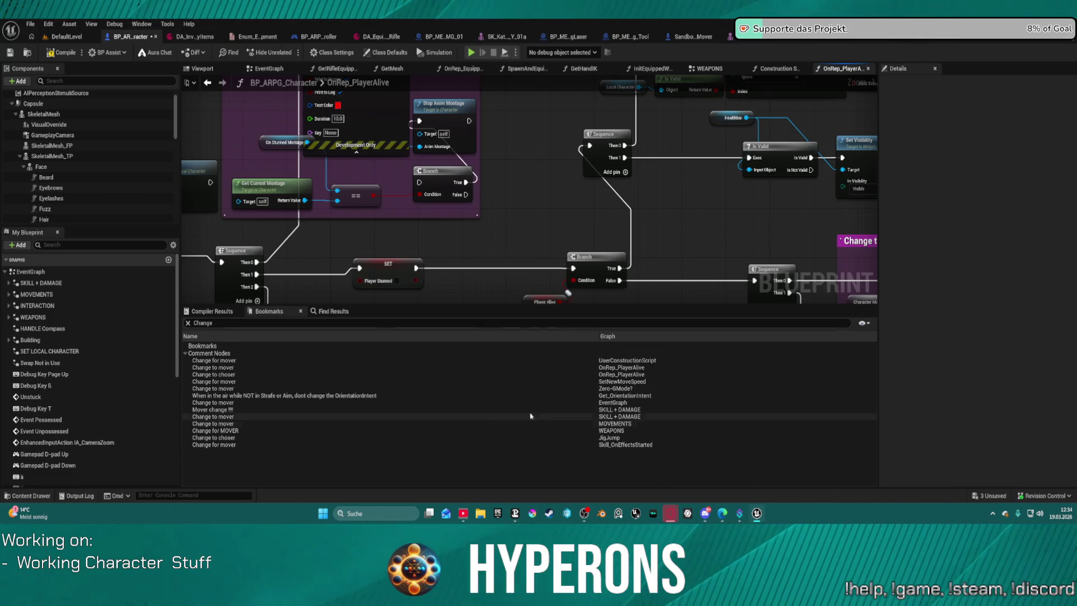
left_click(242, 383)
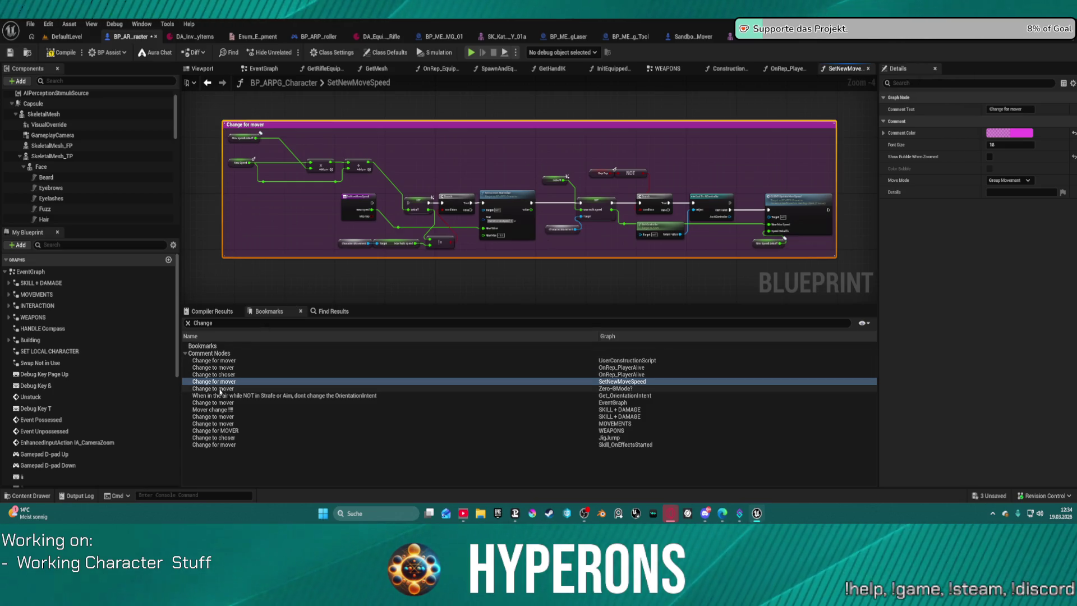
left_click(220, 389)
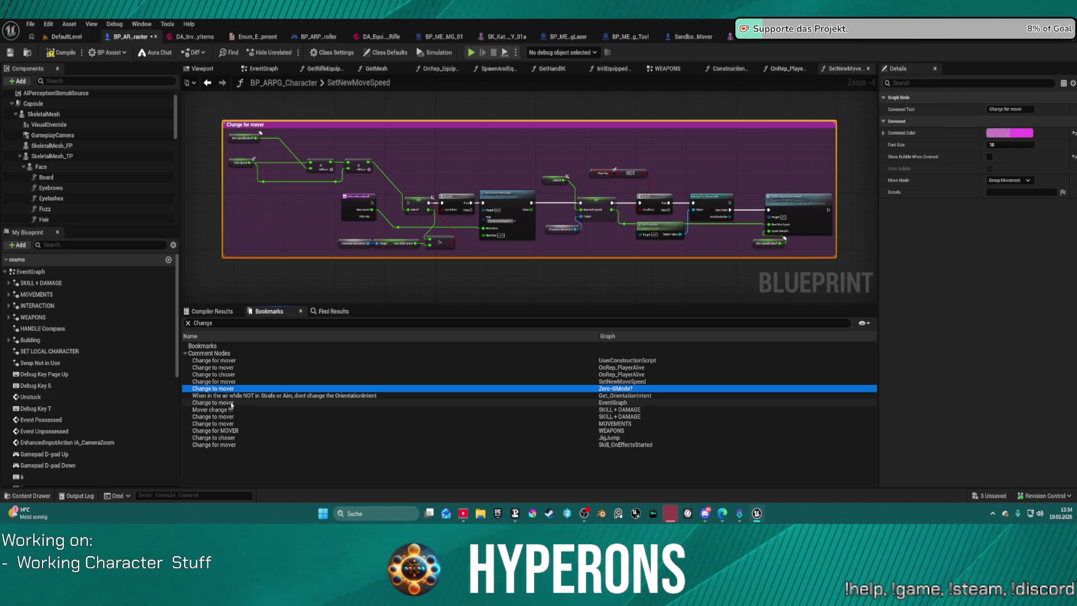
left_click(236, 410)
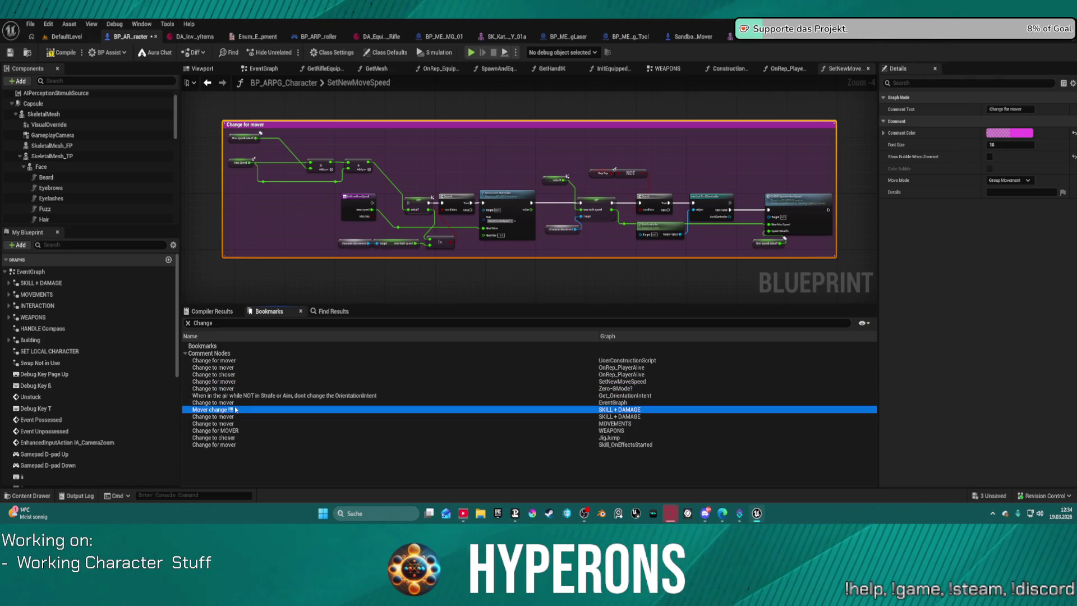
- Visit the Mover change and Change to mover comments in SKILL + DAMAGE, then the one in MOVEMENTS
double_click(236, 410)
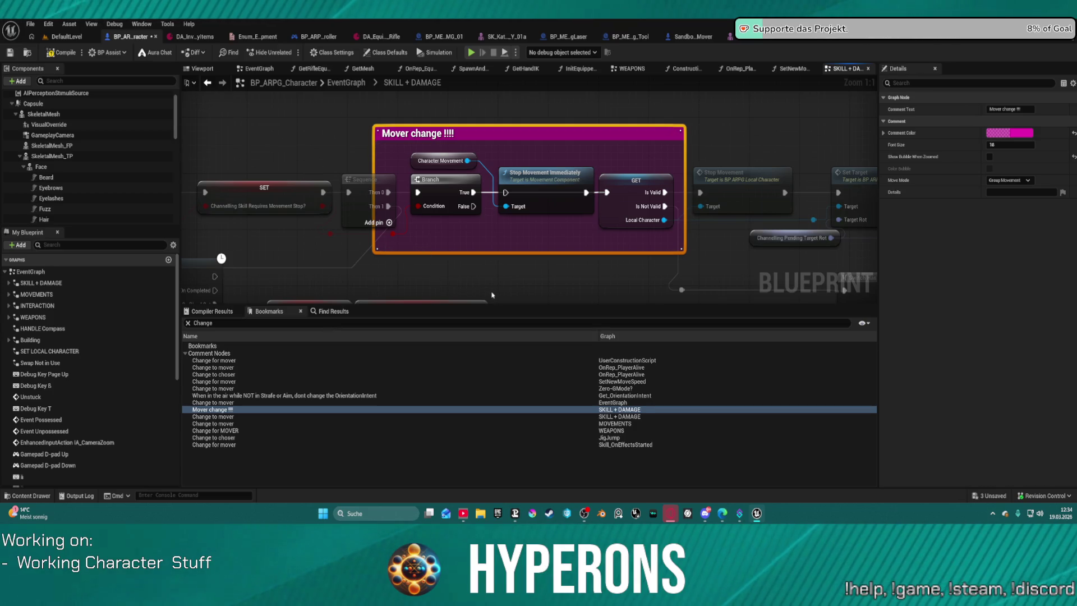
scroll(492, 294, "down", 3)
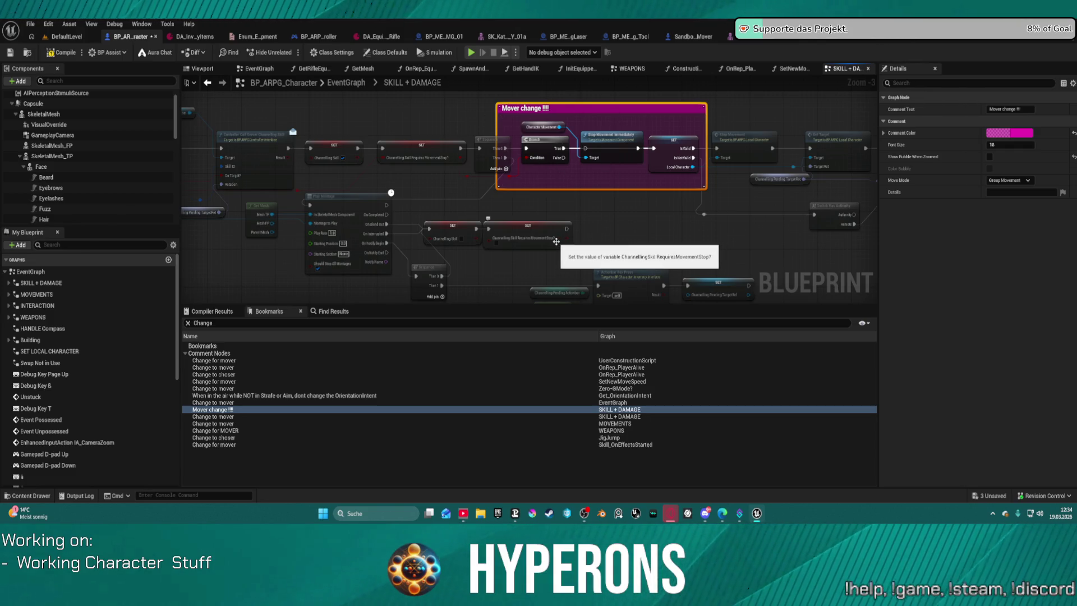
left_click_drag(427, 196, 629, 264)
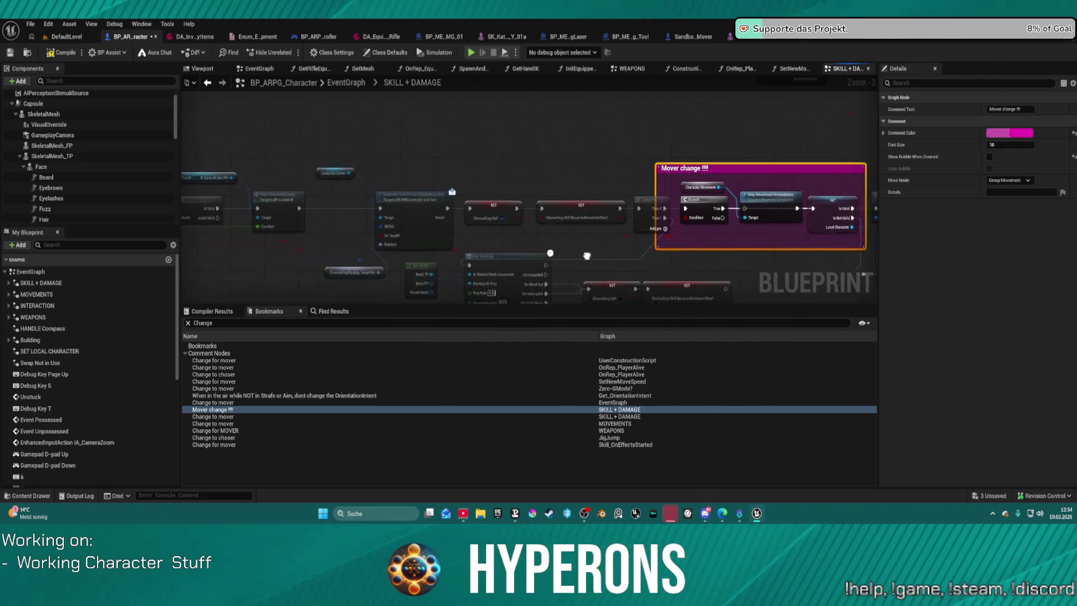
double_click(270, 415)
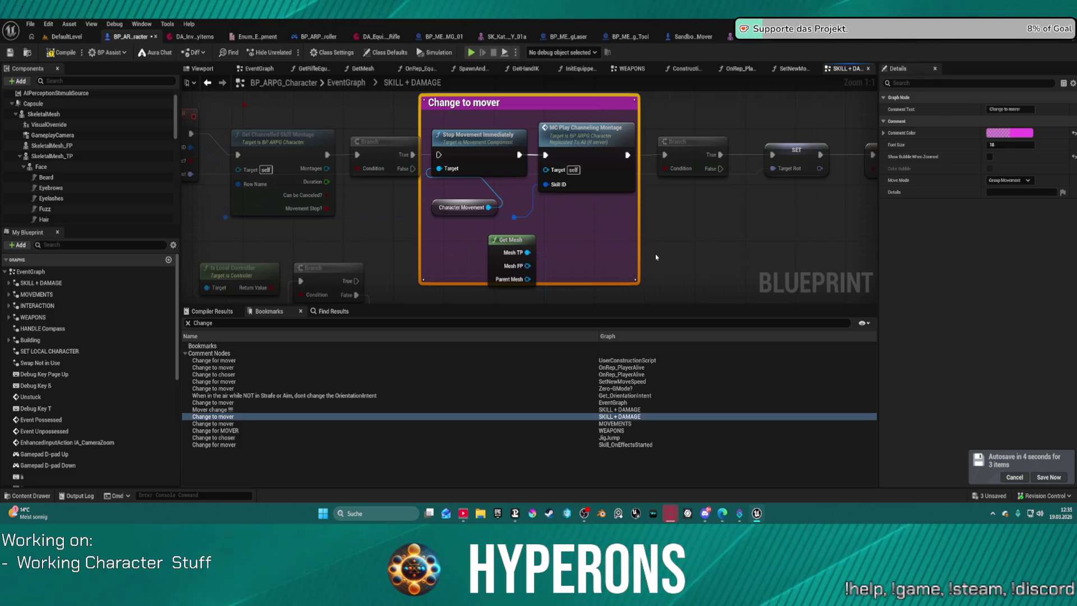
left_click(214, 425)
double_click(215, 425)
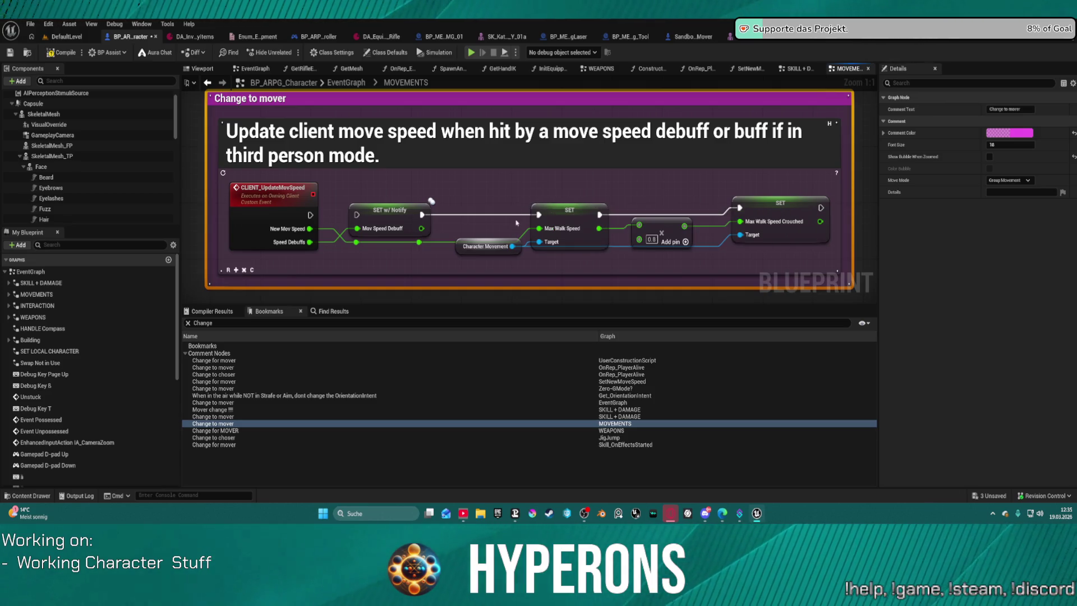
- Pan across the WEAPONS Change for MOVER montage, Do Once and Delay nodes and select Get Pistol Equipped?
double_click(220, 431)
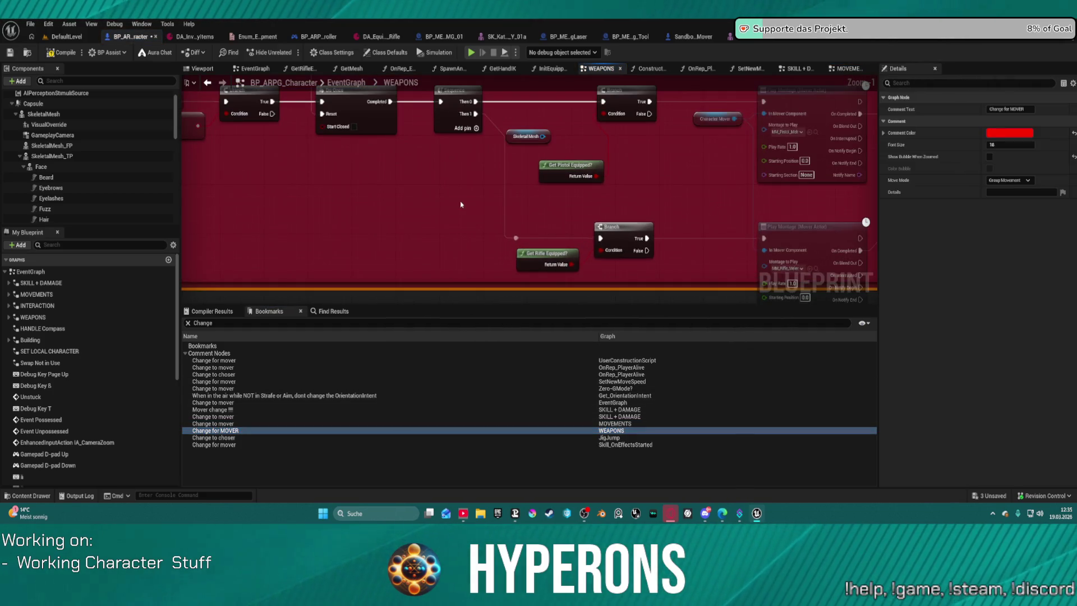
left_click_drag(474, 215, 594, 268)
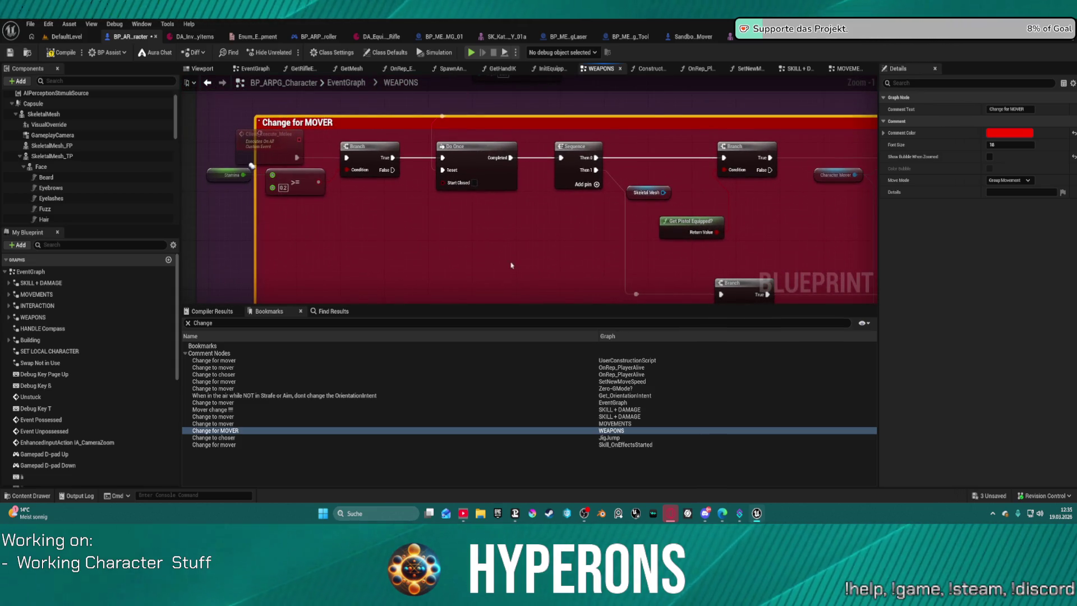
mouse_move(526, 265)
left_mouse_down()
mouse_move(436, 221)
mouse_move(201, 217)
mouse_move(198, 197)
left_mouse_up()
left_click(514, 175)
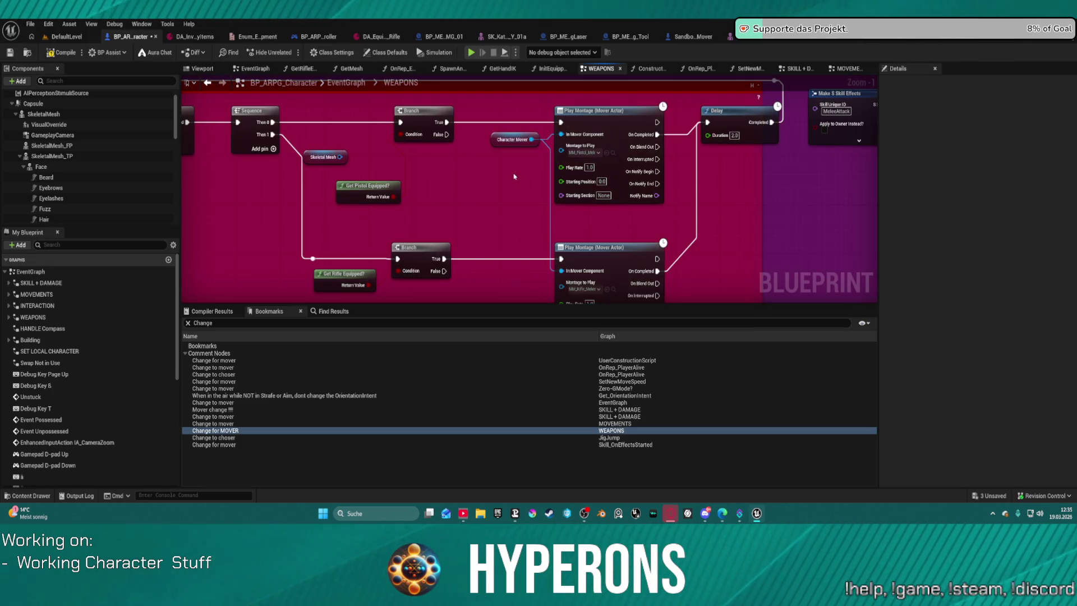
mouse_move(510, 193)
left_mouse_down()
mouse_move(466, 152)
mouse_move(468, 204)
left_mouse_up()
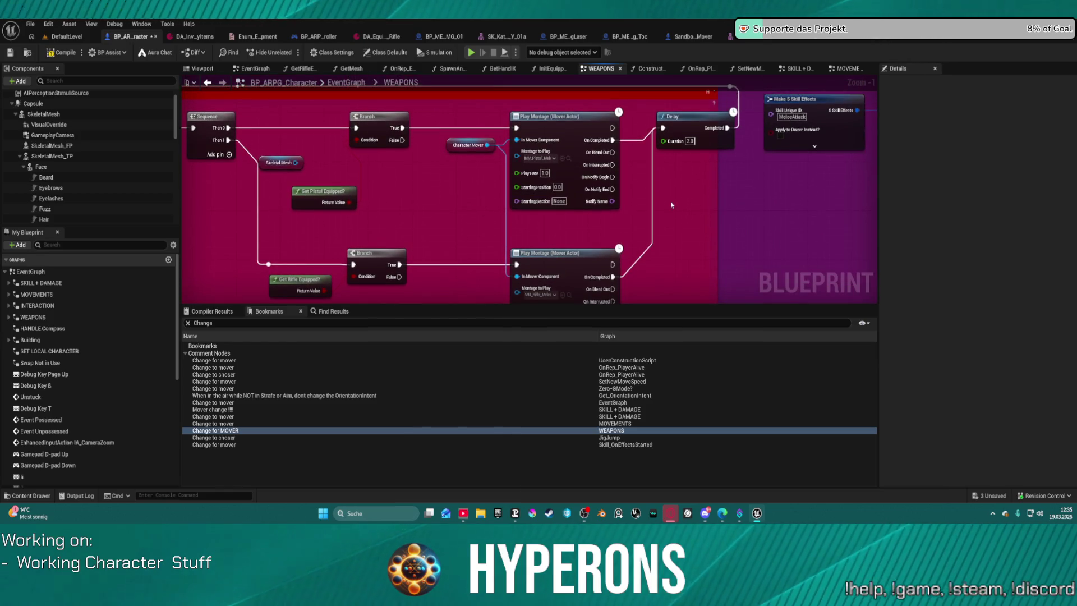
left_click_drag(380, 207, 744, 222)
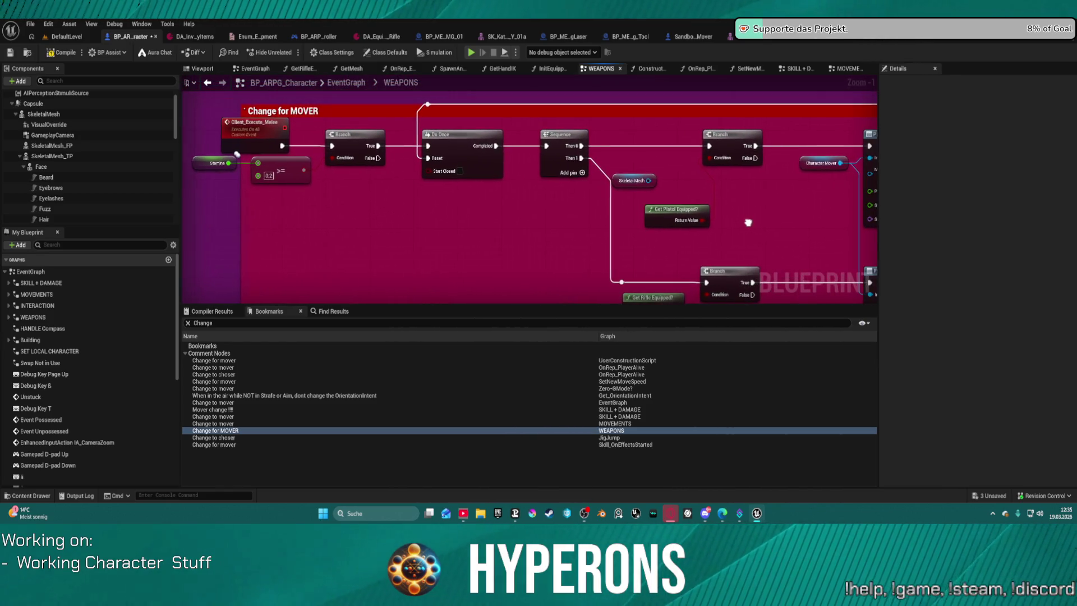
left_click_drag(721, 212, 438, 184)
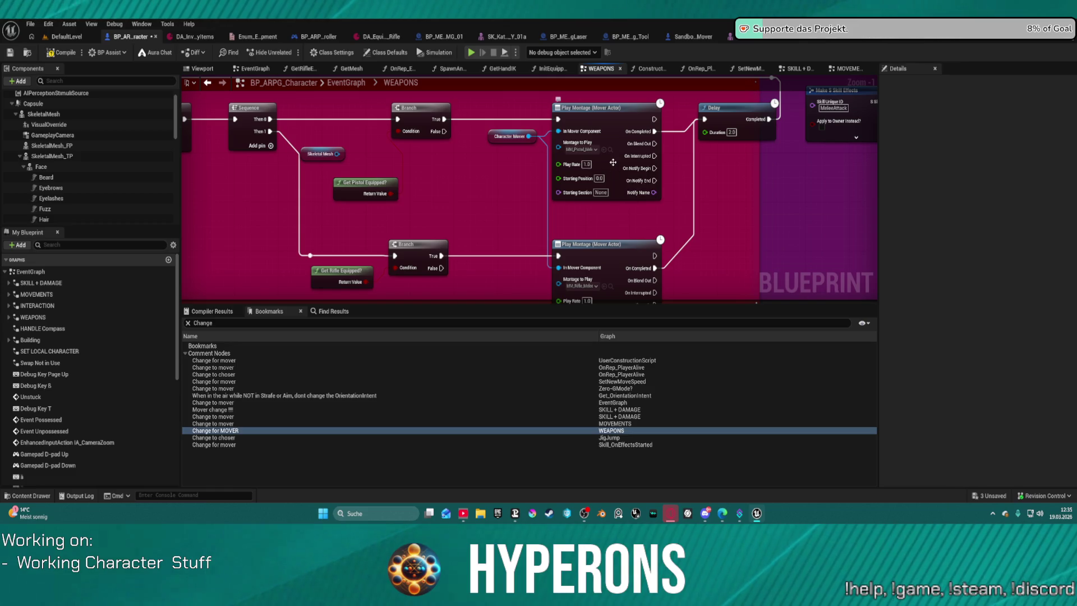
left_click_drag(452, 219, 501, 218)
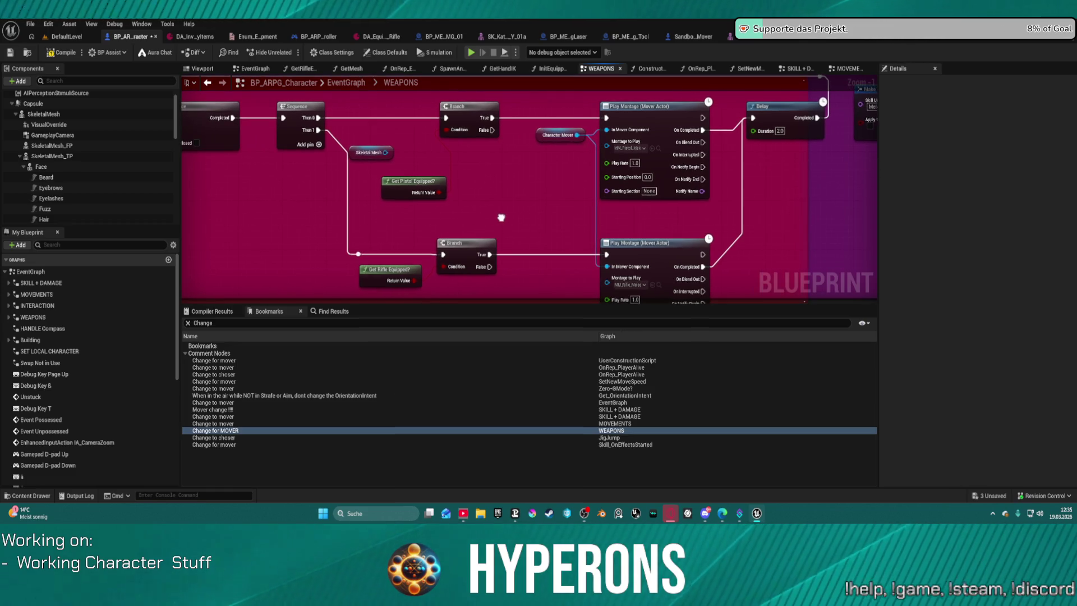
left_click(395, 190)
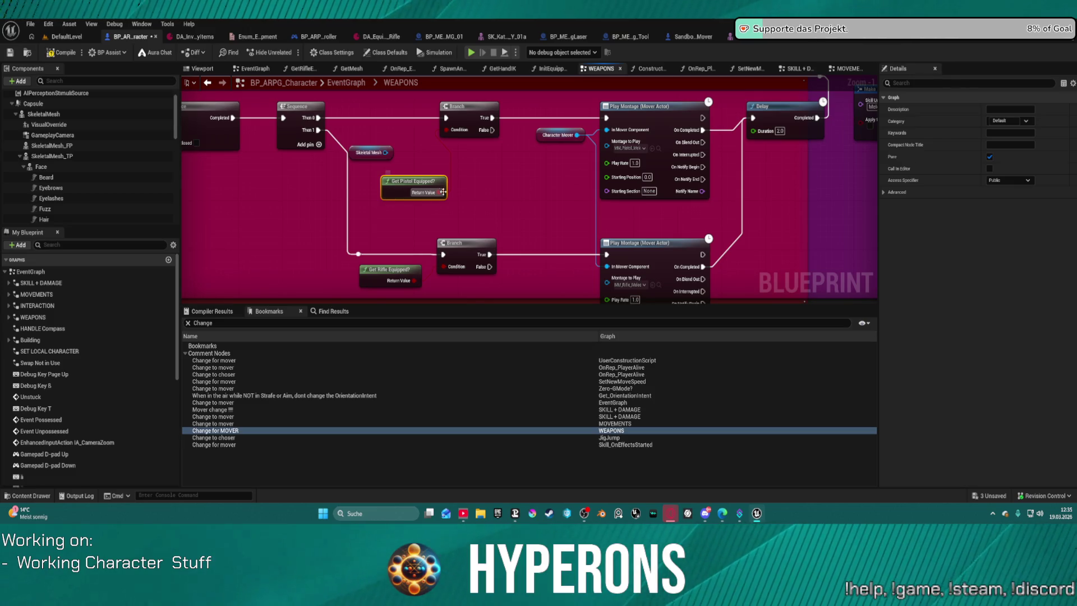
- Inspect the GetPistolEquipped? OR node, auto-arrange its nodes and compile the blueprint
double_click(440, 191)
mouse_move(513, 192)
left_mouse_down()
mouse_move(595, 214)
mouse_move(584, 201)
mouse_move(659, 233)
left_mouse_up()
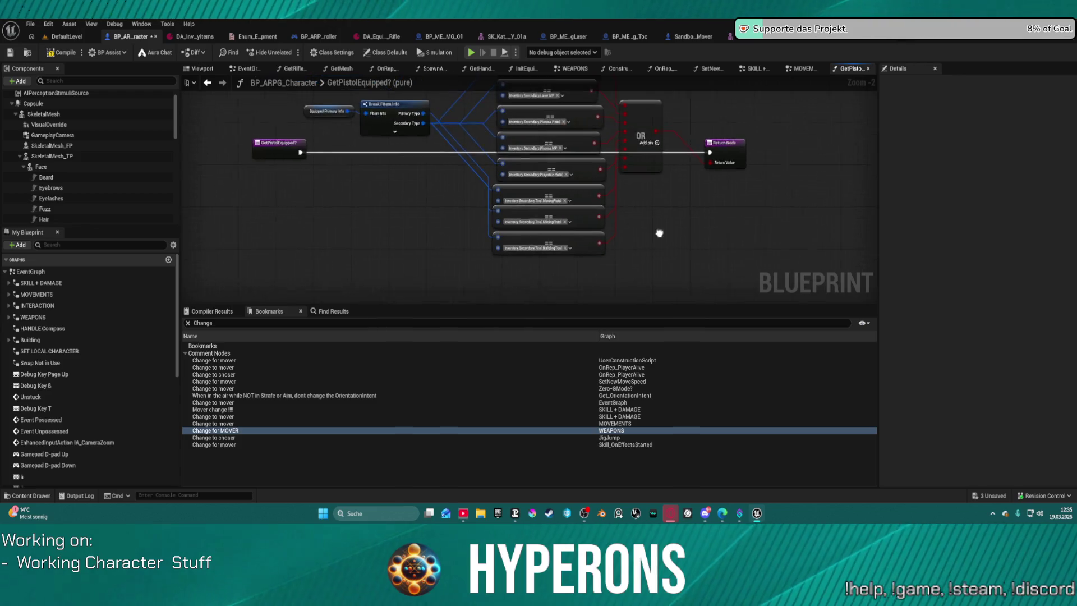
scroll(632, 197, "down", 1)
left_click(639, 123)
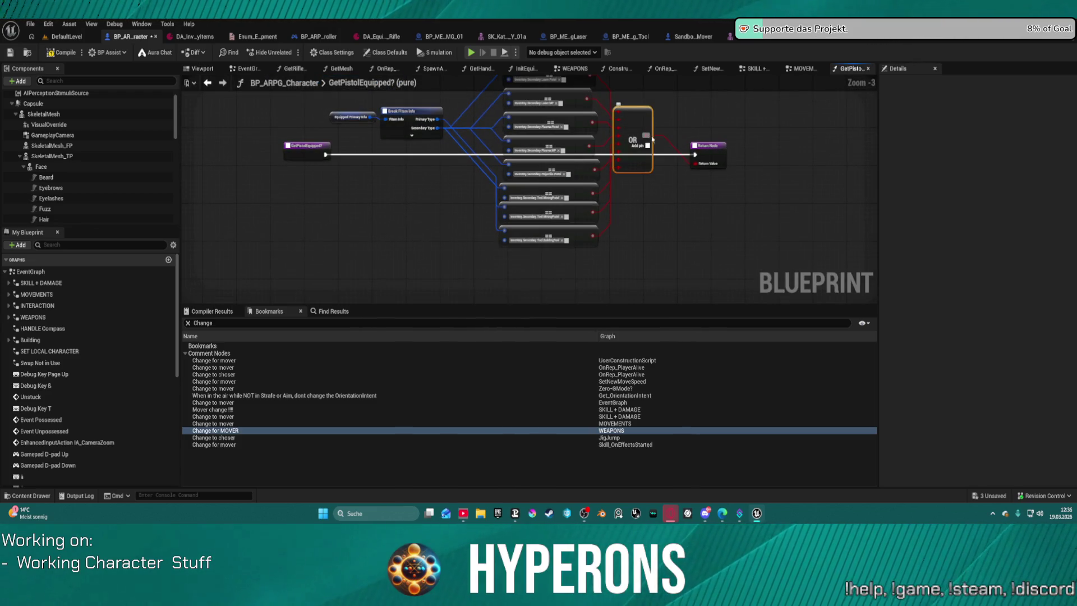
key("f")
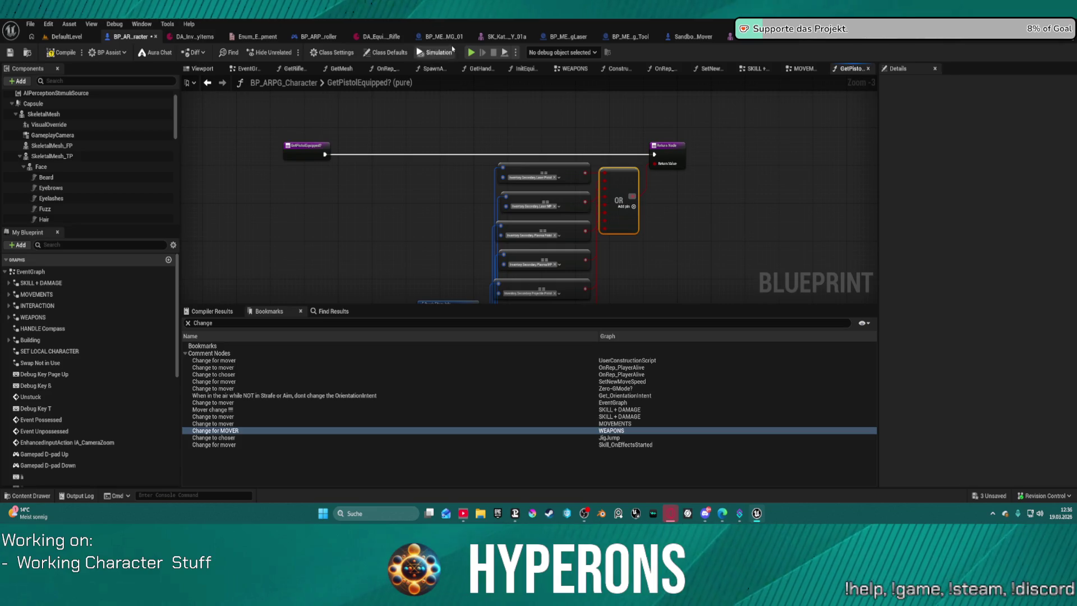
key("F7")
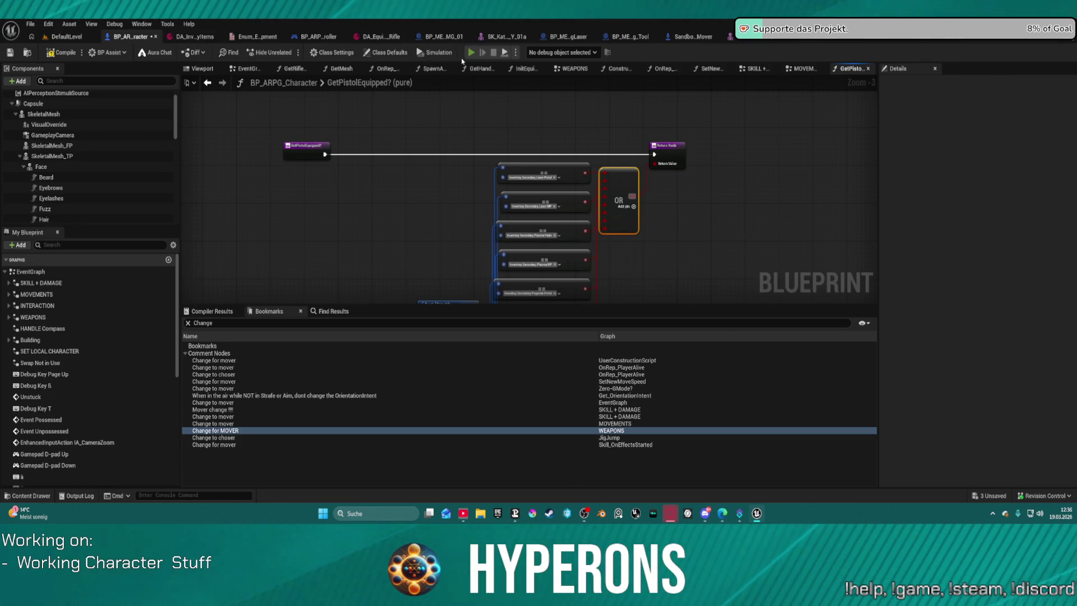
left_click(468, 56)
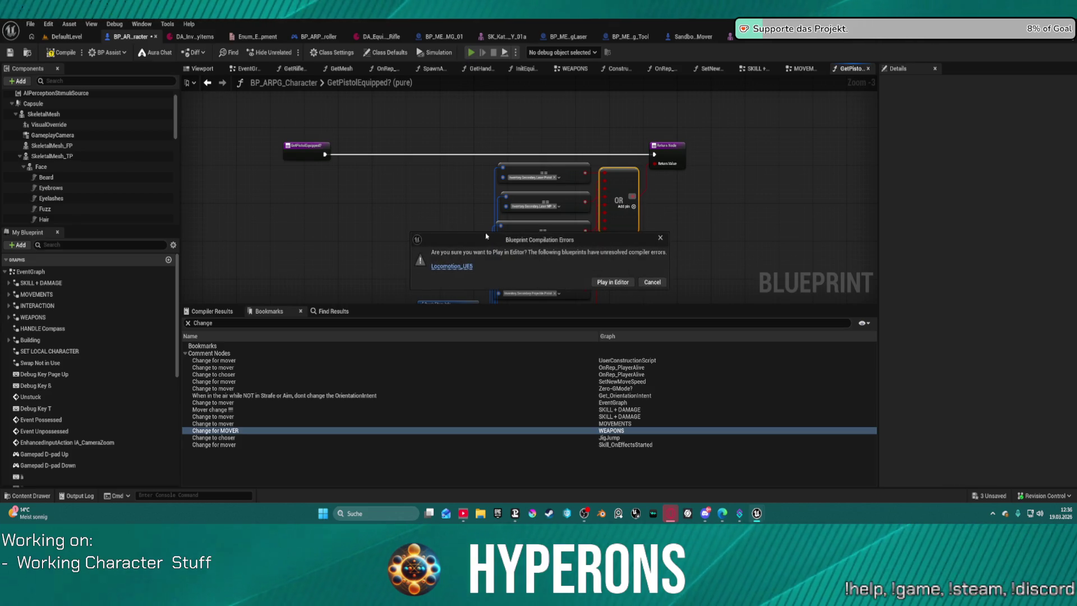
left_click(603, 283)
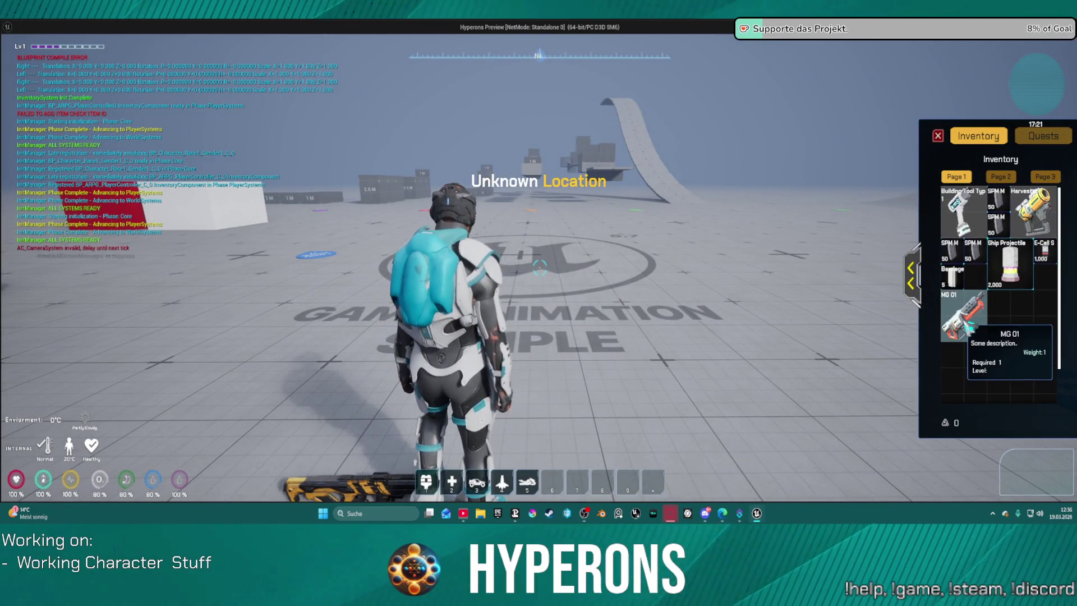
right_click(968, 316)
key("i")
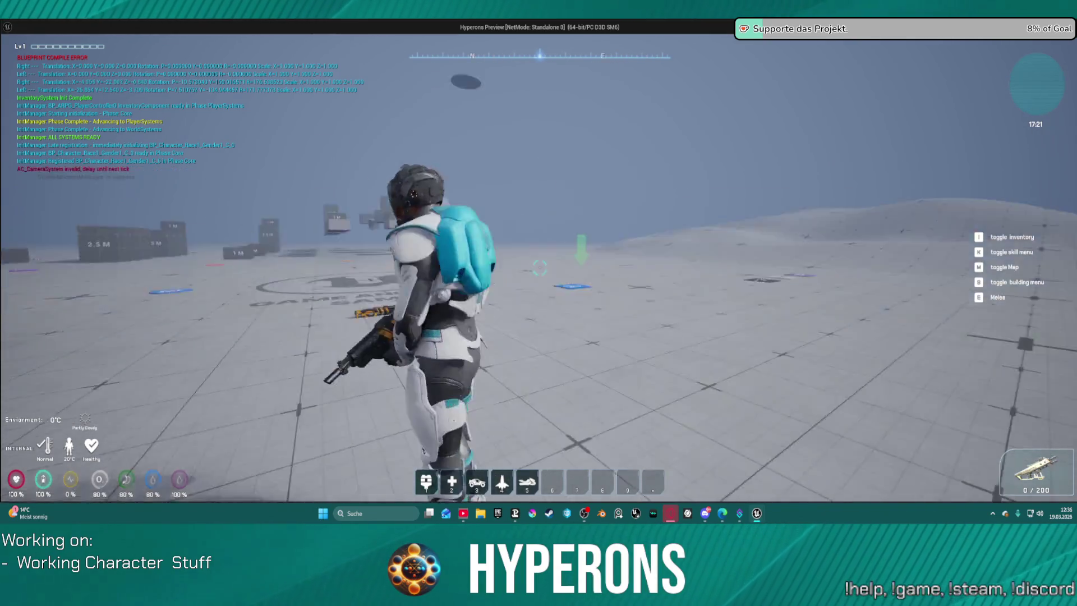
key("alt+Tab")
key("Escape")
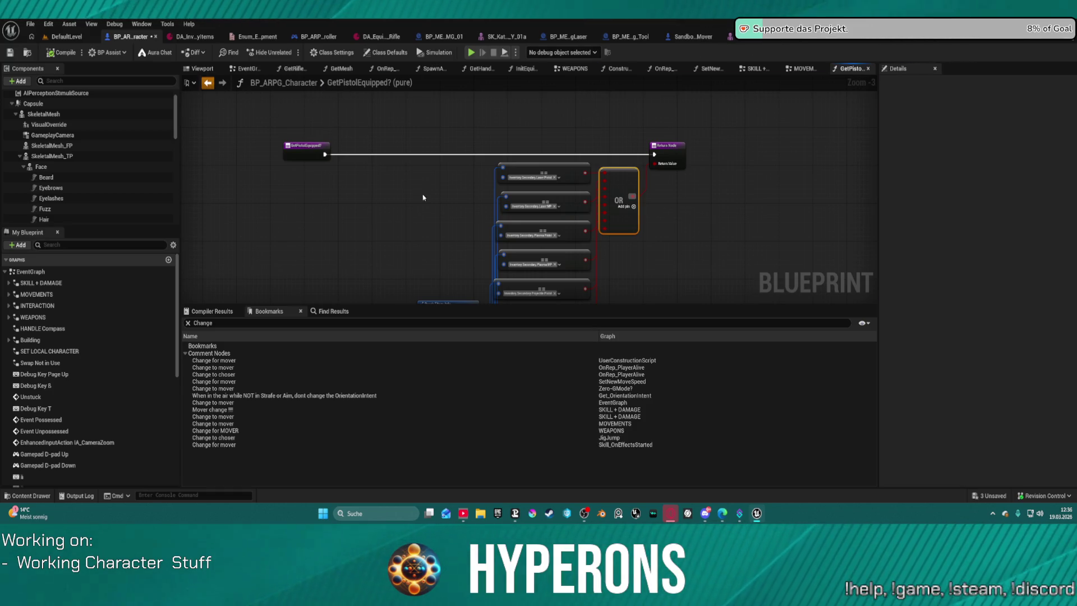
- Delete the Skeletal Mesh getter in WEAPONS and browse to the pistol melee montage asset
key("alt+Left")
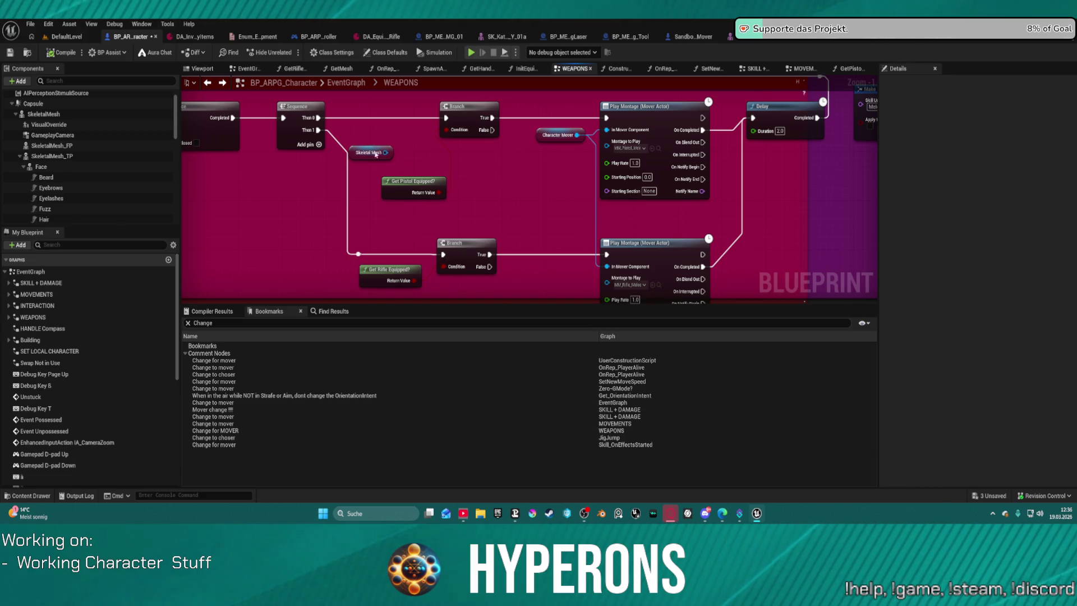
left_click(375, 153)
key("Delete")
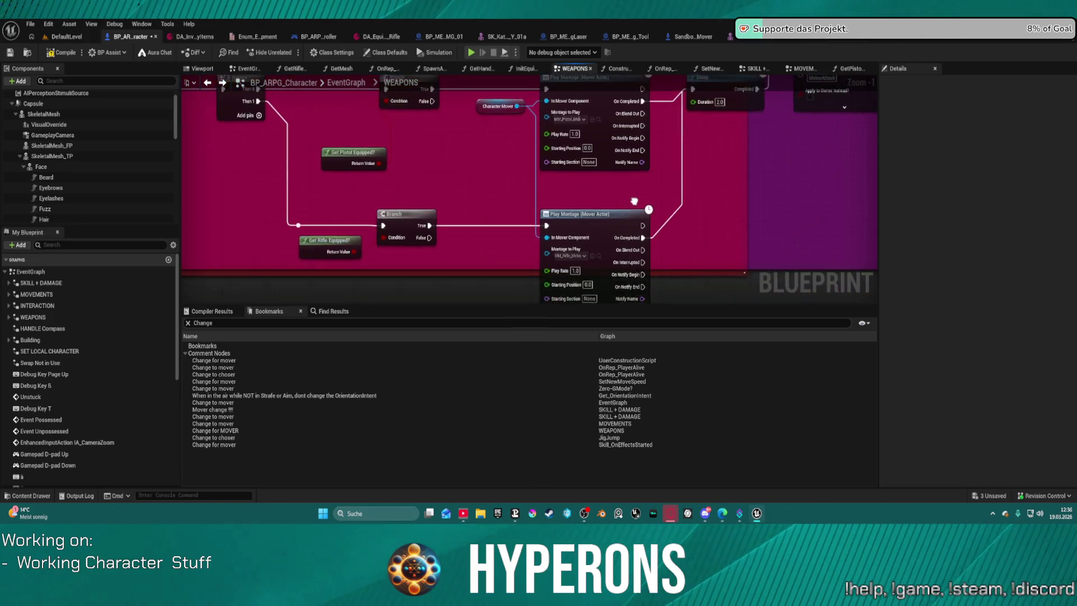
left_click_drag(693, 237, 596, 222)
left_click(557, 134)
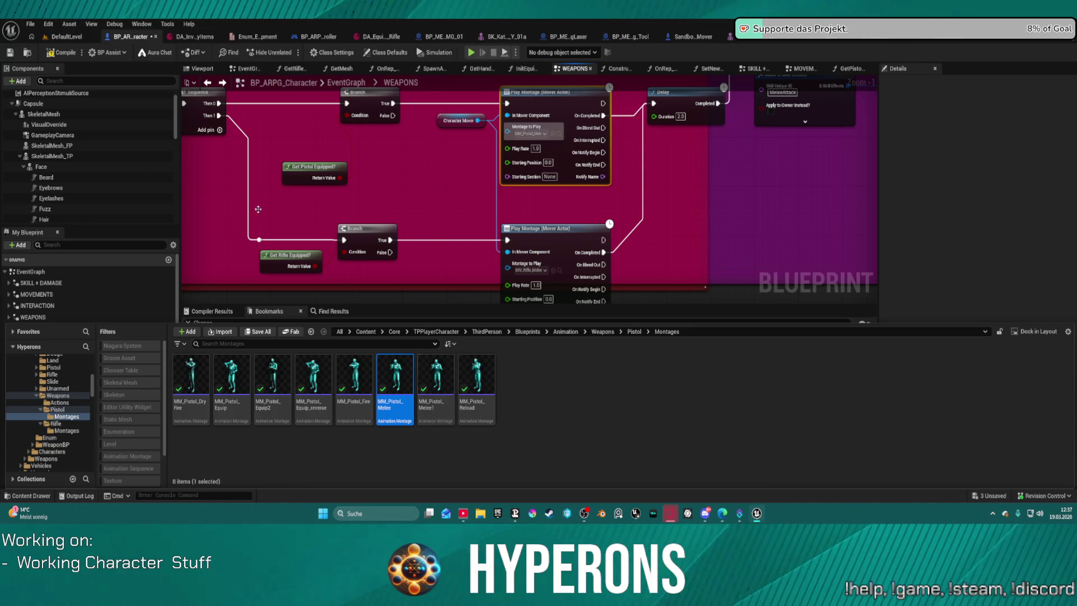
left_click(49, 52)
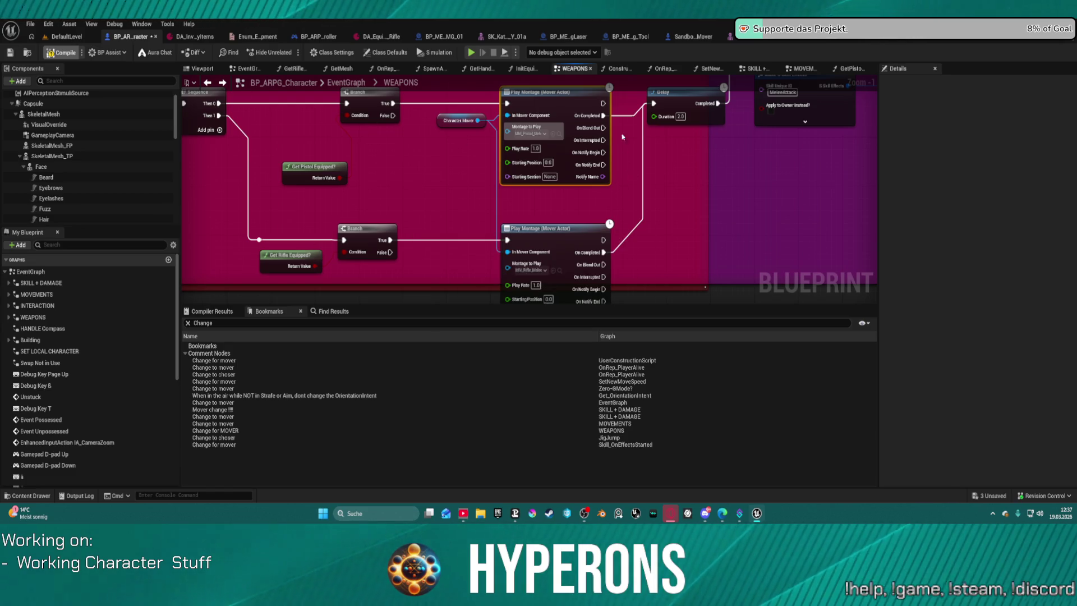
- Copy the pistol montage's 0.01 play rate into the rifle Play Montage's Play Rate
left_click_drag(509, 152, 606, 179)
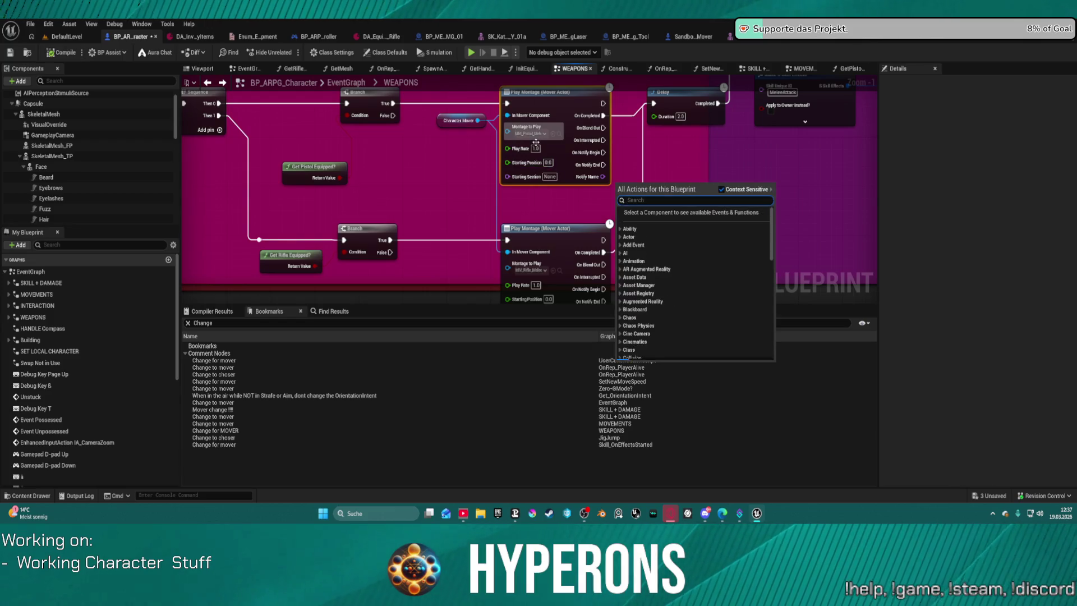
key("Escape")
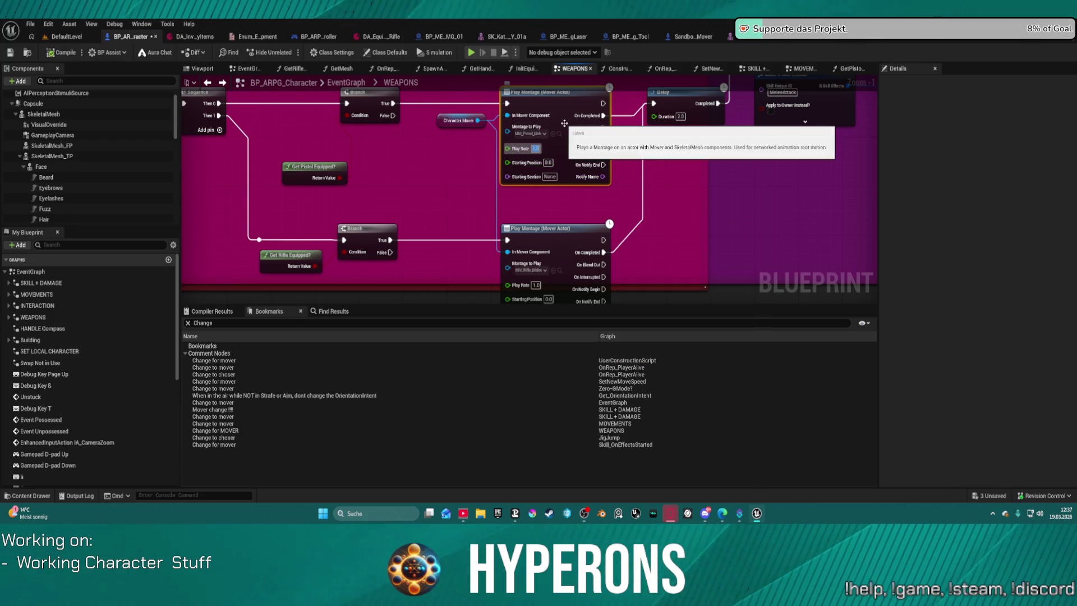
left_click_drag(568, 145, 513, 160)
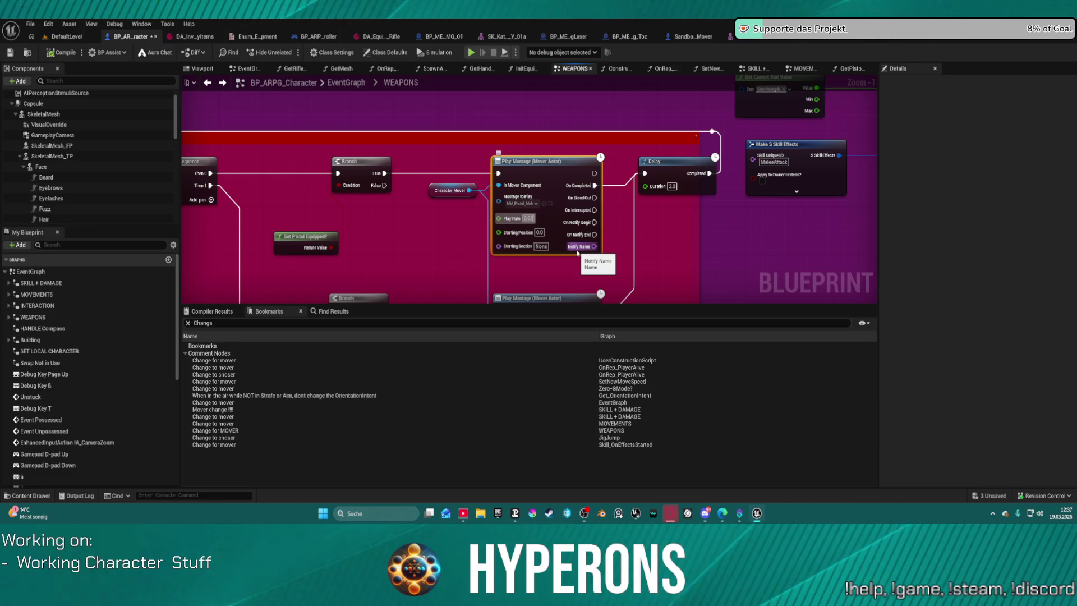
left_click_drag(555, 235, 550, 236)
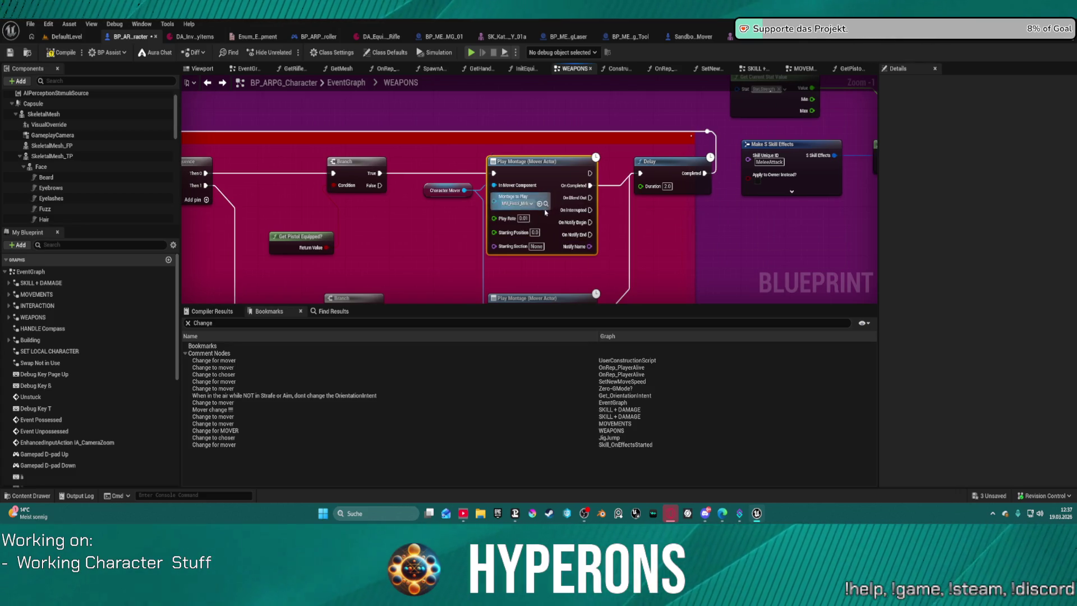
key("ctrl+c")
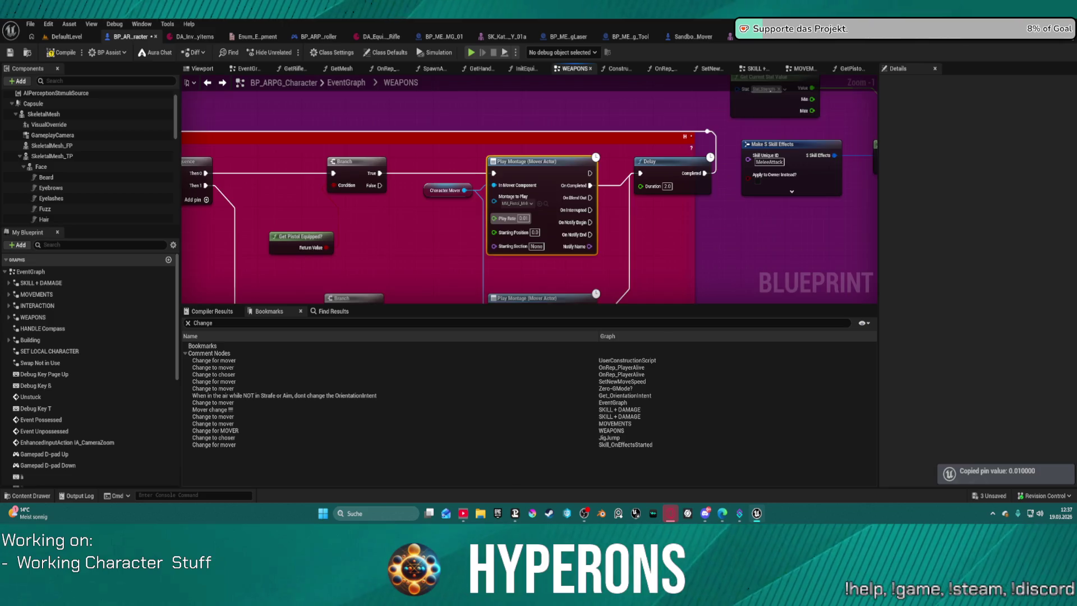
left_click_drag(550, 337, 538, 251)
key("ctrl+v")
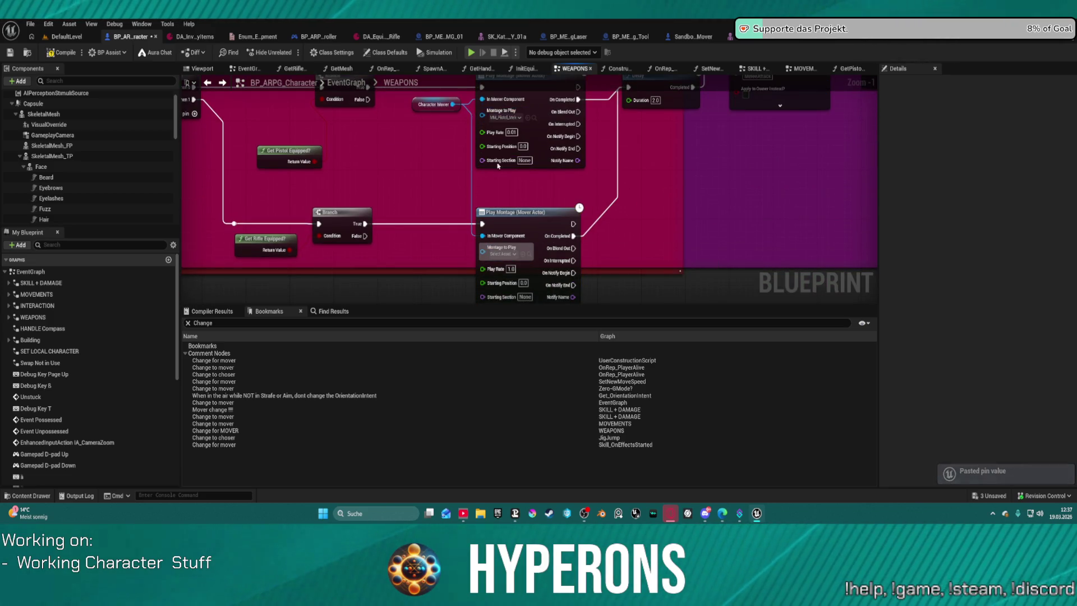
key("ctrl+z")
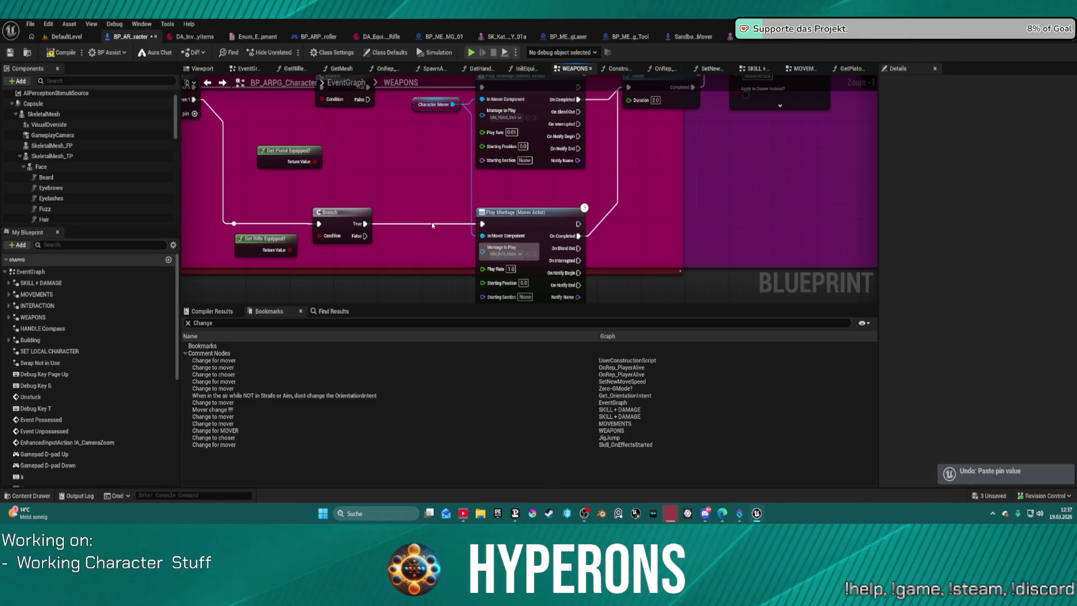
left_click(510, 269)
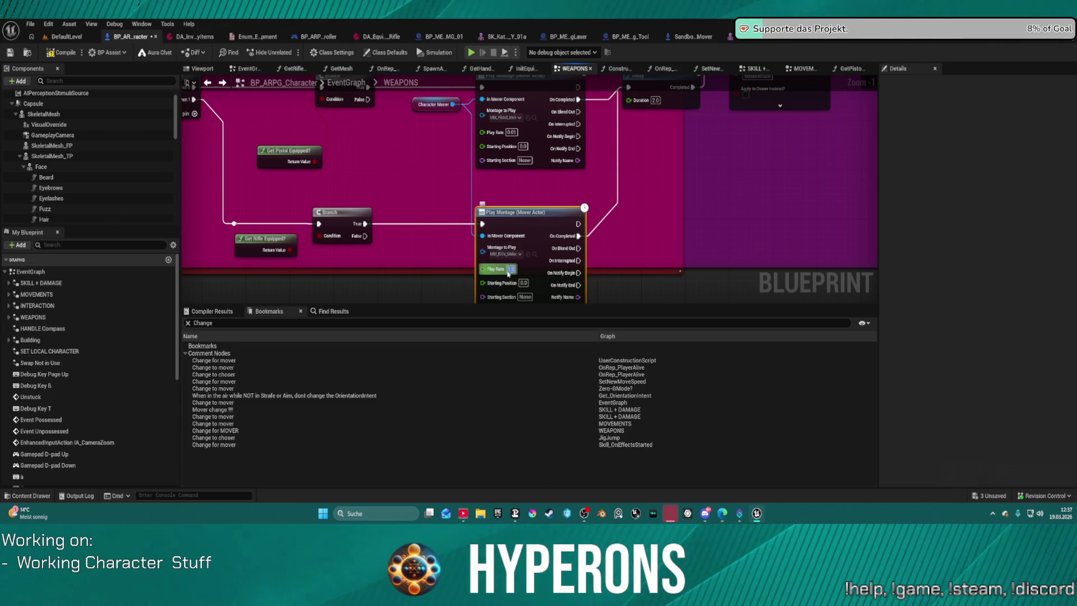
key("ctrl+v")
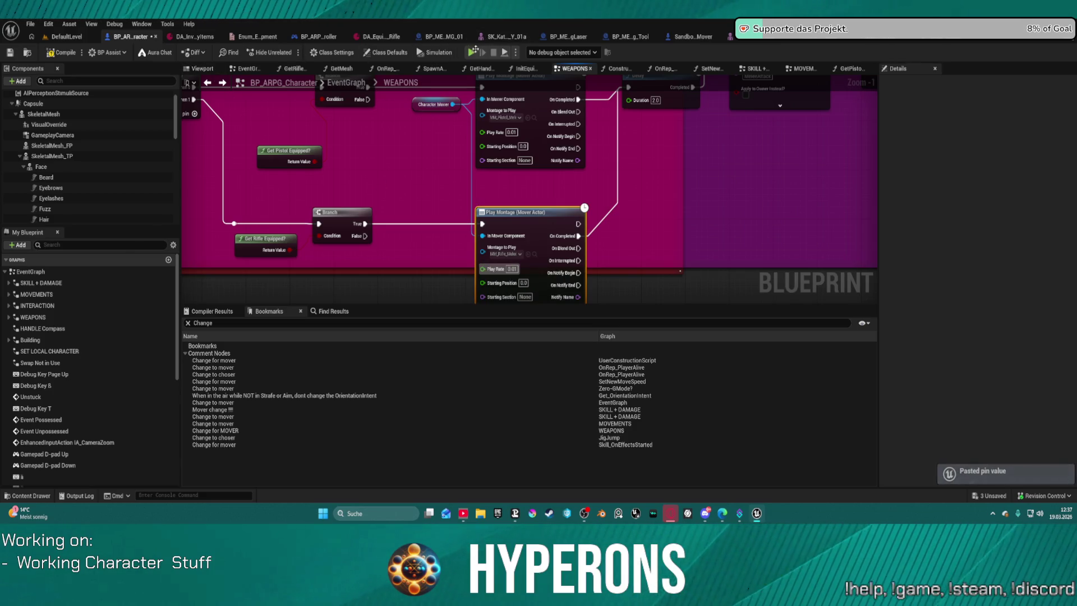
- Add a breakpoint on the pistol Play Montage node and return to the Change for MOVER bookmark
right_click(474, 174)
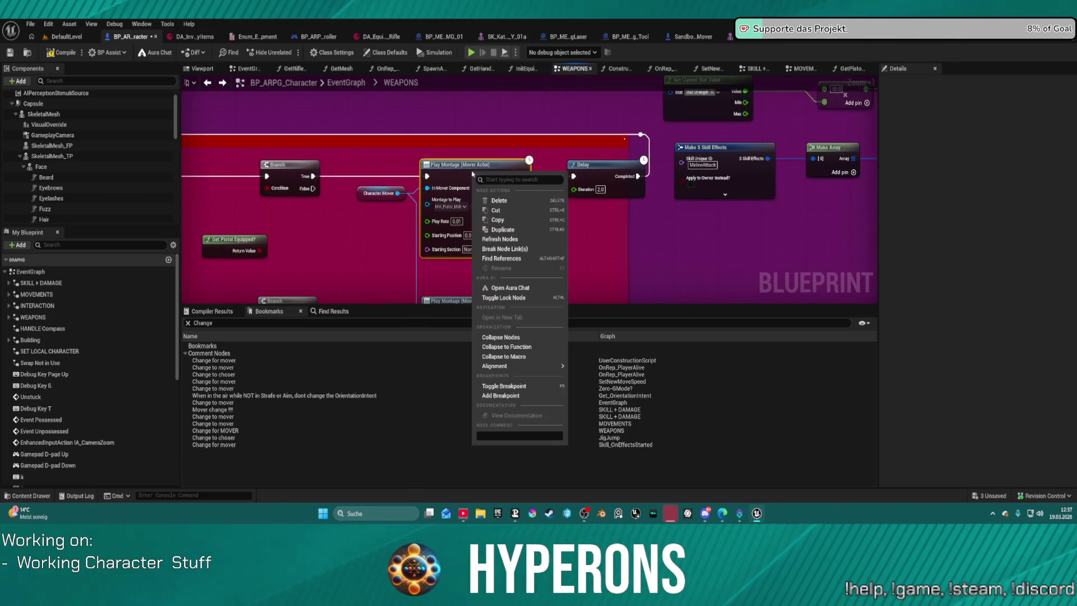
left_click(503, 395)
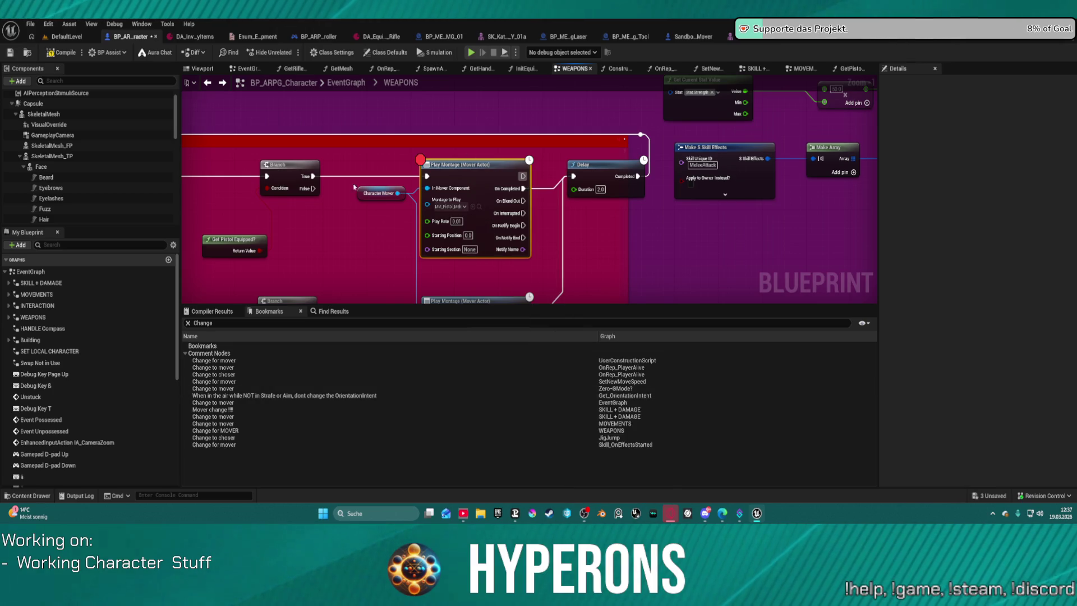
left_click(216, 430)
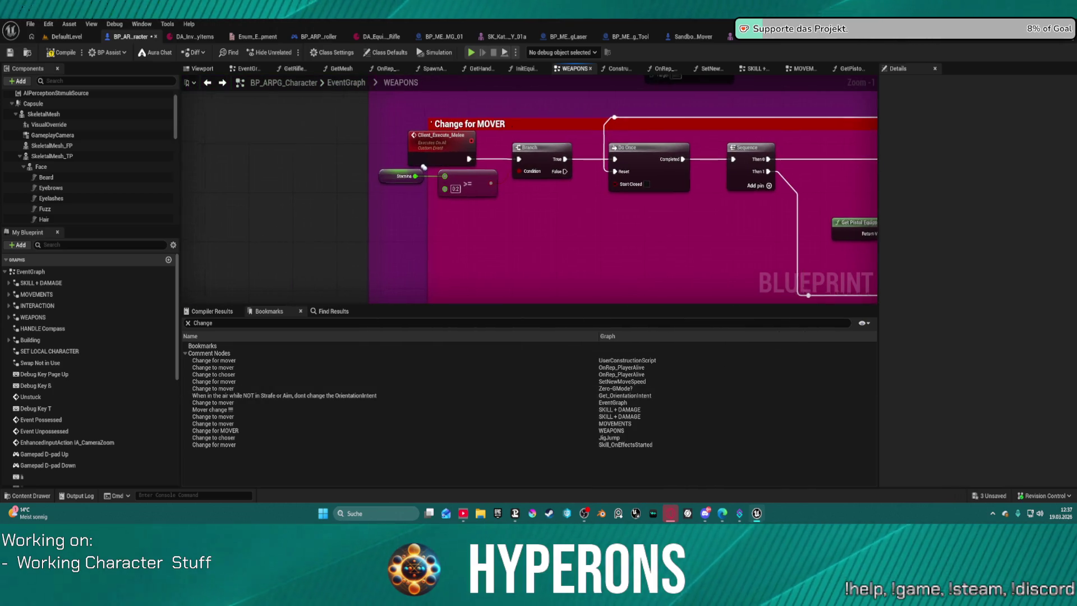
- Compile the blueprints and launch a play session, hitting the unresolved compile errors warning
left_click_drag(970, 162, 853, 182)
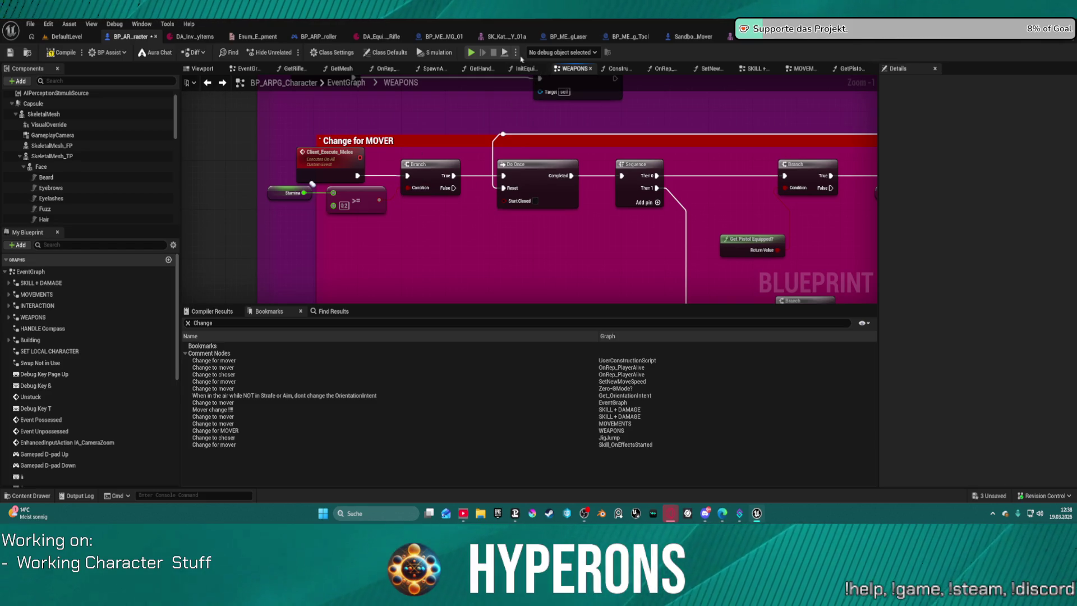
key("F7")
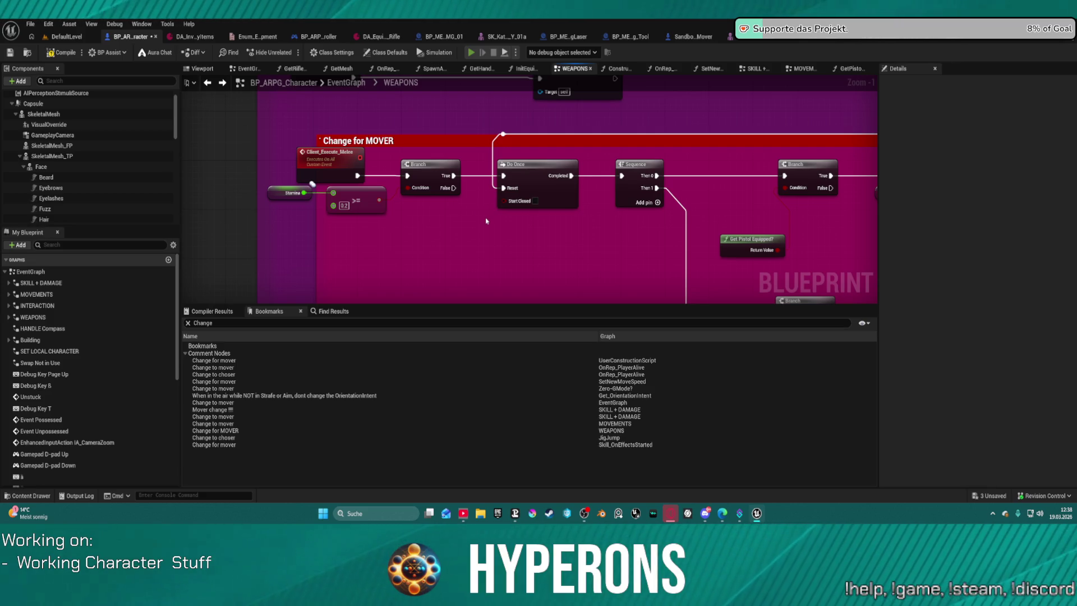
key("alt+p")
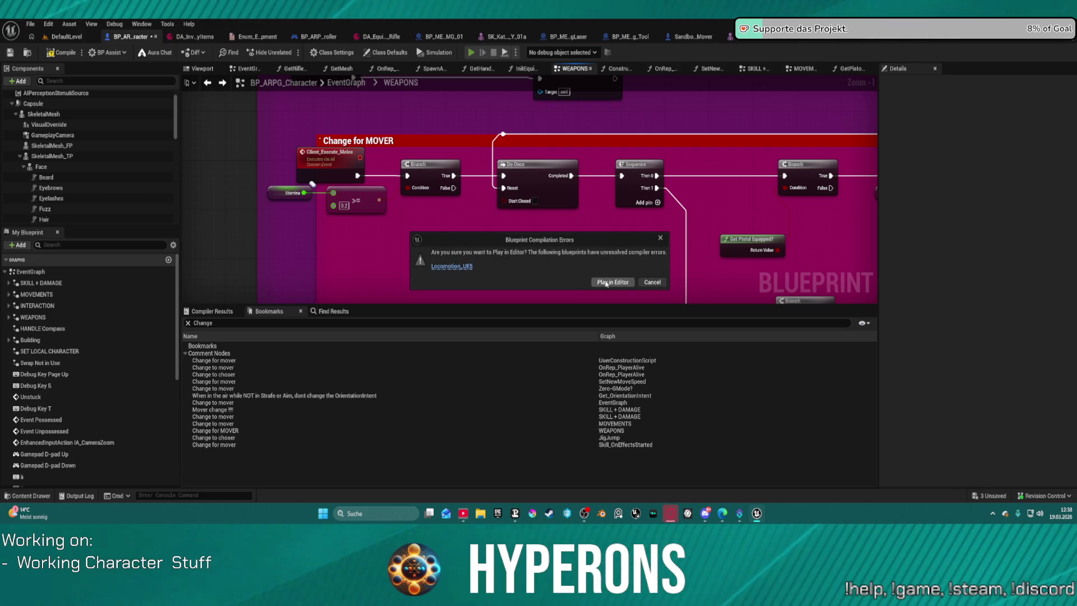
- Play in Editor anyway, toggle the inventory with I, run forward with W, then end with Esc
left_click(606, 283)
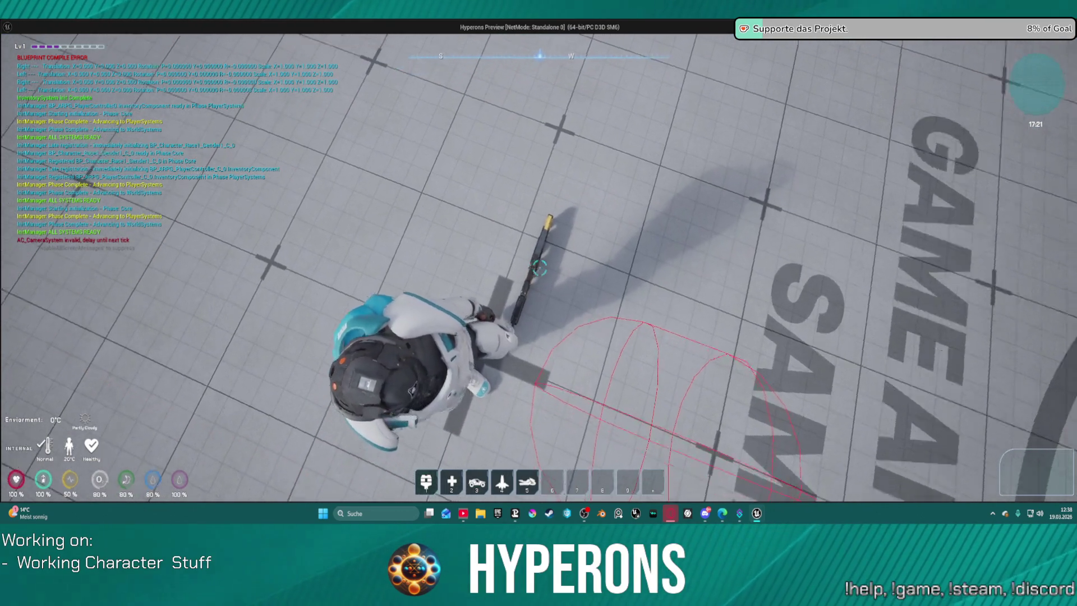
key("i")
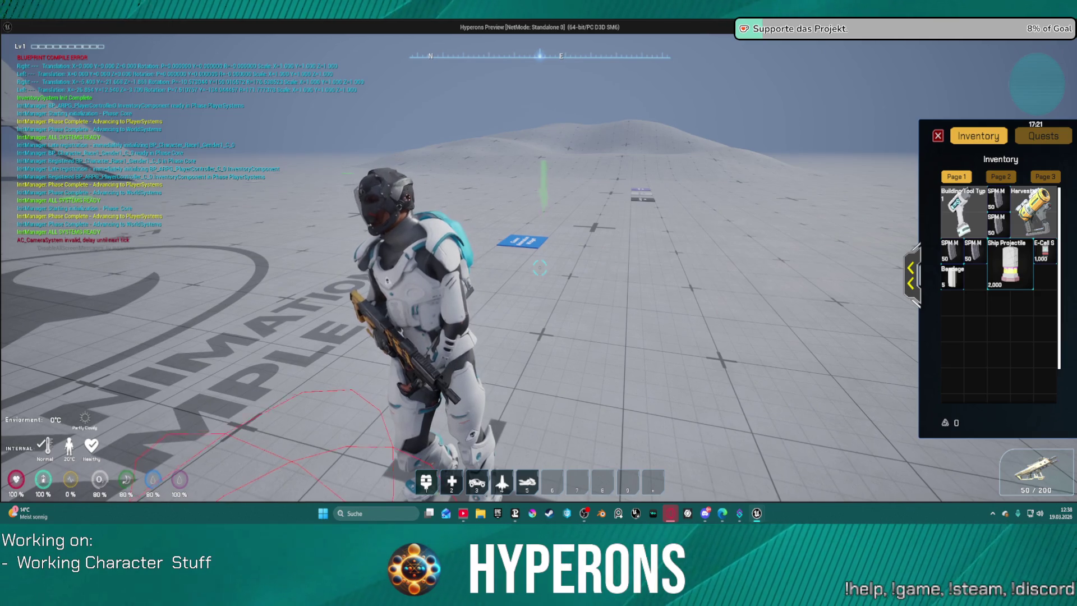
key("i")
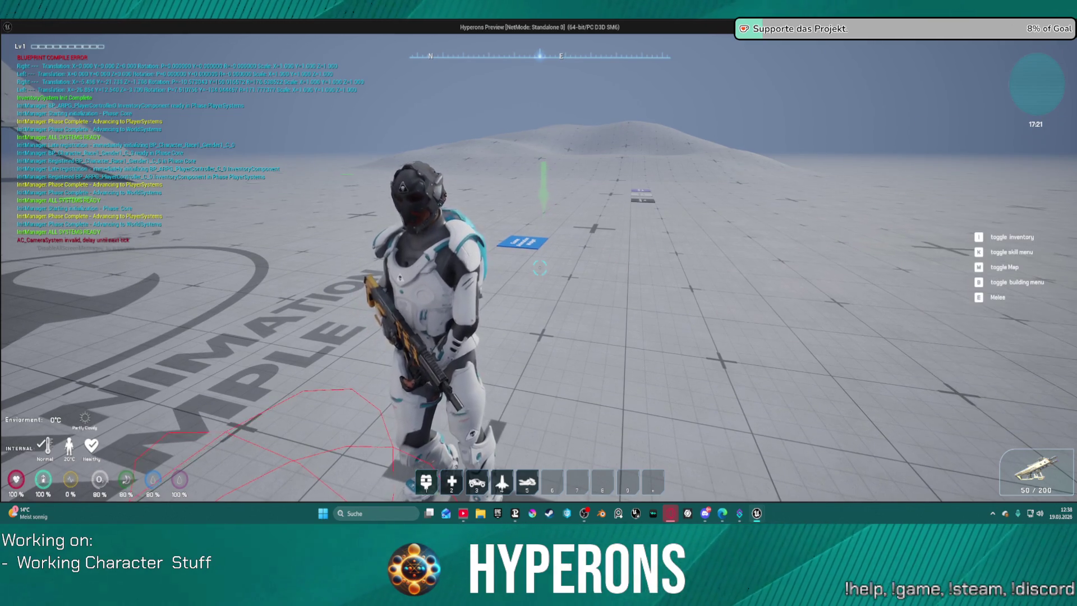
key("w")
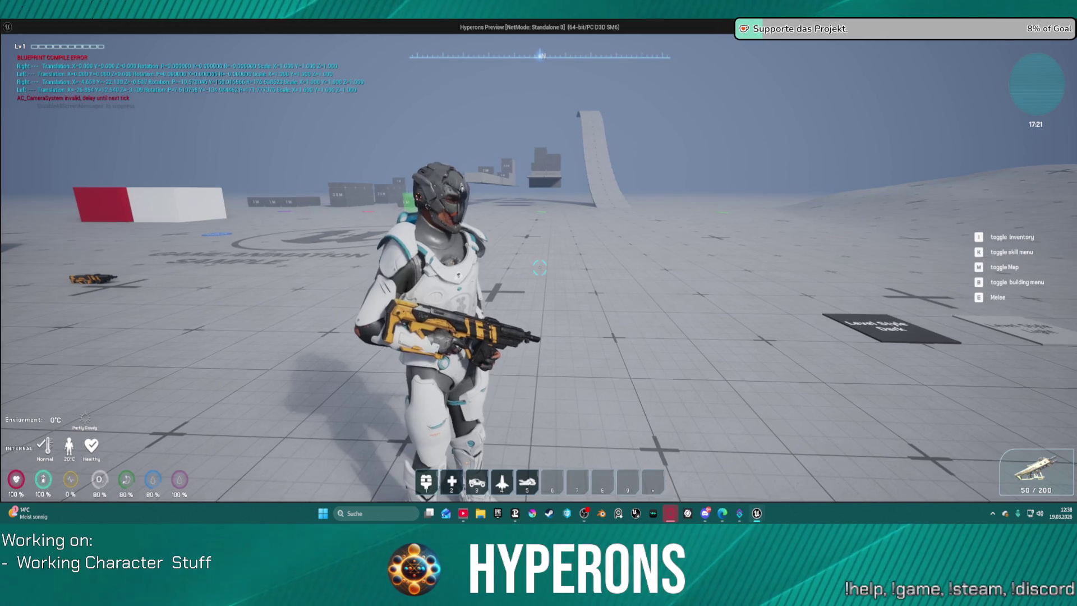
key("w")
key("Escape")
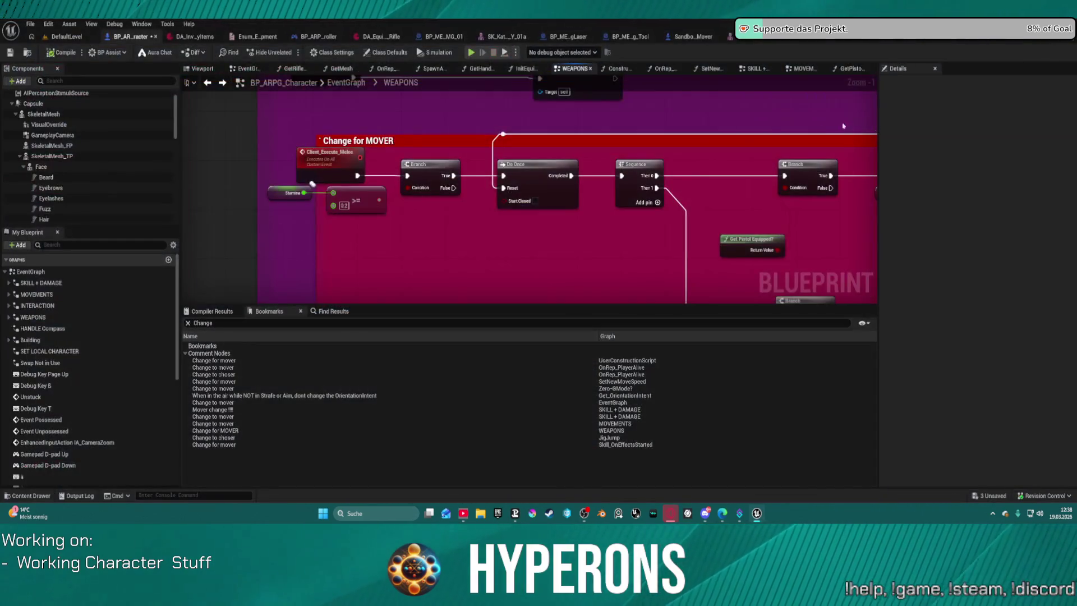
- Return to the EventGraph overview and switch to BP_ARPG_Character's MOVEMENTS graph
left_click(346, 83)
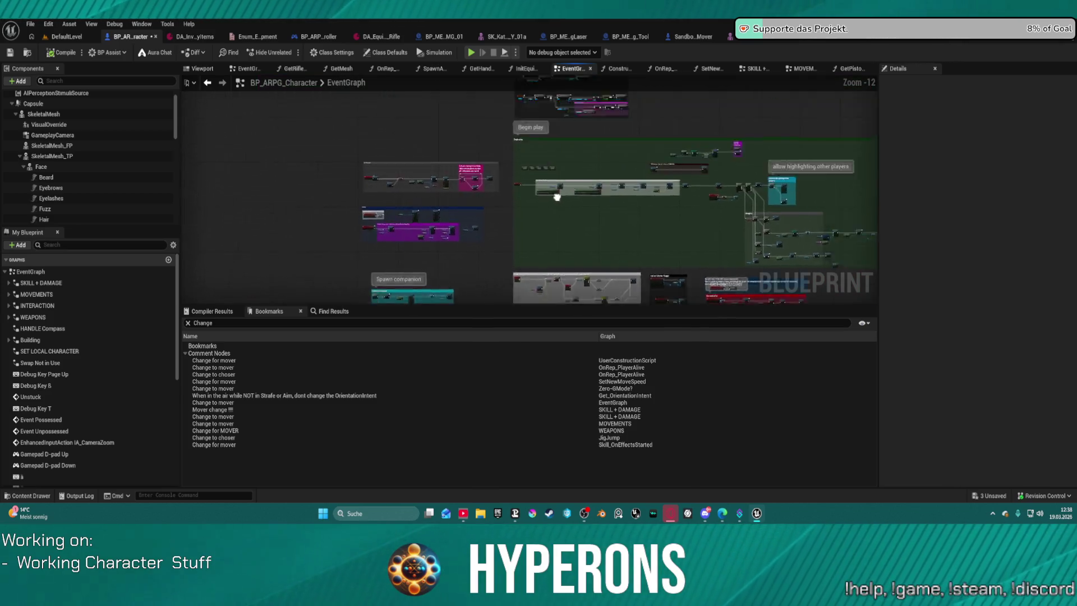
mouse_move(537, 76)
left_mouse_down()
mouse_move(484, 223)
mouse_move(484, 149)
left_mouse_up()
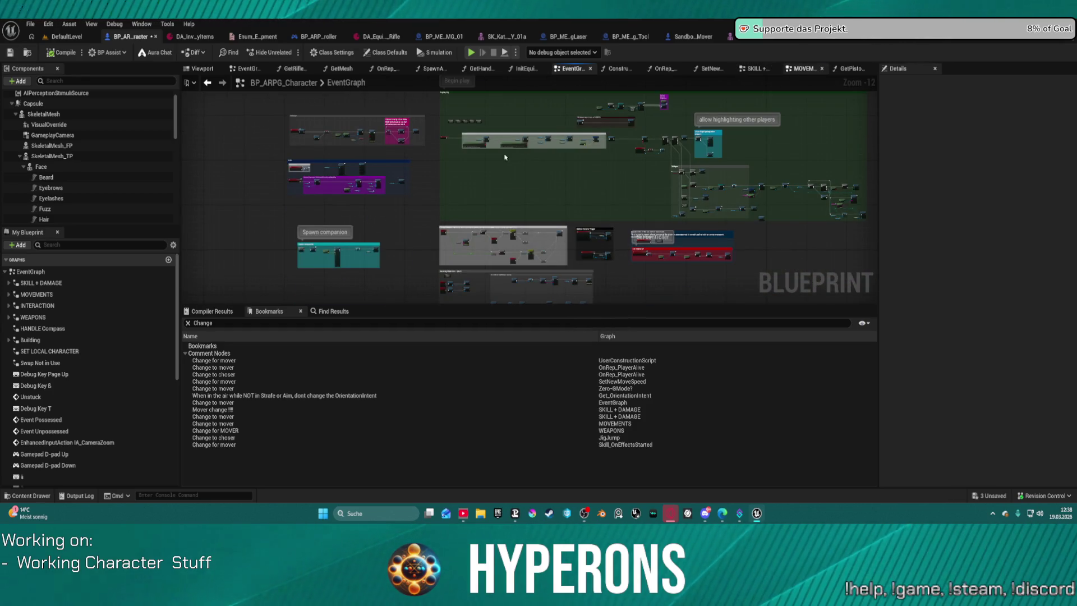
left_click(804, 68)
scroll(409, 158, "up", 3)
scroll(409, 158, "up", 3)
scroll(410, 157, "up", 3)
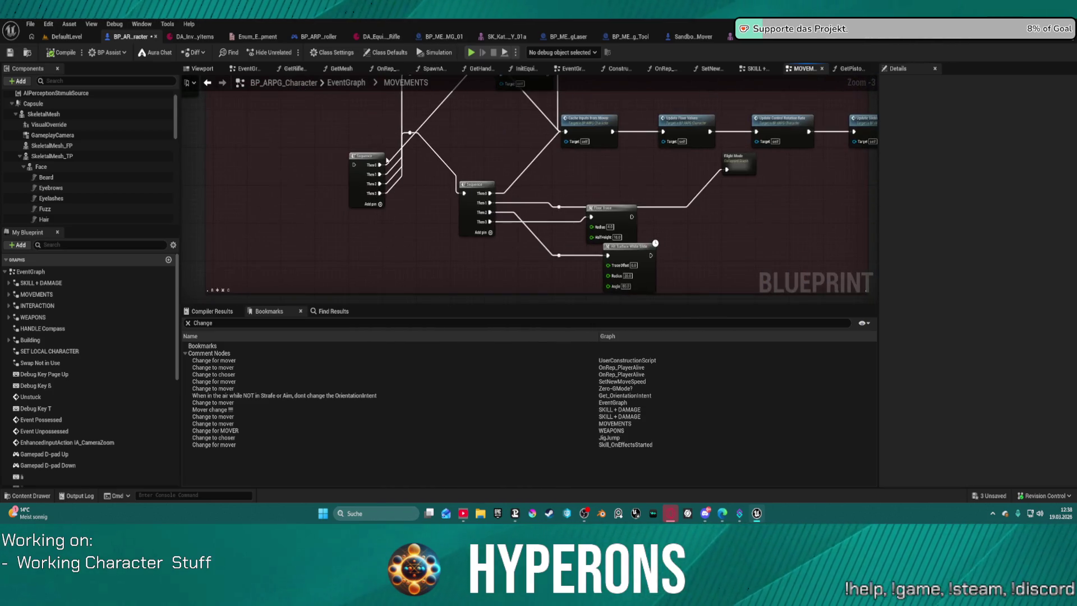
scroll(603, 225, "up", 2)
scroll(439, 209, "down", 2)
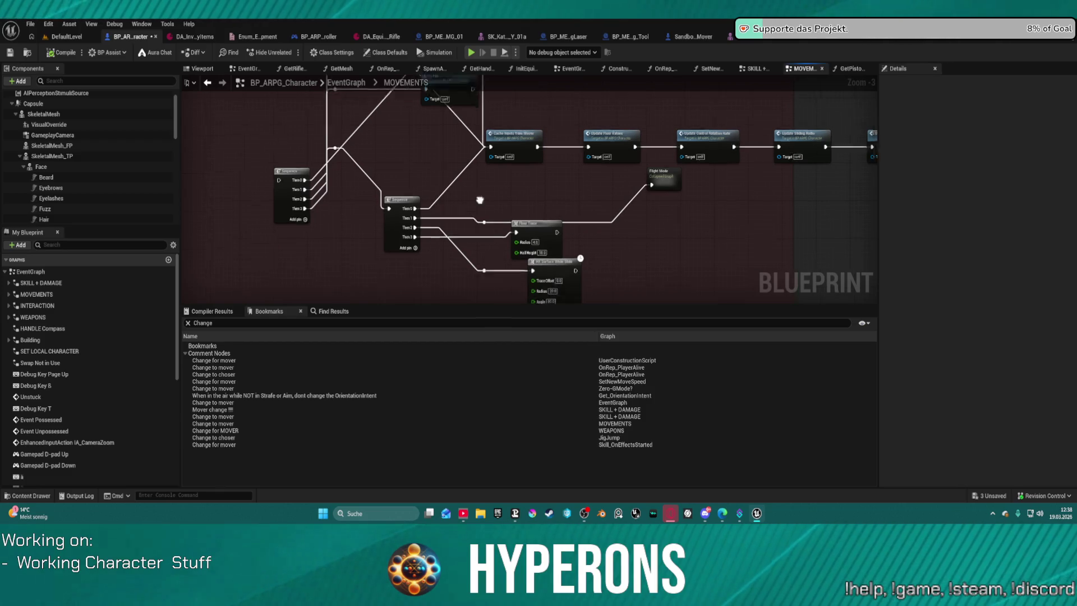
- Delete the Flow Trace node and its neighbouring reroute nodes from the MOVEMENTS graph
left_click(514, 206)
left_click_drag(514, 206, 535, 209)
left_click_drag(439, 197, 610, 262)
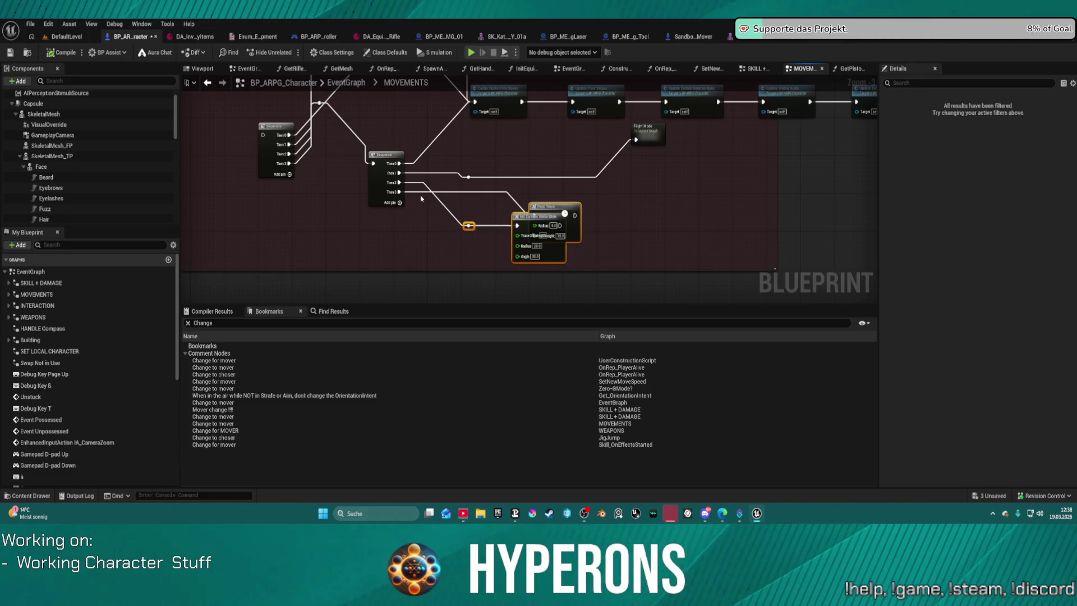
key("Delete")
- Move the Is Fall, Flight Mode and Getting Timer nodes down beside their Sequence nodes
left_click_drag(401, 143, 462, 230)
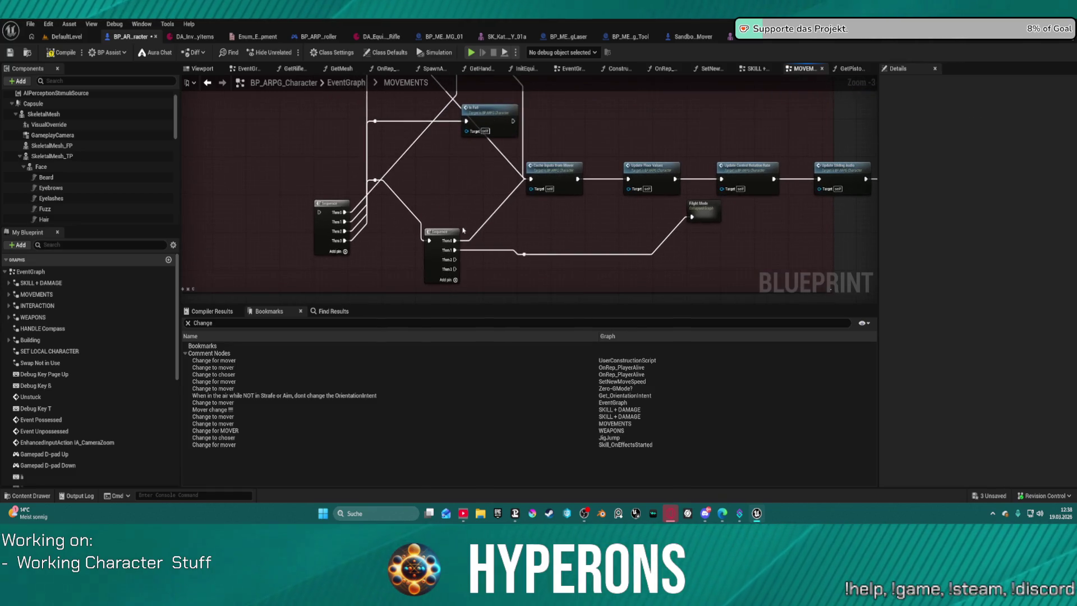
left_click_drag(486, 194, 460, 273)
mouse_move(466, 194)
left_mouse_down()
mouse_move(433, 231)
mouse_move(411, 234)
mouse_move(625, 235)
mouse_move(745, 180)
left_mouse_up()
left_click_drag(501, 213, 523, 155)
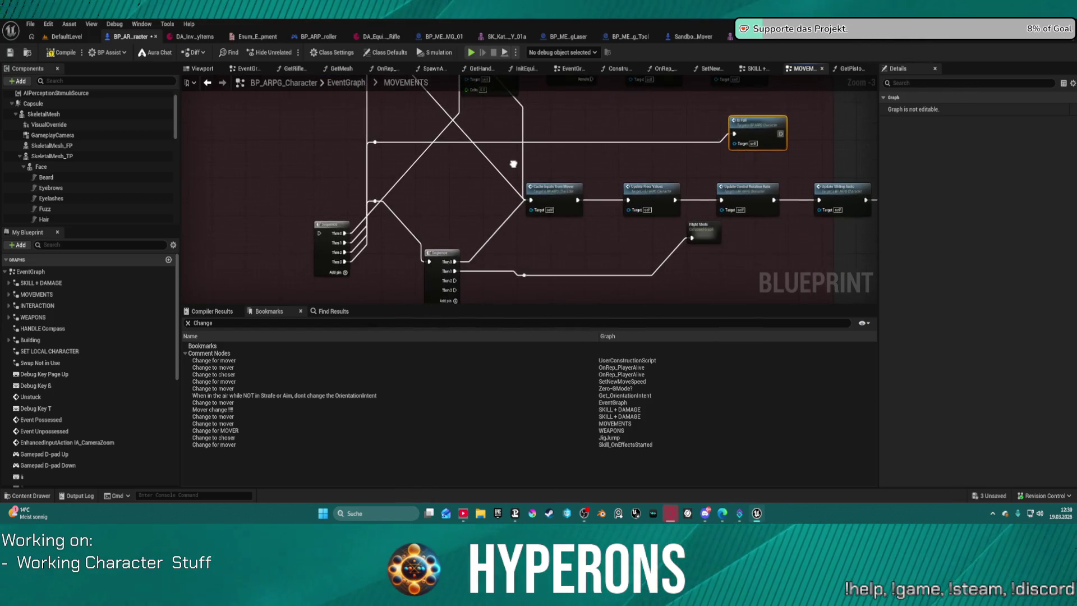
mouse_move(749, 126)
left_mouse_down()
mouse_move(459, 233)
mouse_move(460, 199)
left_mouse_up()
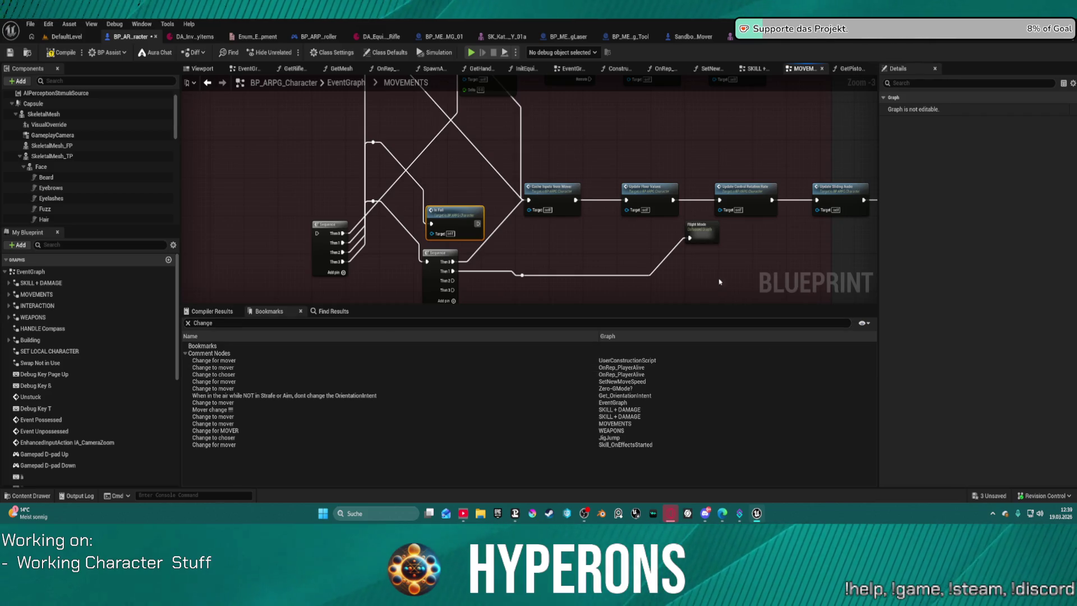
left_click_drag(573, 286, 545, 231)
left_click_drag(669, 173, 524, 211)
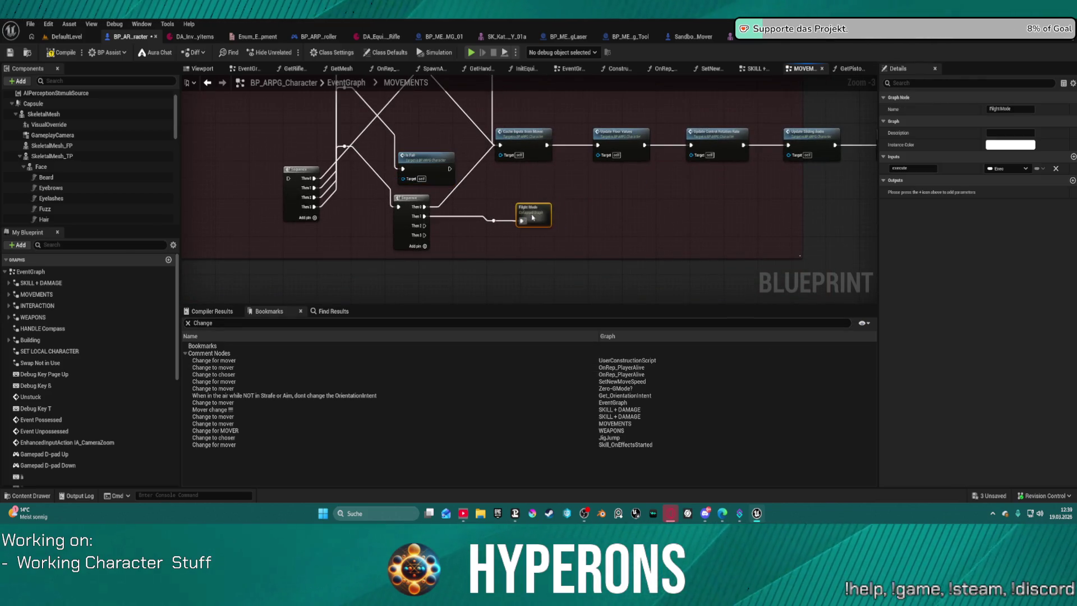
mouse_move(452, 221)
left_mouse_down()
mouse_move(318, 221)
mouse_move(357, 174)
left_mouse_up()
mouse_move(513, 128)
left_mouse_down()
mouse_move(353, 264)
mouse_move(365, 245)
left_mouse_up()
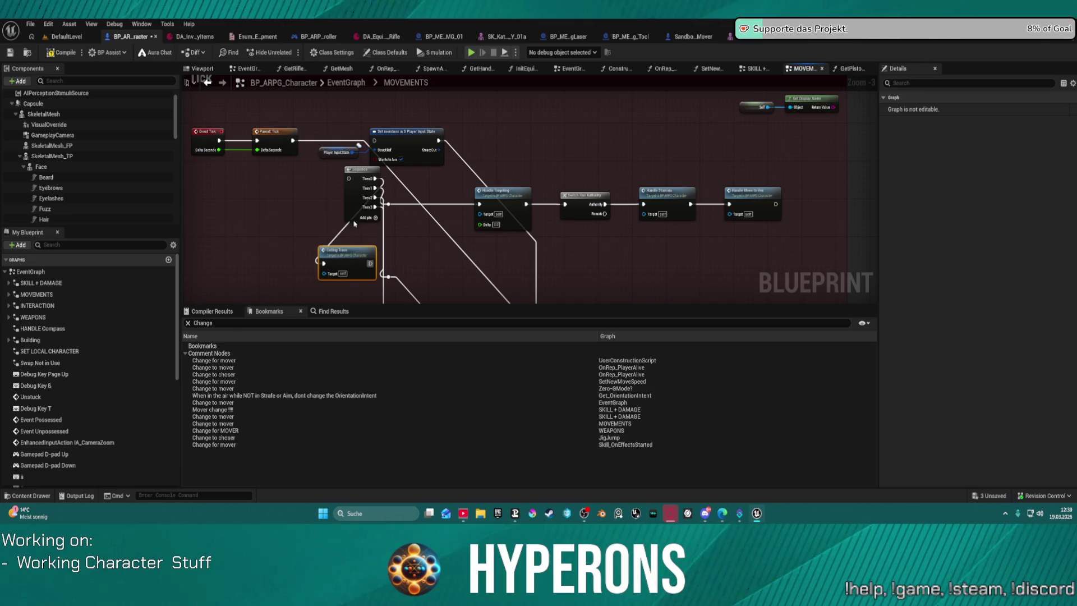
- Delete Handle Targeting and Switch Has Authority, then wire Sequence Then 3 into Handle Stamina
mouse_move(353, 180)
left_mouse_down()
mouse_move(324, 189)
mouse_move(343, 175)
left_mouse_up()
left_click(381, 132)
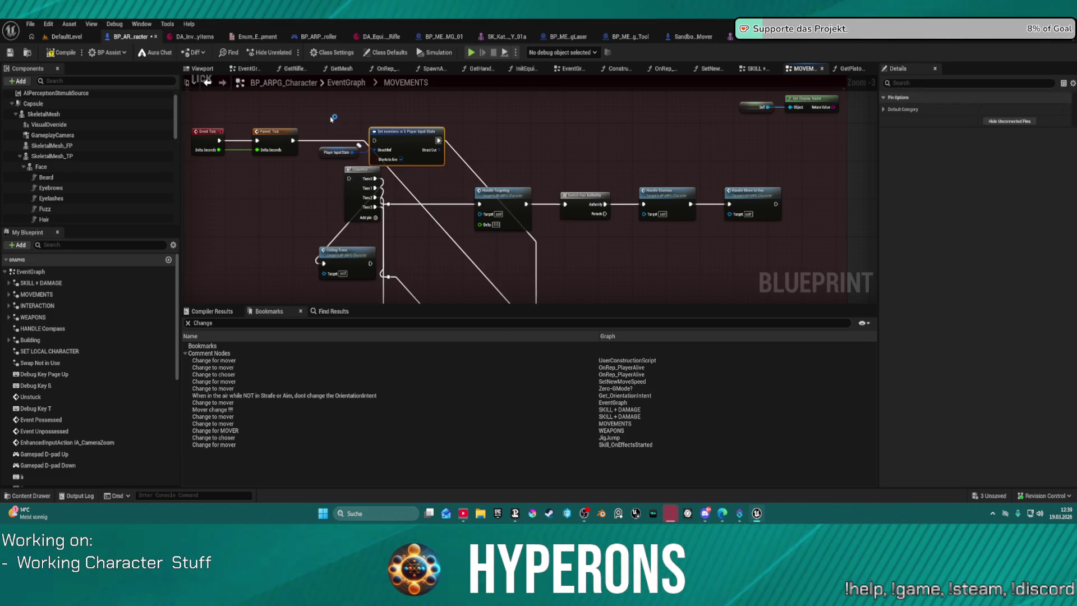
left_click(413, 154)
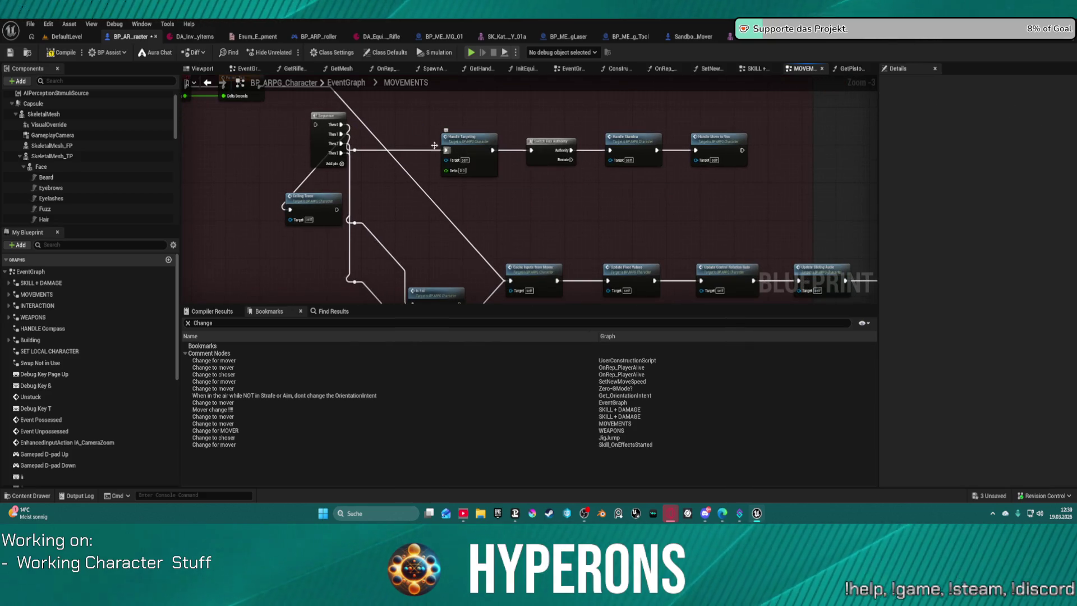
left_click(450, 134)
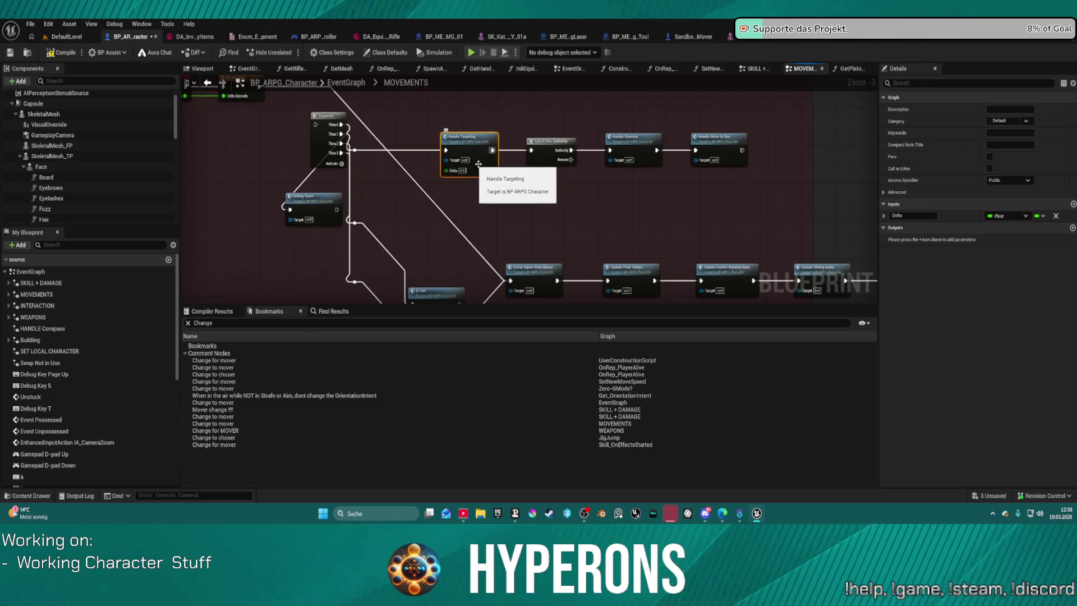
left_click_drag(550, 191, 556, 190)
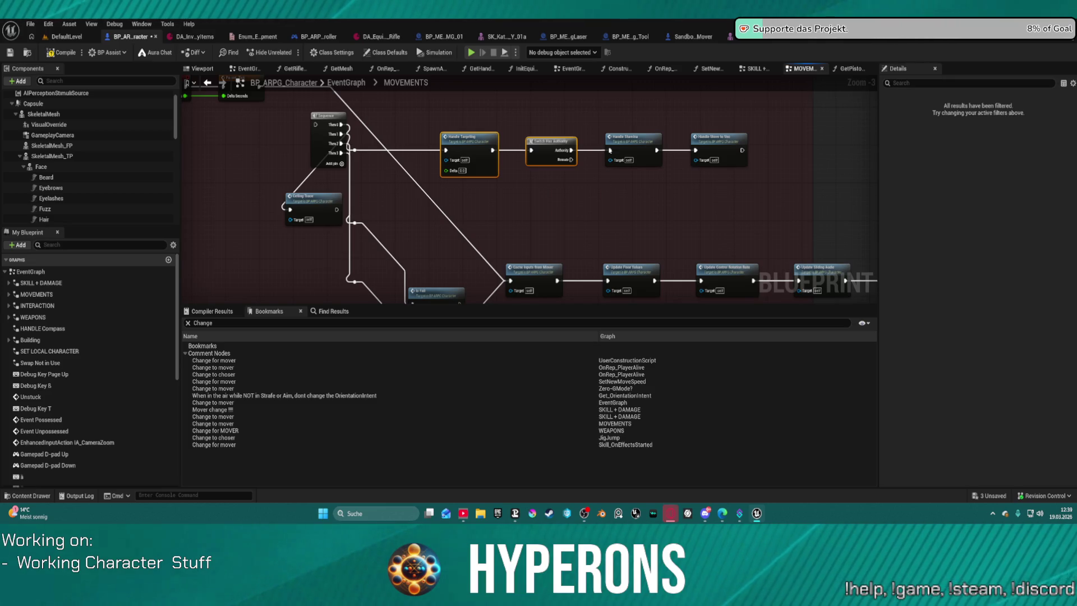
key("Delete")
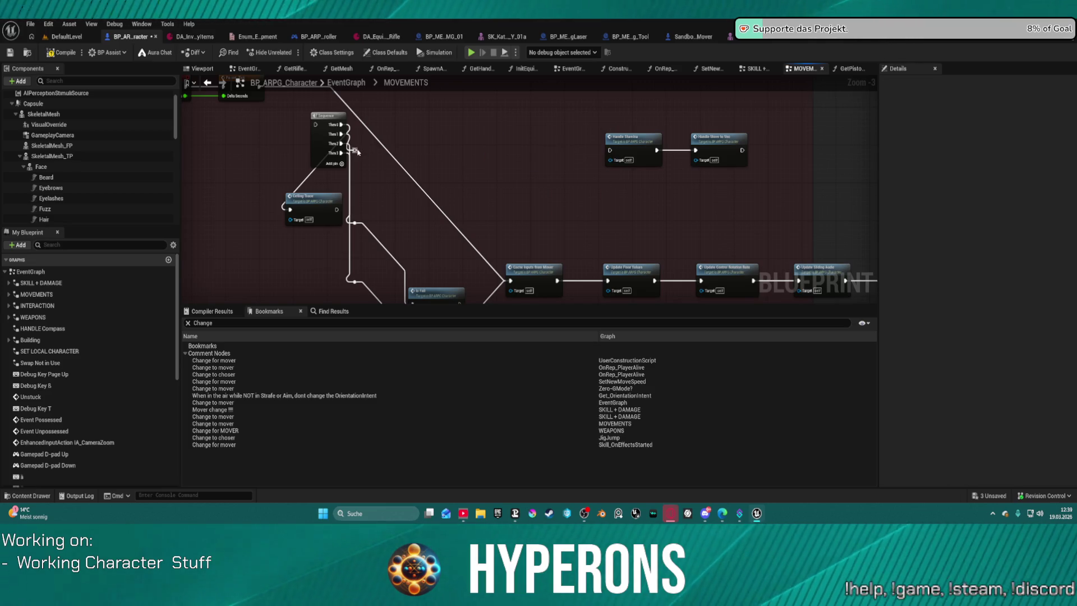
left_click_drag(347, 151, 610, 150)
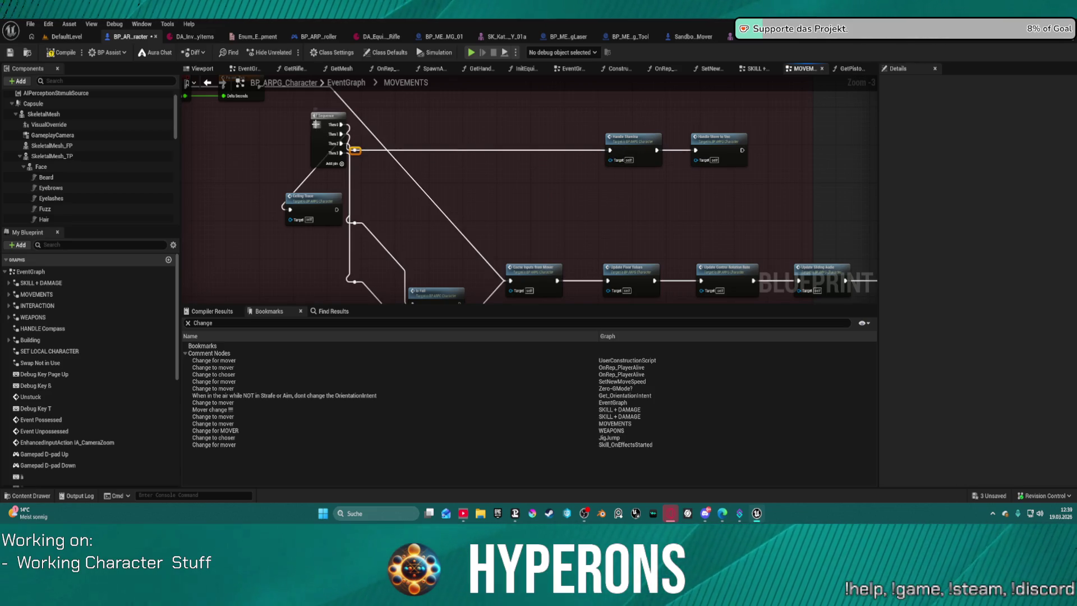
- Move the Sequence node right and select across the Handle Stamina and Debug Draw row
left_click_drag(391, 138, 438, 231)
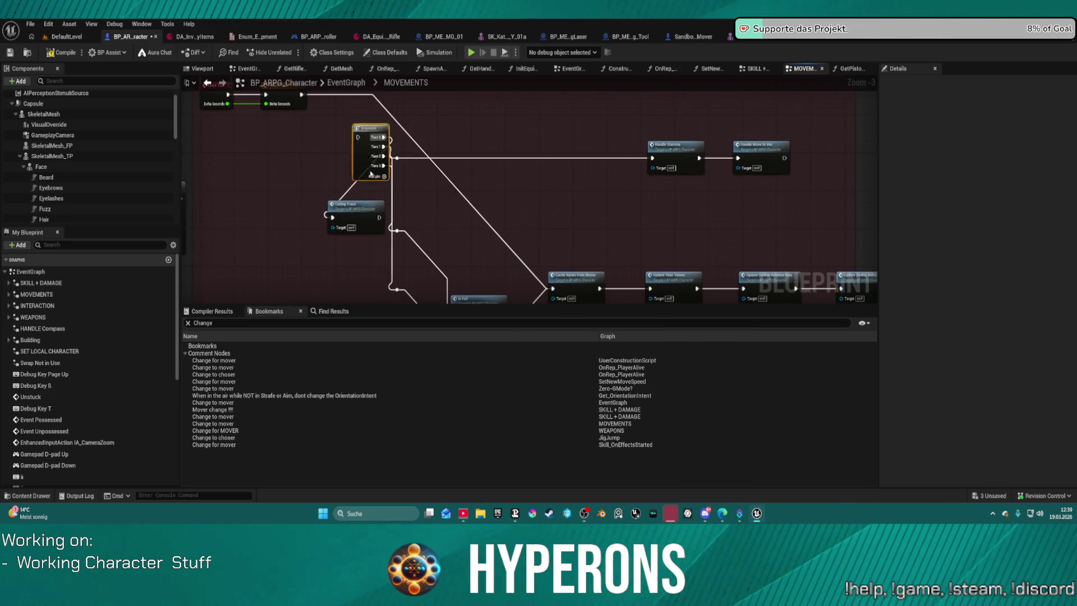
scroll(589, 218, "right", 5)
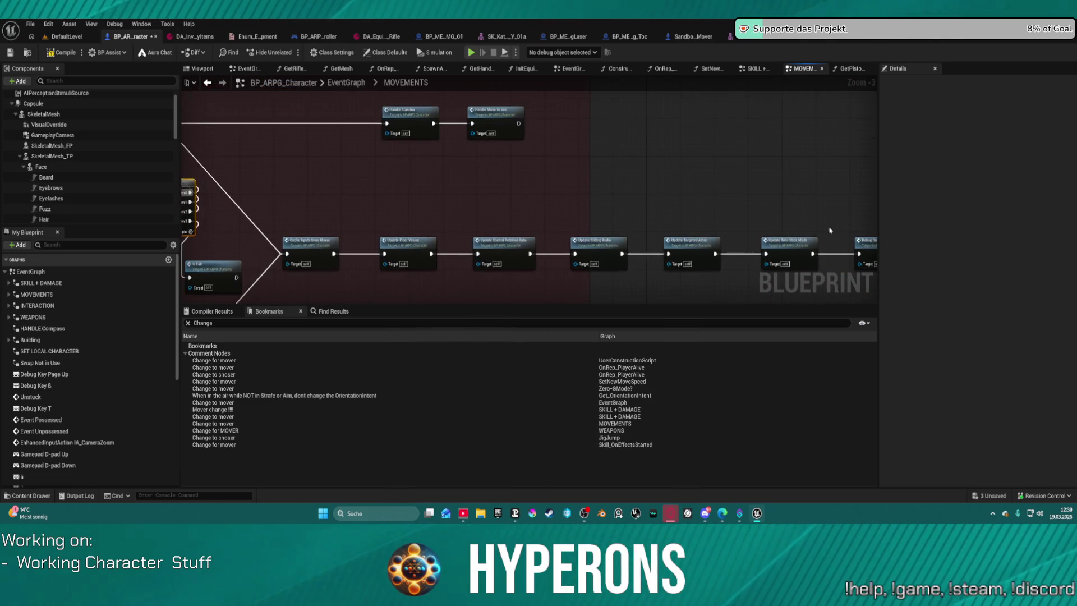
left_click_drag(695, 239, 829, 199)
left_click_drag(239, 180, 841, 246)
mouse_move(773, 213)
left_mouse_down()
mouse_move(800, 85)
mouse_move(854, 150)
left_mouse_up()
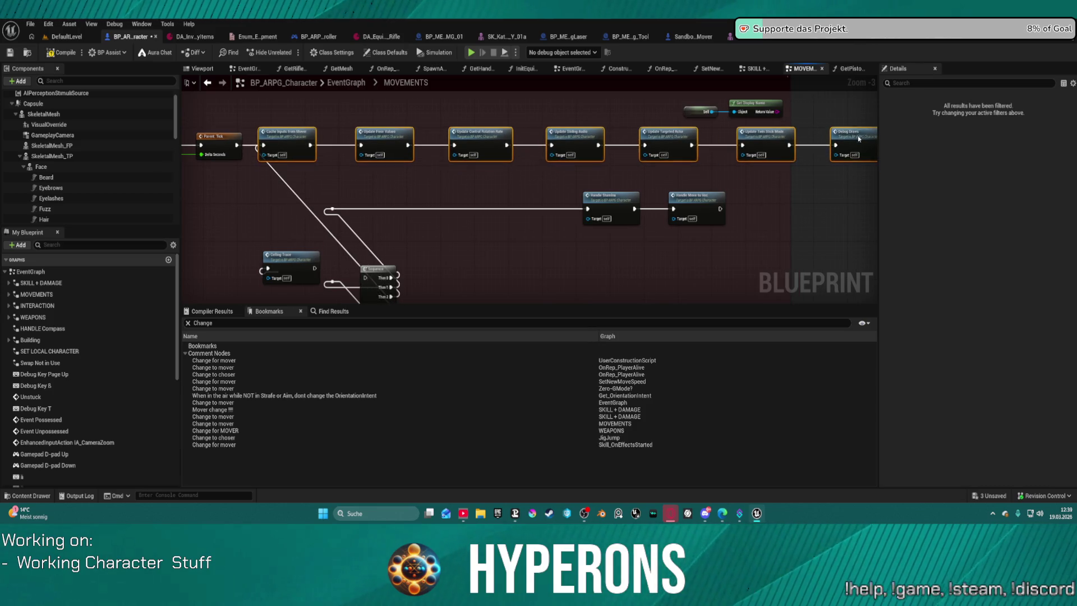
mouse_move(854, 151)
left_mouse_down()
mouse_move(380, 147)
mouse_move(380, 186)
left_mouse_up()
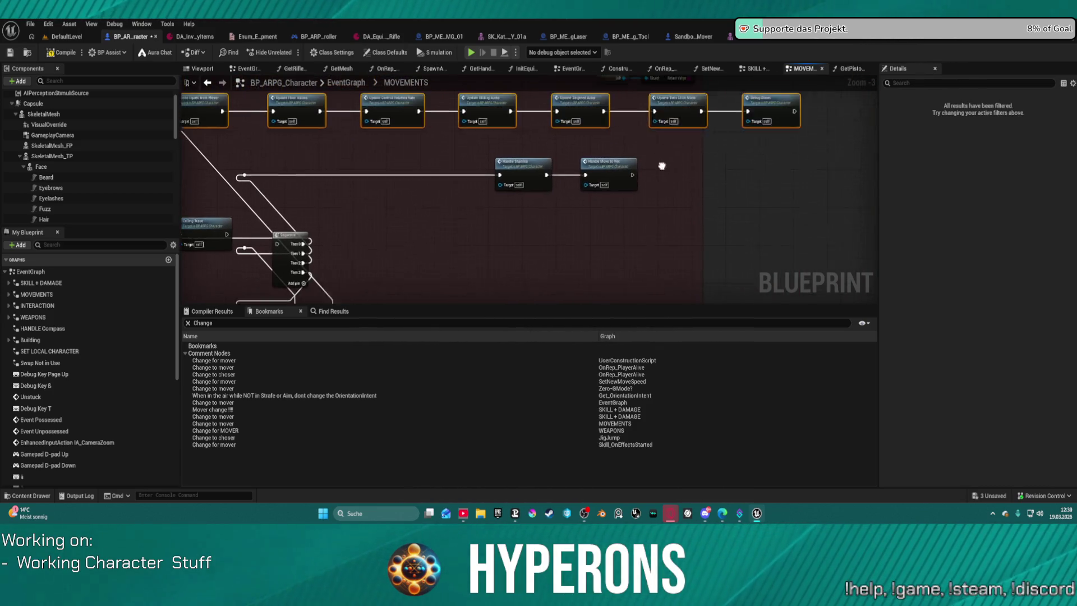
mouse_move(795, 125)
left_mouse_down()
mouse_move(575, 184)
mouse_move(347, 205)
mouse_move(413, 253)
left_mouse_up()
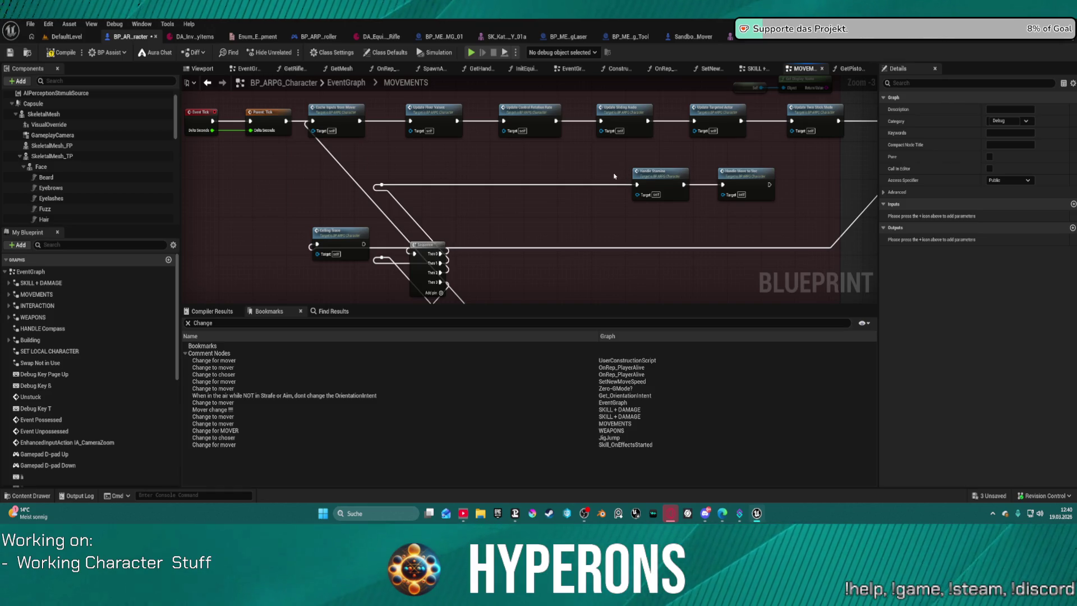
- Remove the diagonal wire from Cancel Input and select that node
left_click_drag(582, 180, 554, 183)
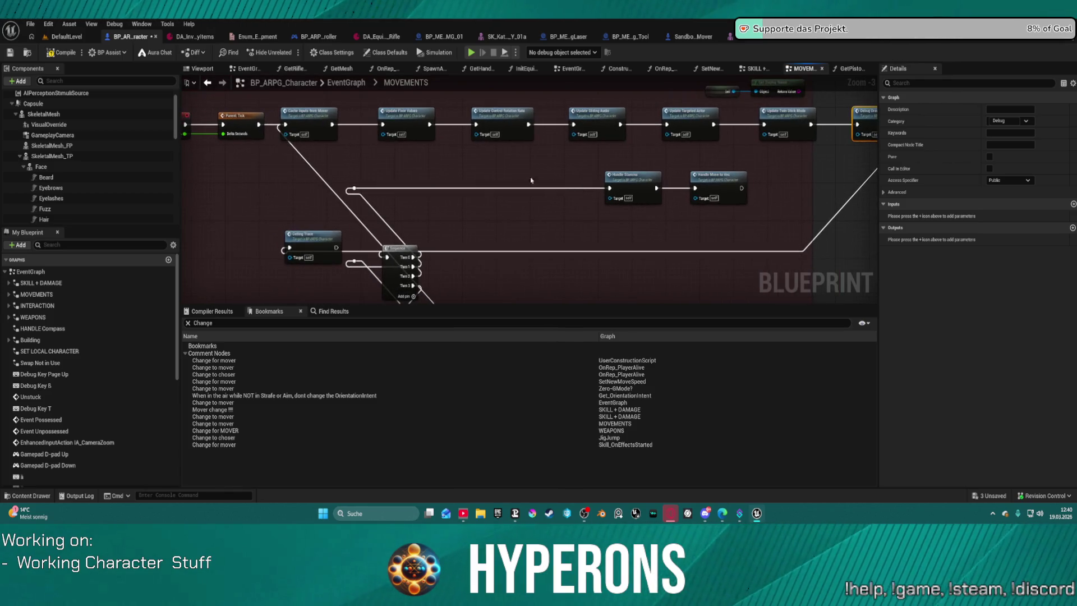
left_click(309, 173)
left_click(312, 171, "alt")
left_click(304, 119)
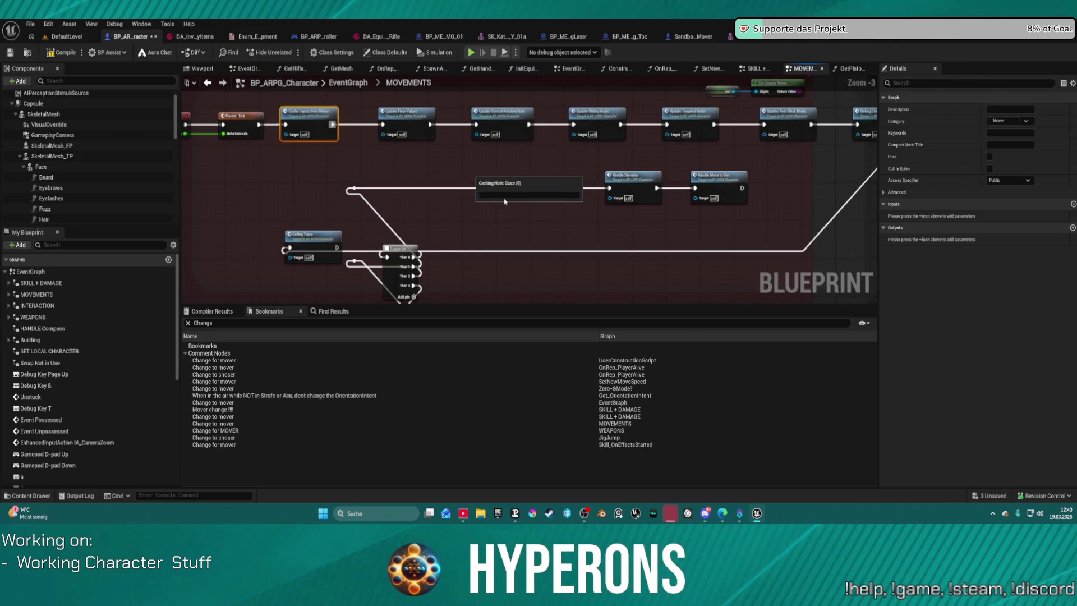
scroll(504, 200, "up", 3)
scroll(413, 139, "up", 2)
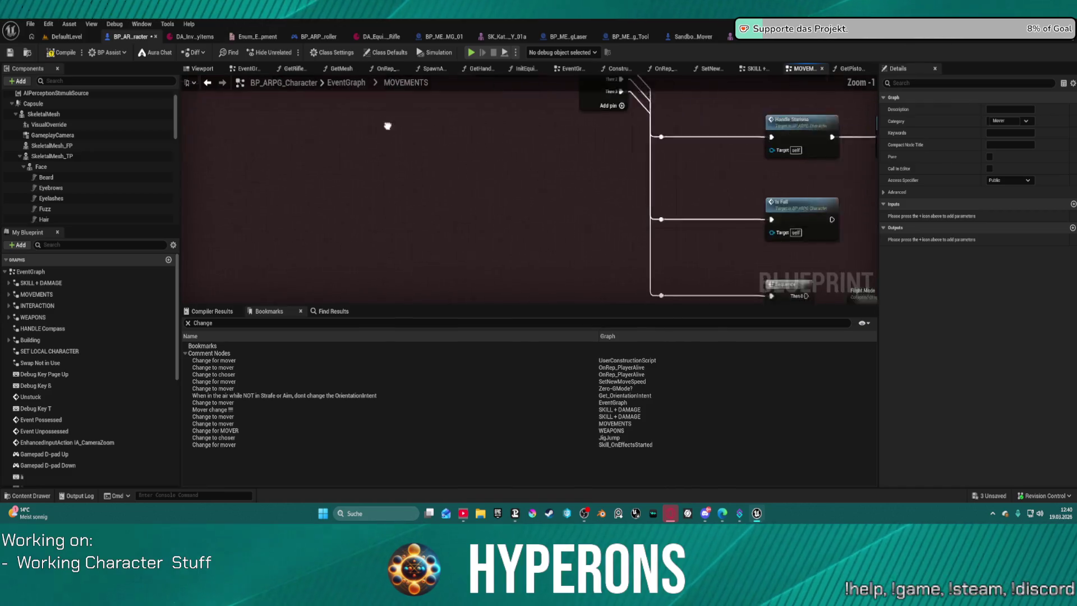
- Wire the reroute straight into Flight Mode, delete the Sequence node, then jump to the IsFall definition
left_click_drag(413, 138, 488, 162)
left_click(443, 219)
mouse_move(588, 231)
left_mouse_down()
mouse_move(637, 229)
mouse_move(574, 181)
left_mouse_up()
left_click(594, 208)
key("shift+Delete")
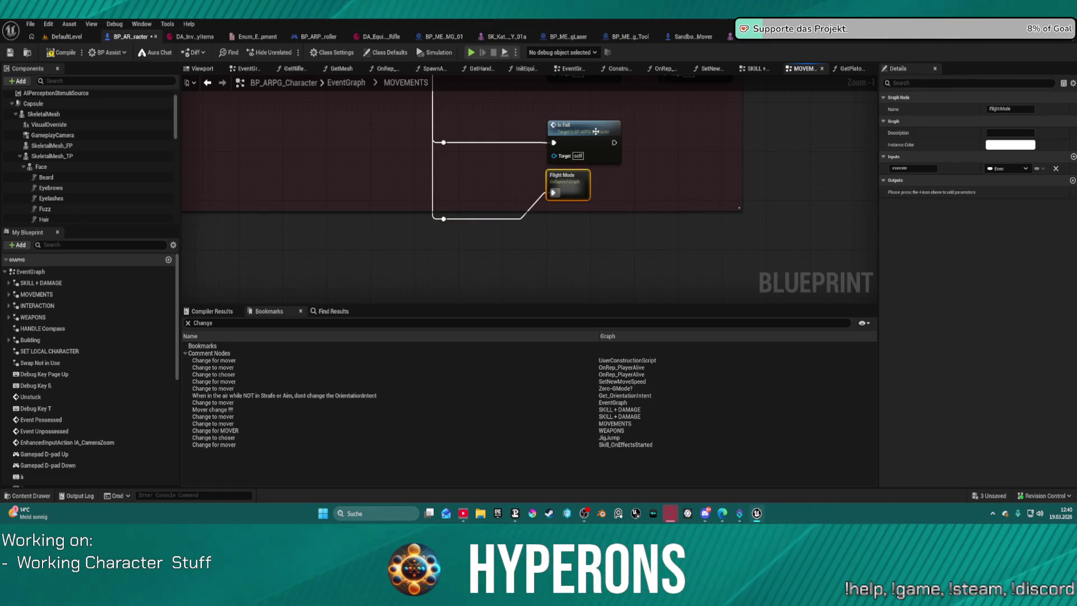
double_click(557, 152)
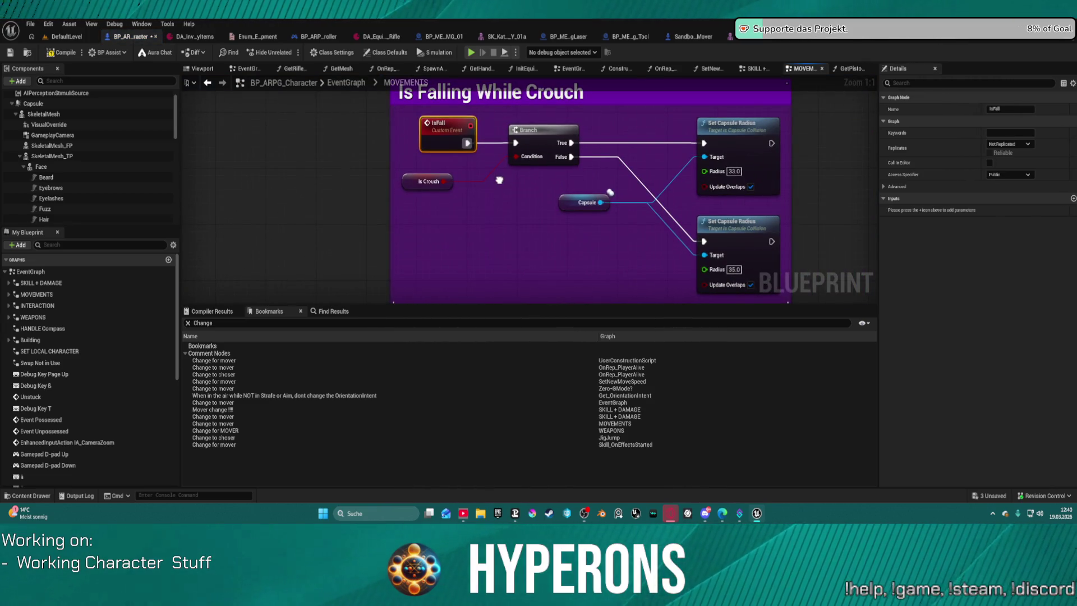
- Dismiss the Blueprint Compilation Errors dialog with Play in Editor to start the standalone preview
left_click_drag(499, 180, 489, 179)
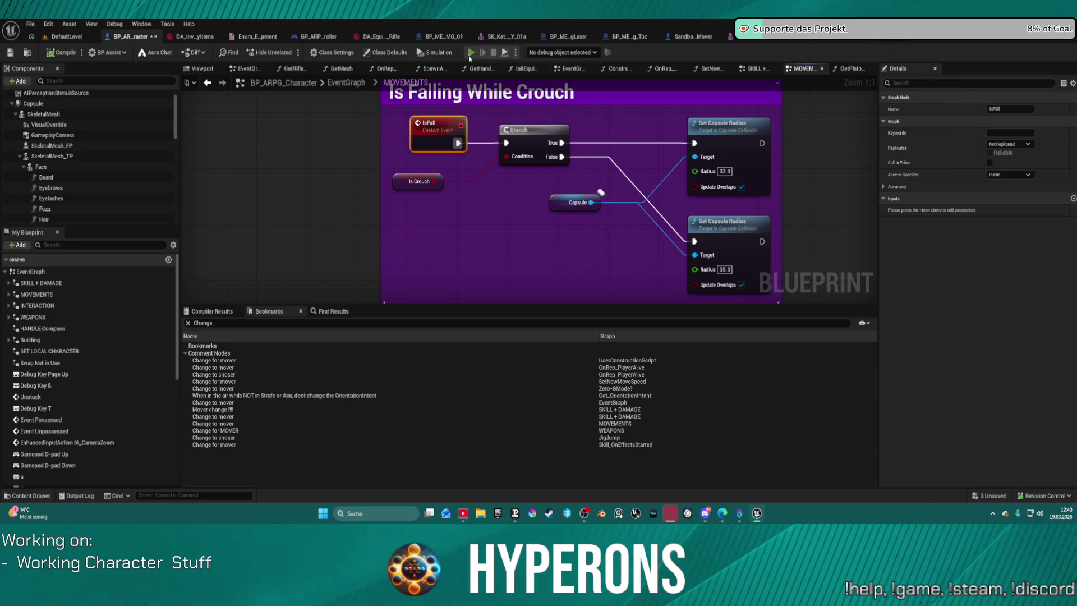
left_click(617, 287)
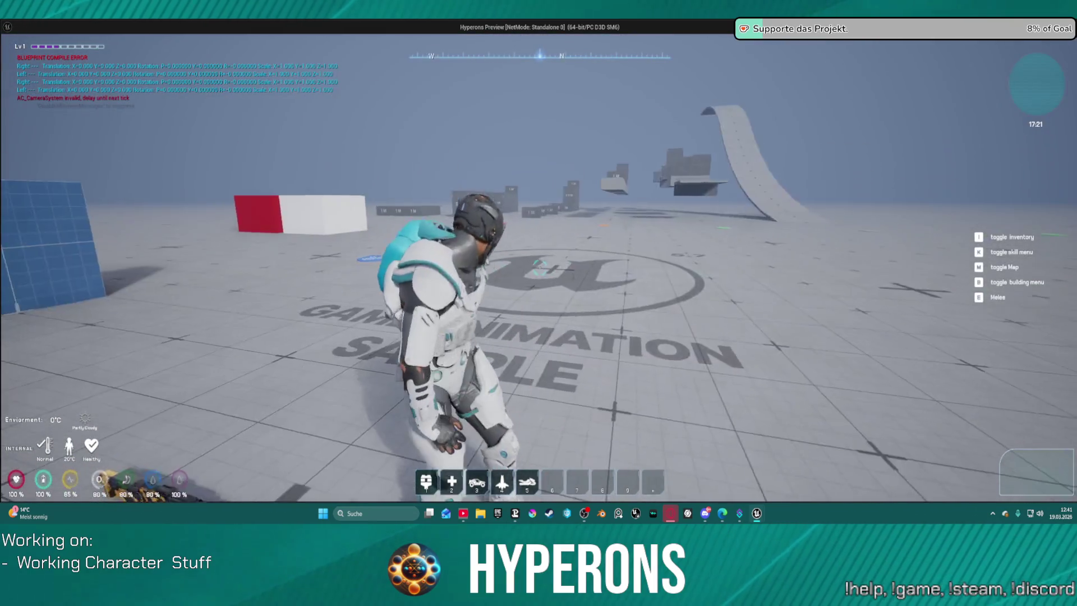
- Check the inventory, close it, walk with W, then stop the playtest with Esc
key("i")
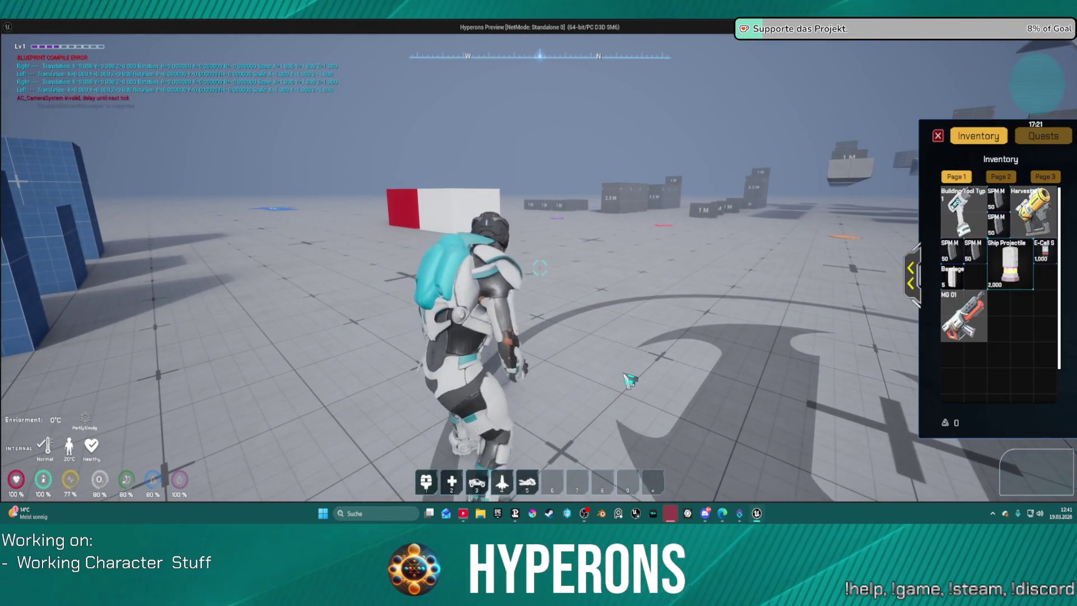
left_click(938, 135)
key("w")
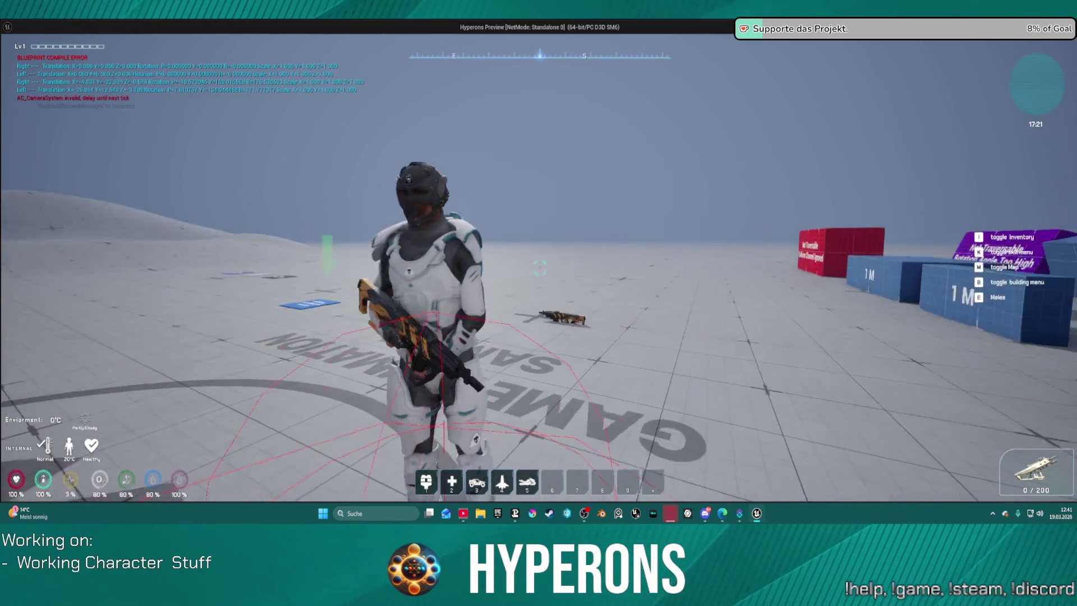
key("Escape")
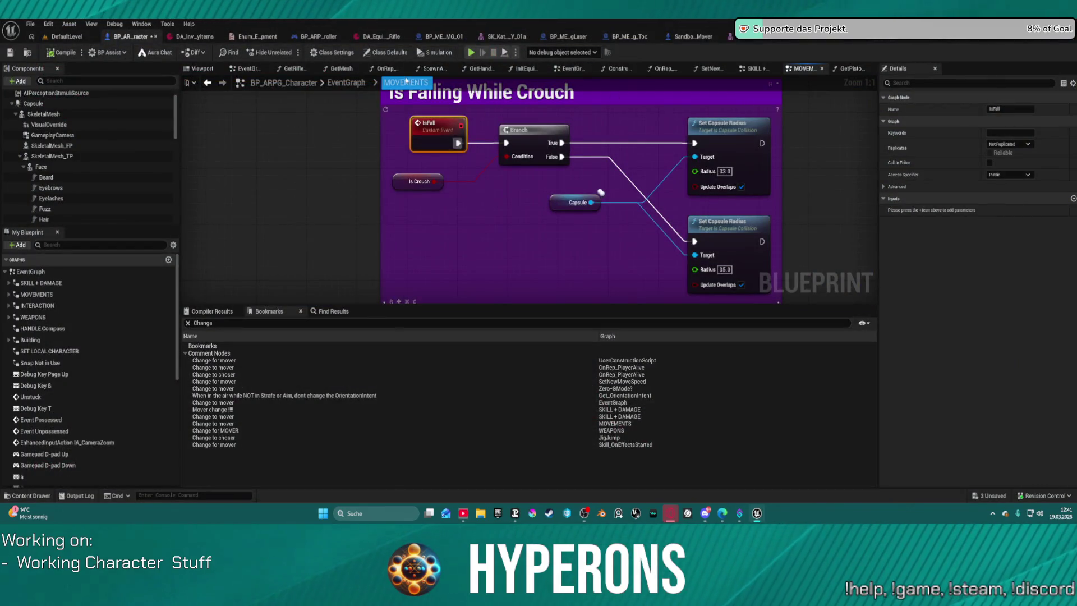
- Switch to the EventGraph and open the WEAPONS graph from My Blueprint
left_click(334, 83)
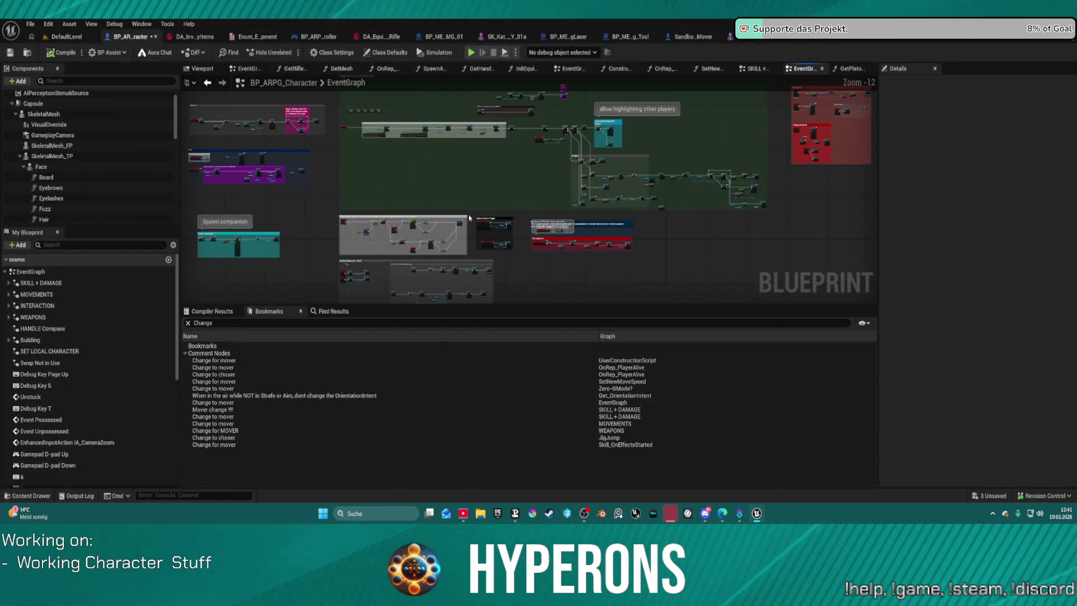
scroll(469, 218, "up", 3)
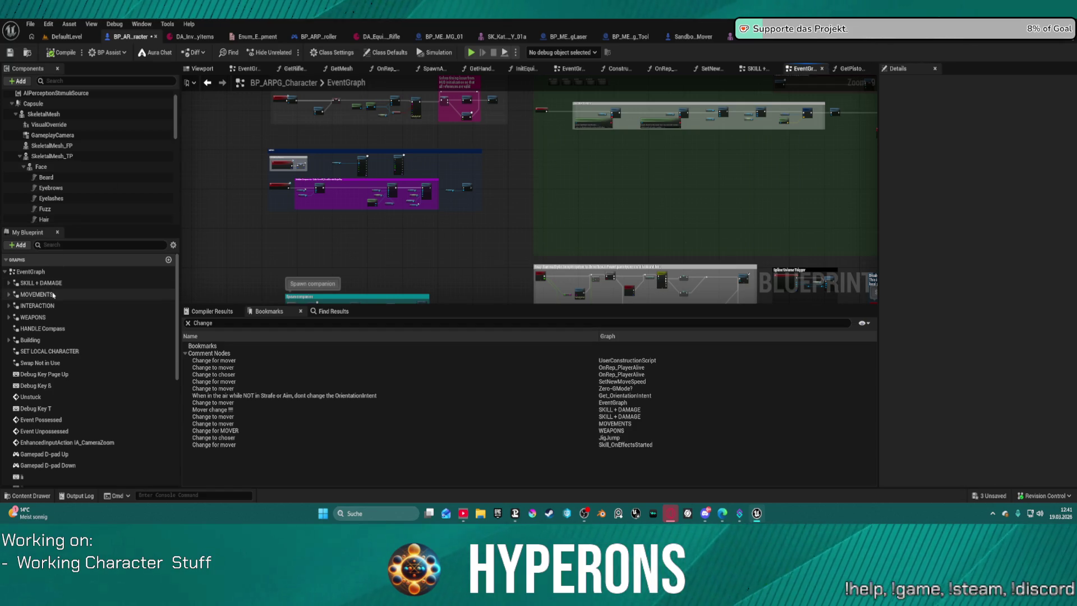
double_click(41, 320)
scroll(412, 164, "up", 9)
scroll(681, 271, "down", 3)
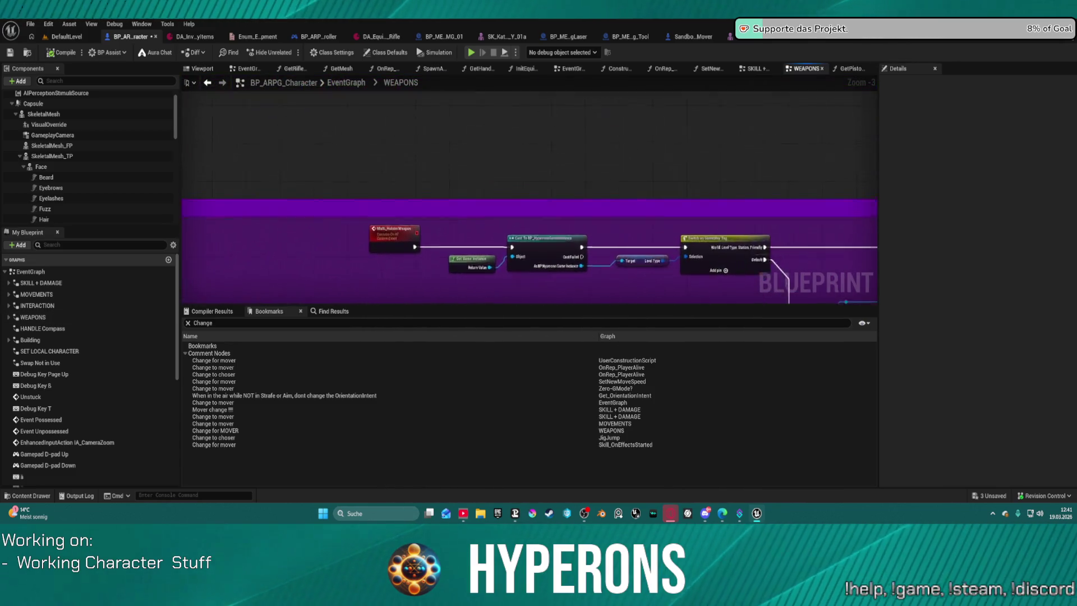
scroll(589, 252, "down", 3)
scroll(388, 229, "up", 1)
scroll(421, 210, "up", 2)
scroll(472, 176, "up", 3)
scroll(513, 149, "up", 2)
- Nudge the Server_Execute_Melee and Client_Execute_Melee nodes slightly lower in Change for MOVER
left_click_drag(514, 149, 790, 178)
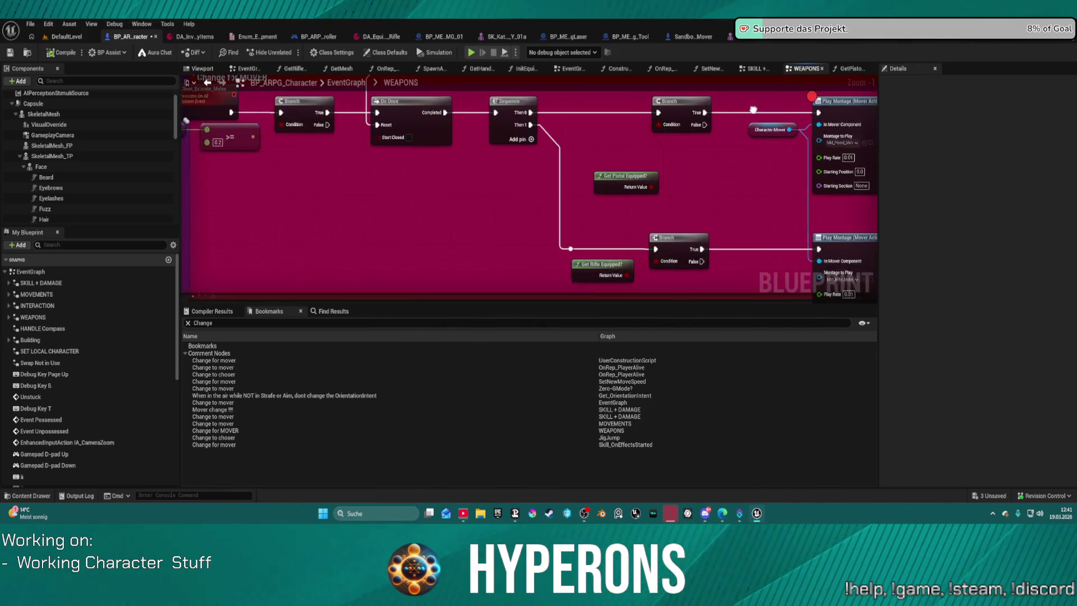
mouse_move(434, 227)
left_mouse_down()
mouse_move(535, 248)
mouse_move(537, 317)
mouse_move(554, 345)
left_mouse_up()
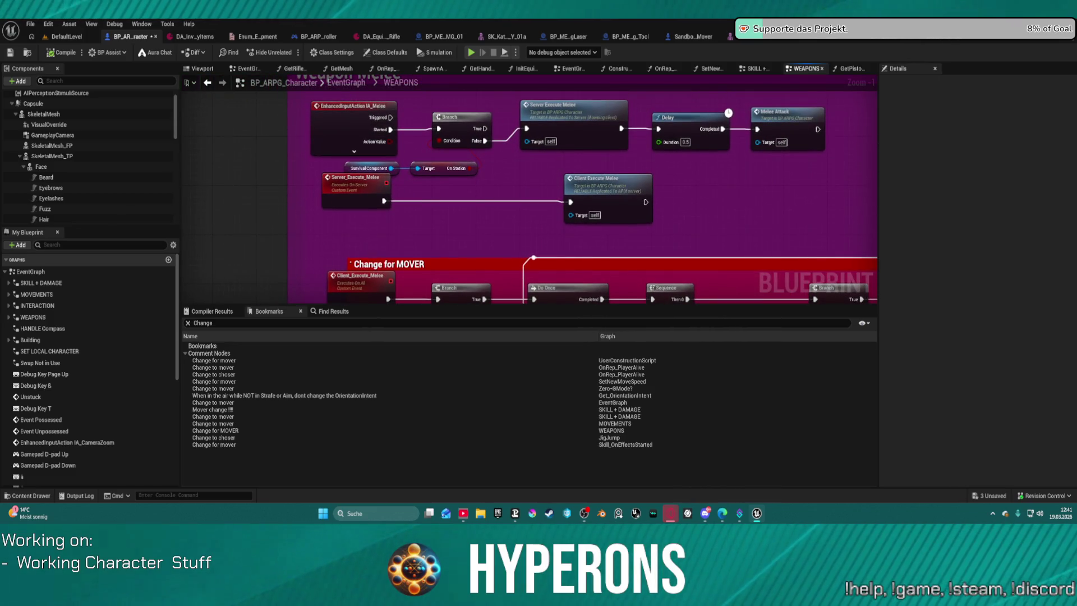
scroll(500, 246, "down", 1)
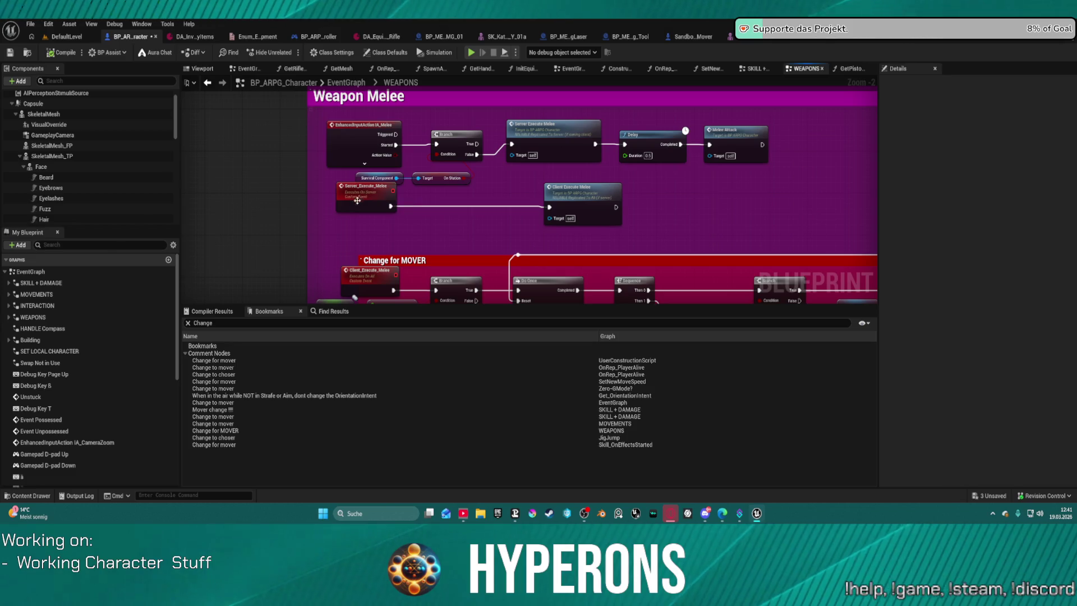
left_click_drag(359, 198, 360, 218)
left_click_drag(580, 203, 580, 217)
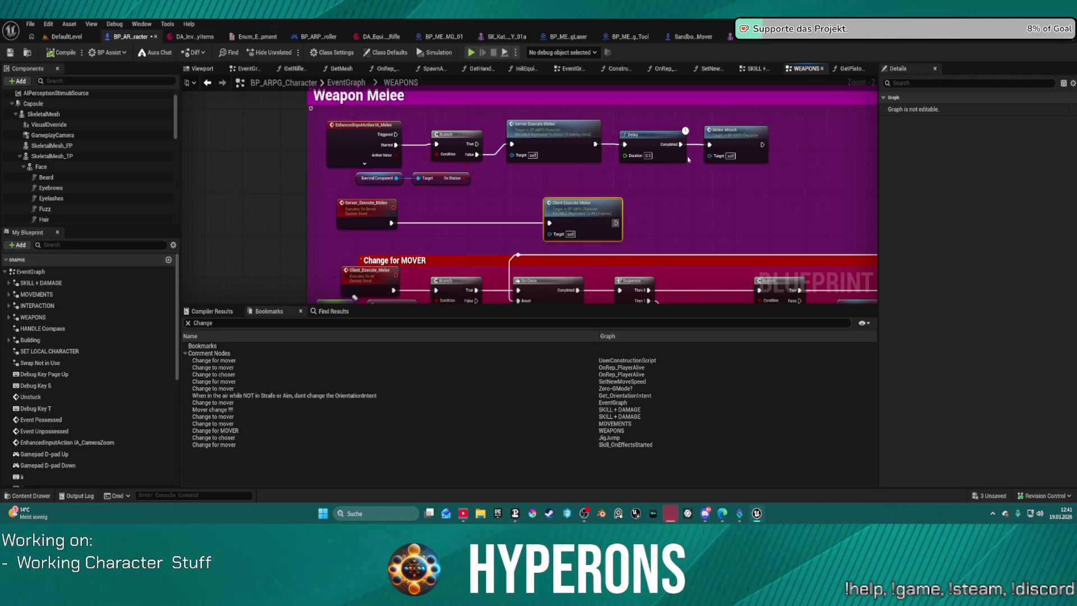
- Visit the MeleeAttack event, go back, then jump to the Client_Execute_Melee definition
double_click(724, 148)
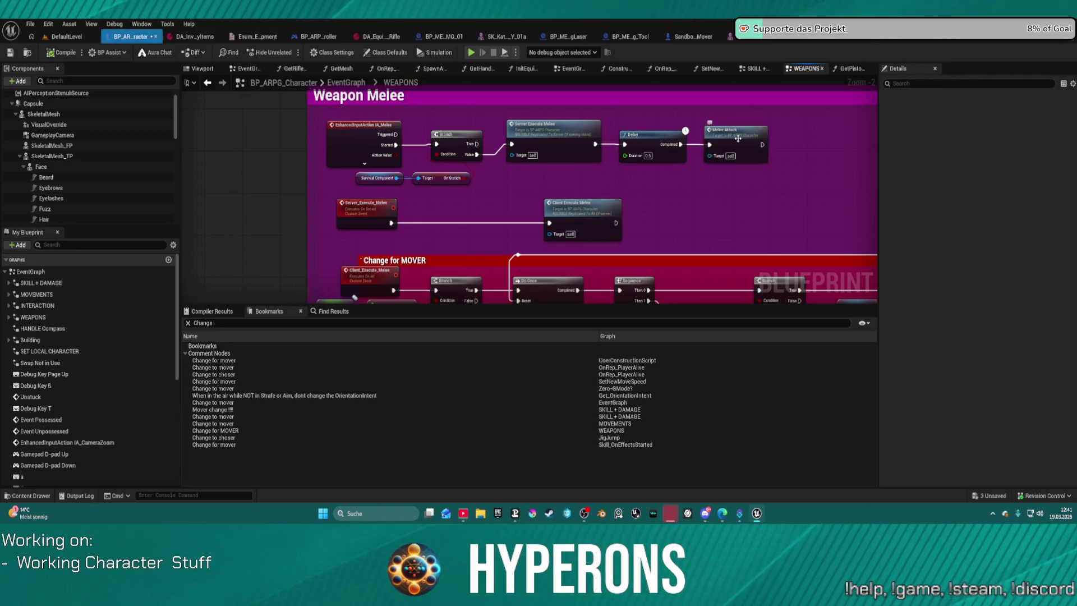
scroll(522, 192, "down", 2)
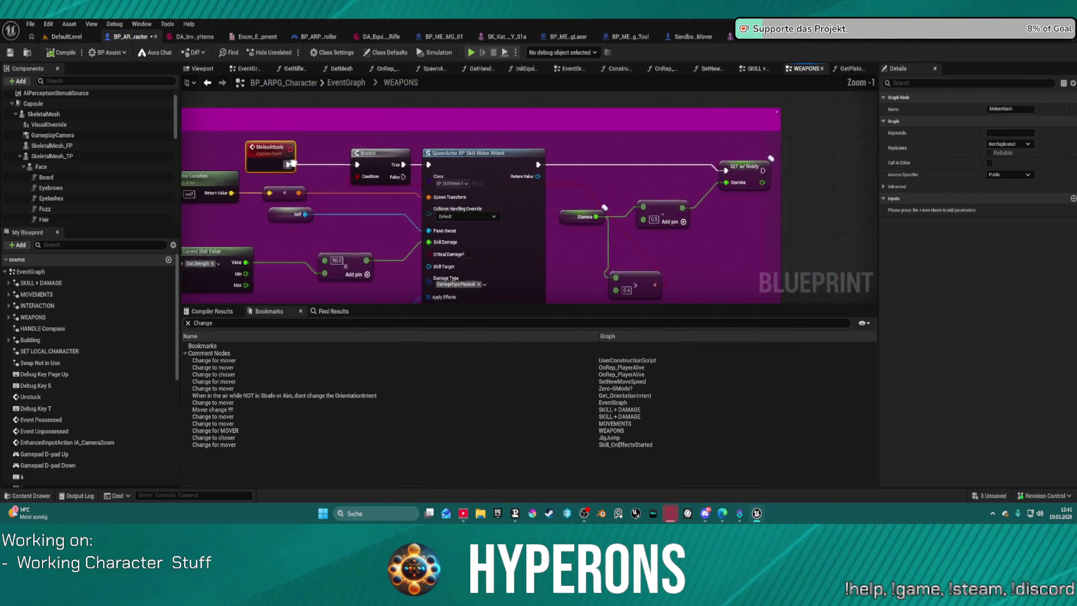
left_click_drag(522, 191, 362, 168)
key("alt+Left")
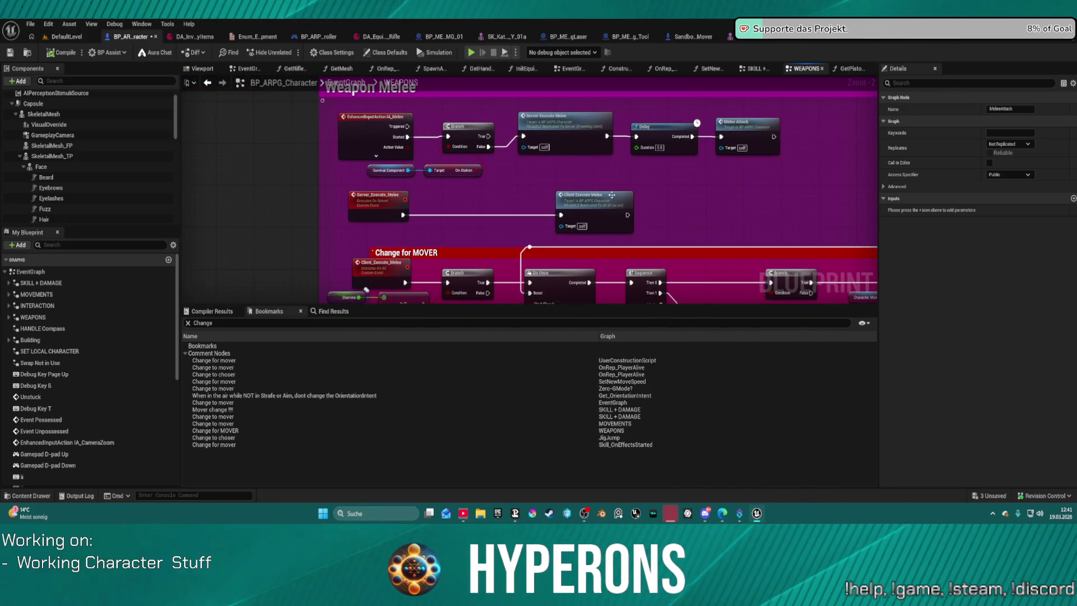
mouse_move(568, 215)
left_mouse_down()
mouse_move(488, 190)
mouse_move(481, 234)
mouse_move(462, 237)
left_mouse_up()
scroll(489, 191, "up", 1)
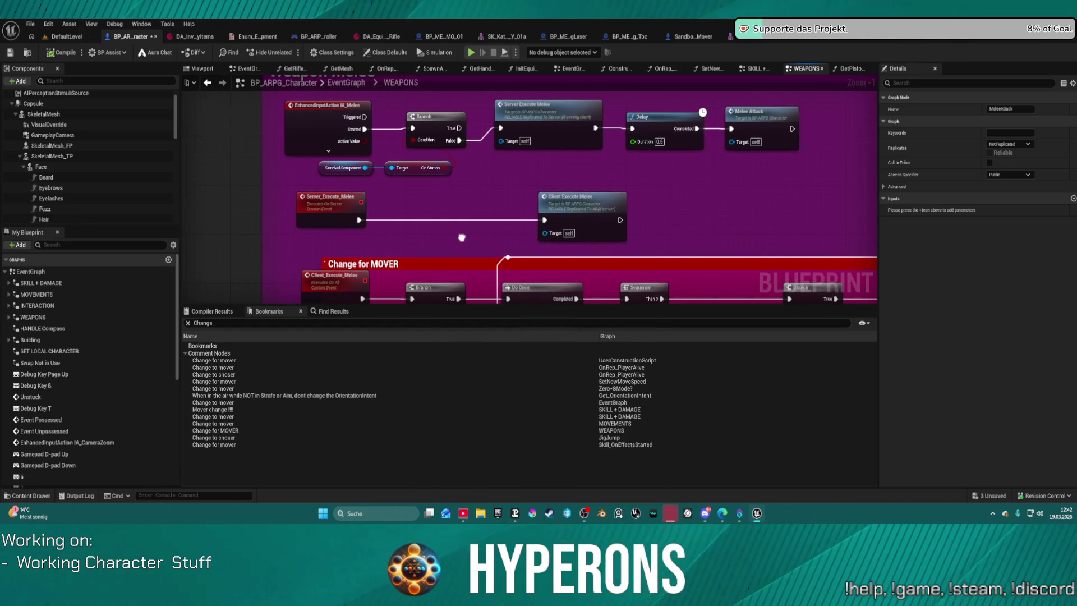
left_click(546, 118)
left_click_drag(522, 169, 764, 145)
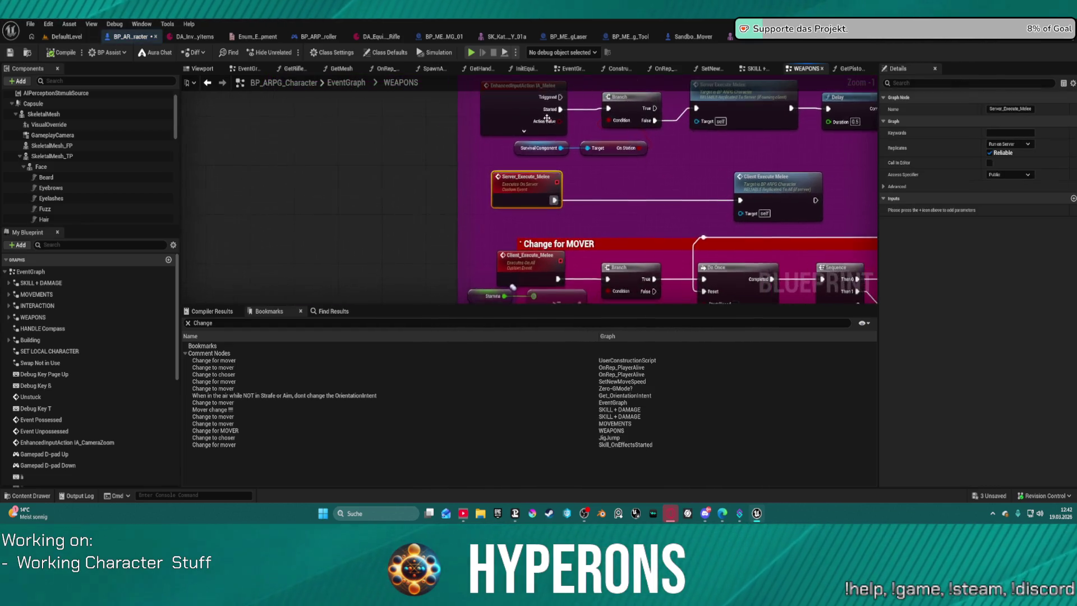
scroll(778, 174, "up", 1)
left_click(779, 174)
double_click(777, 174)
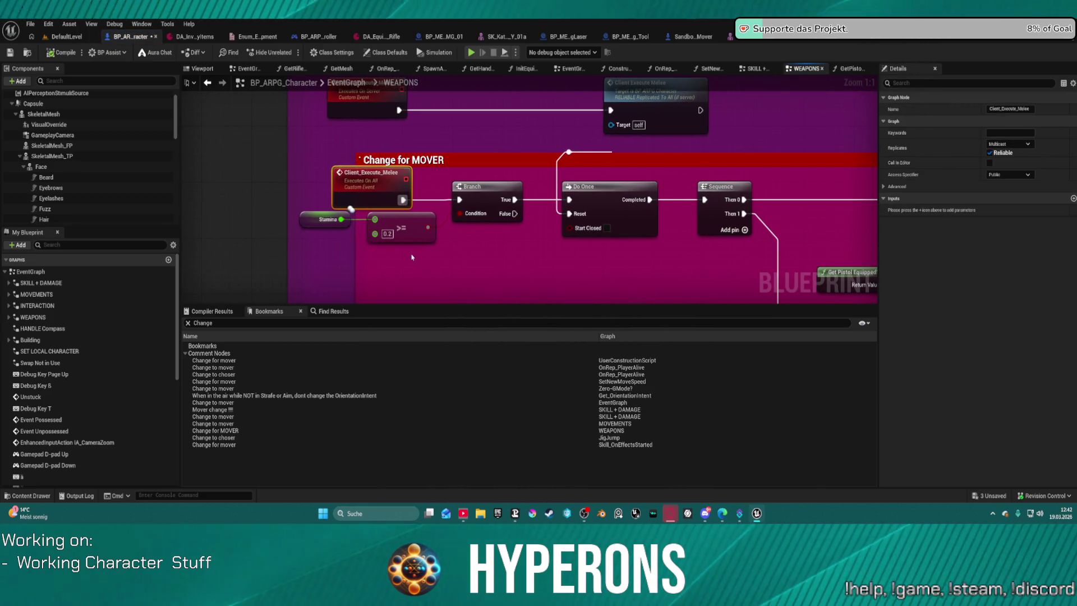
- Move the Stamina check nodes down-left and review the Do Once and Get Rifle Equipped? nodes
left_click_drag(411, 257, 341, 211)
left_click_drag(403, 219, 388, 266)
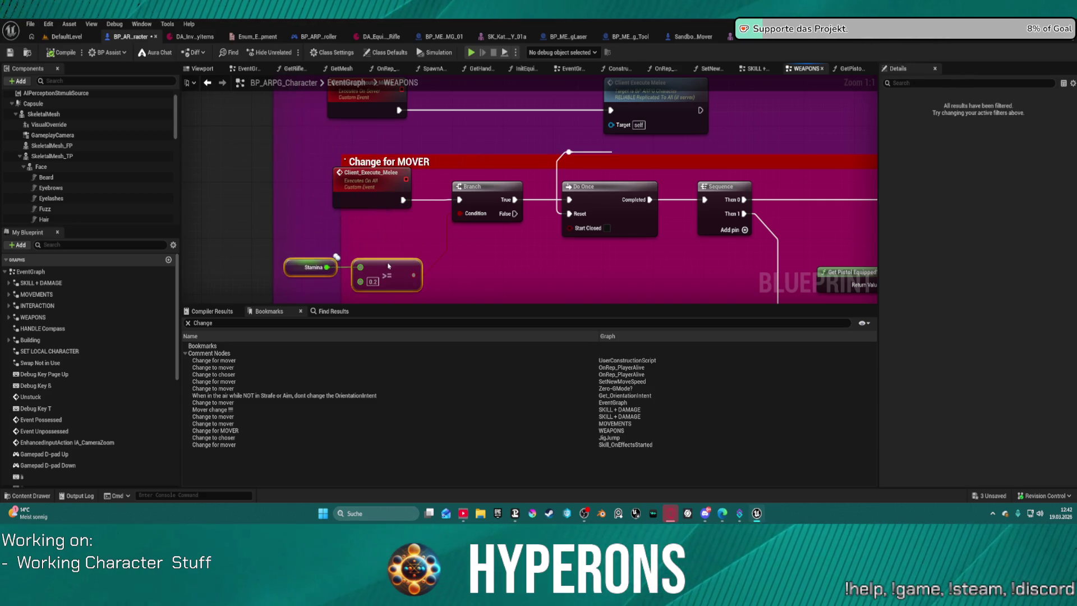
left_click(546, 245)
left_click_drag(546, 245, 381, 253)
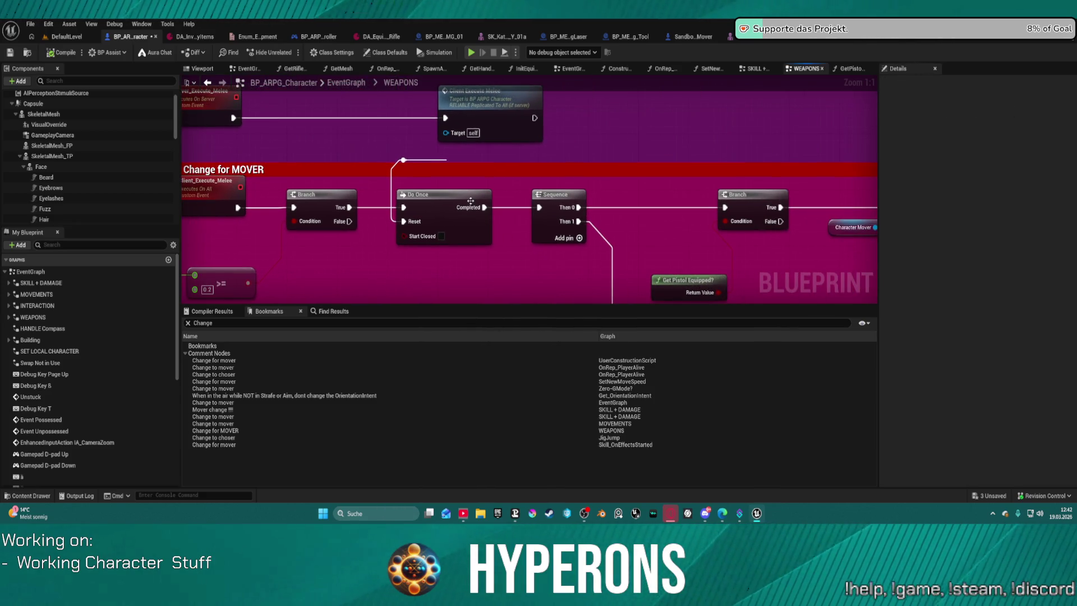
left_click(455, 215)
mouse_move(637, 208)
left_mouse_down()
mouse_move(381, 157)
mouse_move(431, 70)
left_mouse_up()
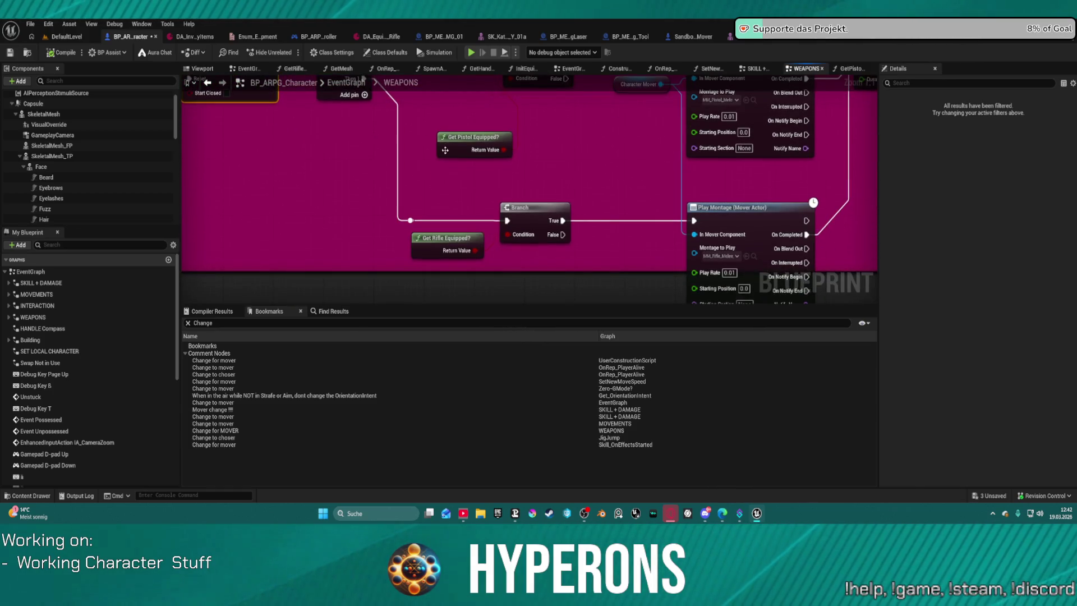
left_click(438, 236)
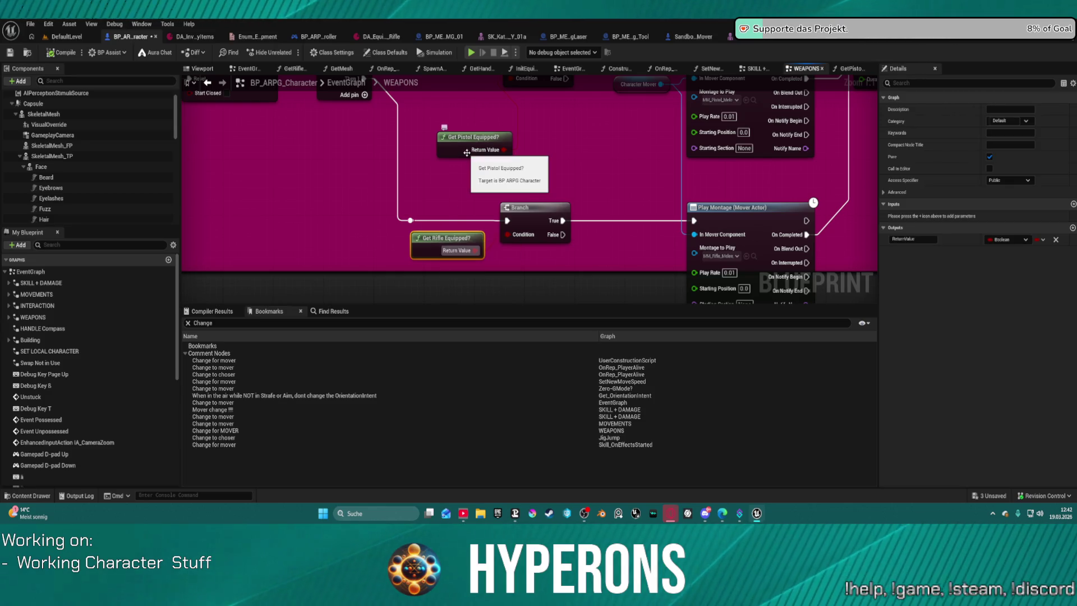
left_click_drag(456, 146, 441, 210)
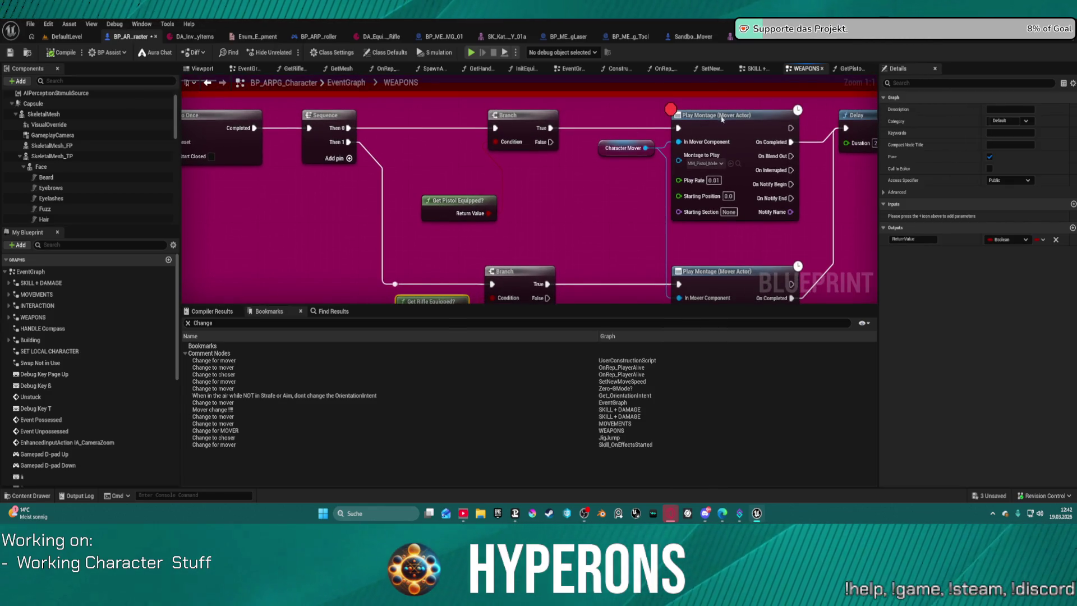
- Remove the breakpoint from Play Montage and open the Get Pistol Equipped? function
right_click(722, 116)
left_click(692, 124)
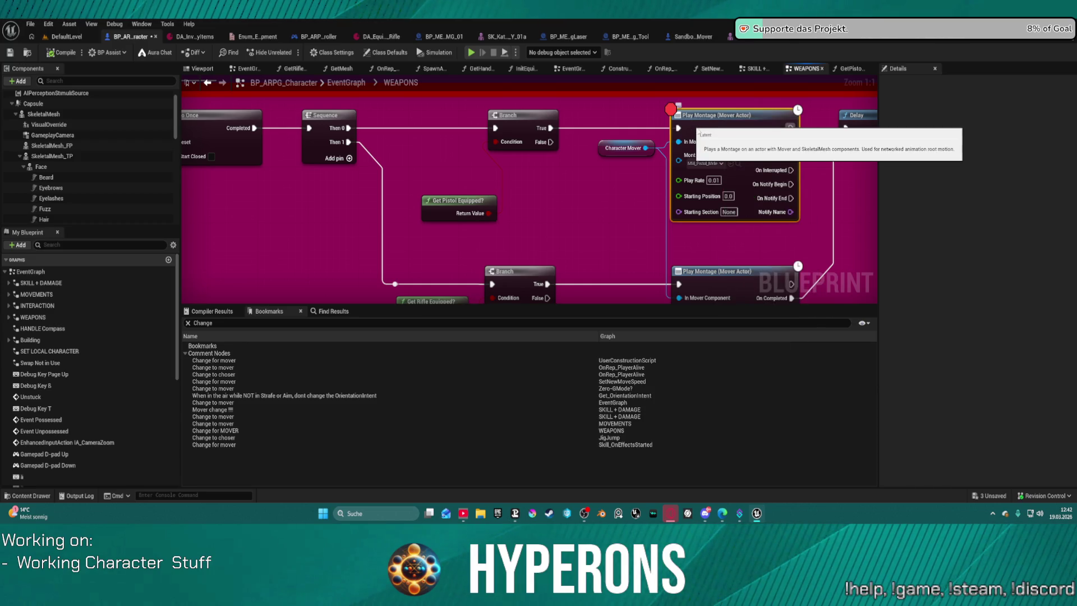
right_click(692, 125)
left_click(735, 349)
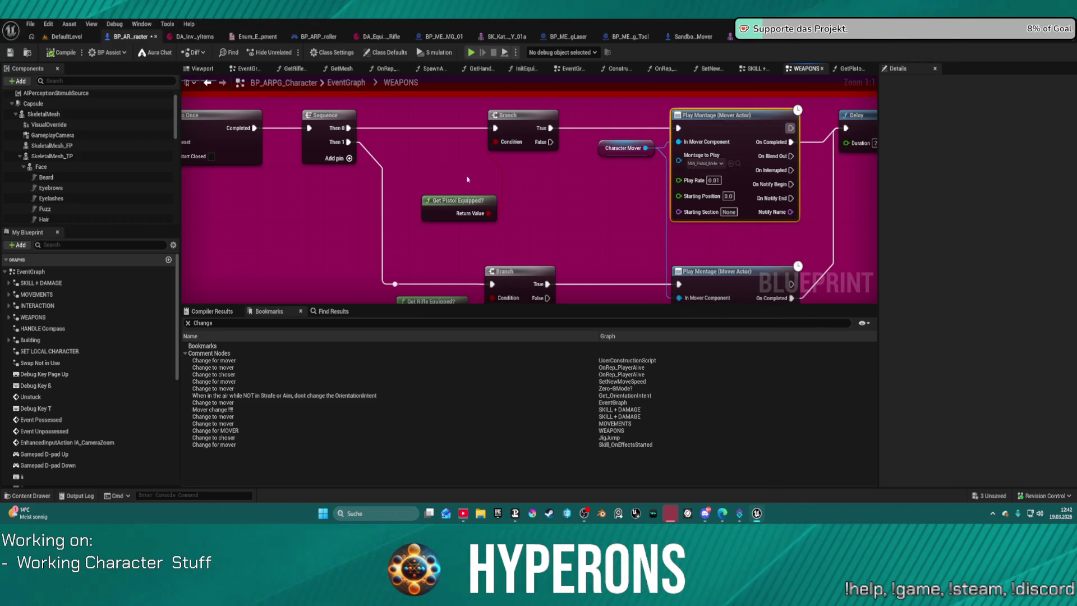
double_click(449, 208)
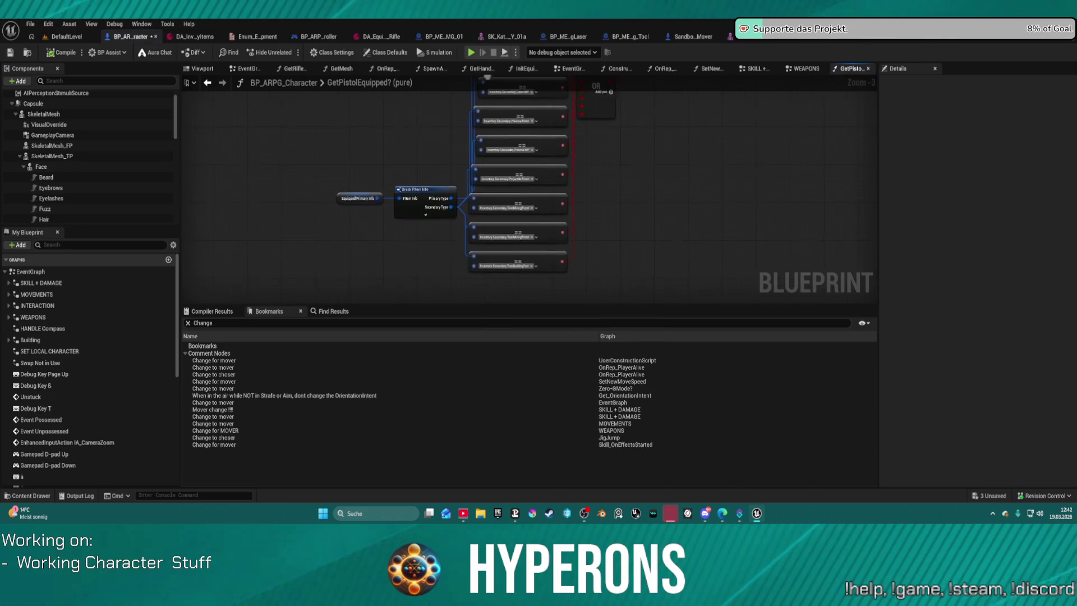
- Return to the WEAPONS graph and select the SpawnActor node in Weapon Melee
mouse_move(454, 208)
left_mouse_down()
mouse_move(399, 230)
mouse_move(426, 279)
left_mouse_up()
left_click(207, 82)
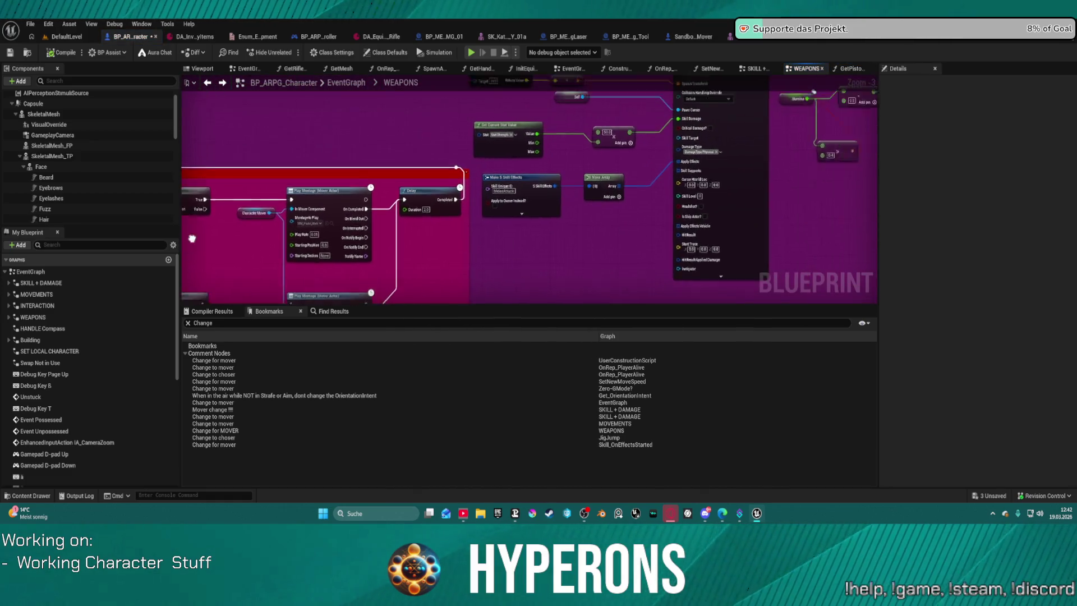
left_click(555, 150)
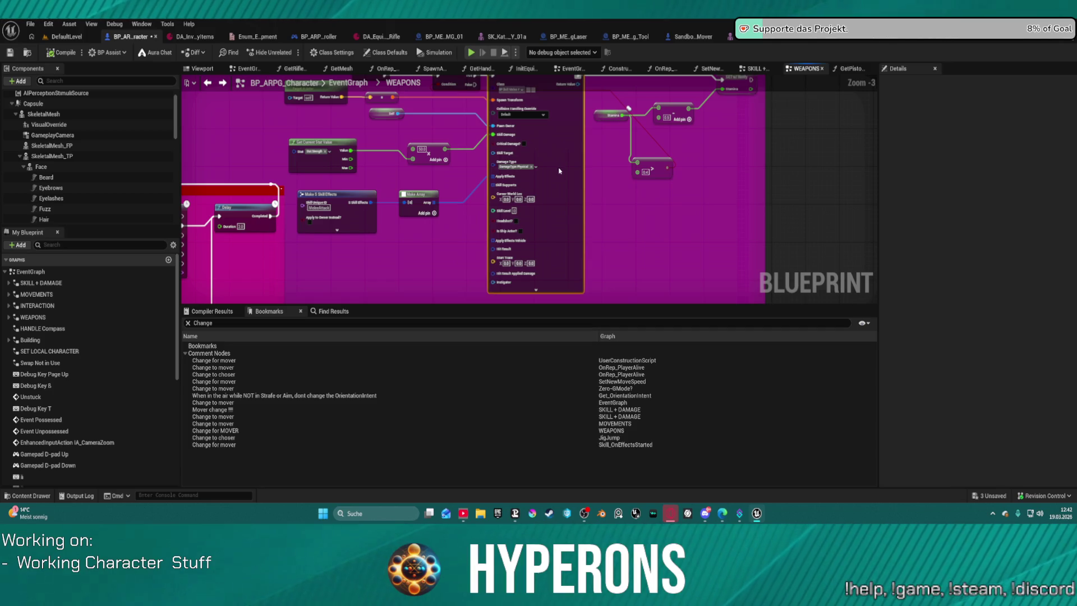
scroll(557, 170, "down", 1)
scroll(560, 173, "down", 1)
scroll(568, 180, "down", 4)
scroll(576, 181, "up", 3)
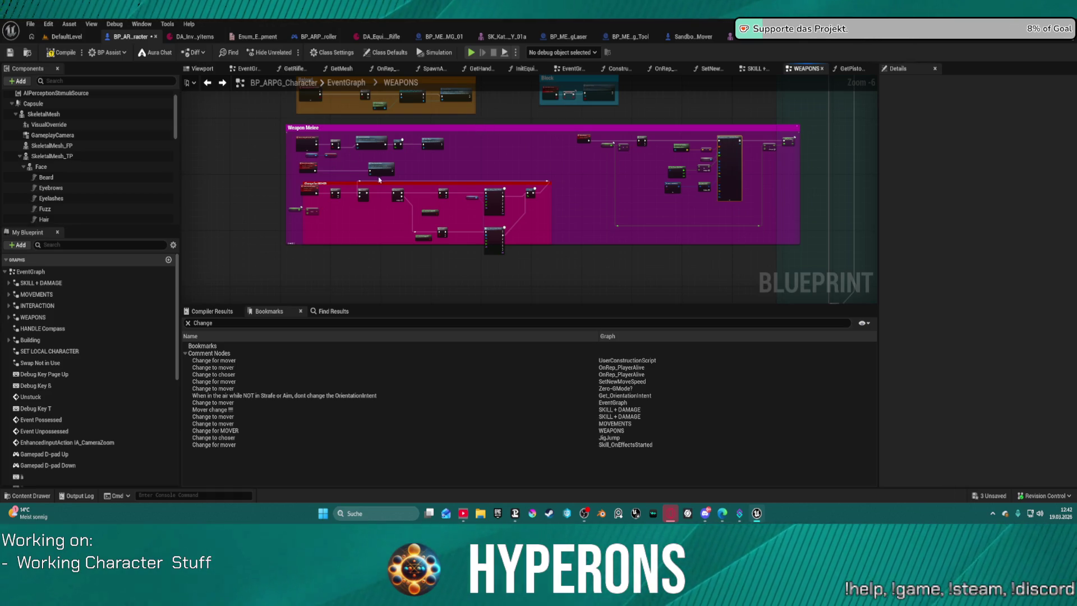
- Select the melee event and adjust the Change for MOVER comment box around its nodes
left_click(318, 196)
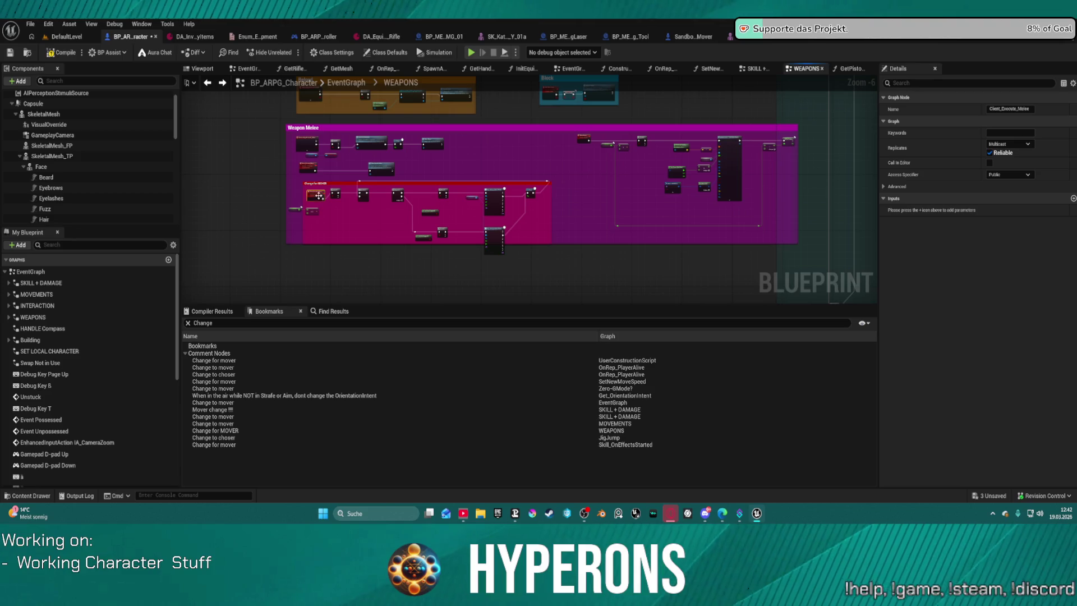
left_click_drag(572, 175, 290, 288)
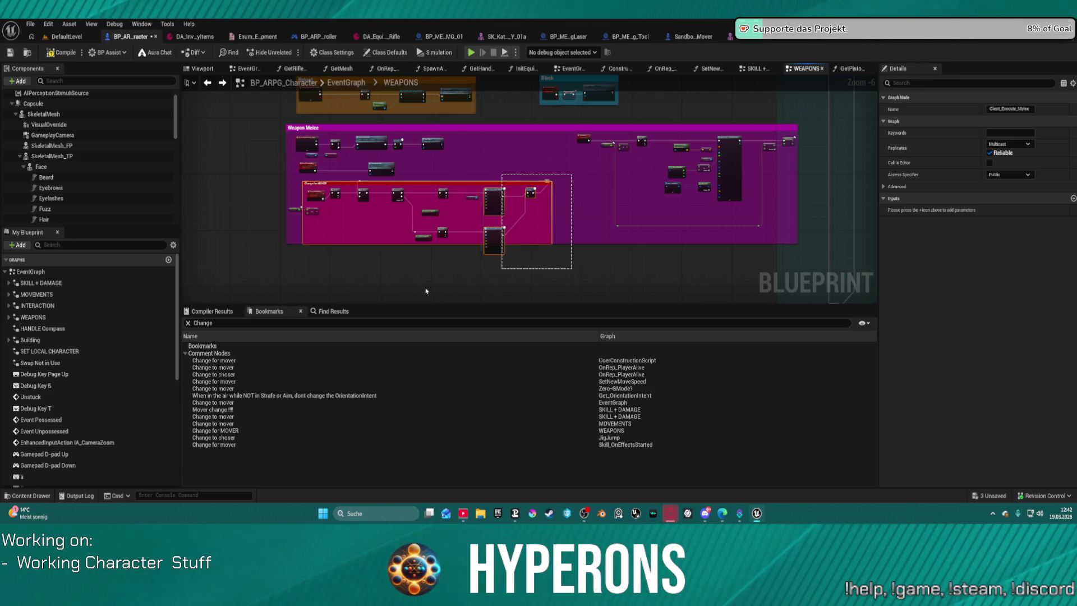
scroll(374, 193, "up", 5)
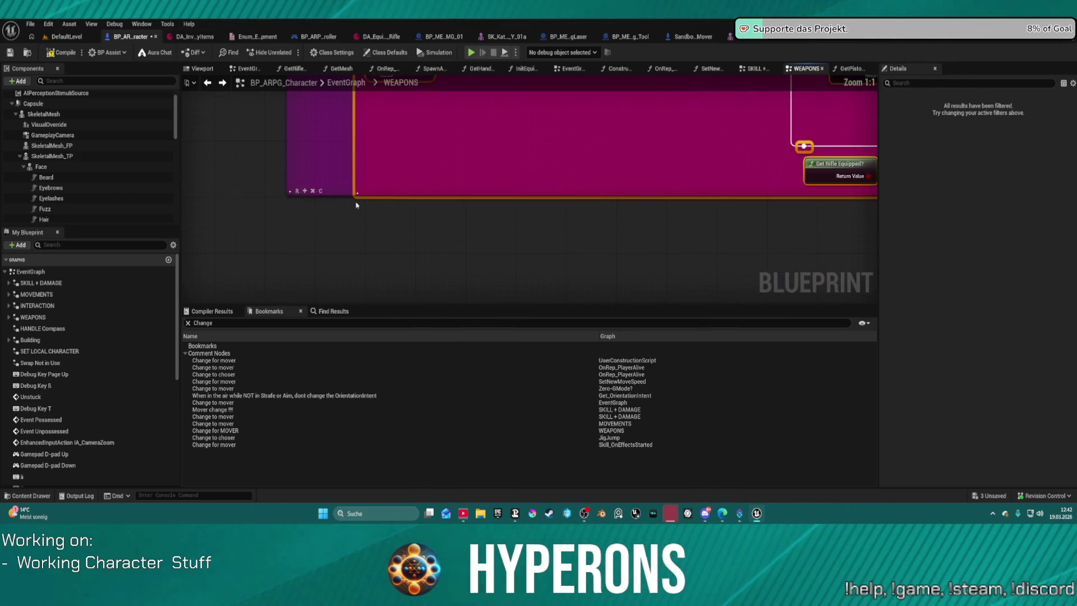
scroll(372, 192, "down", 1)
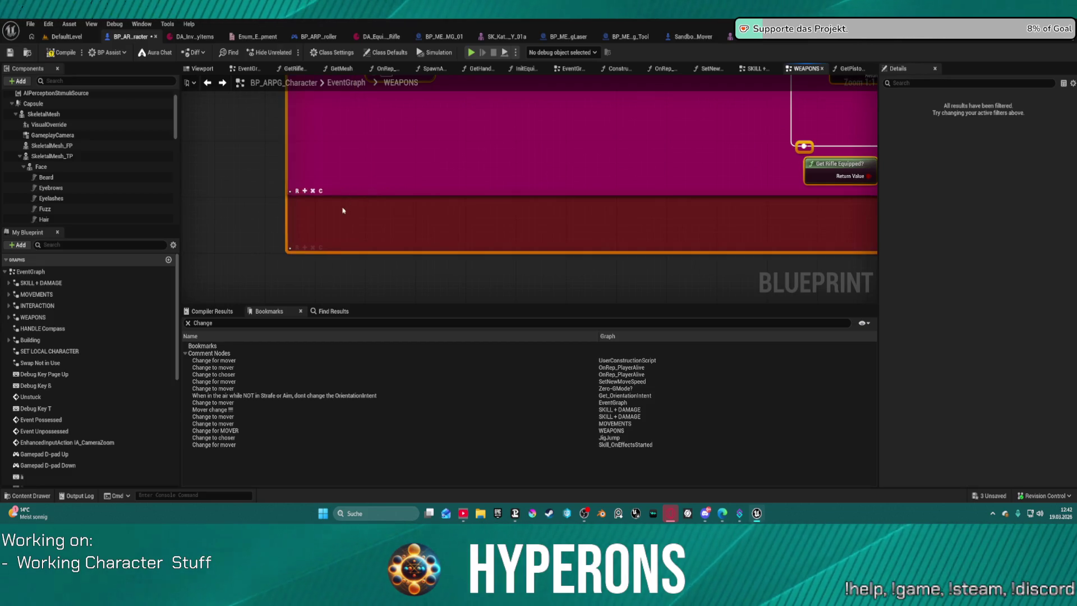
scroll(342, 210, "down", 1)
scroll(373, 197, "down", 3)
scroll(359, 252, "down", 1)
mouse_move(436, 186)
left_mouse_down()
mouse_move(473, 220)
mouse_move(494, 187)
mouse_move(344, 200)
mouse_move(345, 187)
mouse_move(441, 282)
mouse_move(581, 286)
left_mouse_up()
left_click(334, 187)
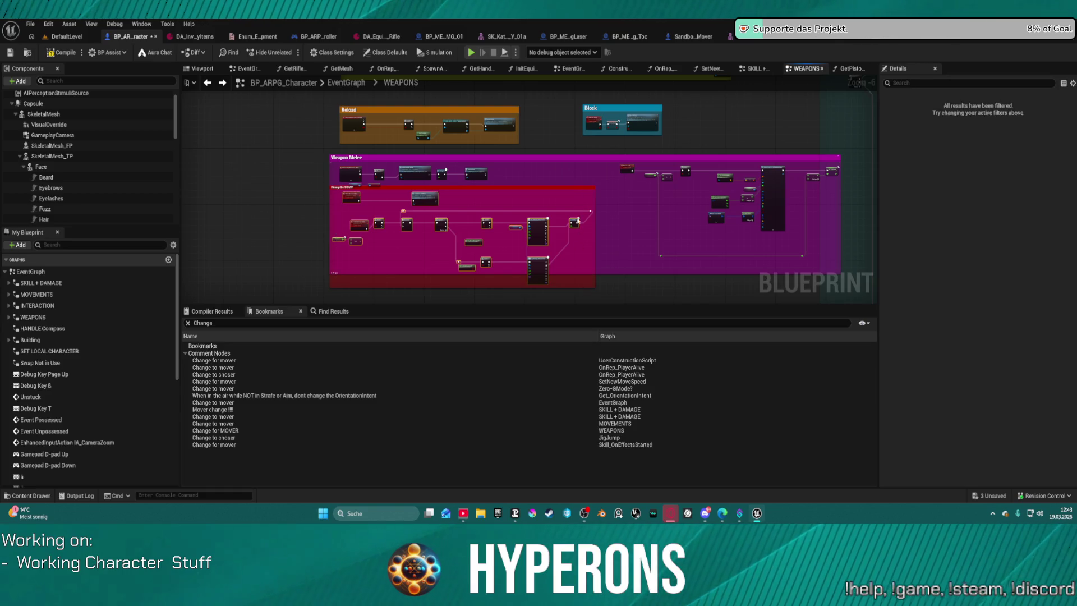
- Review the Change for MOVER comment and the Server_Execute_Melee event's replication settings
left_click(541, 192)
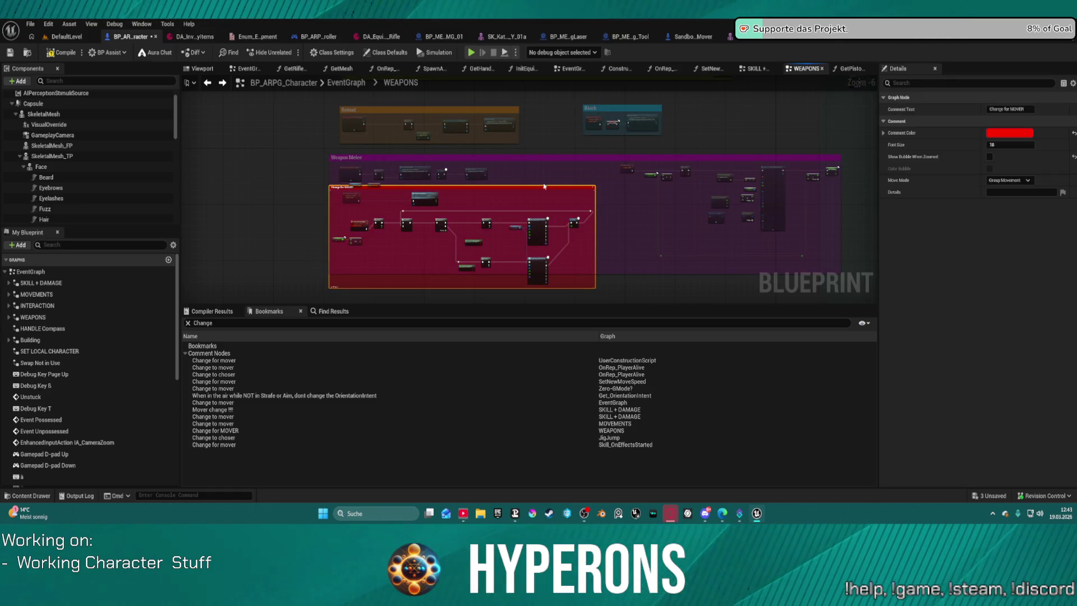
left_click(509, 184)
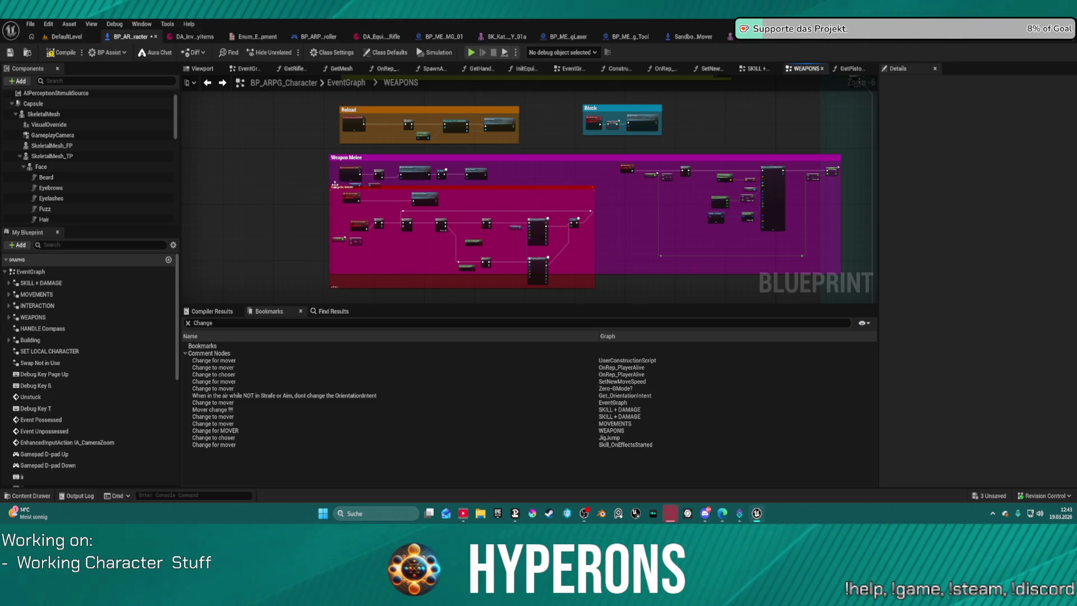
left_click(335, 215)
scroll(329, 267, "up", 5)
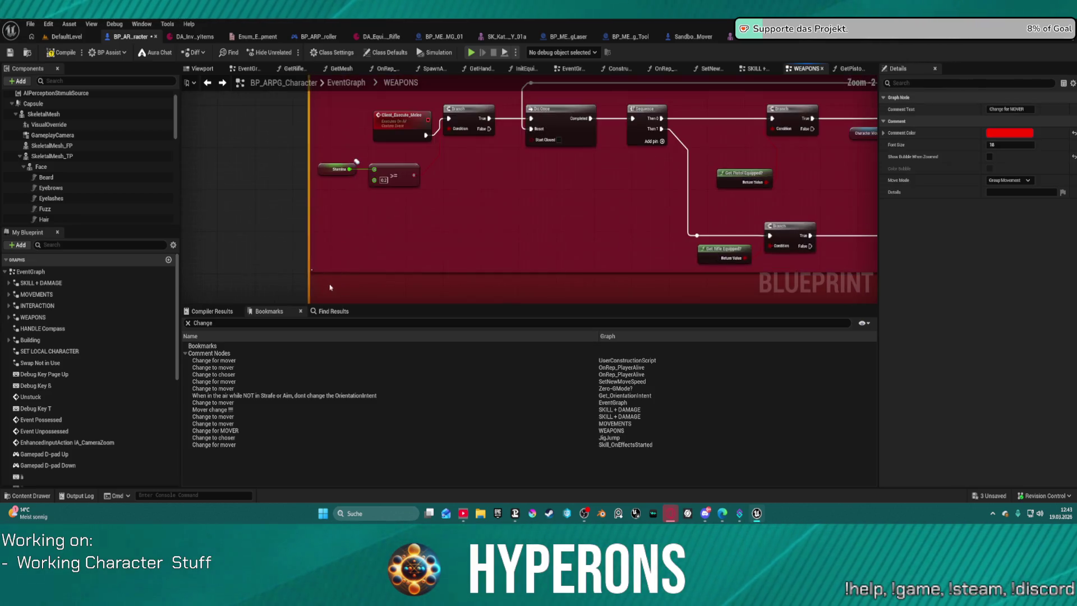
scroll(368, 220, "down", 3)
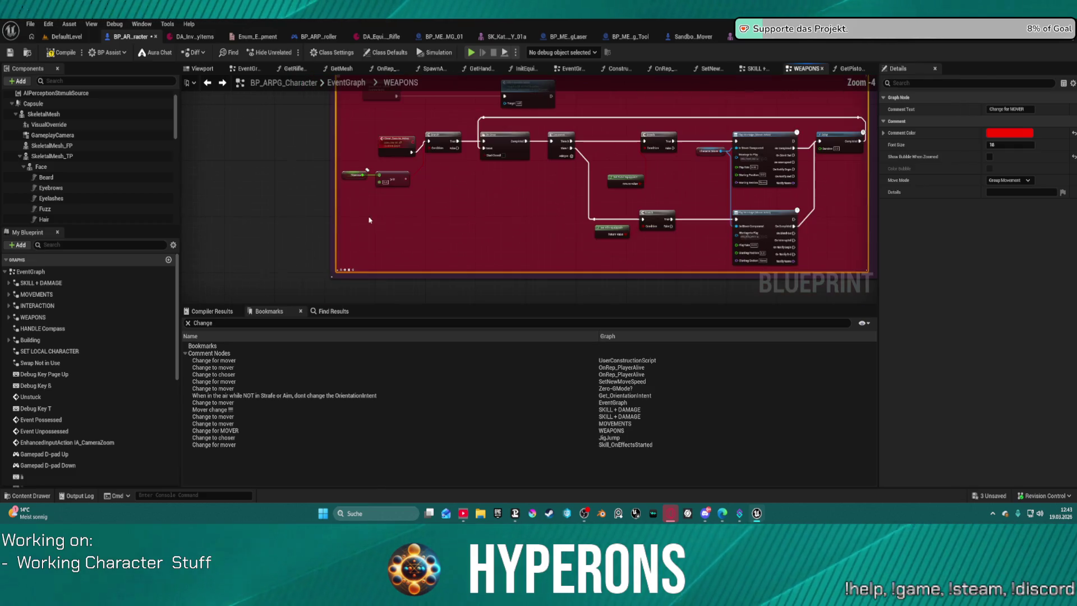
scroll(553, 235, "down", 2)
scroll(504, 222, "down", 2)
scroll(448, 196, "down", 2)
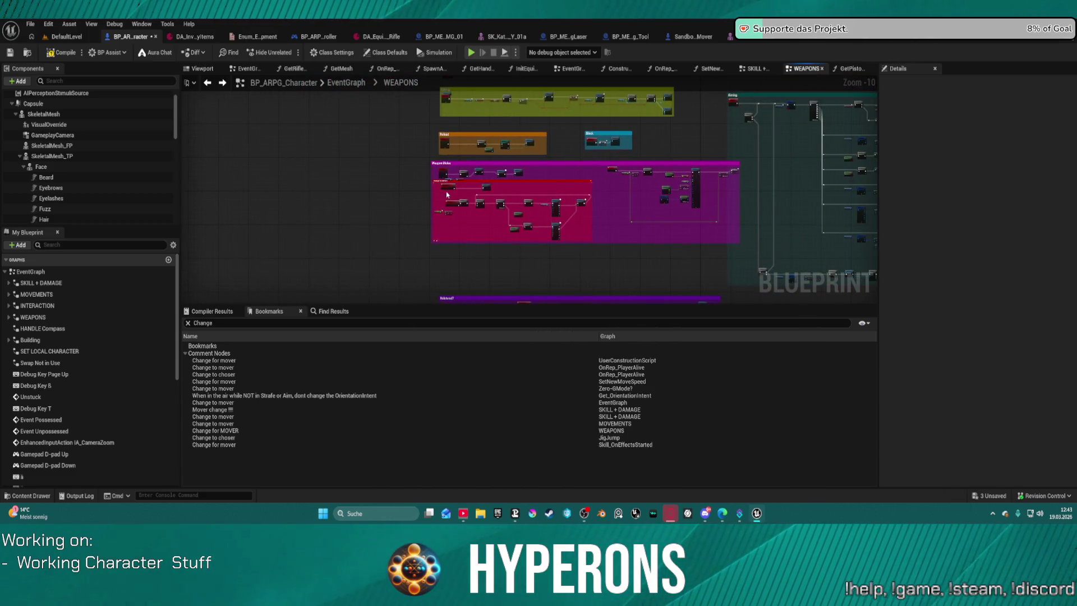
left_click(443, 198)
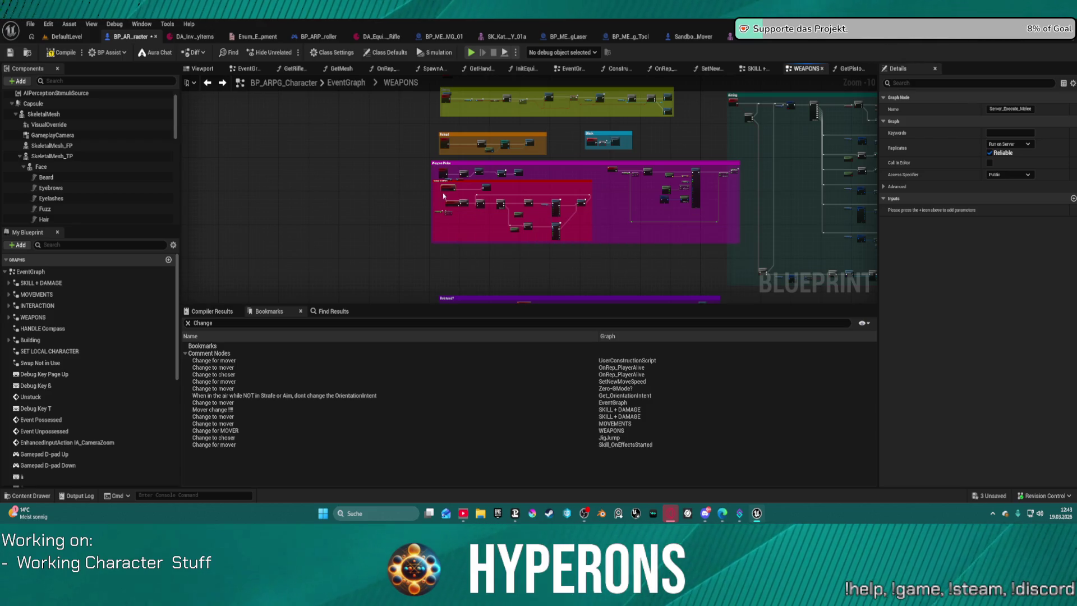
scroll(556, 179, "up", 4)
scroll(415, 194, "up", 2)
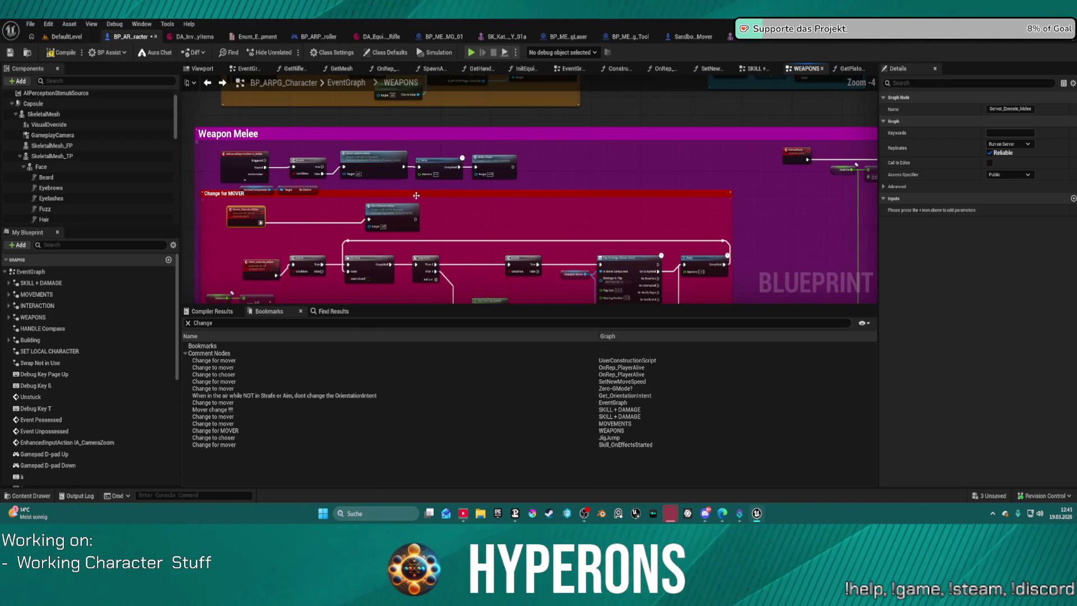
- Move the event node into the Change for MOVER block and tidy the block's layout
left_click_drag(430, 196, 435, 223)
left_click_drag(245, 209, 265, 242)
left_click_drag(373, 234, 329, 241)
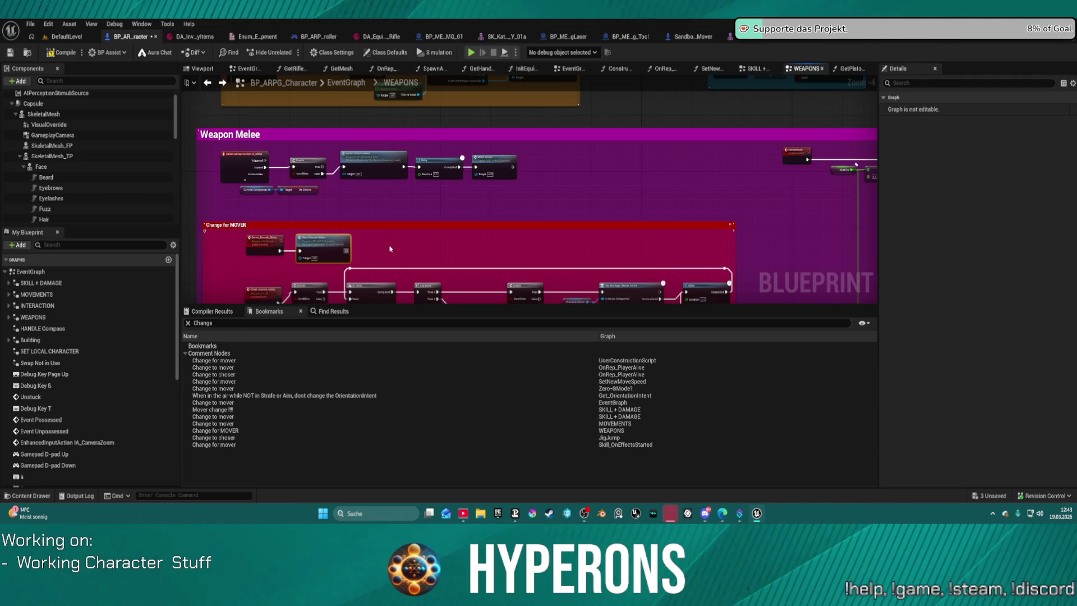
left_click_drag(389, 248, 266, 137)
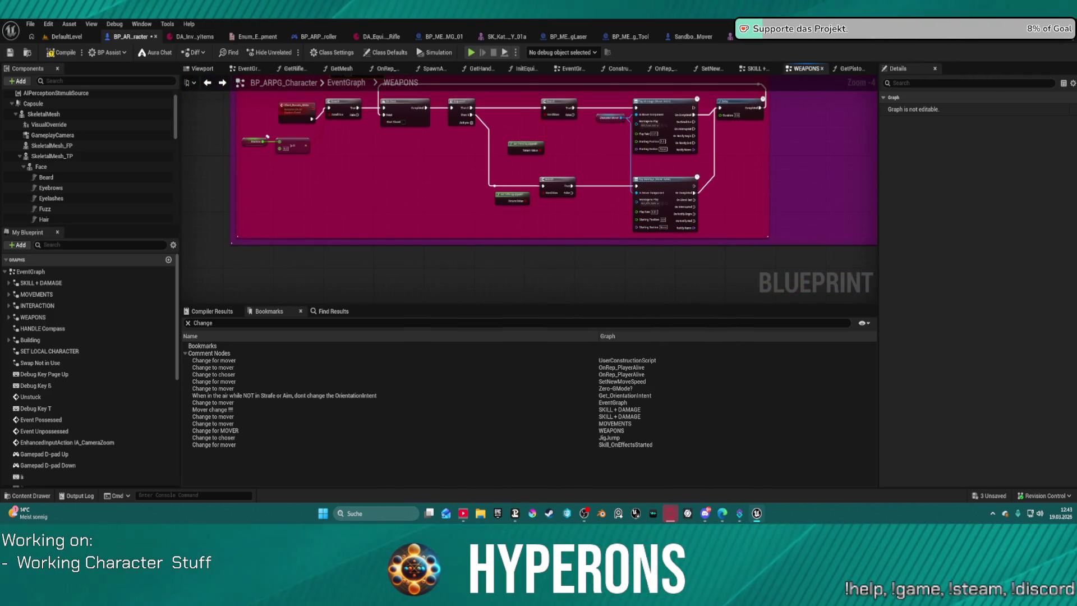
left_click_drag(589, 167, 524, 233)
scroll(614, 220, "up", 1)
mouse_move(334, 142)
left_mouse_down()
mouse_move(429, 160)
mouse_move(396, 152)
left_mouse_up()
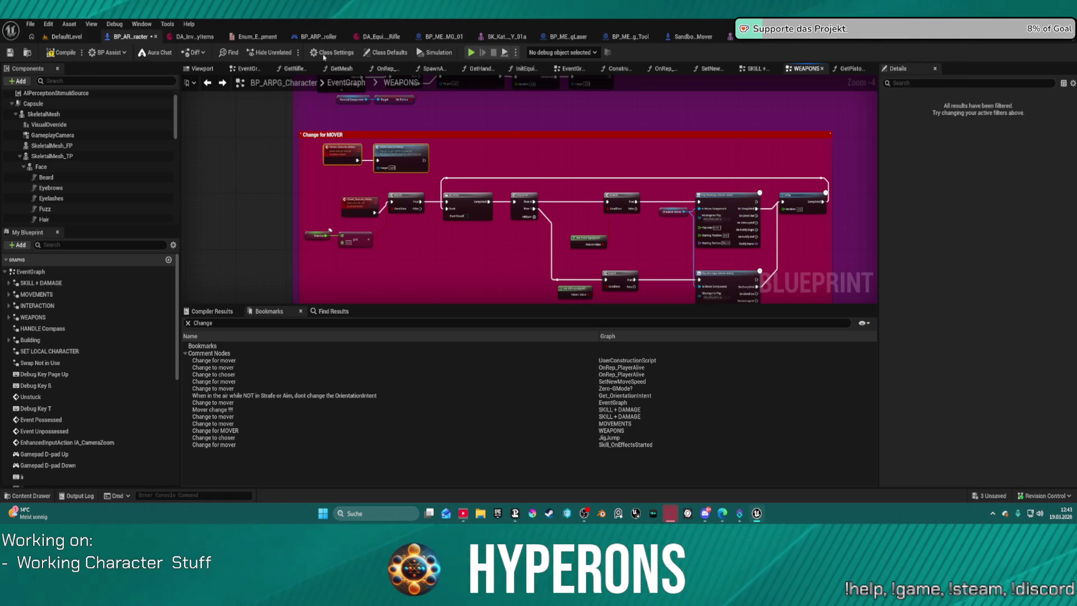
- Compile the blueprint, play despite compile errors and bring up the in-game inventory
key("F7")
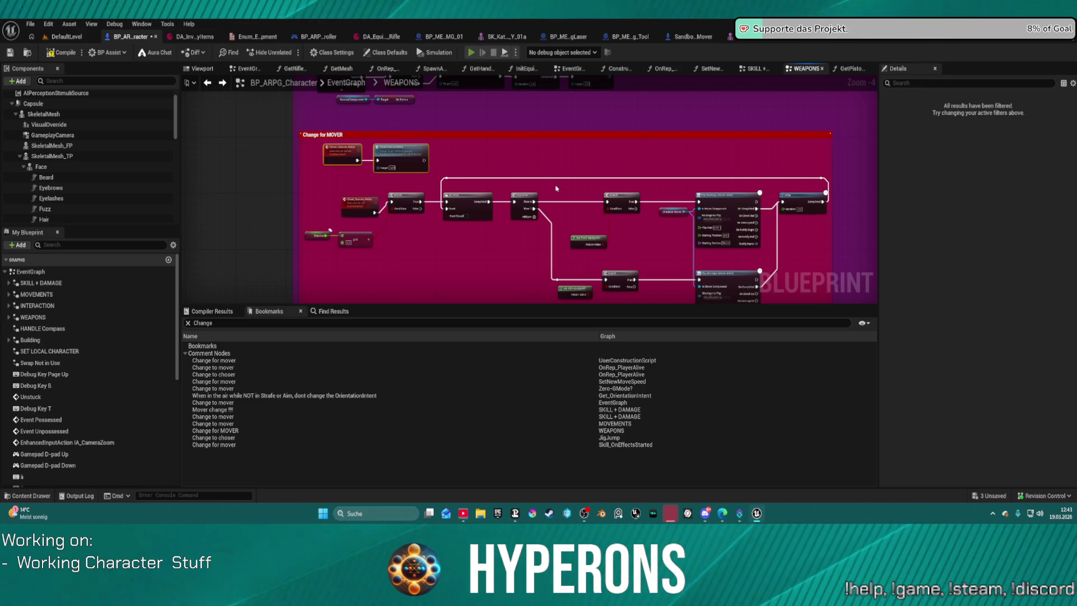
key("alt+p")
left_click(628, 281)
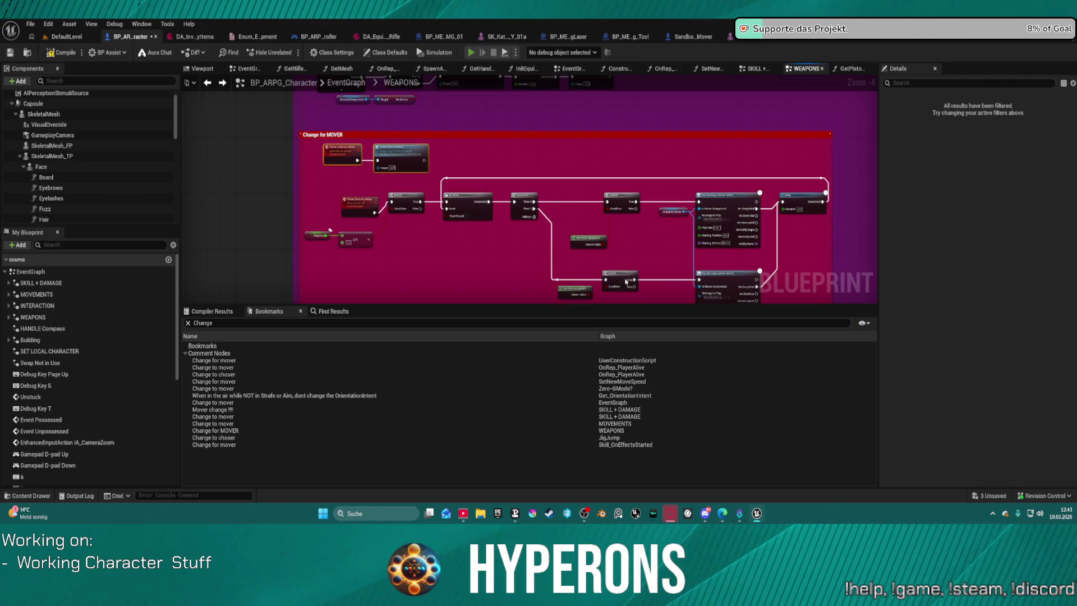
key("i")
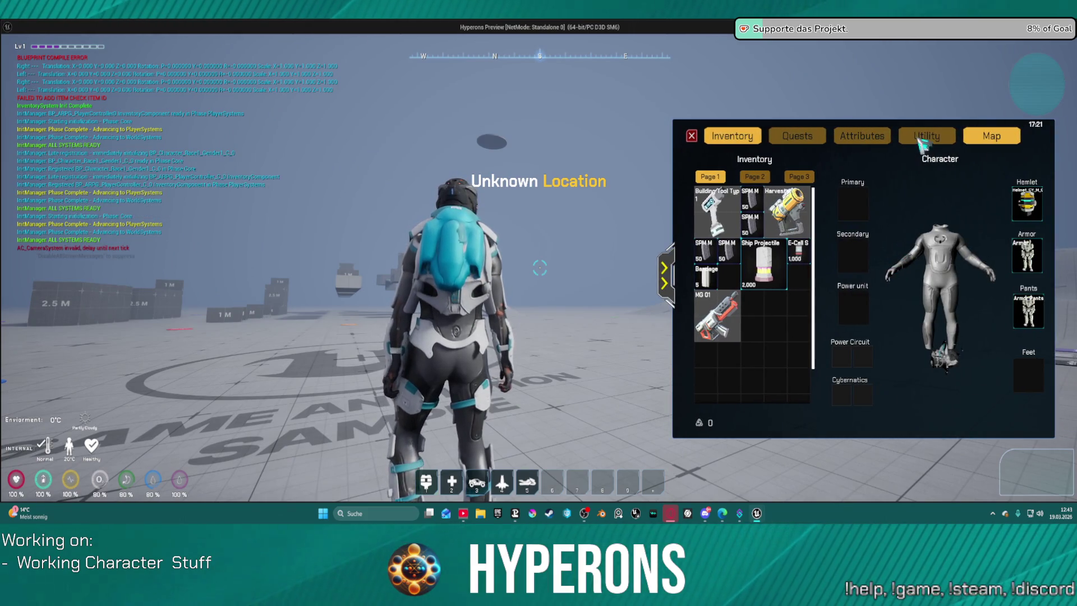
- Spend attribute points on STR, INT, SOC and EDU in the character stats screen
left_click(848, 143)
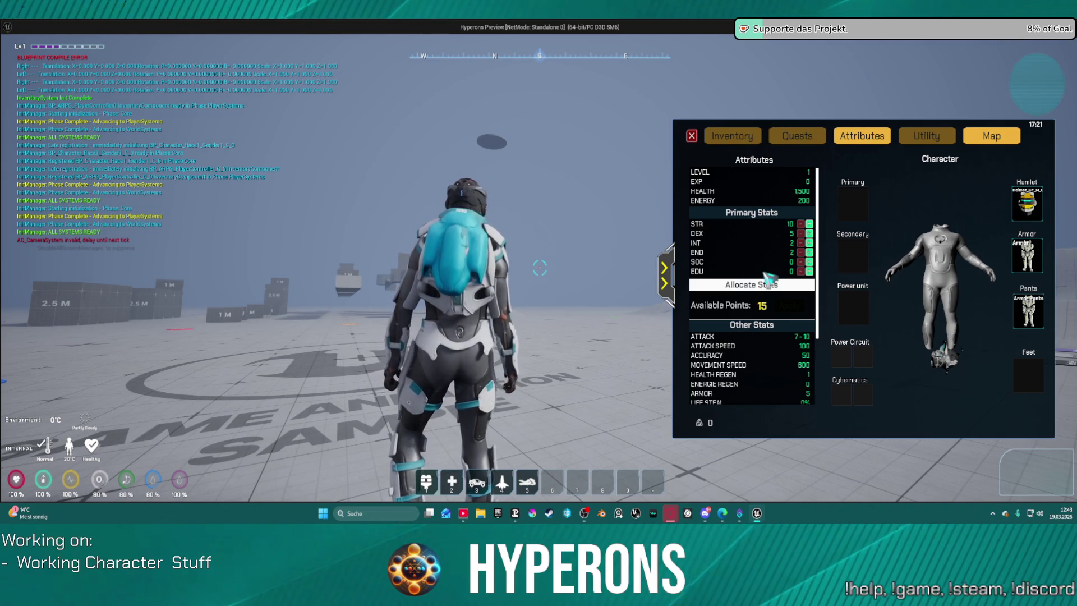
scroll(746, 312, "down", 1)
scroll(744, 312, "down", 2)
scroll(745, 314, "down", 2)
scroll(748, 316, "down", 2)
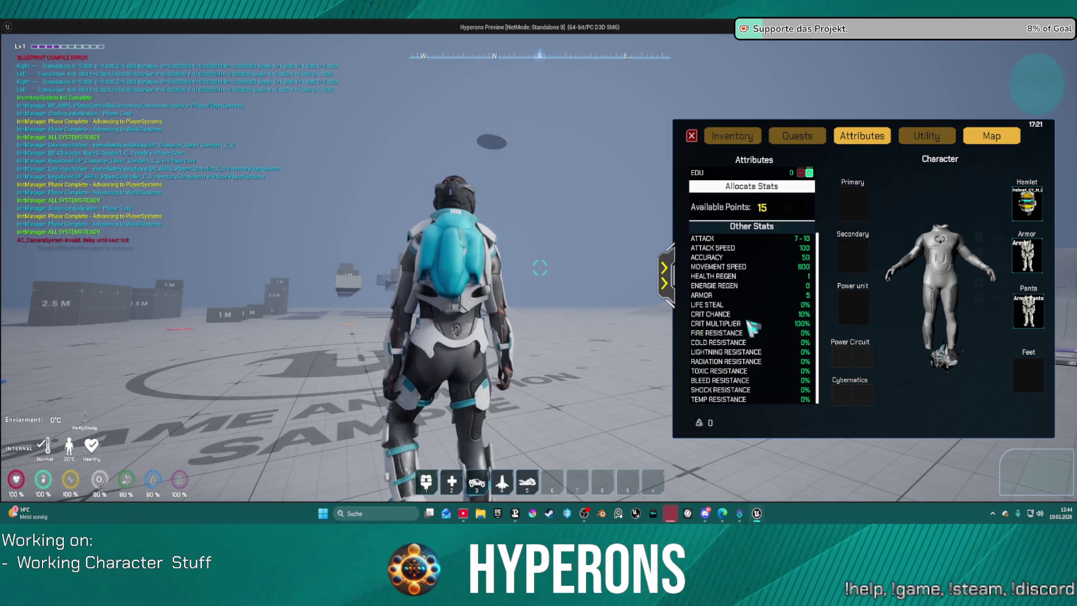
scroll(752, 327, "up", 1)
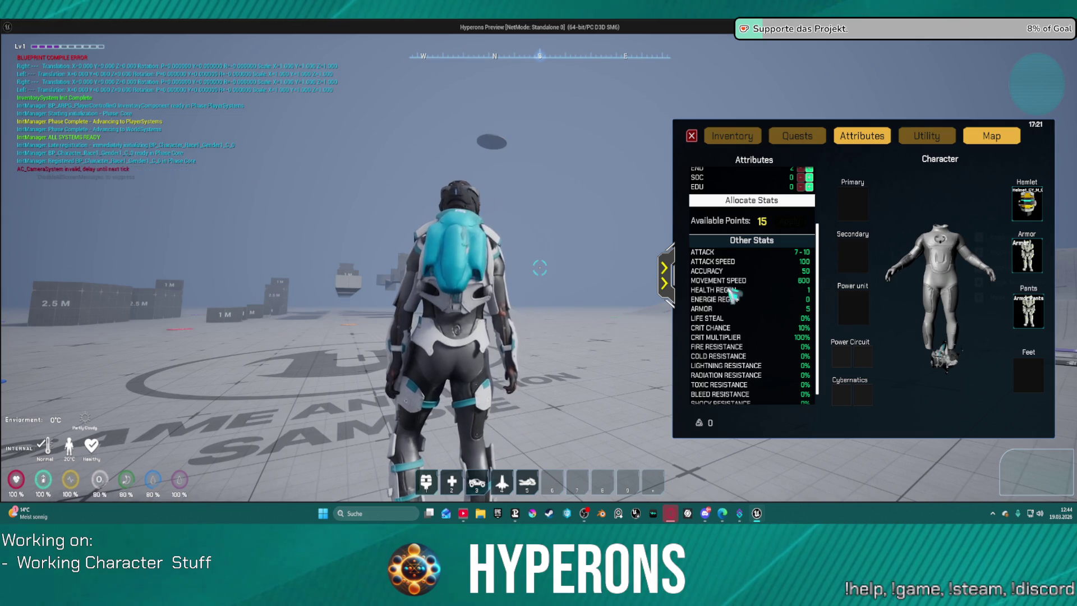
scroll(723, 296, "up", 4)
scroll(774, 341, "up", 2)
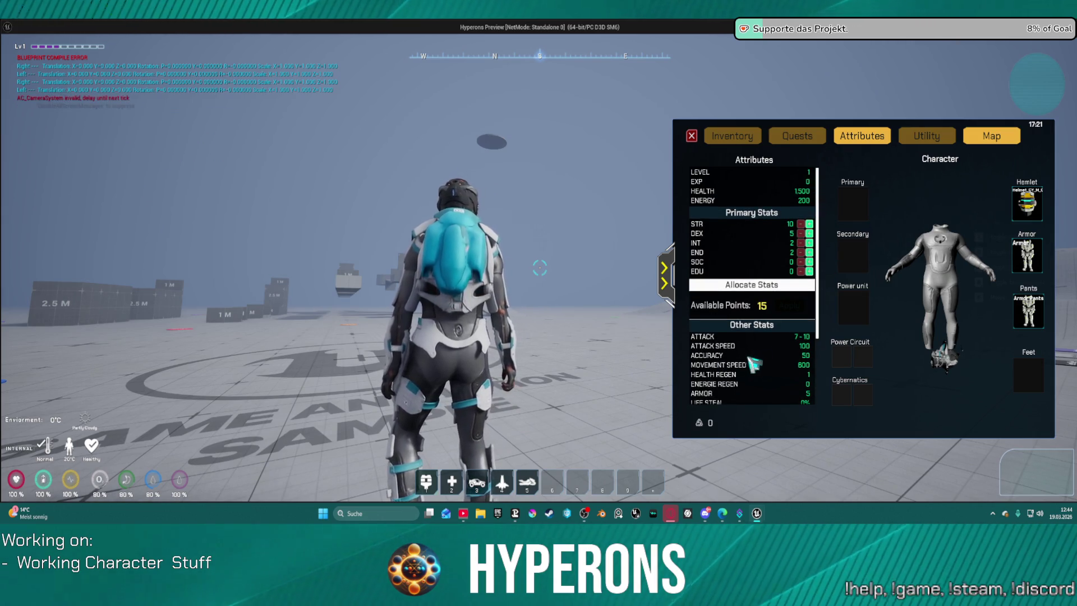
scroll(761, 361, "down", 3)
scroll(762, 364, "down", 2)
scroll(762, 362, "down", 2)
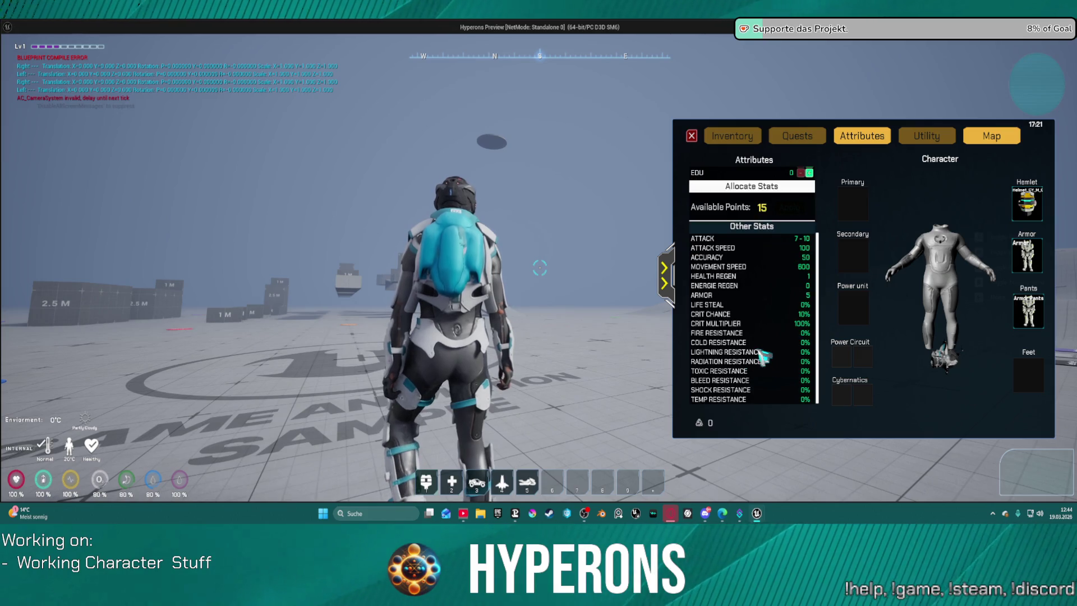
scroll(781, 377, "up", 1)
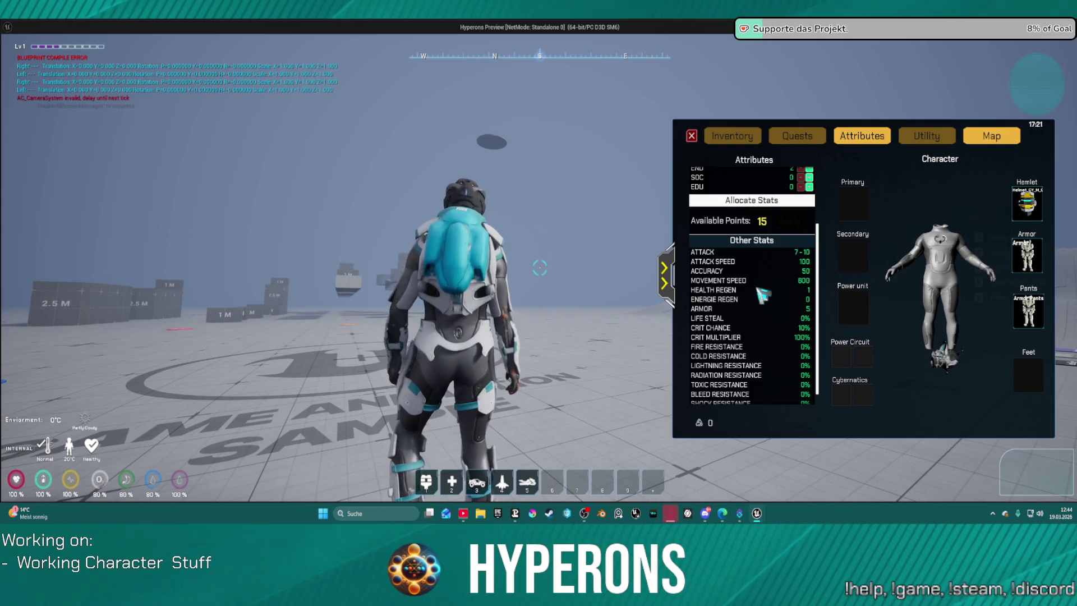
scroll(761, 292, "up", 2)
scroll(773, 290, "up", 1)
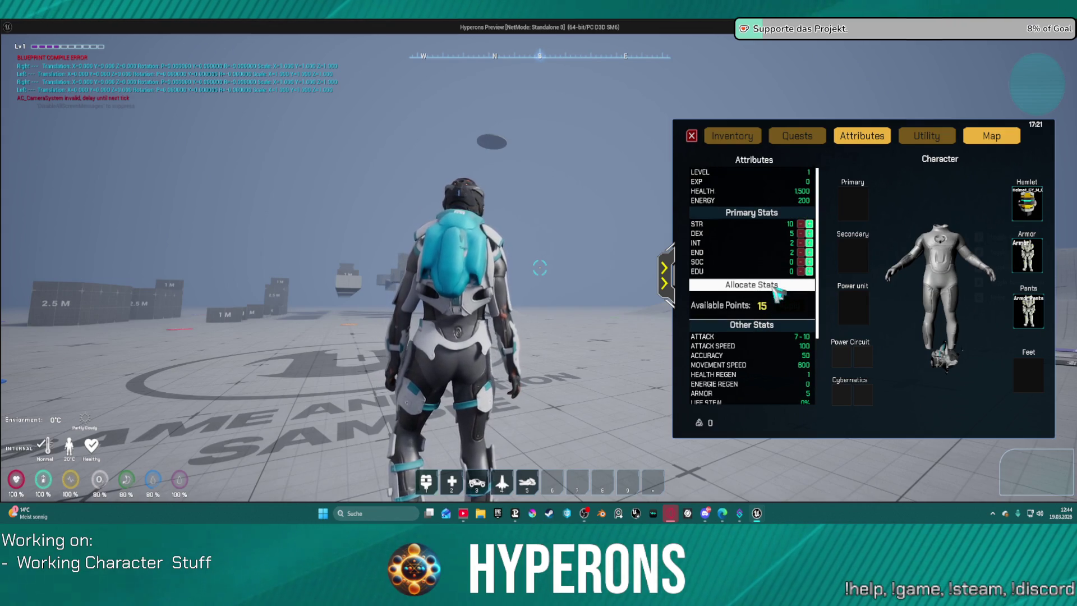
left_click(808, 225)
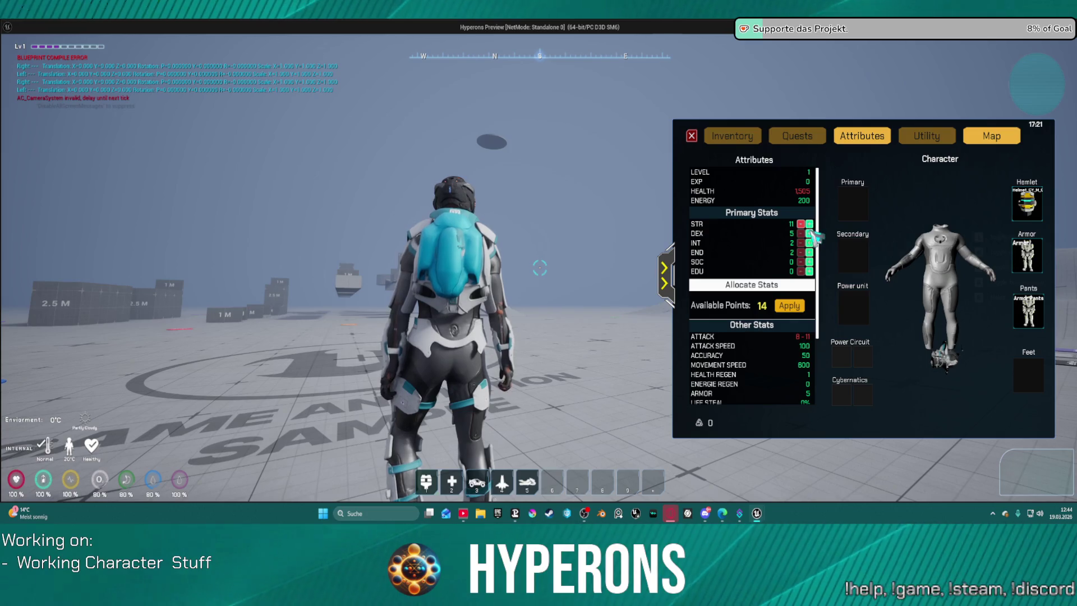
double_click(809, 262)
left_click(808, 271)
left_click(808, 244)
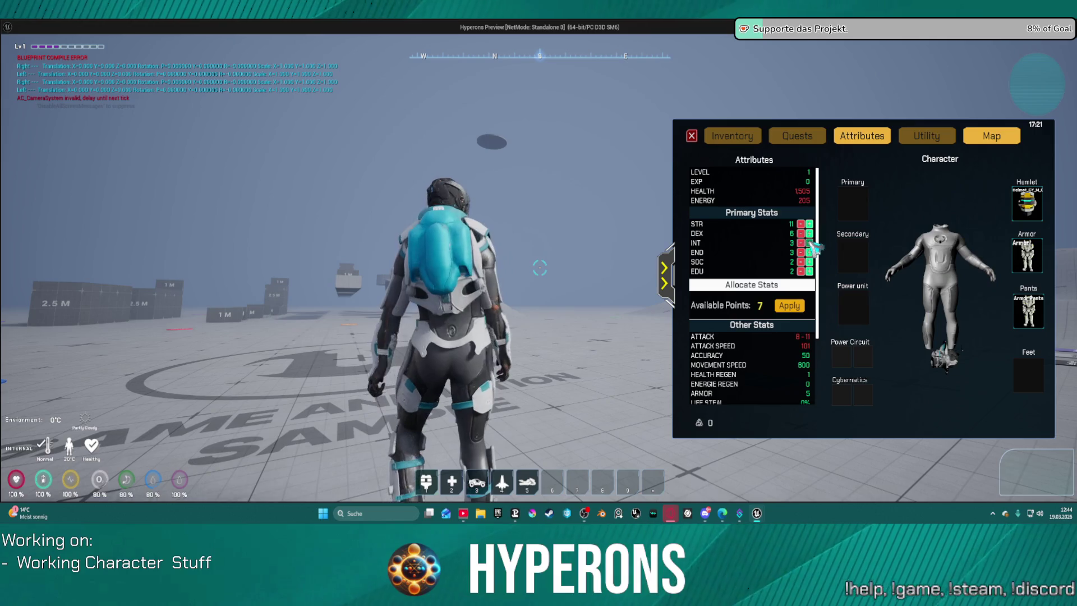
double_click(809, 243)
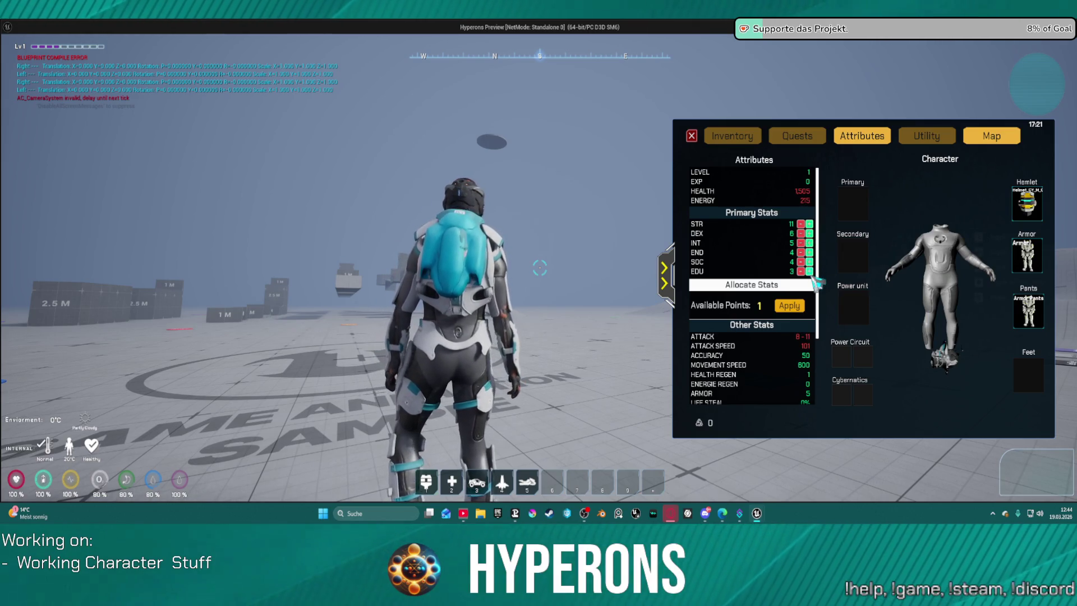
scroll(769, 370, "down", 1)
scroll(769, 370, "down", 1)
scroll(768, 370, "down", 2)
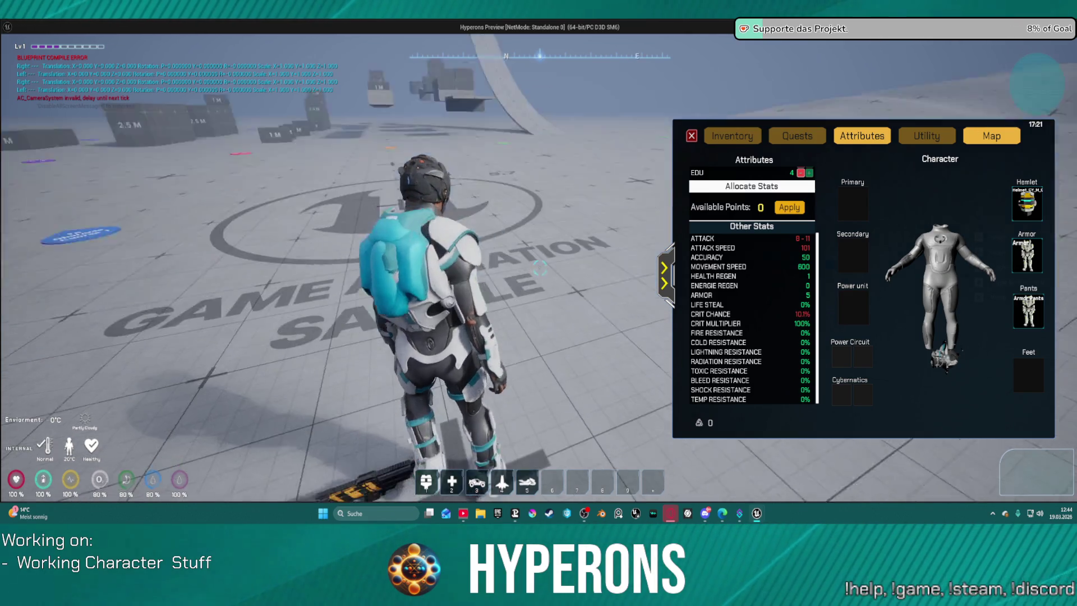
- Look around with the game camera and run the character about the level
left_click_drag(383, 442, 383, 442)
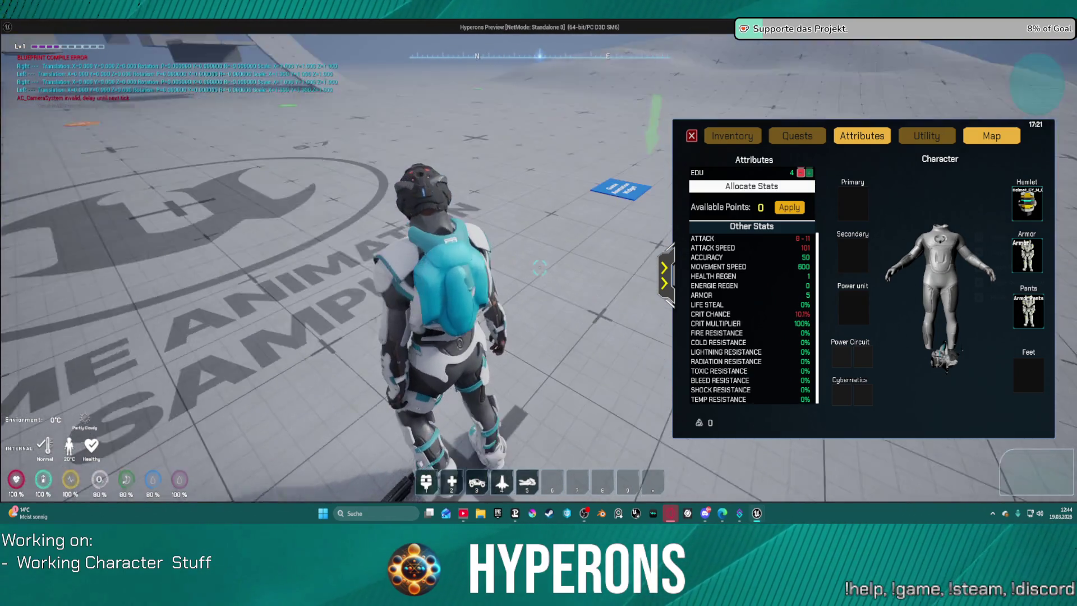
left_click_drag(383, 442, 800, 335)
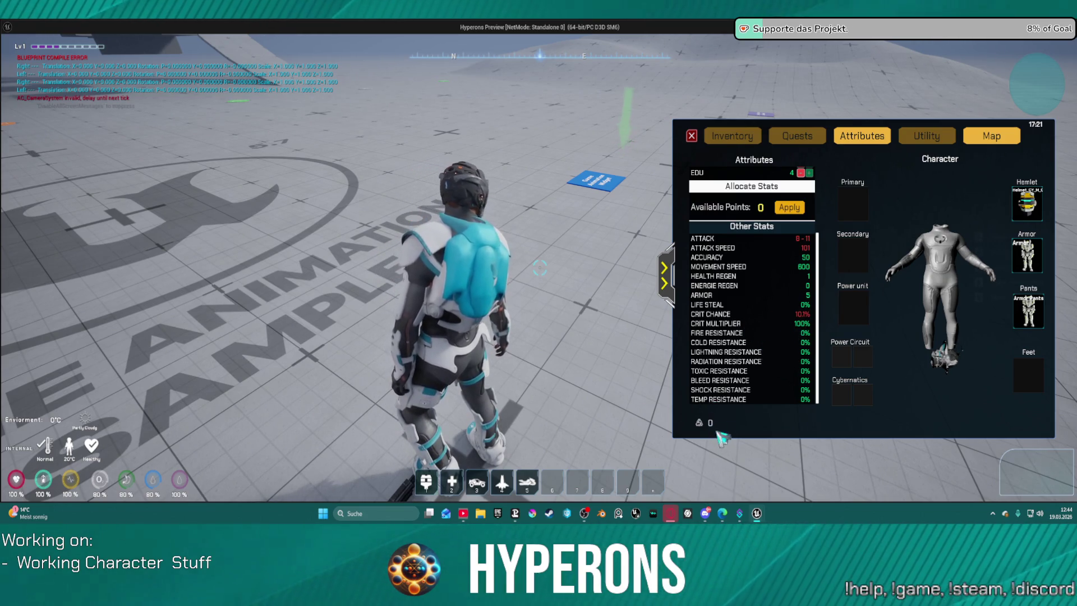
scroll(742, 394, "up", 3)
scroll(748, 379, "up", 2)
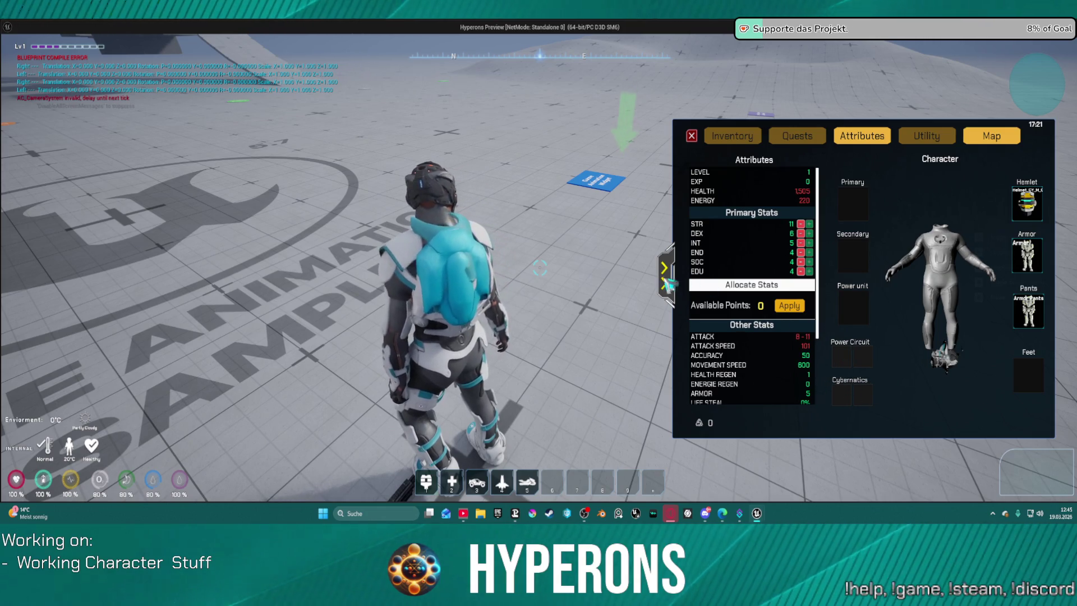
key("w")
key("a")
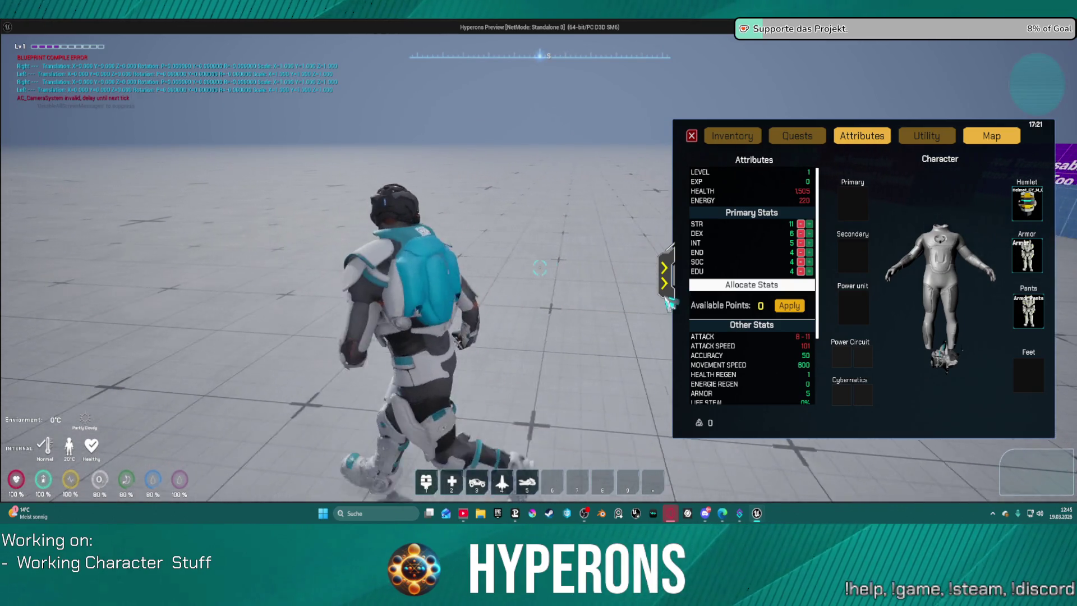
key("w")
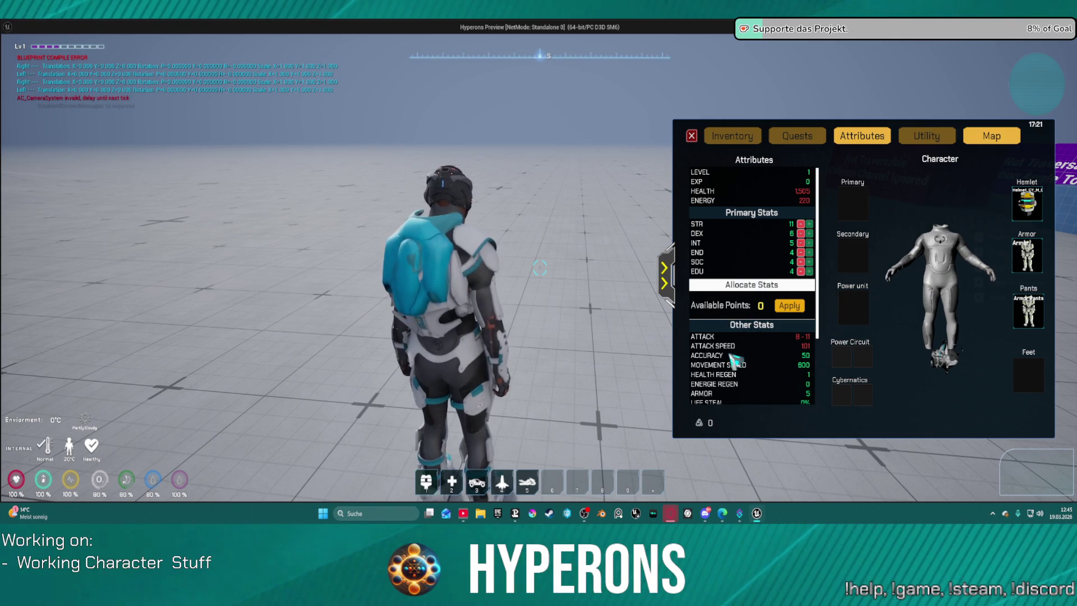
scroll(772, 383, "down", 1)
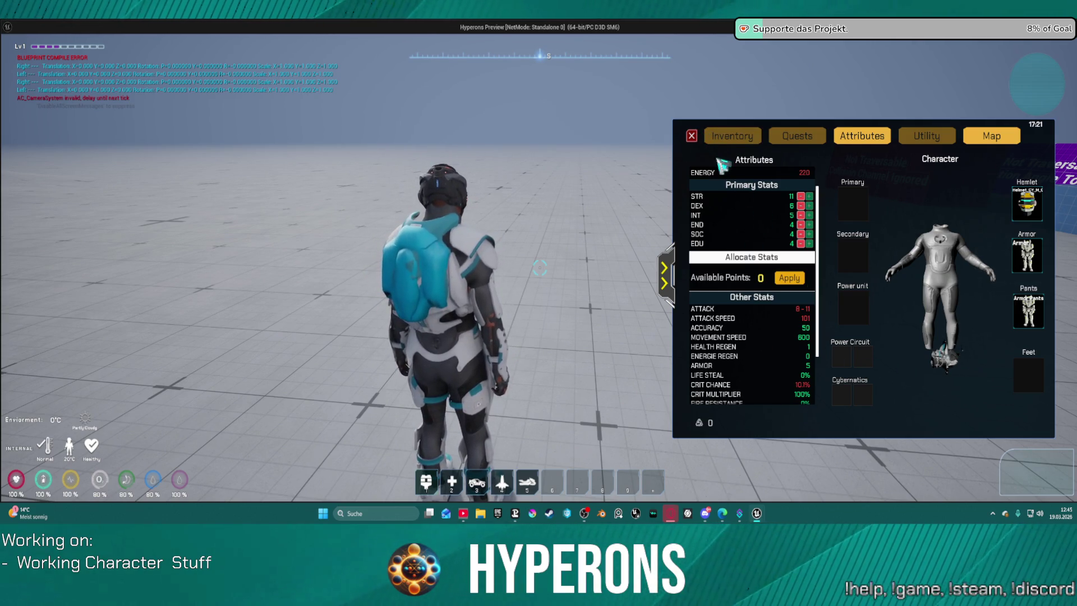
- Equip MG 01 as primary, check the Unequip/Drop options and Harvester's drop option, then exit the game
left_click(732, 136)
right_click(750, 310)
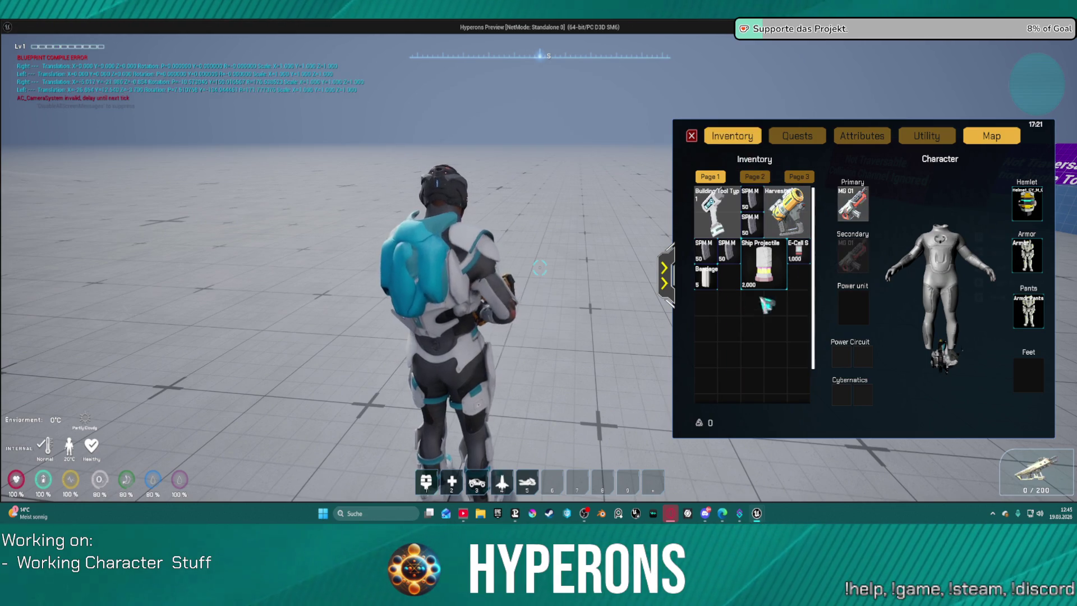
right_click(858, 206)
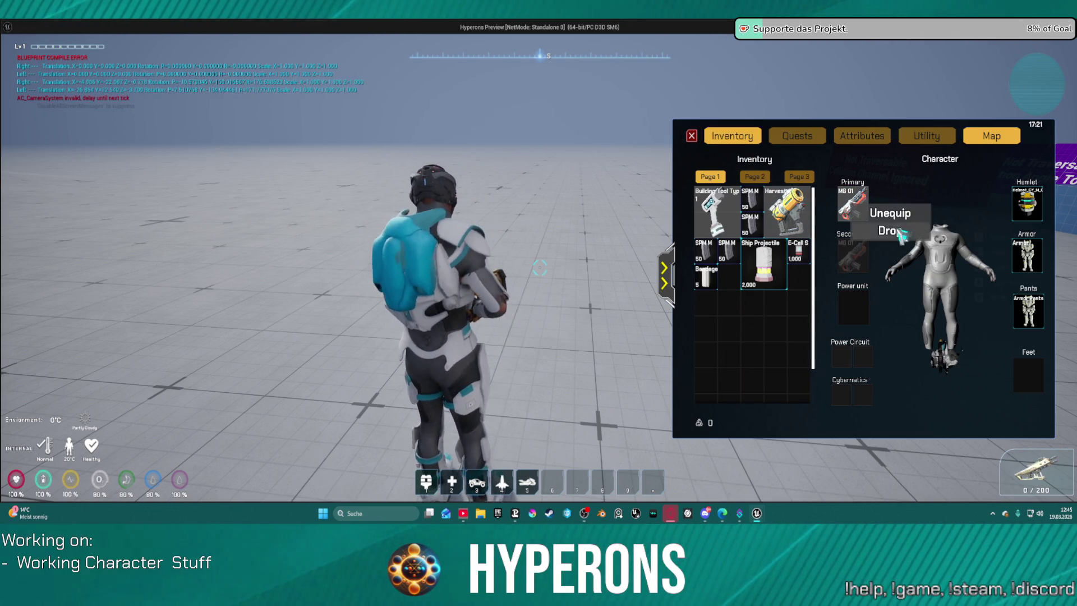
right_click(803, 215)
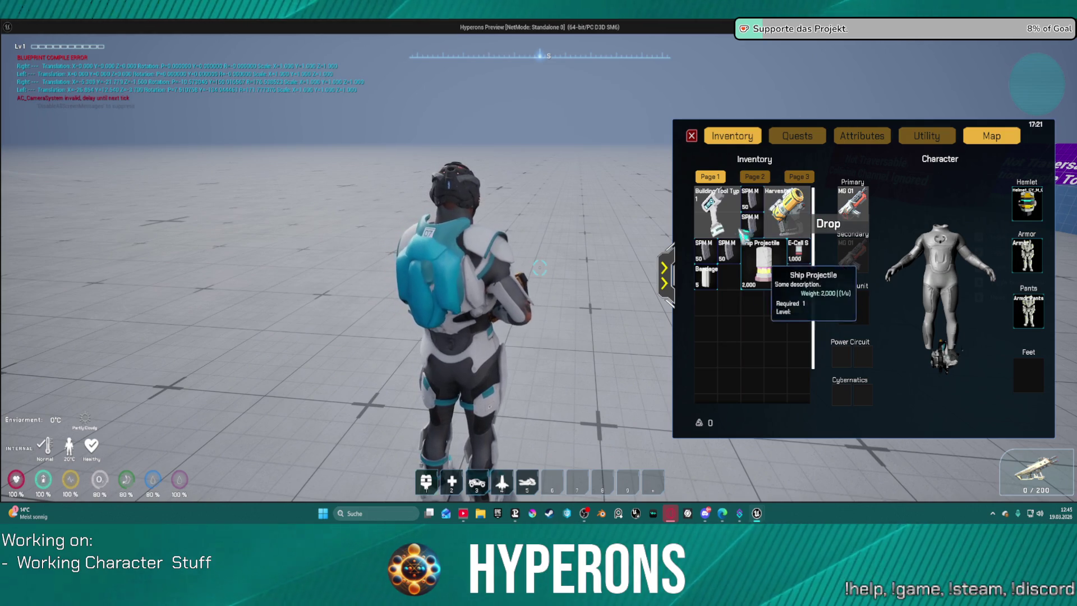
key("Escape")
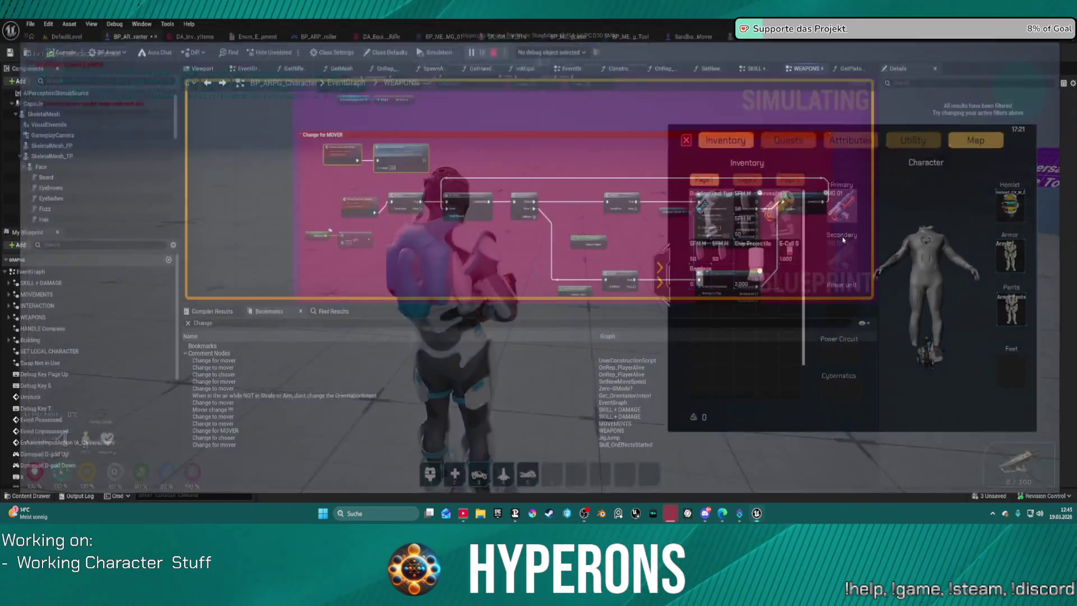
scroll(561, 220, "up", 1)
scroll(561, 225, "up", 1)
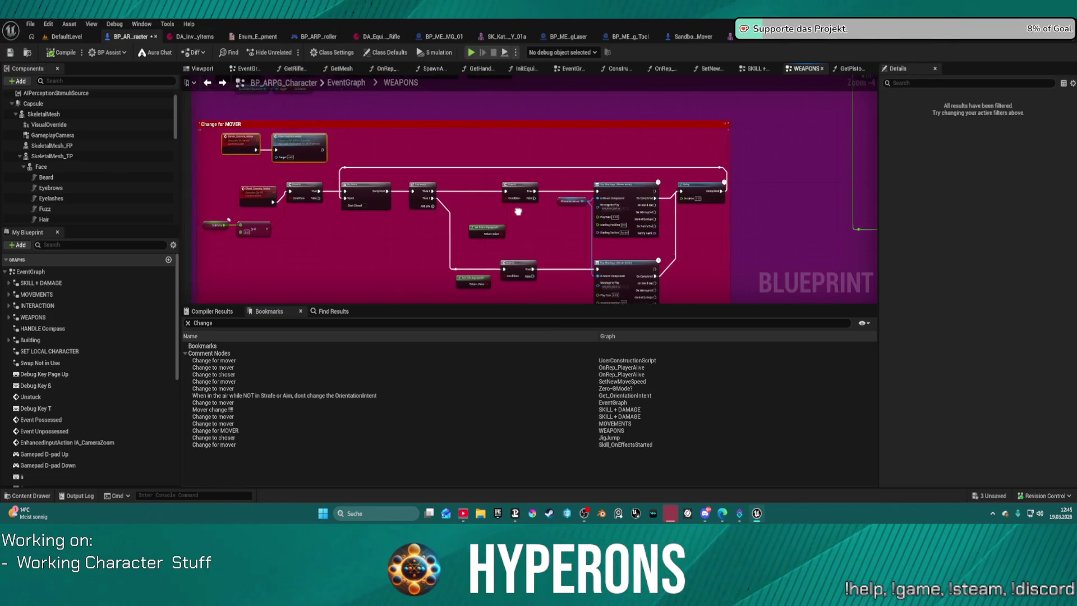
scroll(559, 231, "up", 1)
scroll(558, 238, "up", 1)
- Review the Get Pistol Equipped? function's secondary-type equality checks and return to WEAPONS
left_click_drag(558, 237, 482, 111)
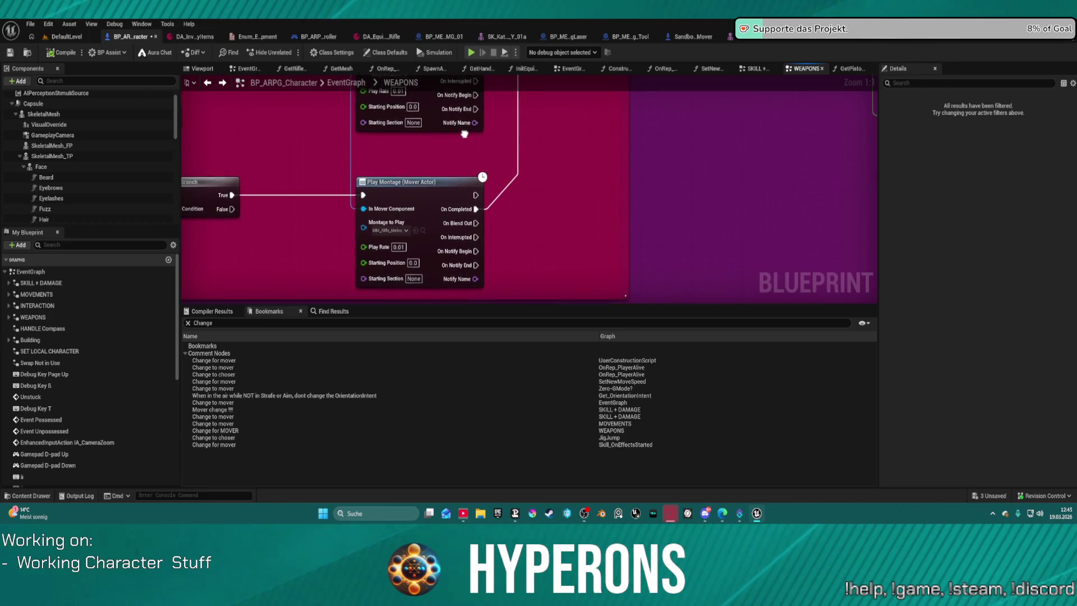
mouse_move(483, 112)
left_mouse_down()
mouse_move(688, 136)
mouse_move(732, 242)
left_mouse_up()
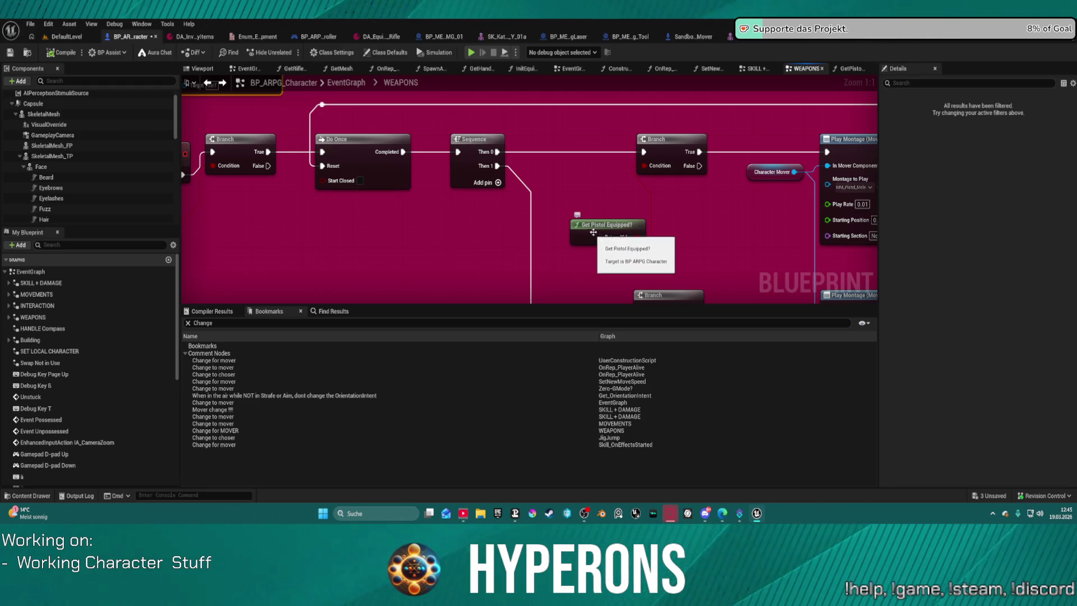
scroll(597, 236, "down", 2)
scroll(594, 238, "down", 2)
left_click(545, 238)
double_click(545, 238)
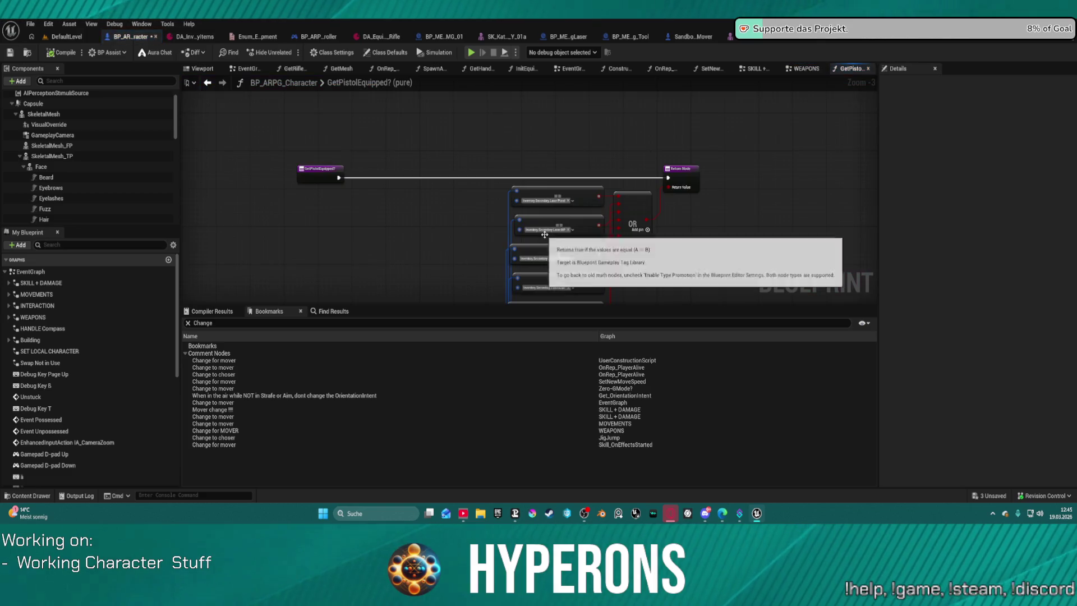
left_click_drag(580, 187, 602, 7)
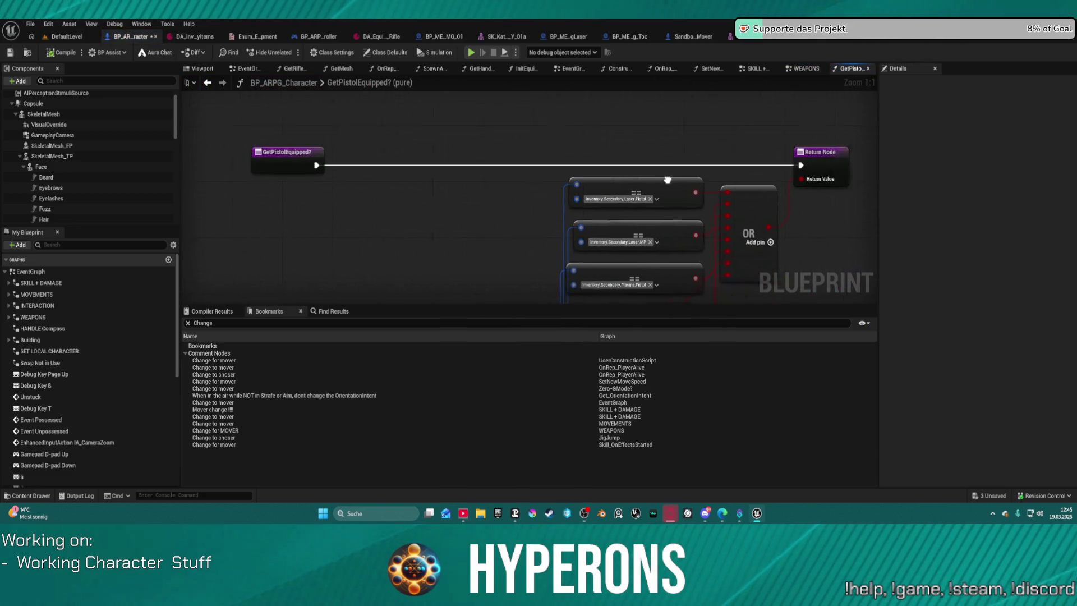
mouse_move(539, 236)
left_mouse_down()
mouse_move(541, 177)
mouse_move(535, 292)
left_mouse_up()
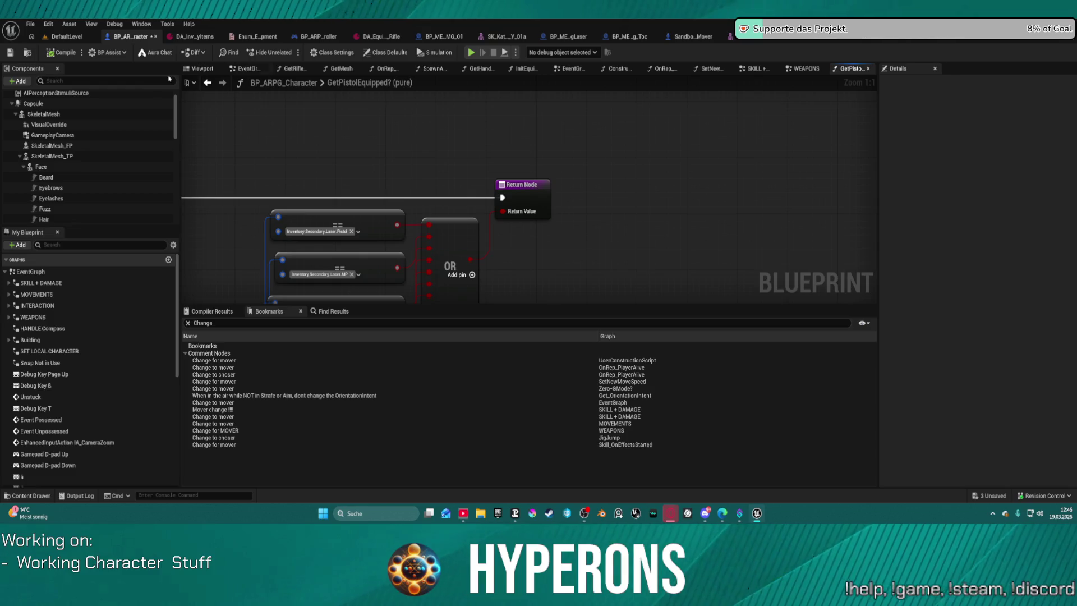
left_click(216, 430)
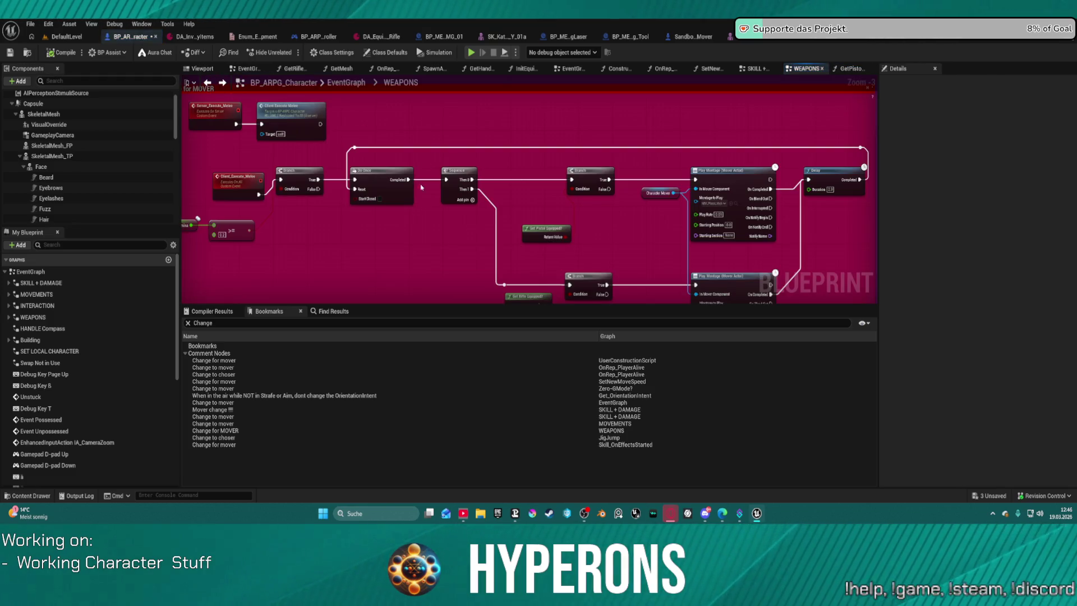
- Add breakpoints on the upper and lower Branch nodes
right_click(594, 177)
left_click(631, 403)
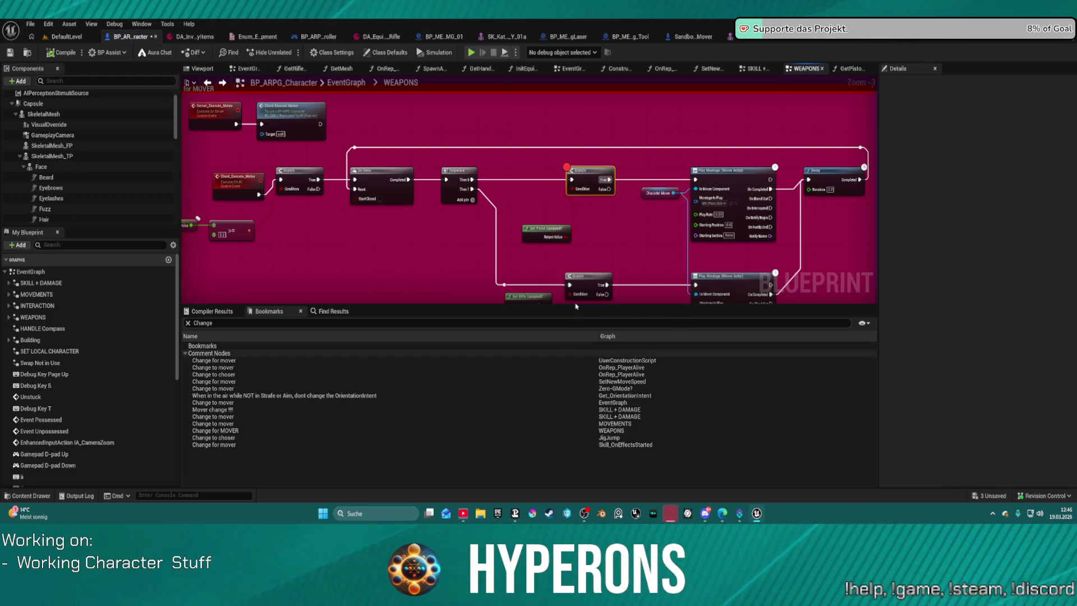
right_click(584, 278)
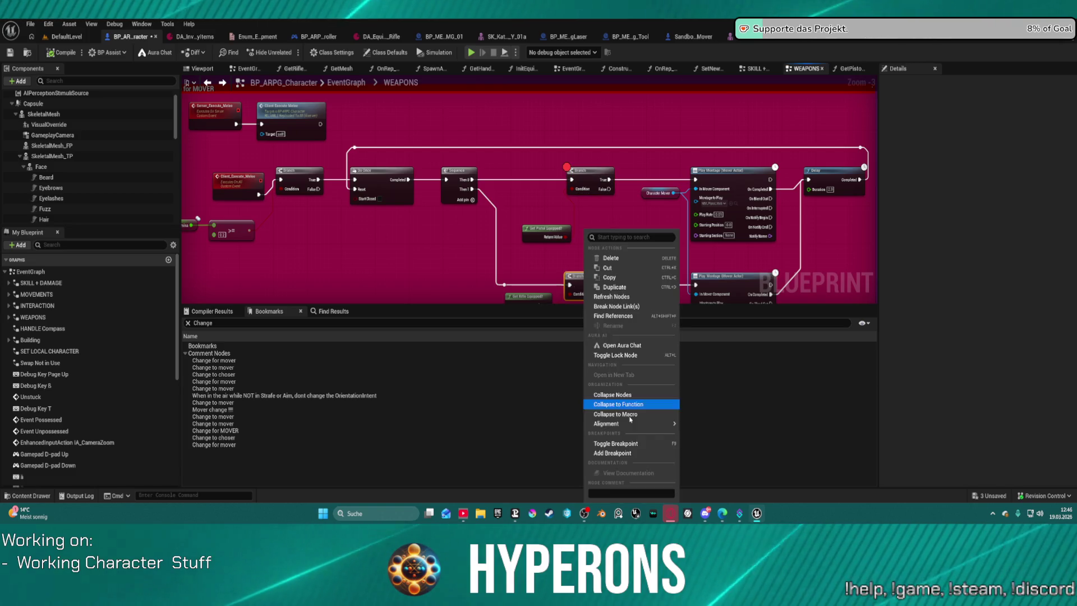
left_click(632, 449)
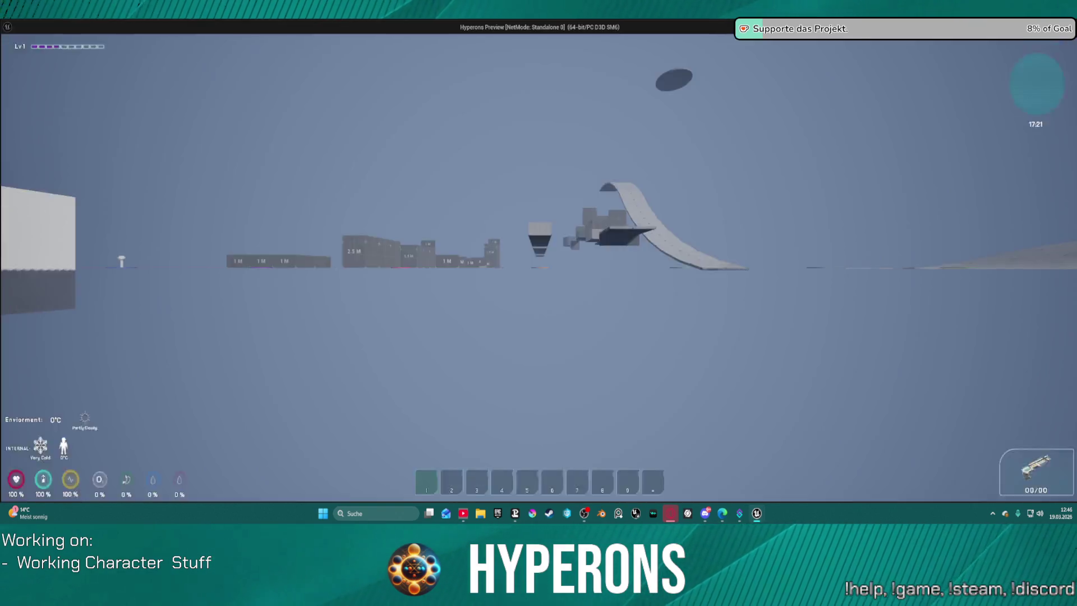
- In the playtest, equip MG 01 from the inventory and trigger the weapon logic to hit the breakpoint
key("w")
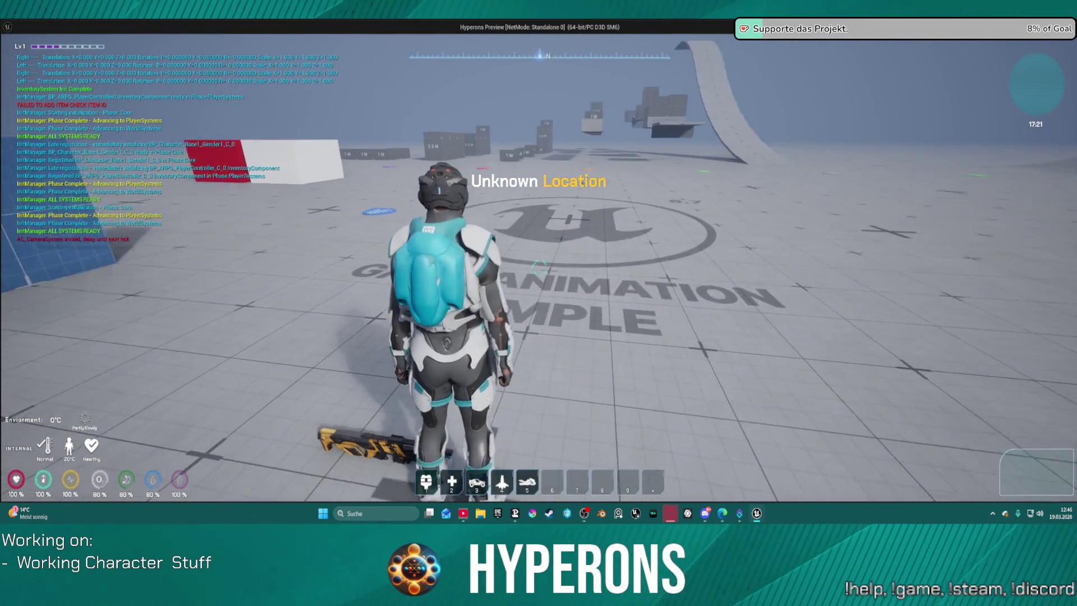
key("i")
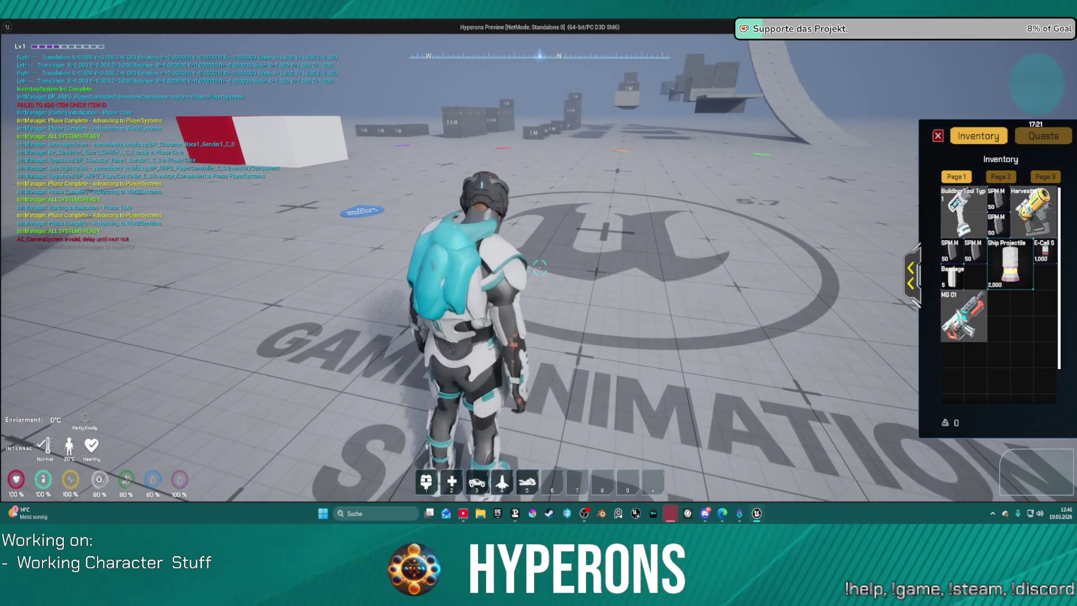
left_click_drag(964, 315, 894, 312)
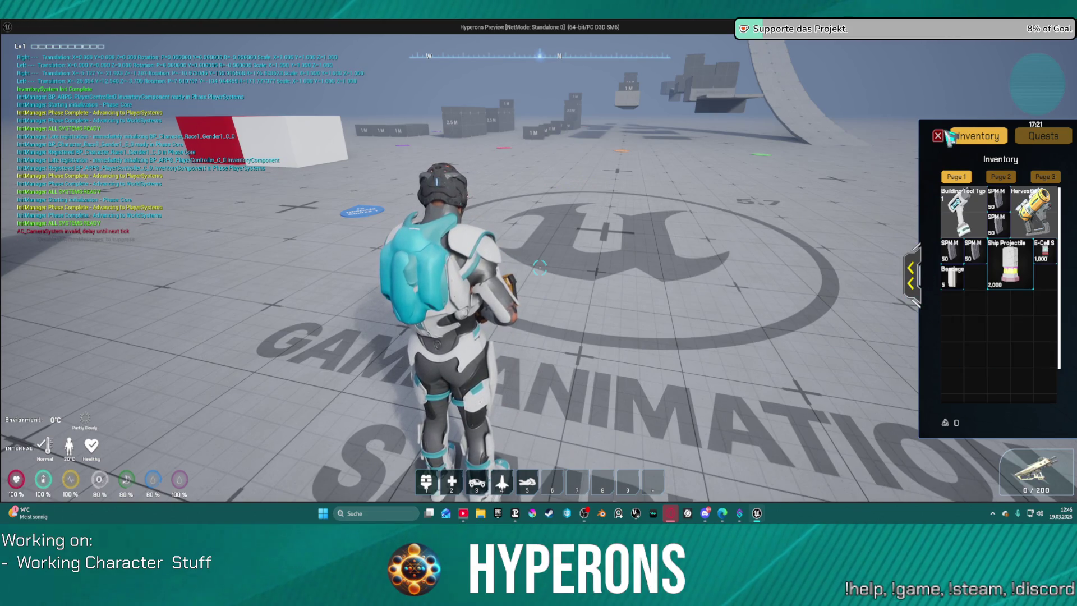
left_click(937, 135)
key("Escape")
scroll(726, 152, "up", 2)
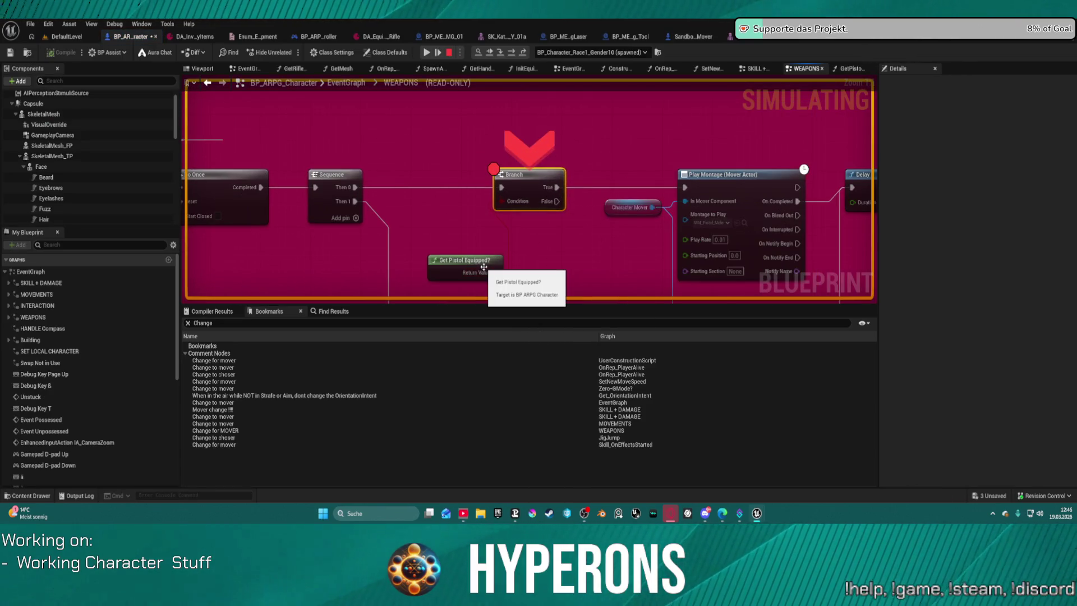
- Add a breakpoint on Get Pistol Equipped?'s Return Node, resume, and remove the lower Branch breakpoint
double_click(461, 261)
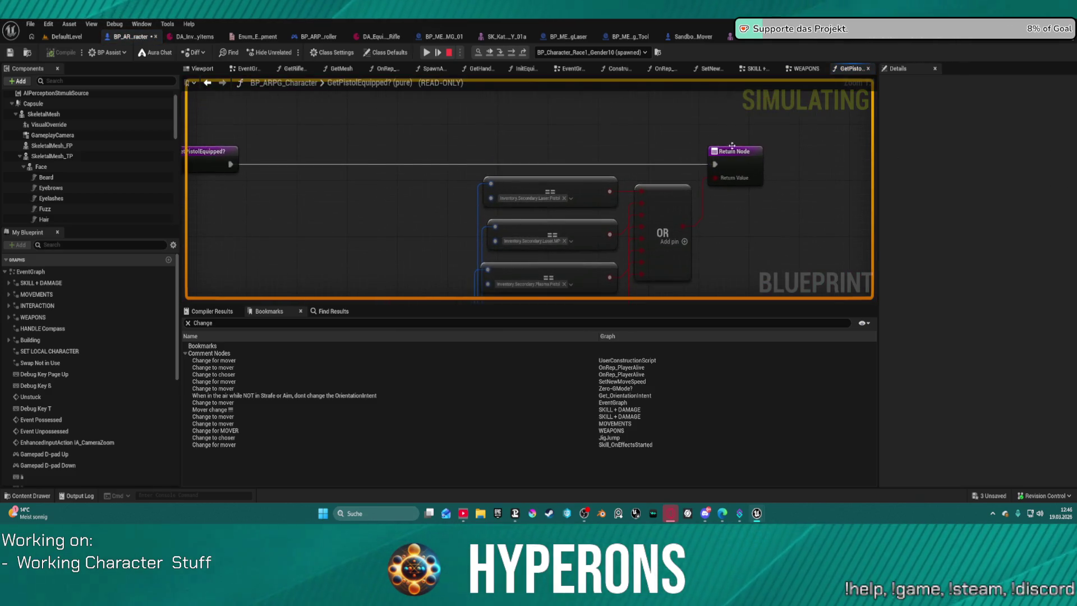
right_click(730, 149)
left_click(766, 241)
left_click(427, 52)
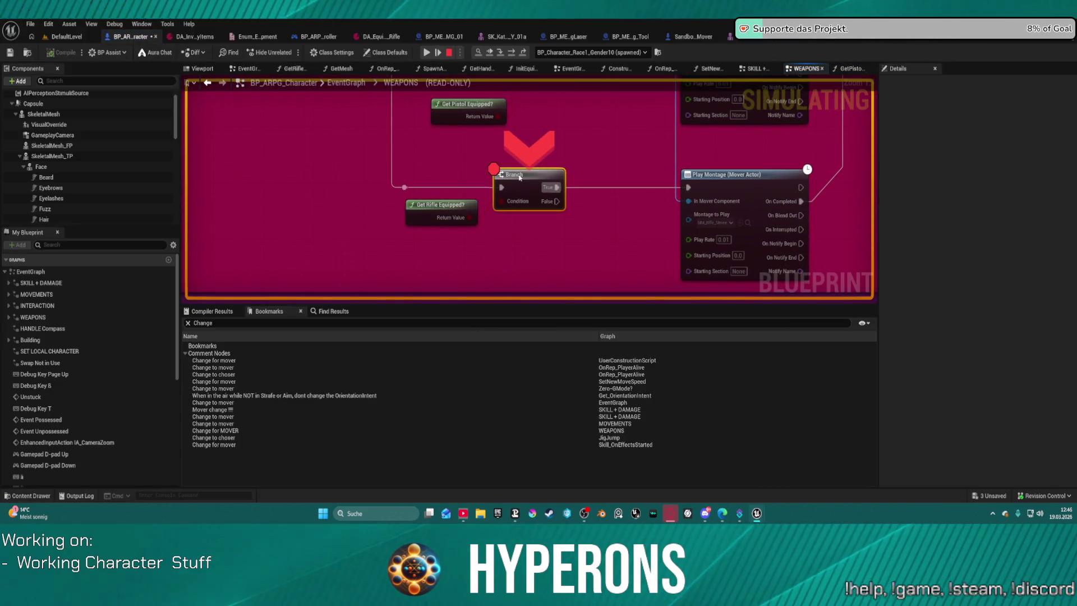
right_click(519, 175)
left_click(562, 283)
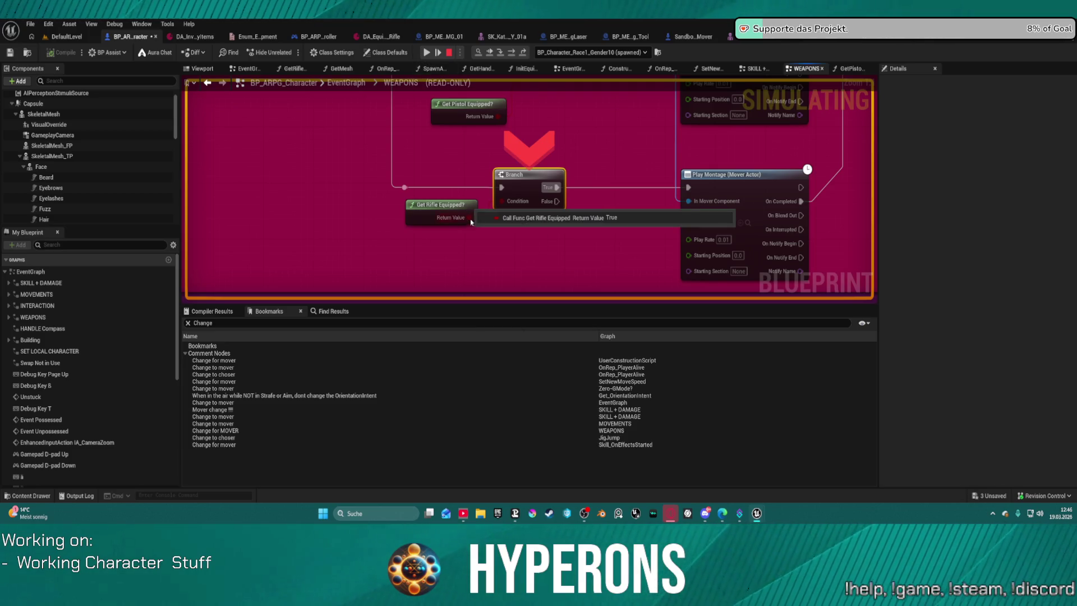
- Inspect the Play Montage and Delay nodes, resume the game, then end the session
mouse_move(590, 148)
left_mouse_down()
mouse_move(419, 164)
mouse_move(448, 219)
left_mouse_up()
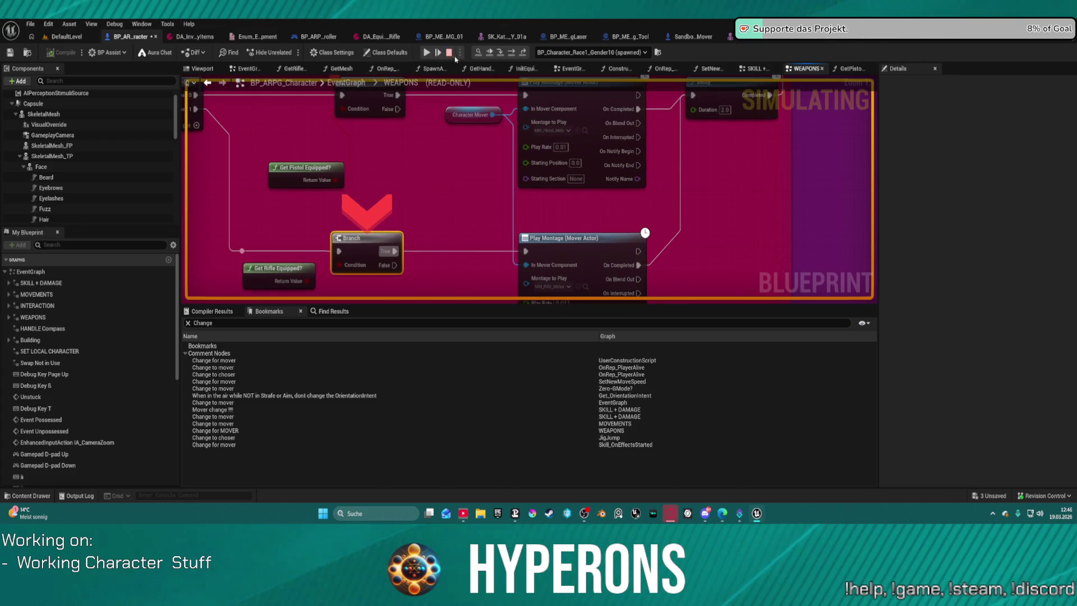
scroll(383, 220, "down", 2)
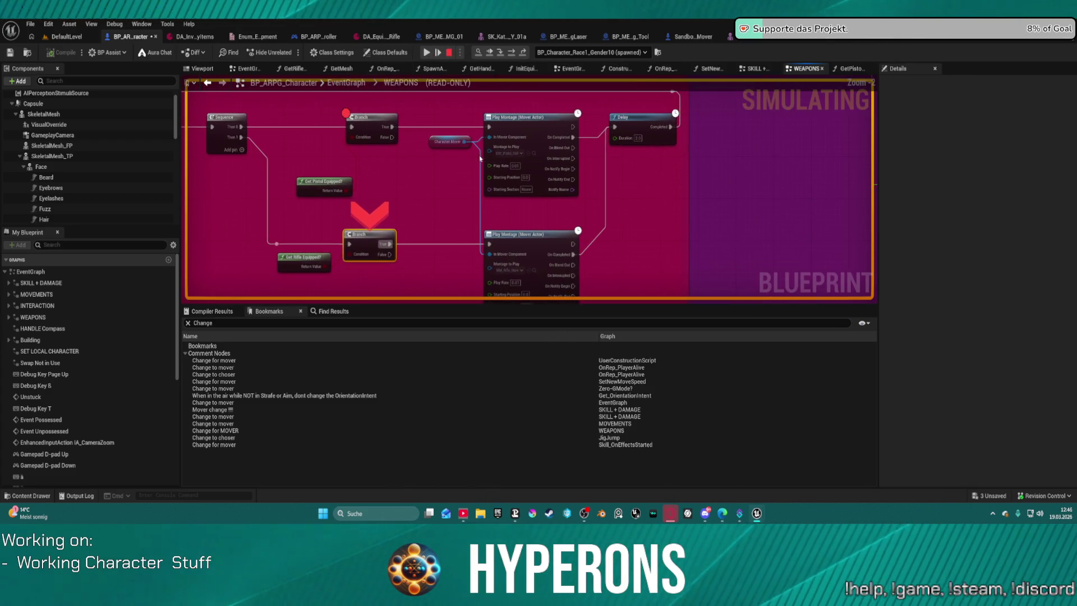
scroll(497, 218, "up", 2)
left_click_drag(539, 181, 493, 140)
mouse_move(498, 165)
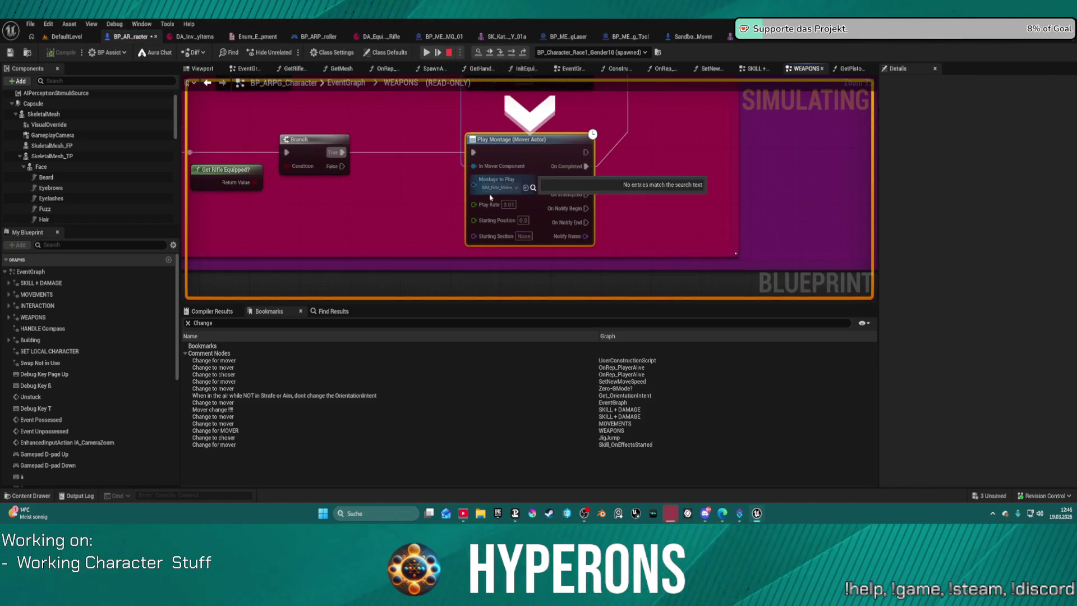
mouse_move(503, 236)
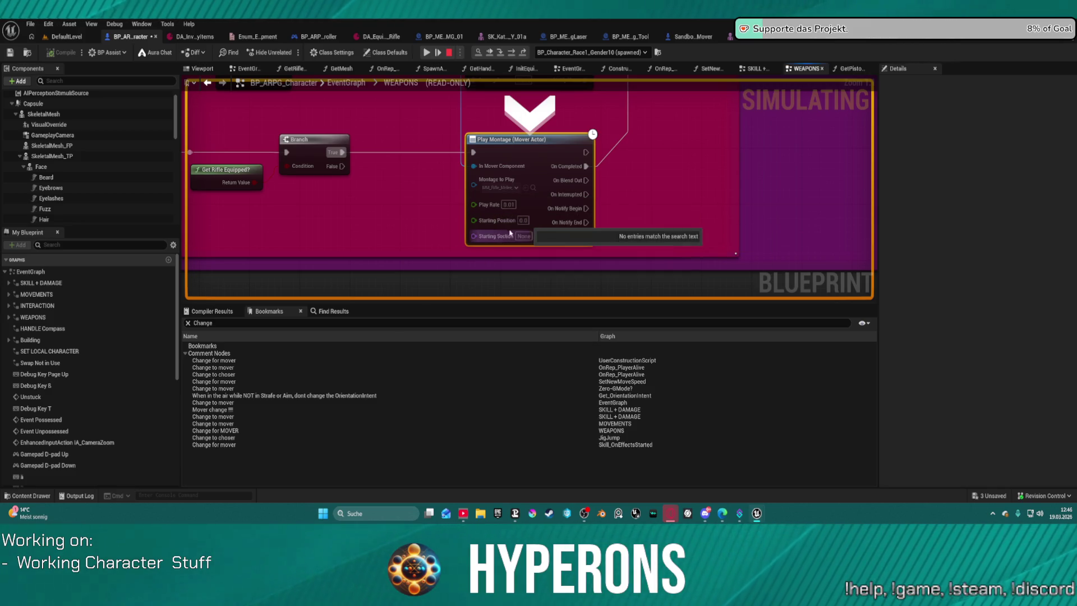
left_click_drag(649, 180, 628, 267)
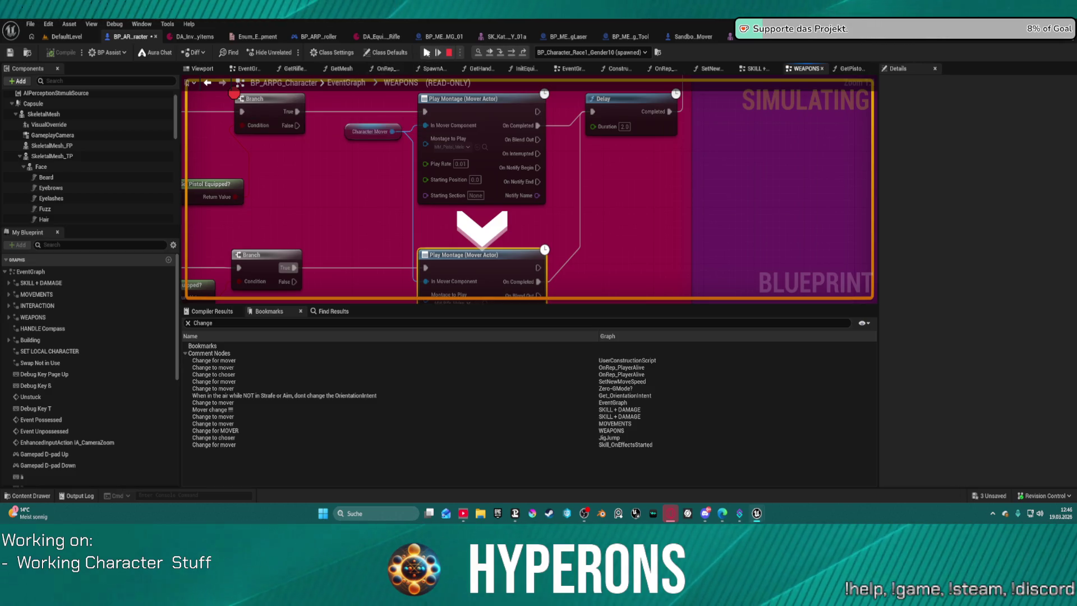
key("alt+Tab")
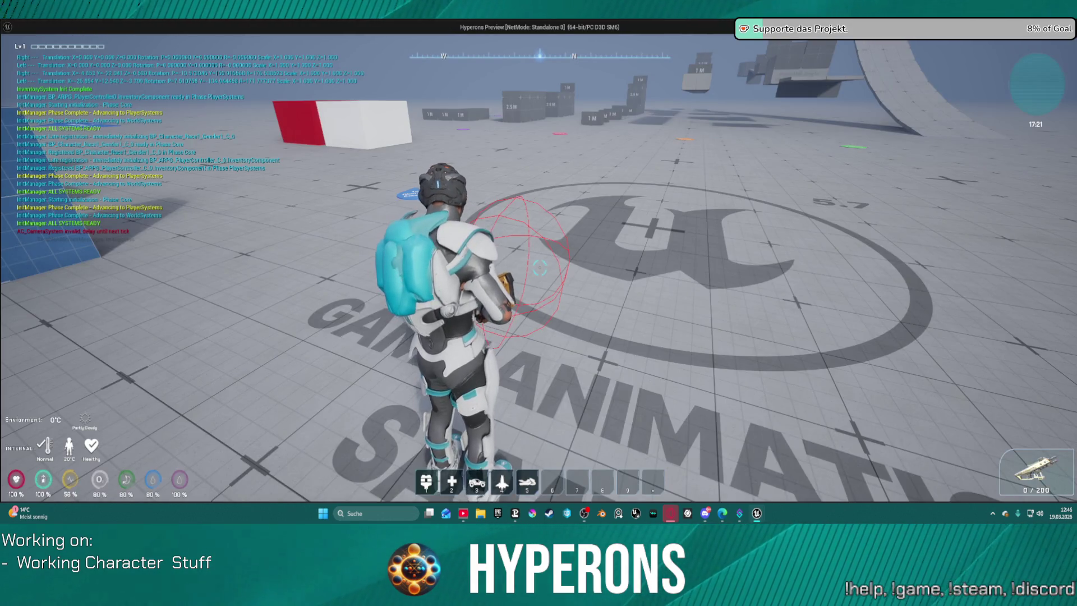
key("alt+Tab")
- Check the lower Play Montage's Montage to Play and browse to MM_Rifle_Melee_Montage in Rifle Montages
left_click_drag(461, 308, 451, 238)
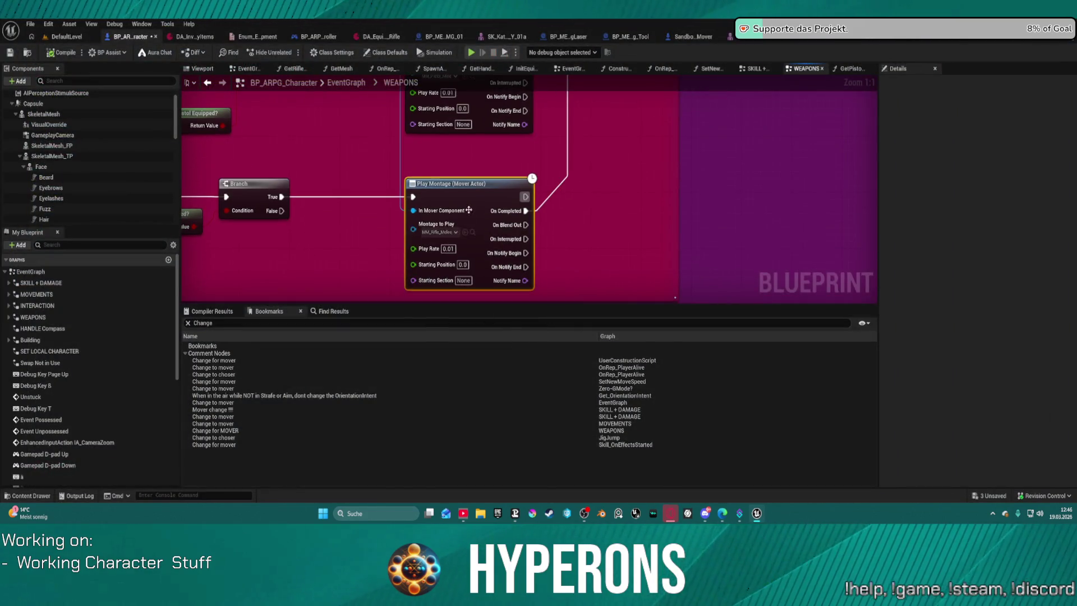
left_click(452, 232)
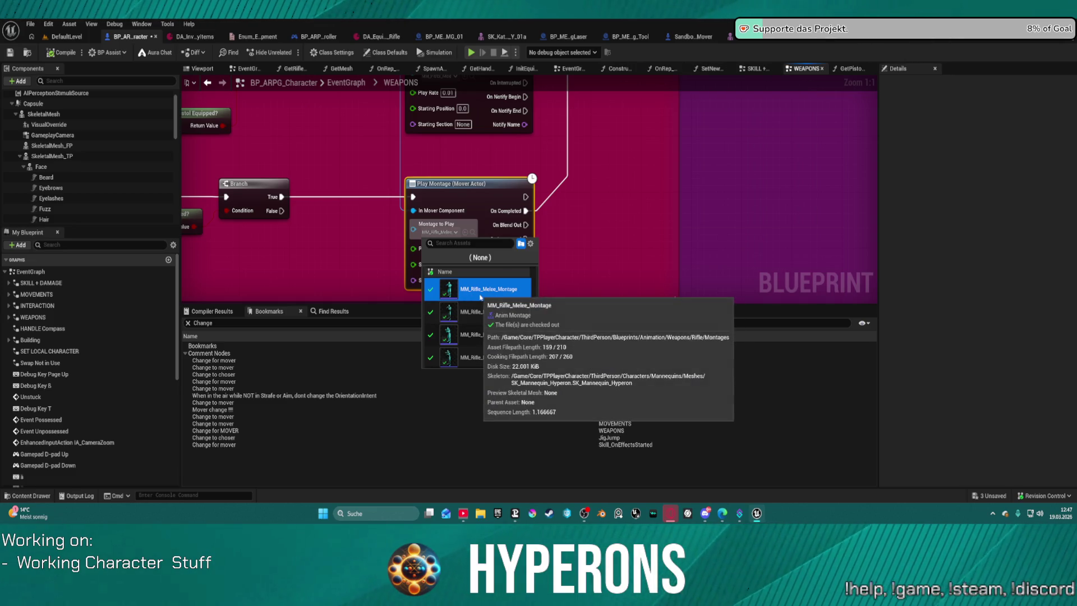
left_click(655, 210)
left_click(482, 232)
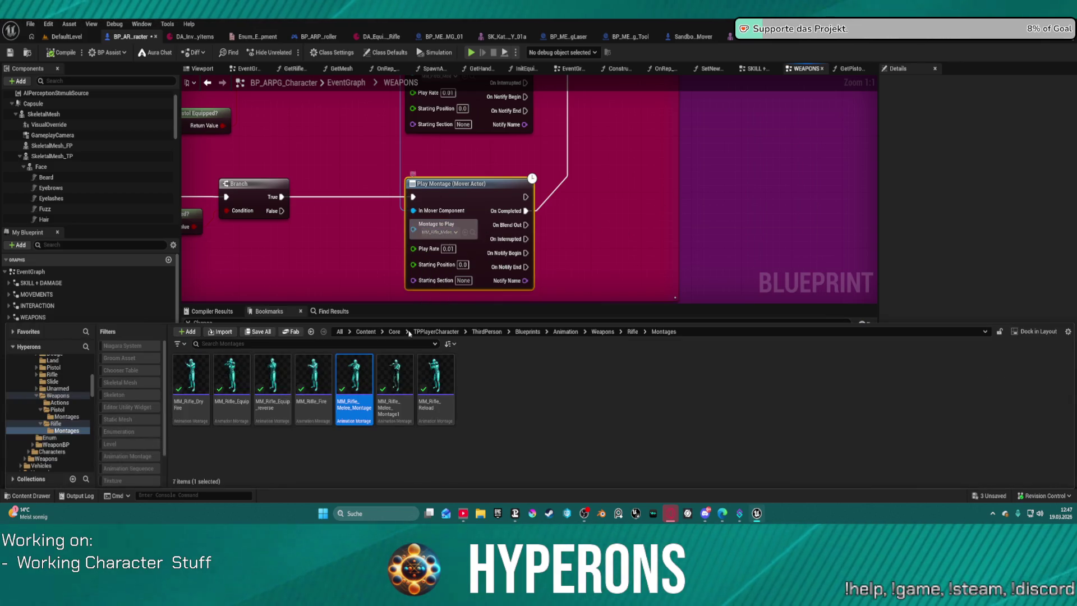
double_click(363, 381)
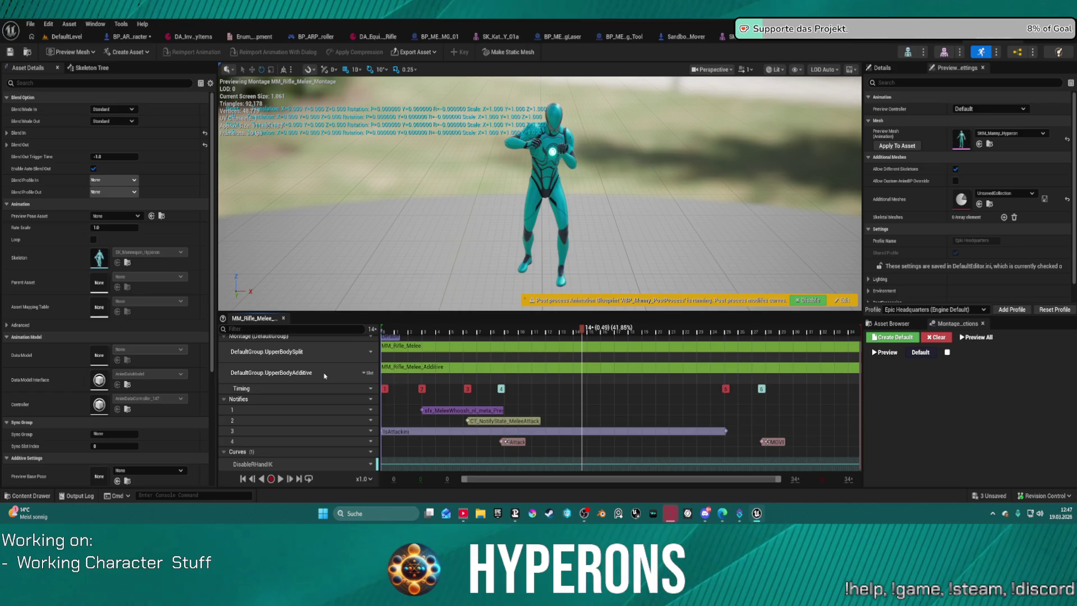
- Peek at the montage track's slot options, then return to the DefaultLevel map
left_click(363, 372)
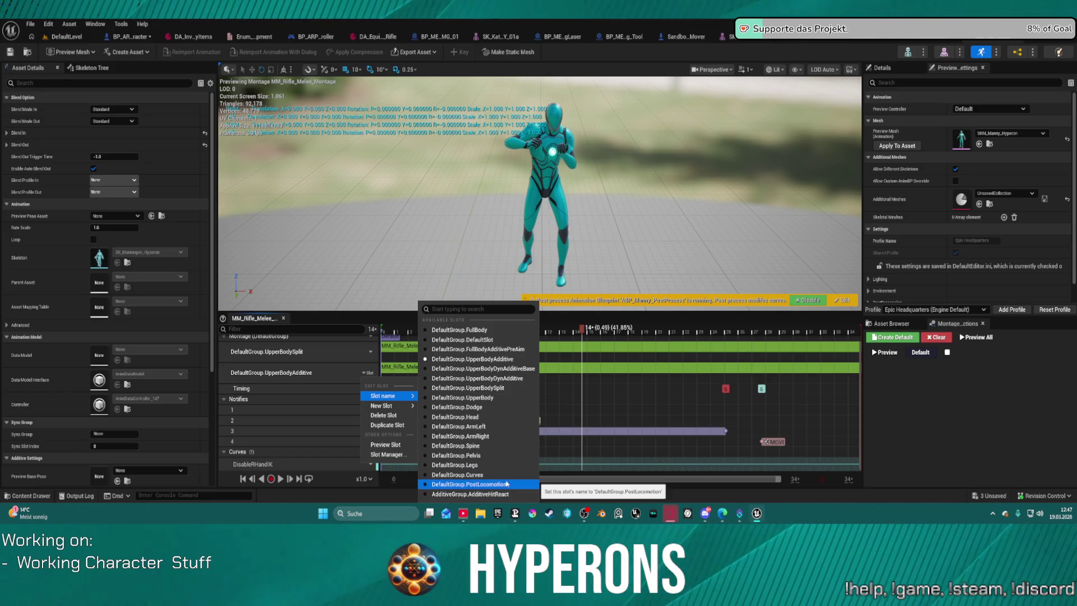
mouse_move(389, 395)
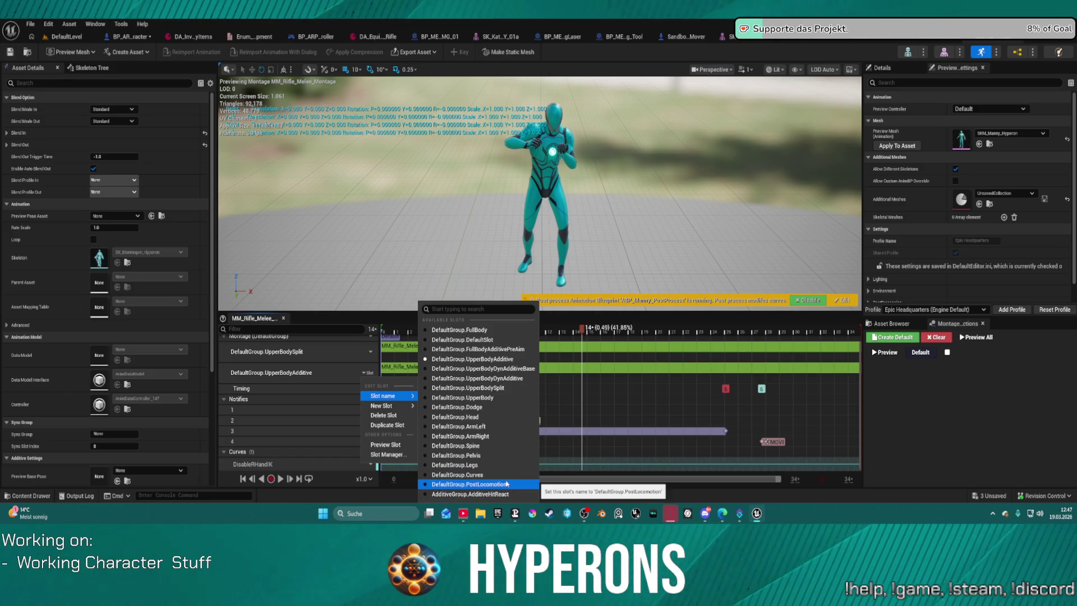
left_click(327, 372)
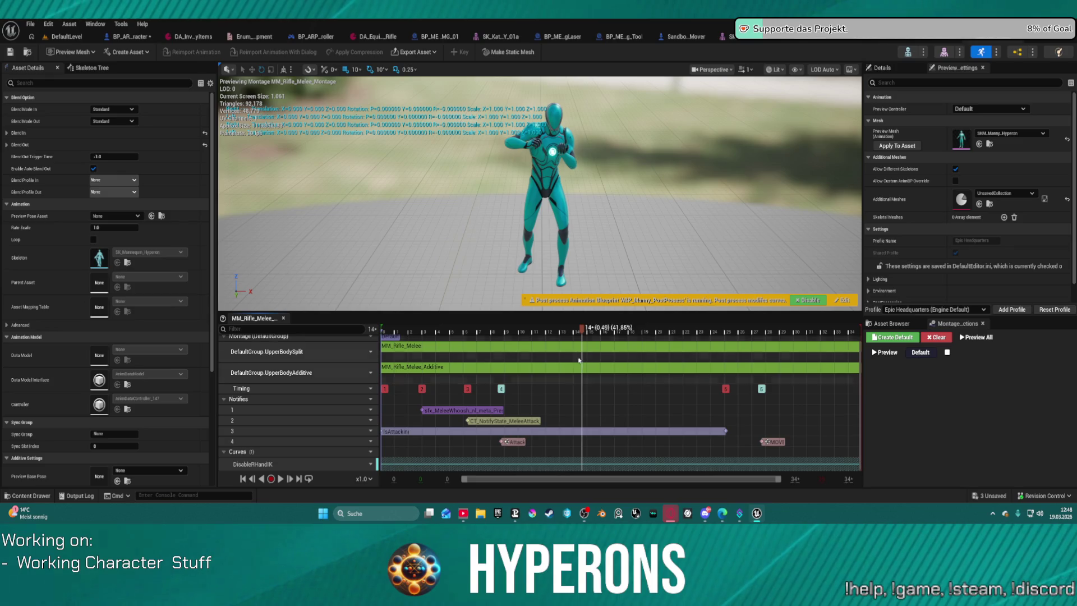
left_click(62, 36)
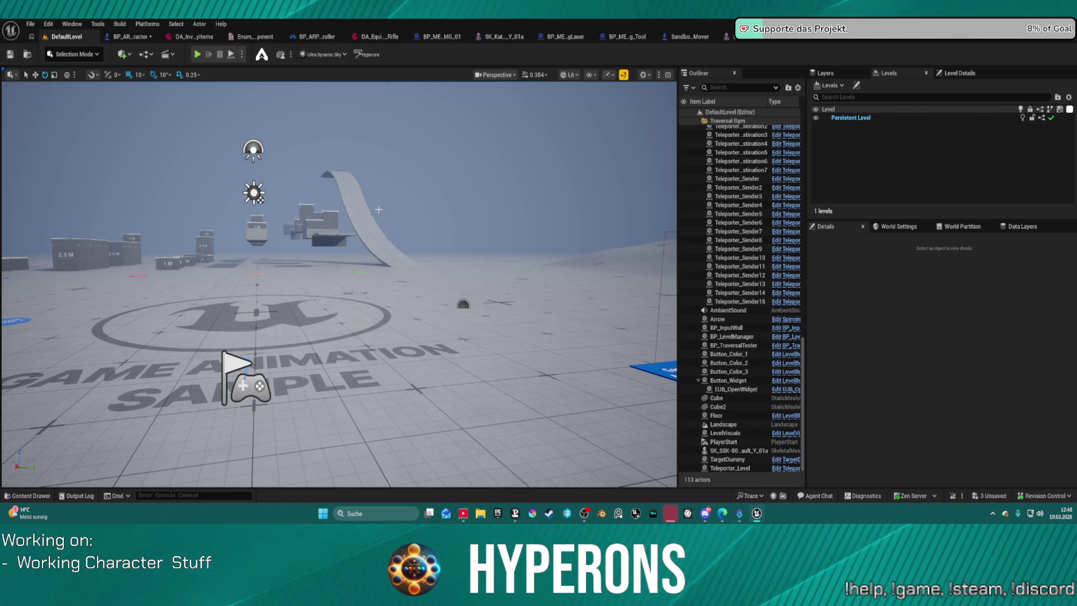
- Browse the Content Drawer's ThirdPerson folder, then return to the BP_ARPG_Character blueprint
left_click(360, 334)
key("ctrl+space")
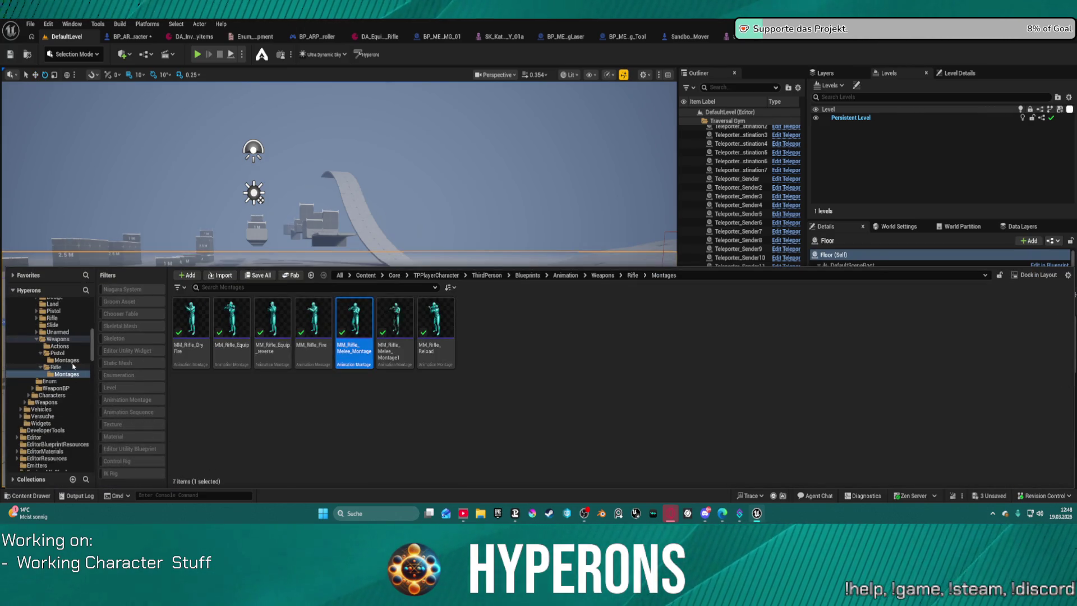
scroll(72, 366, "up", 3)
scroll(73, 366, "up", 3)
left_click(48, 331, "ctrl")
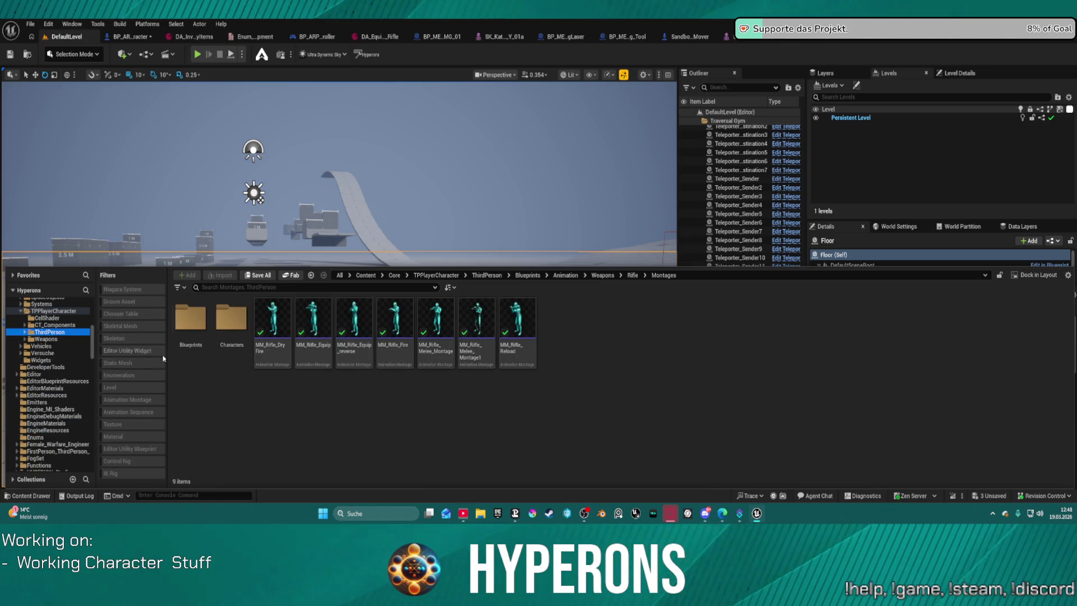
scroll(56, 412, "up", 3)
scroll(59, 404, "up", 3)
scroll(61, 396, "up", 3)
scroll(64, 385, "up", 3)
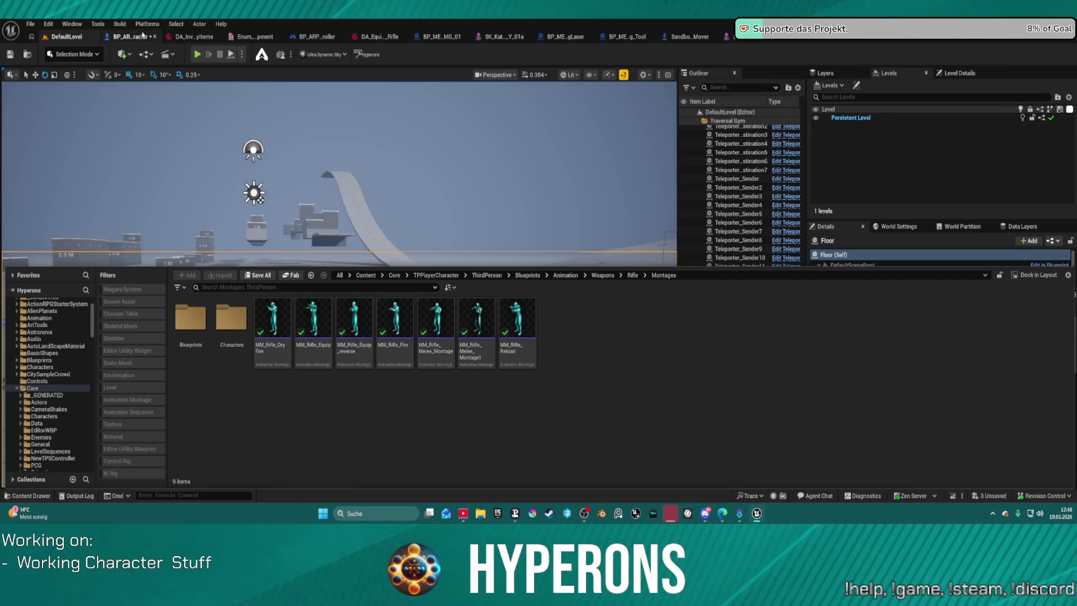
left_click(127, 36)
scroll(578, 120, "down", 1)
scroll(578, 121, "down", 1)
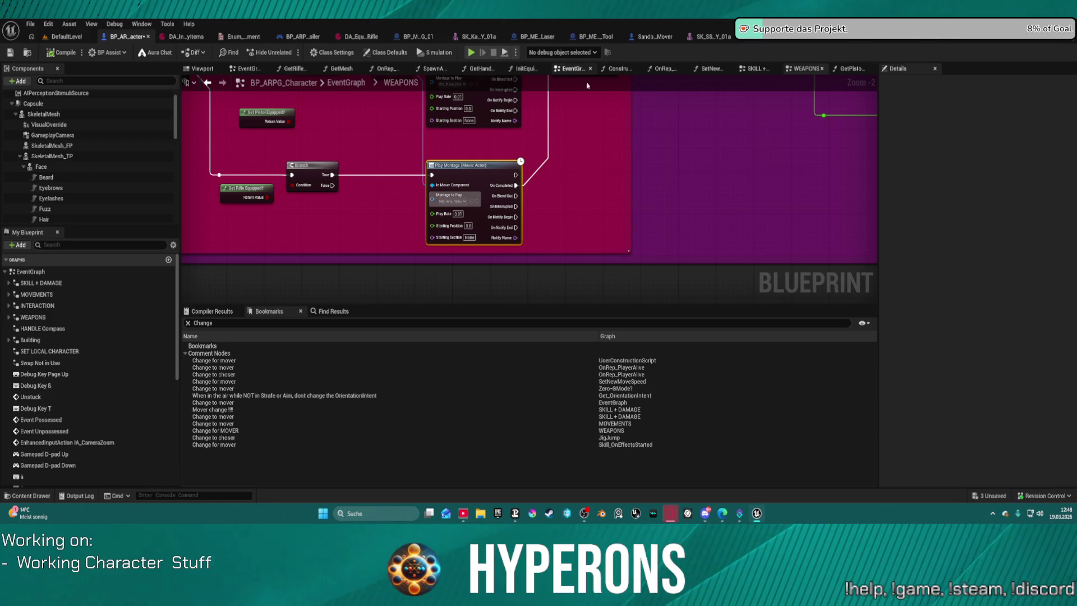
- Pan the main EventGraph from BeginPlay to the HUD initialization comment and its Print String node
left_click(577, 71)
scroll(508, 193, "down", 4)
scroll(464, 168, "down", 3)
scroll(464, 168, "down", 3)
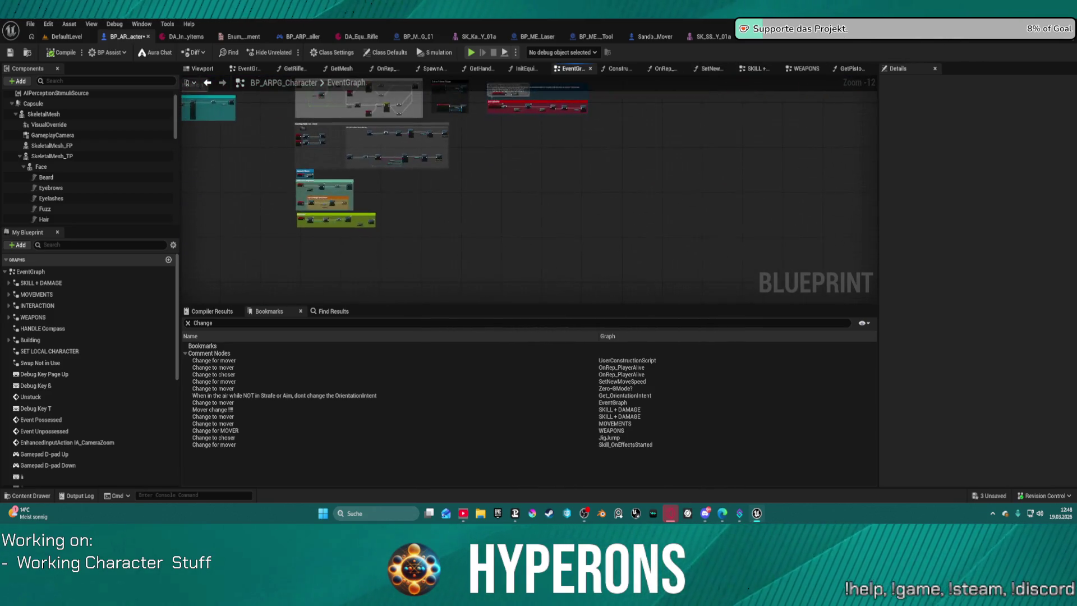
scroll(534, 143, "up", 2)
left_click_drag(533, 143, 525, 199)
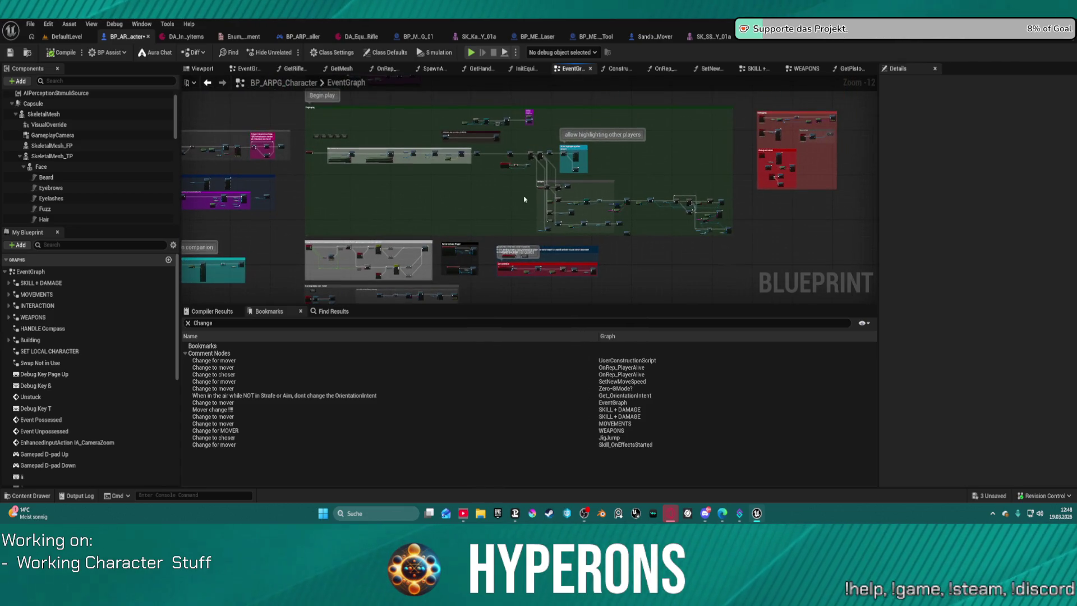
scroll(446, 154, "up", 4)
scroll(446, 154, "up", 3)
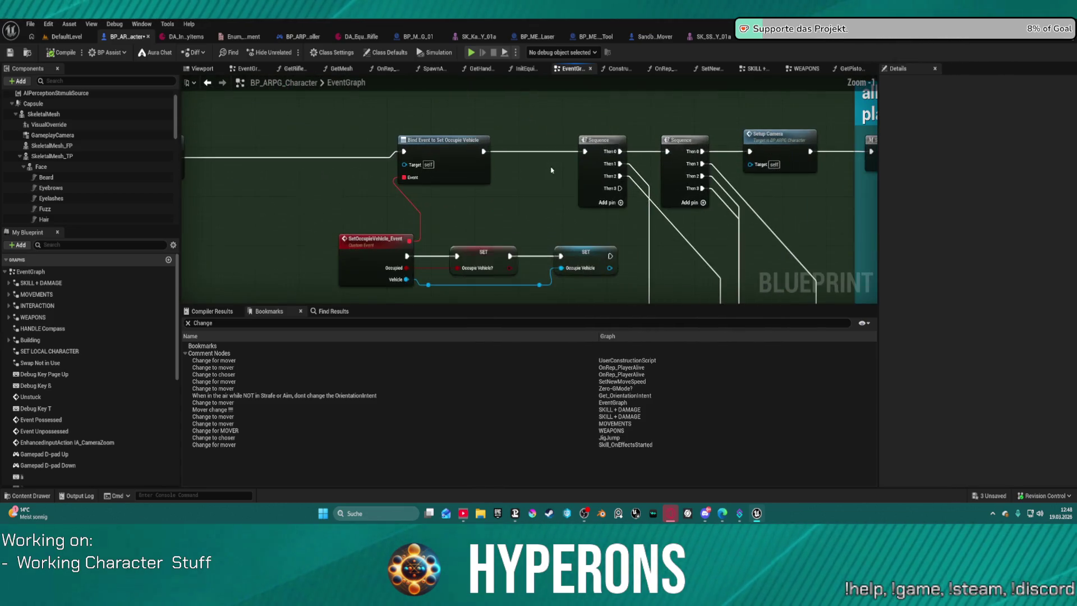
mouse_move(600, 229)
left_mouse_down()
mouse_move(423, 227)
mouse_move(478, 151)
left_mouse_up()
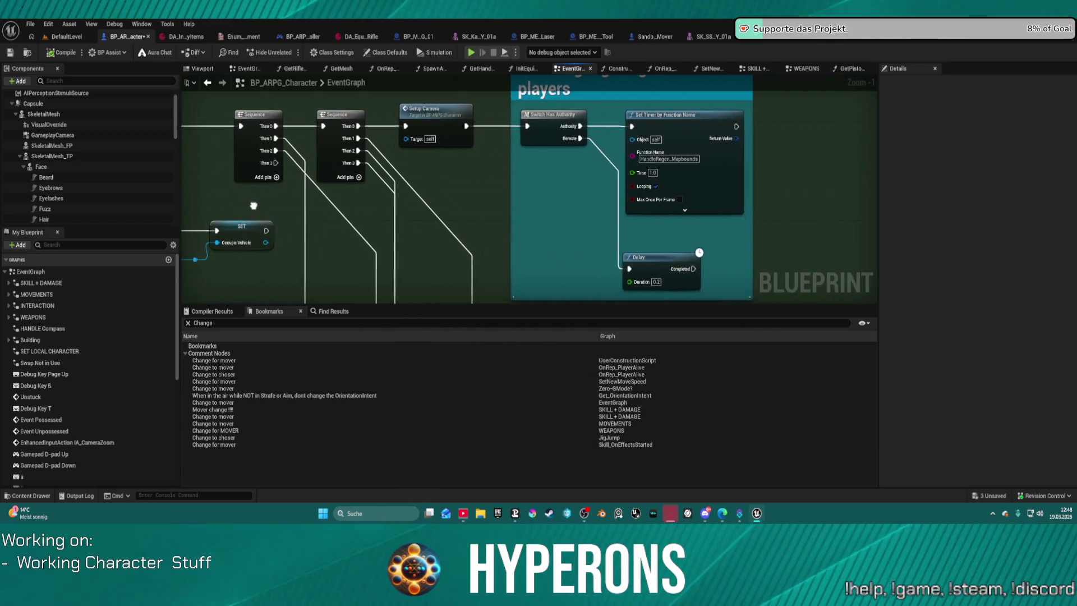
mouse_move(478, 152)
left_mouse_down()
mouse_move(289, 252)
mouse_move(421, 169)
left_mouse_up()
scroll(289, 253, "down", 3)
scroll(288, 252, "up", 3)
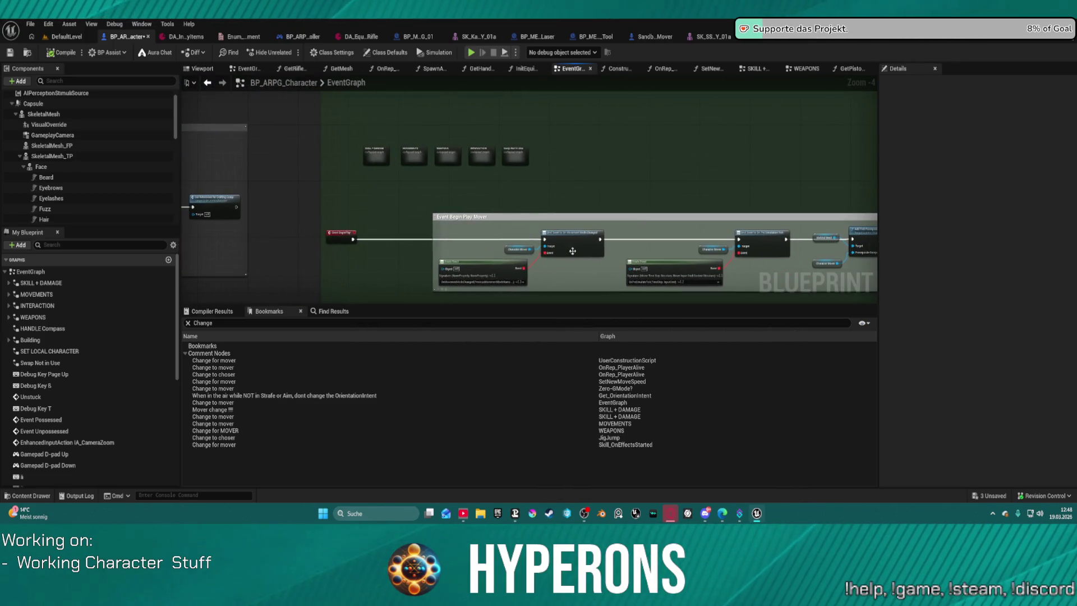
left_click_drag(586, 101, 441, 183)
scroll(440, 184, "up", 2)
scroll(394, 195, "up", 1)
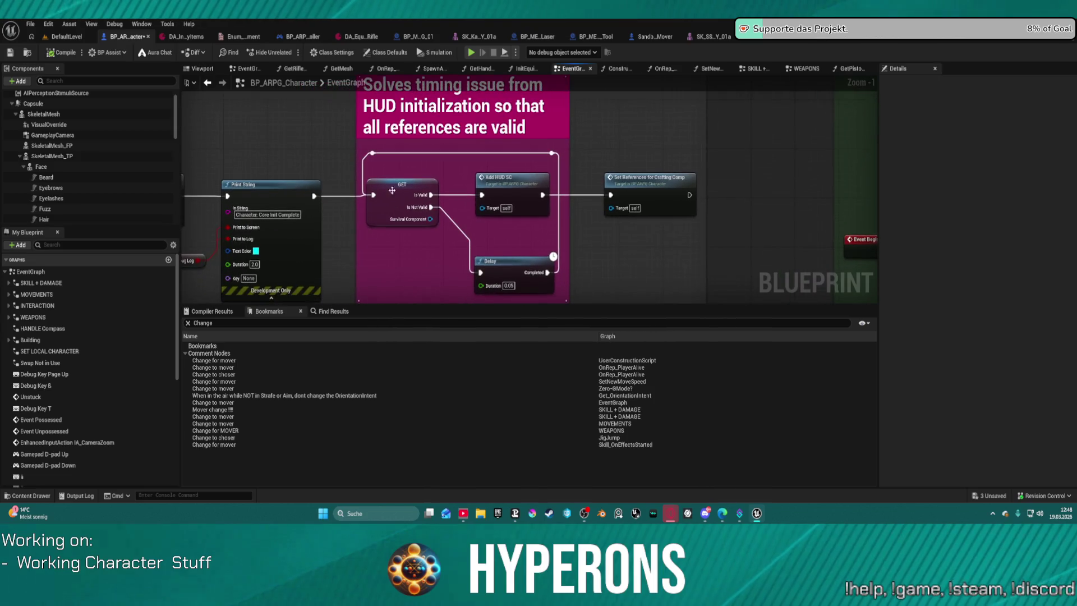
mouse_move(437, 226)
left_mouse_down()
mouse_move(554, 233)
mouse_move(319, 161)
left_mouse_up()
scroll(320, 160, "down", 1)
scroll(73, 196, "down", 3)
scroll(74, 196, "up", 2)
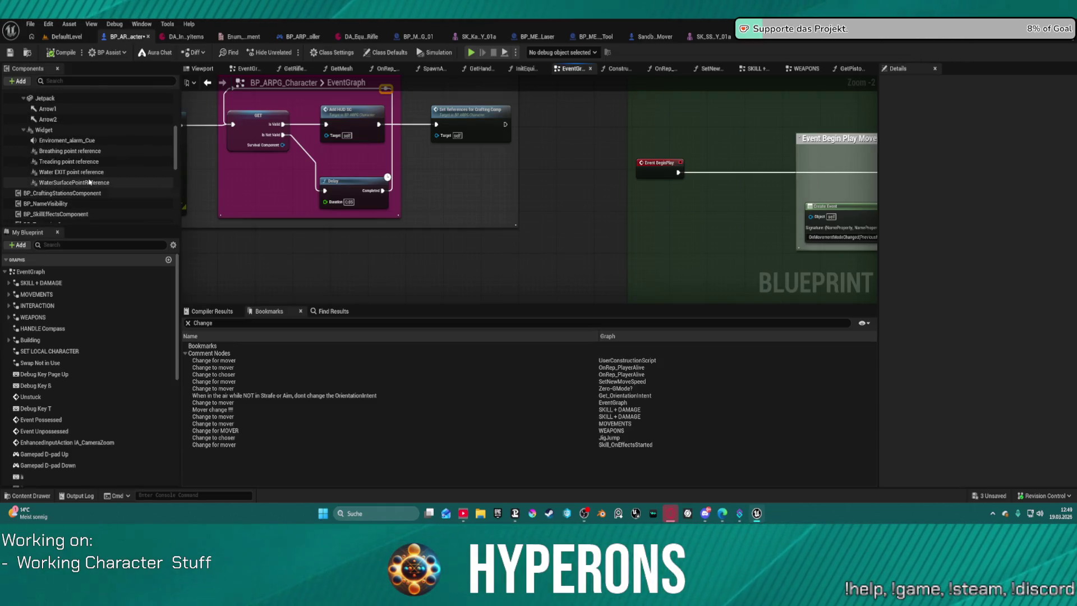
scroll(90, 182, "down", 3)
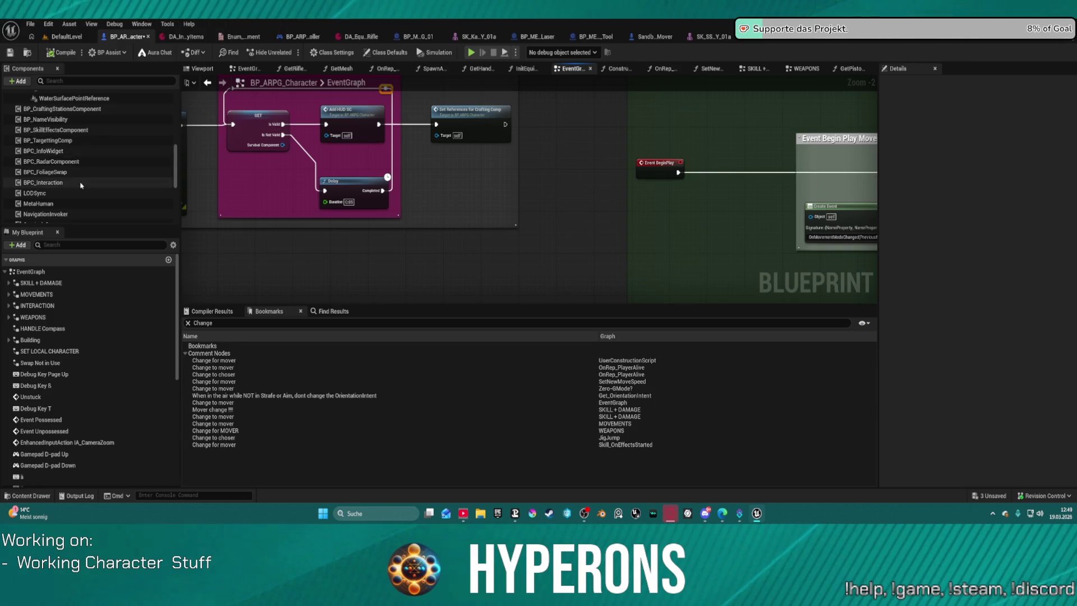
scroll(80, 185, "up", 1)
scroll(81, 186, "down", 2)
- Filter components for 'sur' and open Survival_Component's blueprint for editing
left_click(68, 80)
type("s")
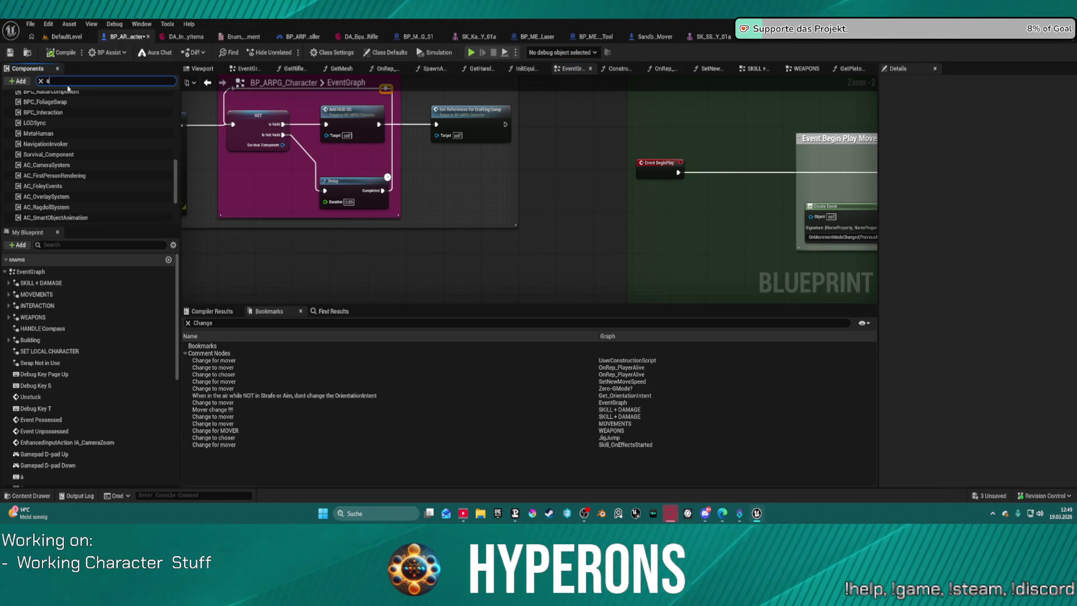
type("ur")
left_click(62, 148)
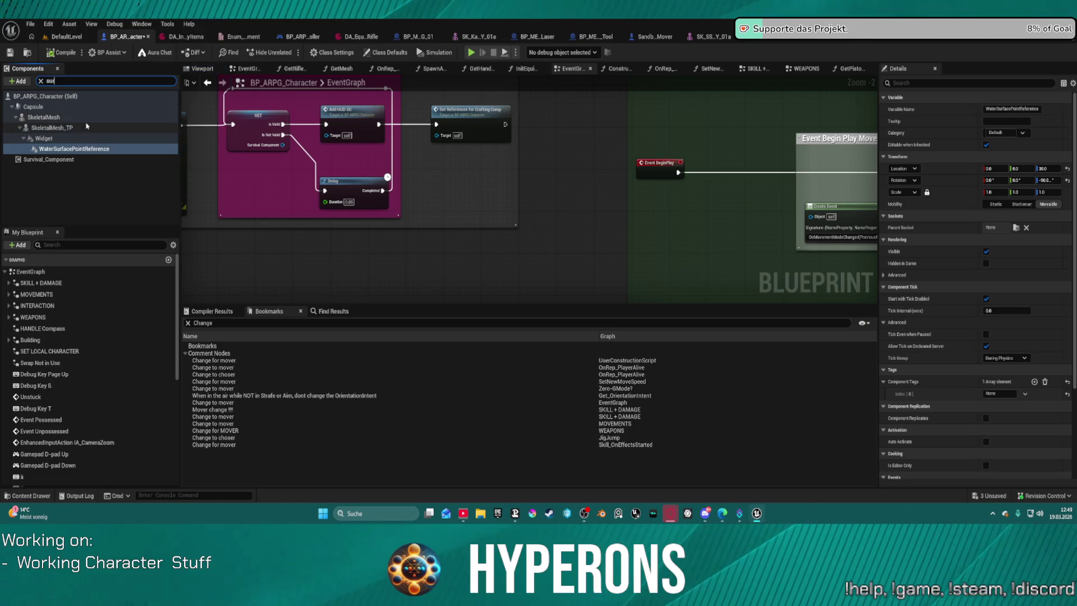
left_click(53, 160)
right_click(54, 159)
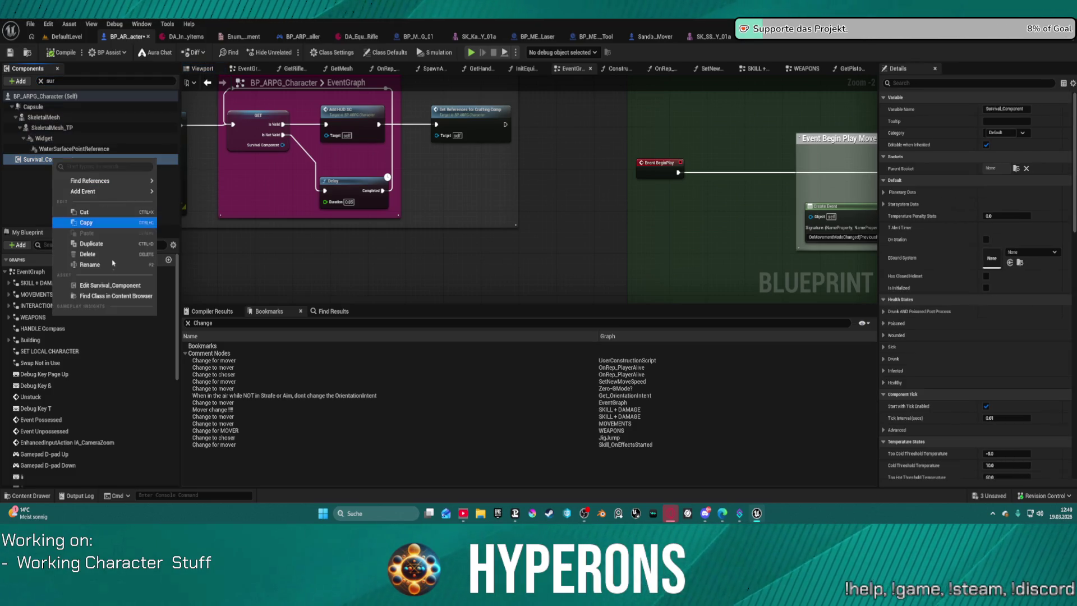
left_click(109, 287)
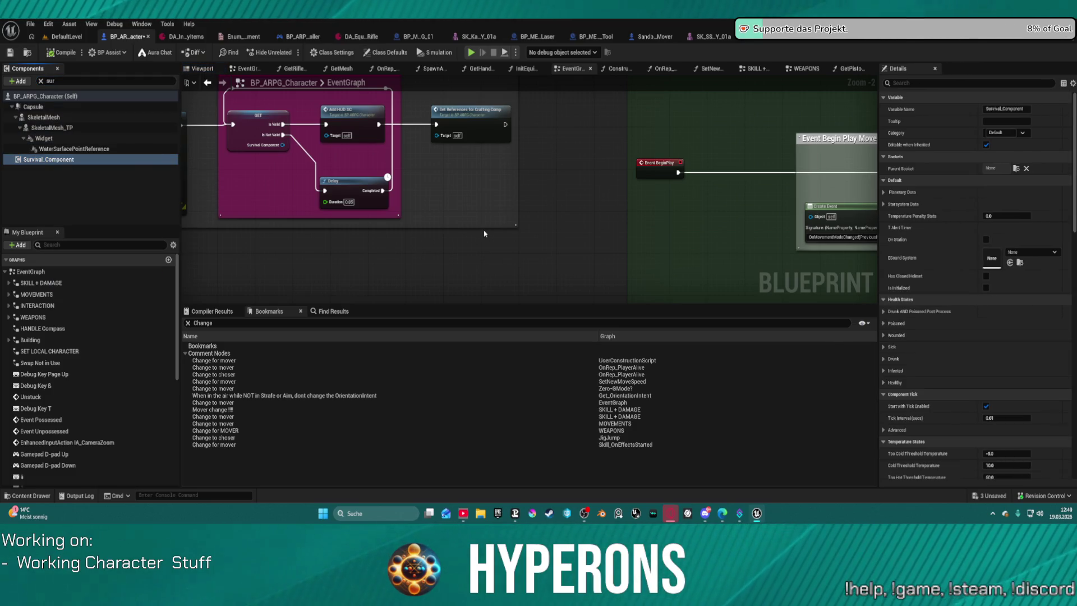
scroll(403, 174, "up", 2)
scroll(395, 165, "up", 3)
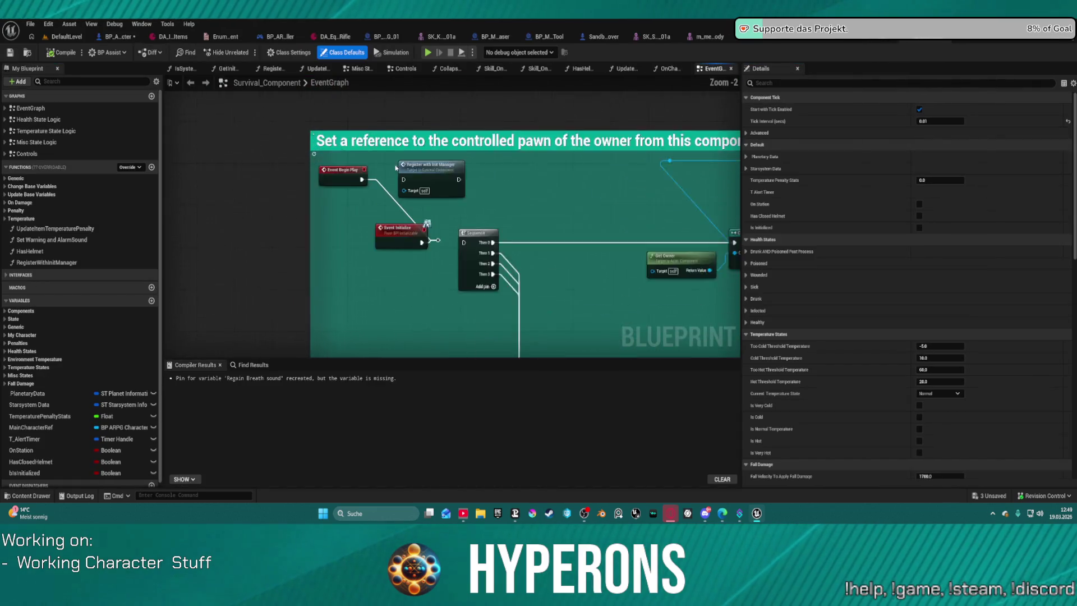
scroll(395, 166, "up", 1)
- Select the reroute node after Event Initialize and start a play session
left_click(452, 263)
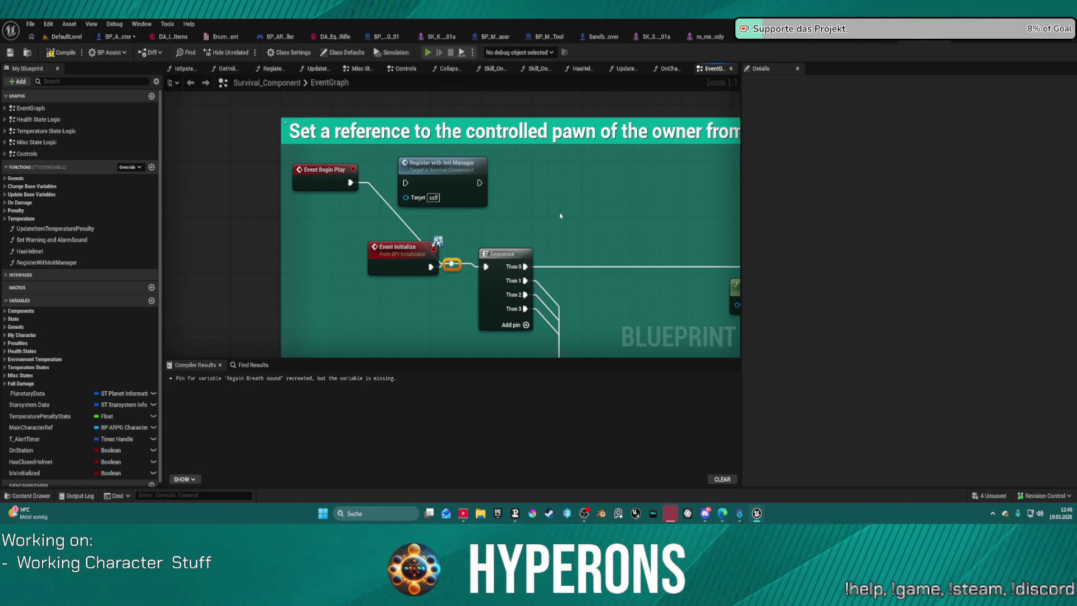
key("alt+p")
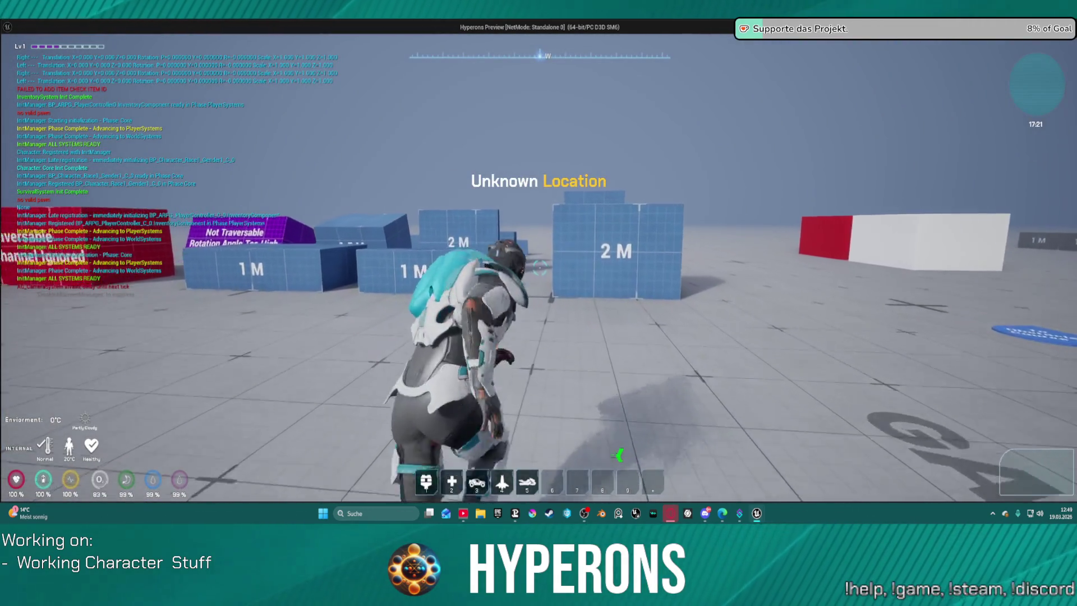
- Run and climb the character over the blue blocks and 2 M wall, then stop the playtest with Esc
key("w")
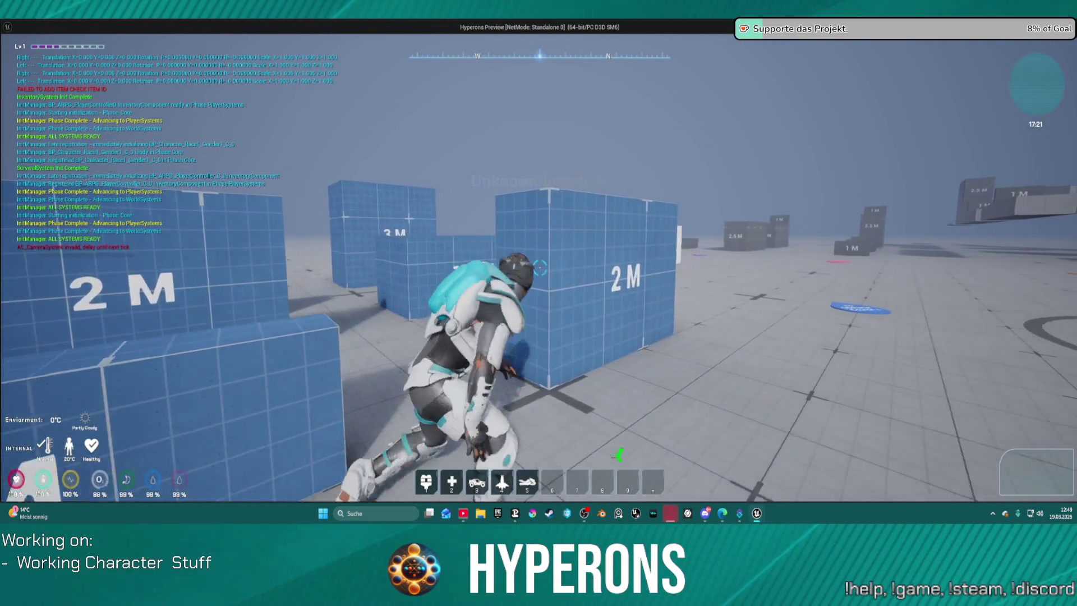
key("space")
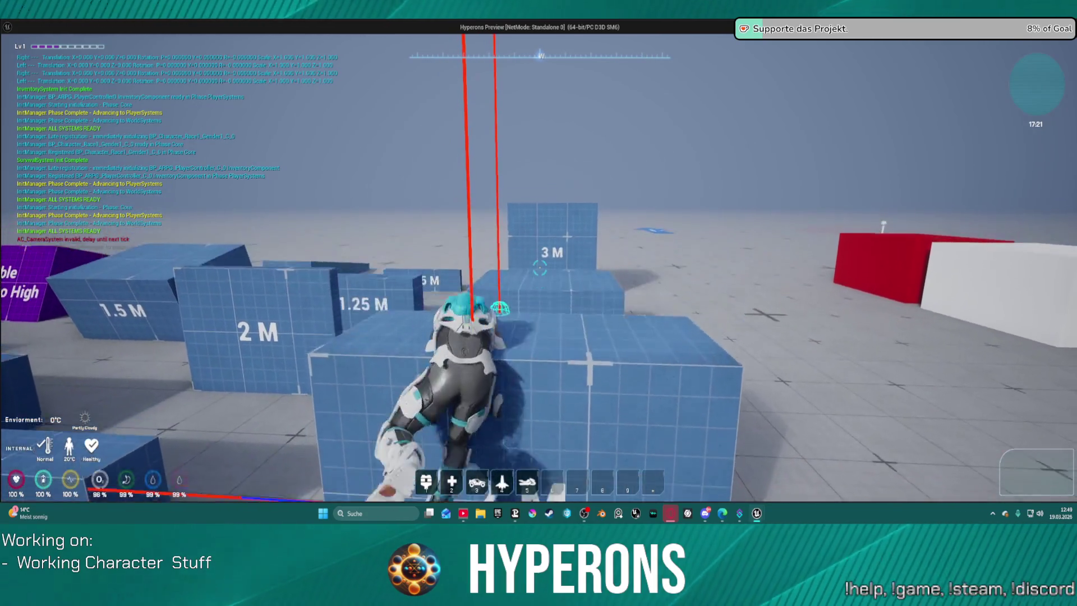
key("w")
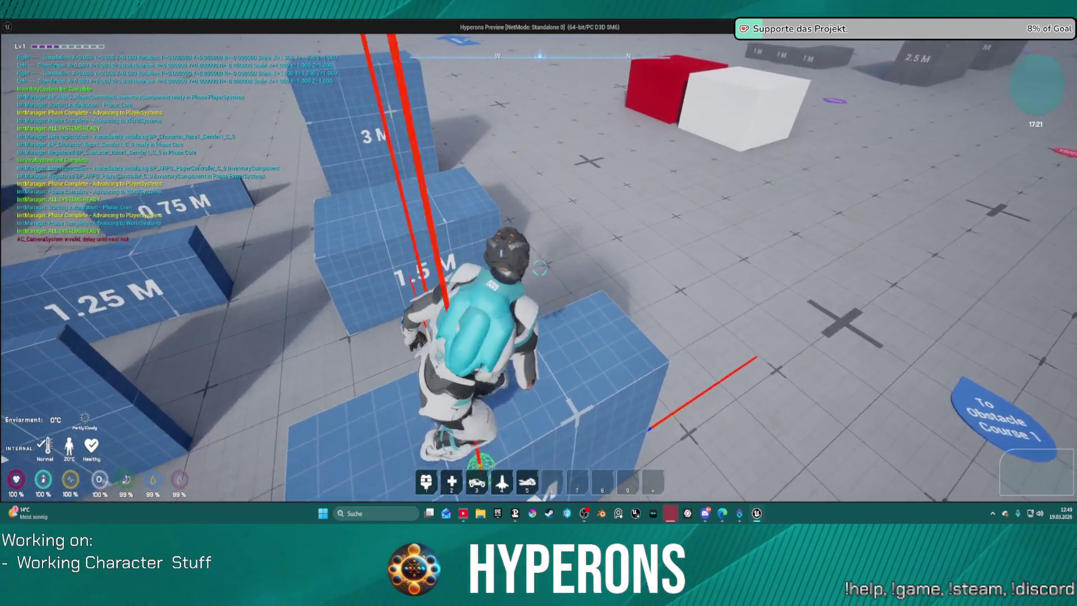
key("w")
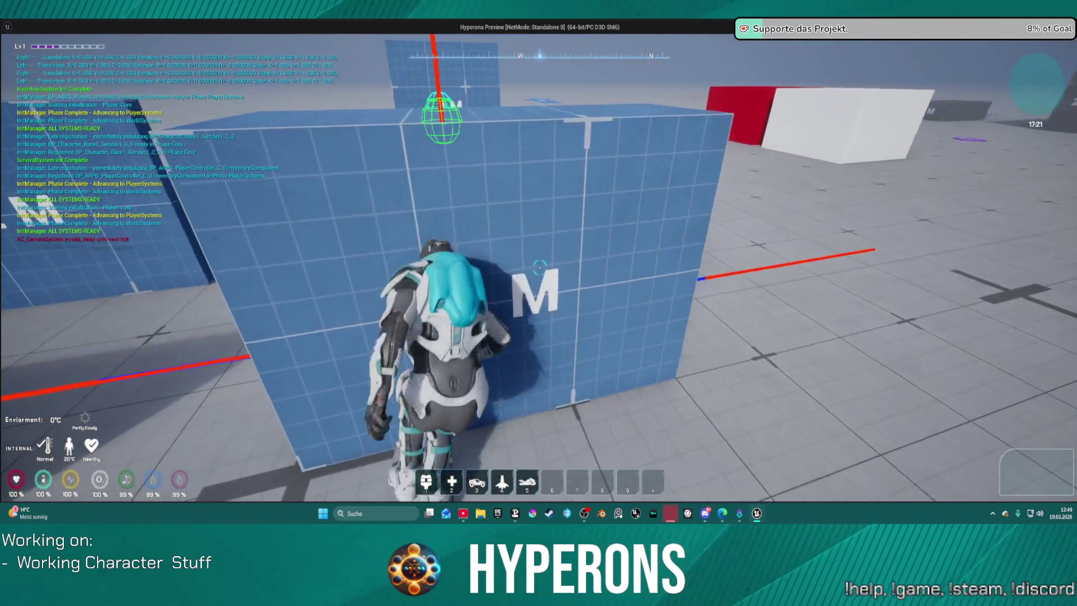
key("space")
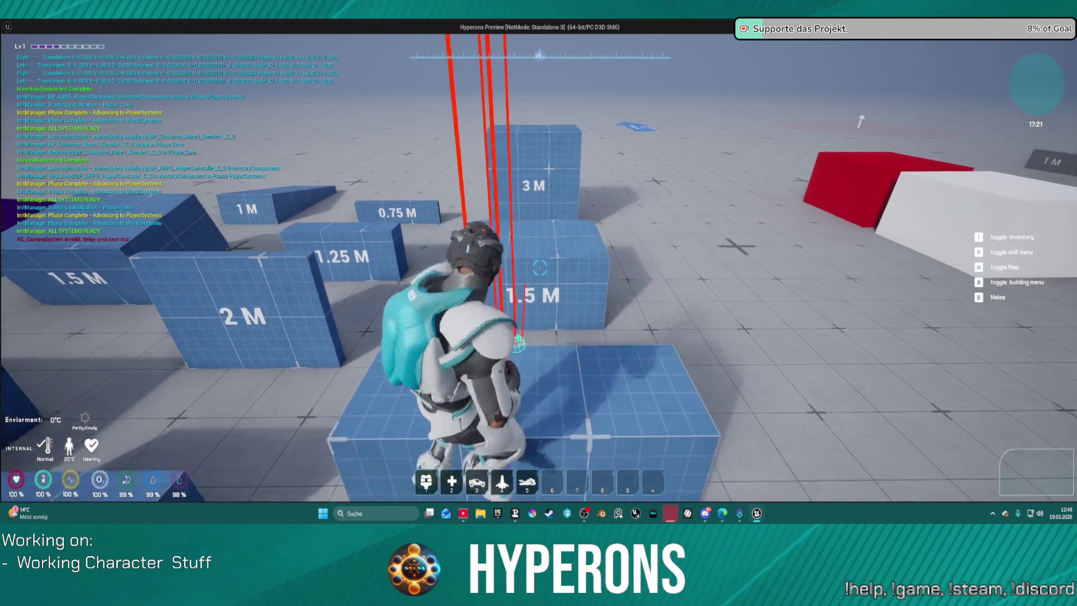
key("w")
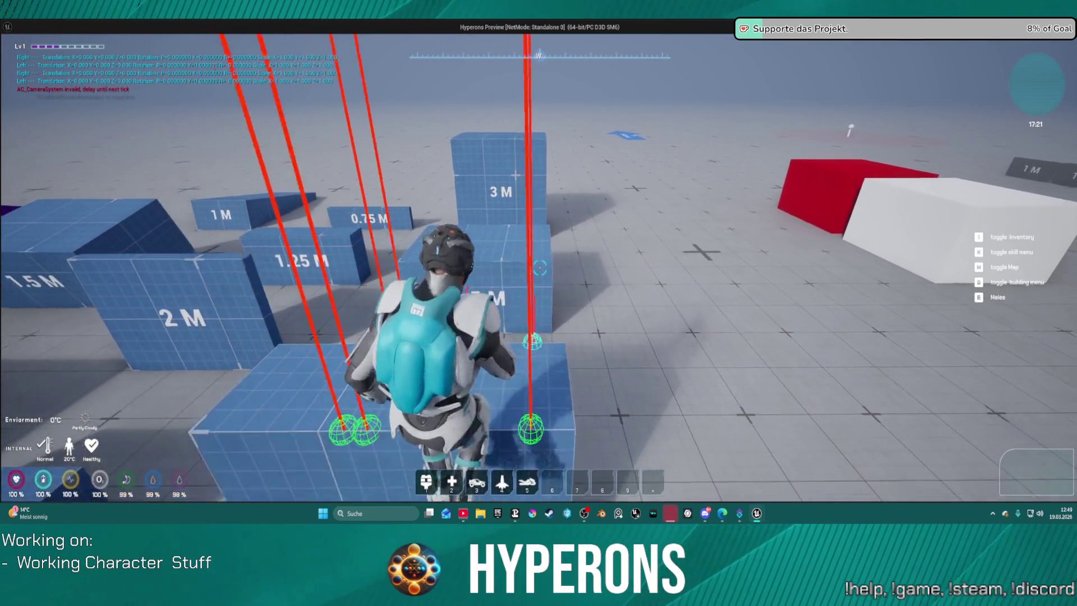
key("w")
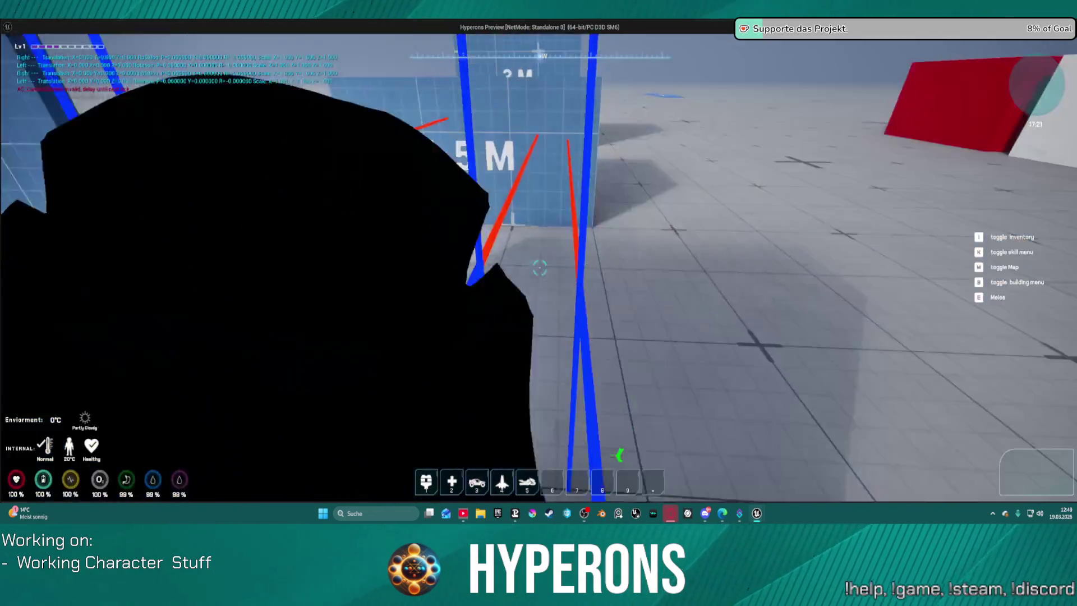
key("s")
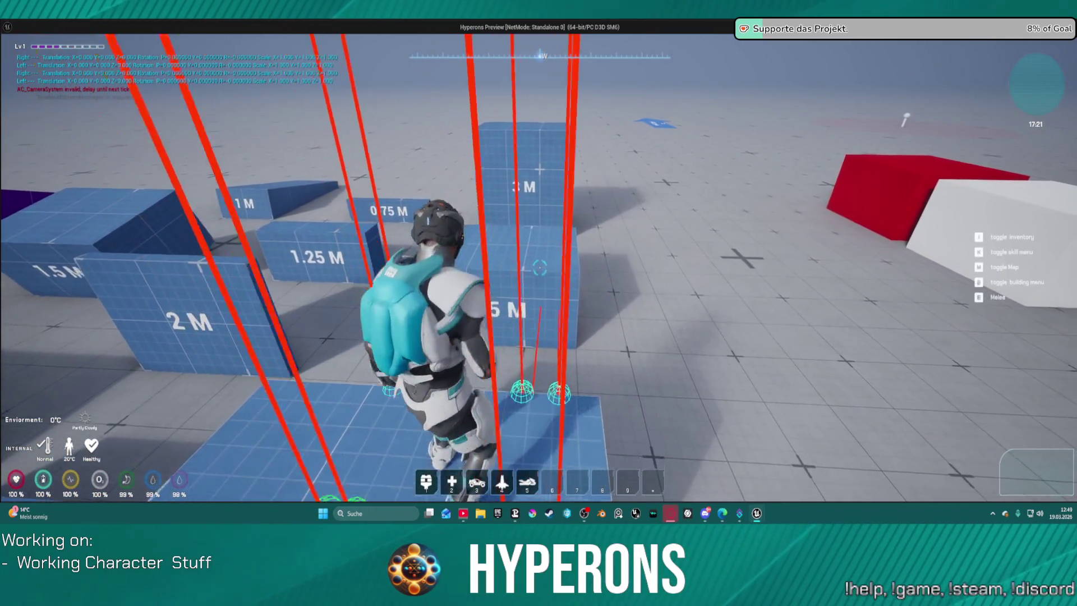
key("w")
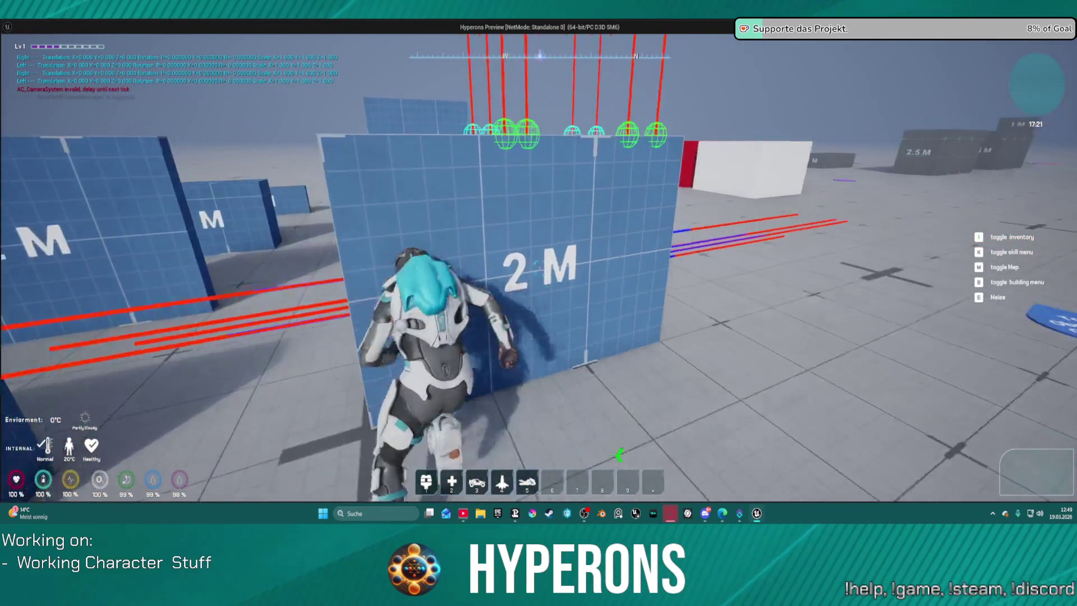
key("w")
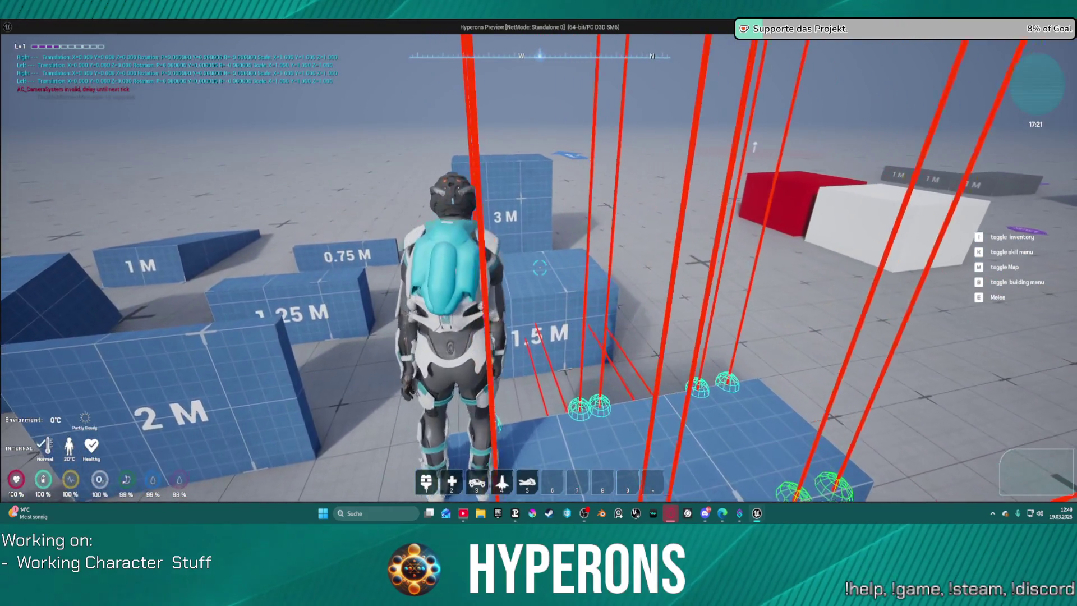
key("w")
key("w")
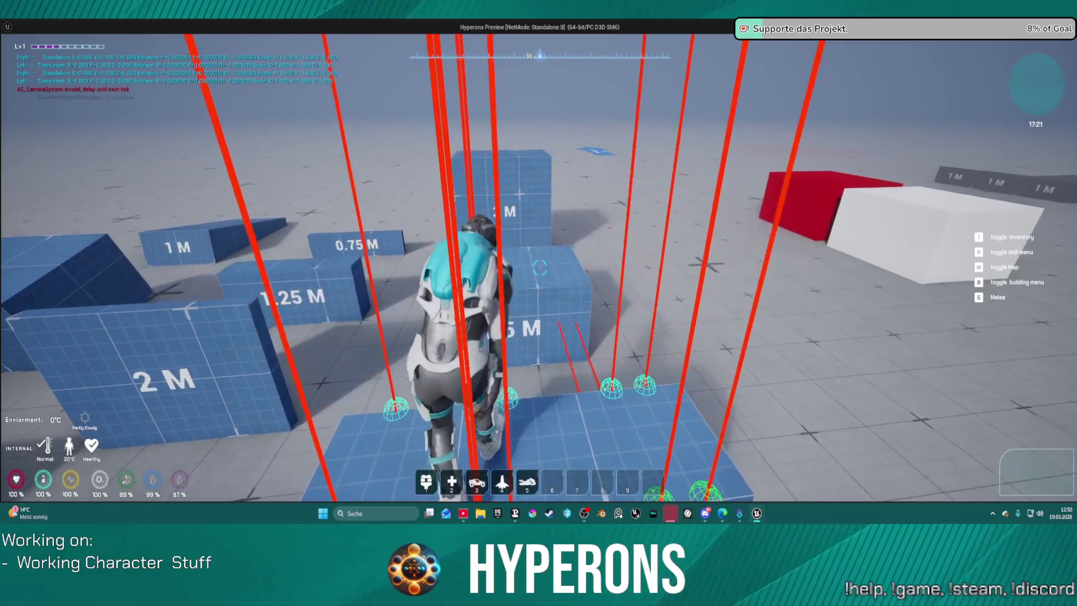
key("Escape")
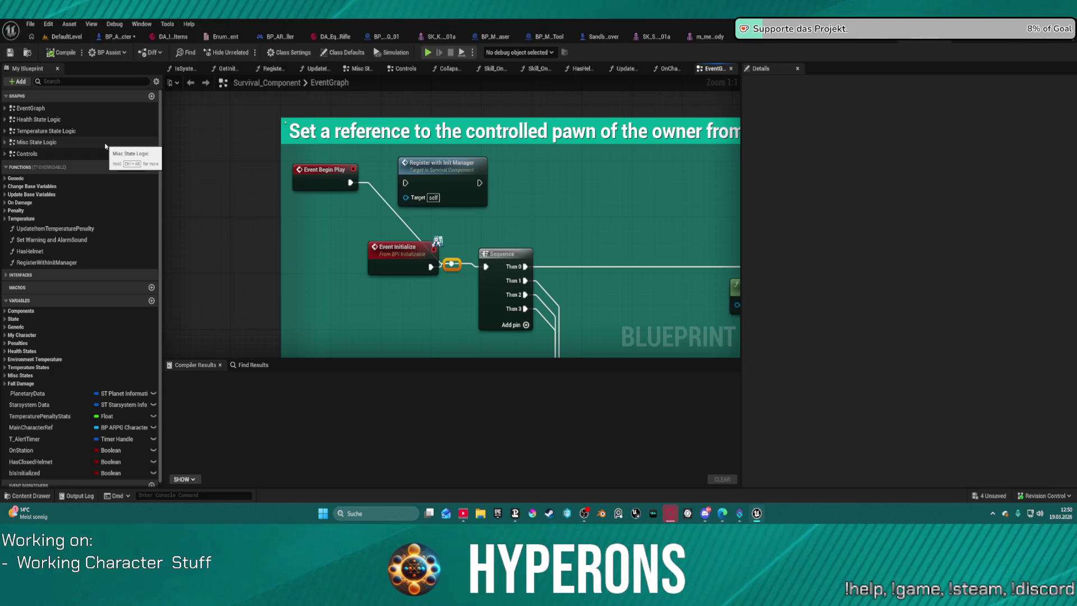
- Shift the Event Initialize node aside, select Sequence, then briefly playtest a wall climb and stop
left_click_drag(403, 249, 368, 260)
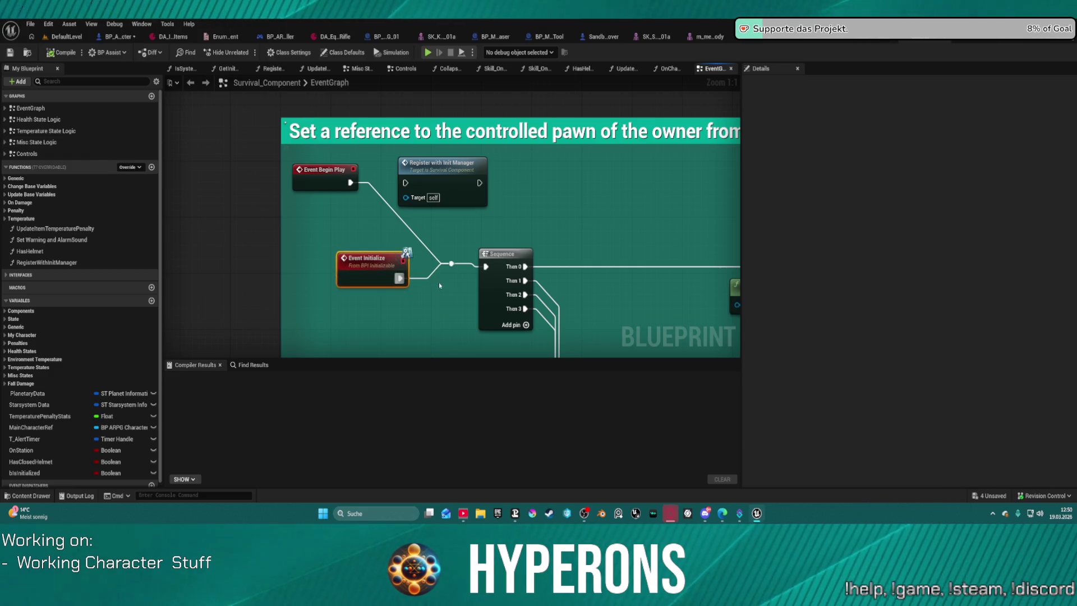
left_click(479, 258)
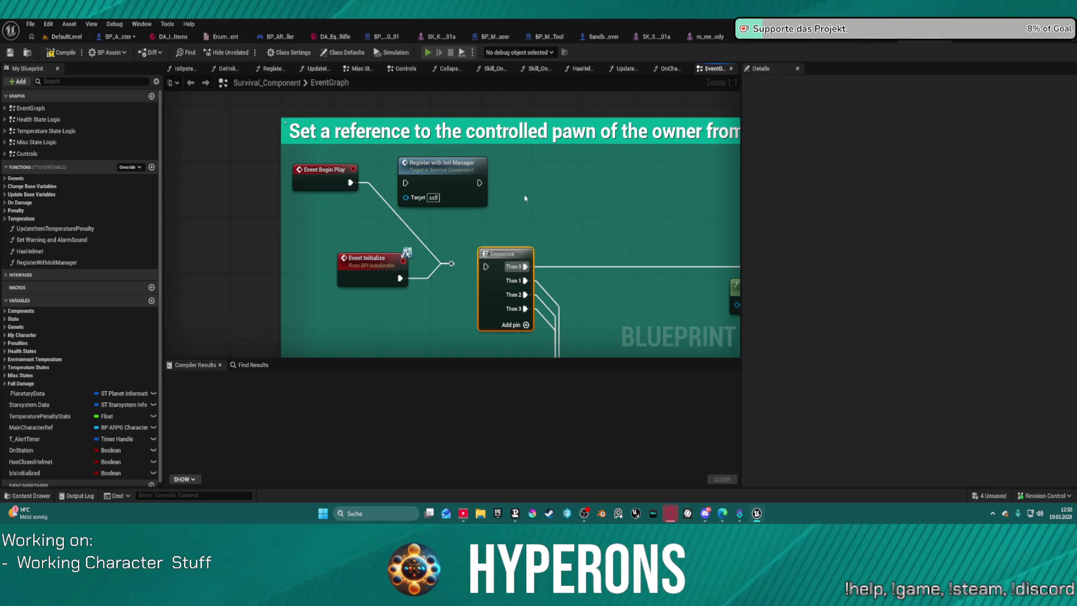
key("alt+Tab")
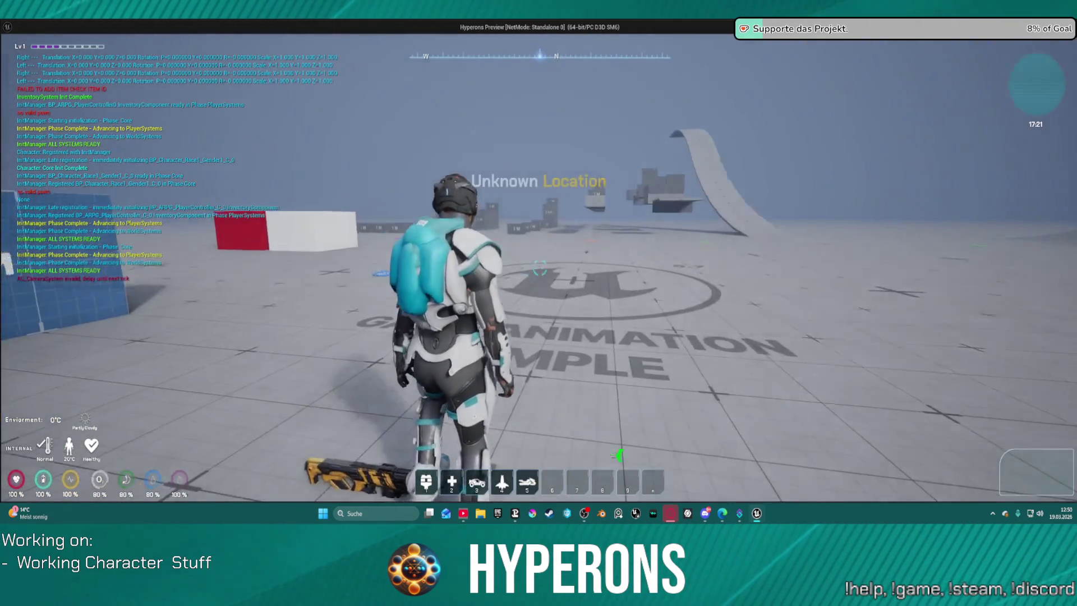
key("space")
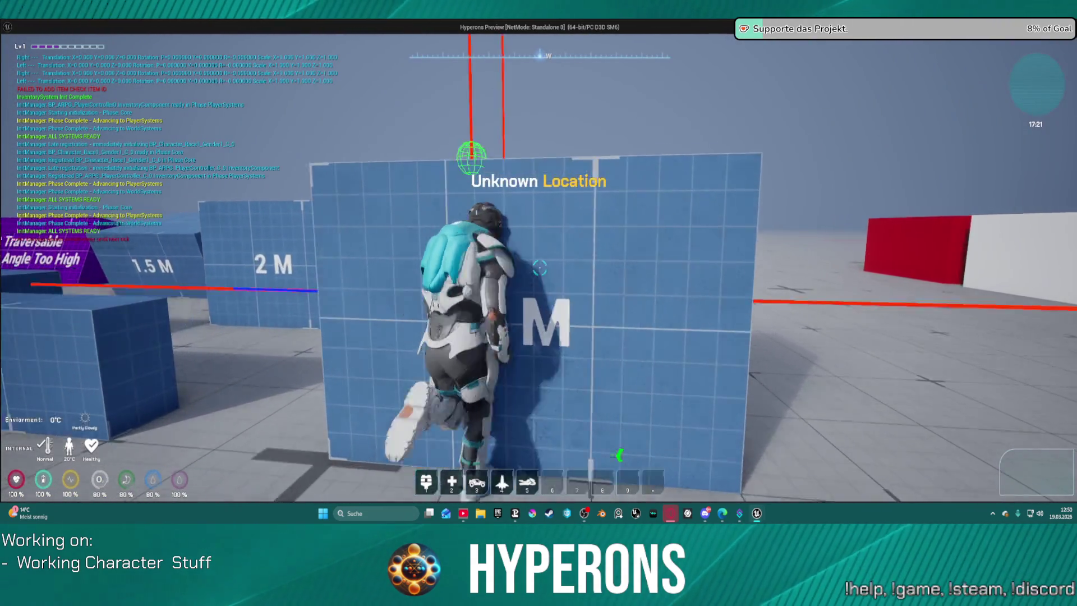
key("s")
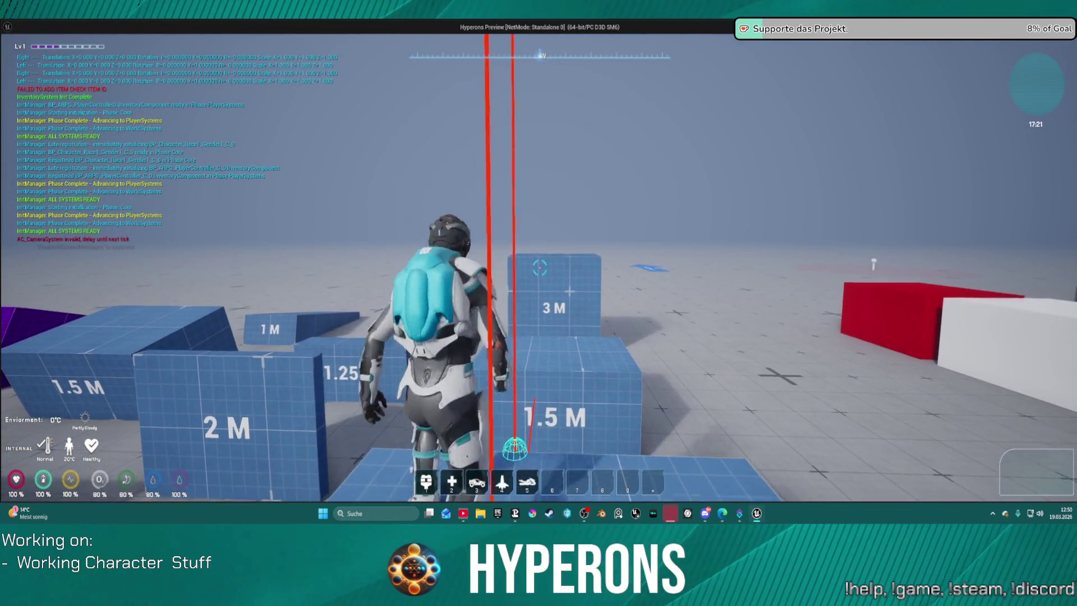
key("Escape")
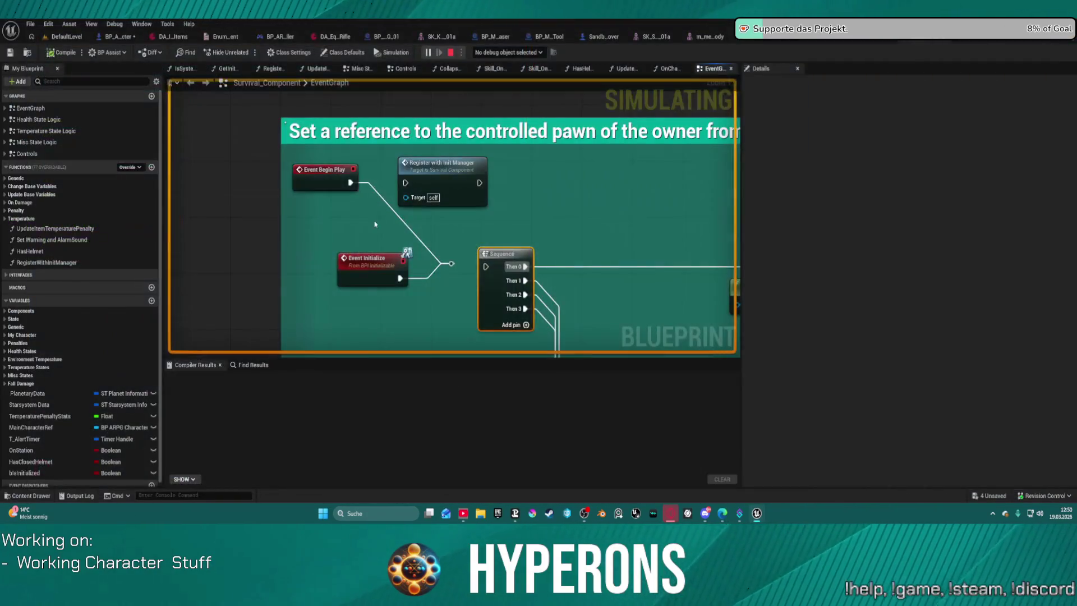
- Rewire the reroute and Event Begin Play exec into the Sequence input, compile with F7 and launch a playtest
left_click_drag(451, 267, 487, 266)
left_click_drag(642, 269, 368, 225)
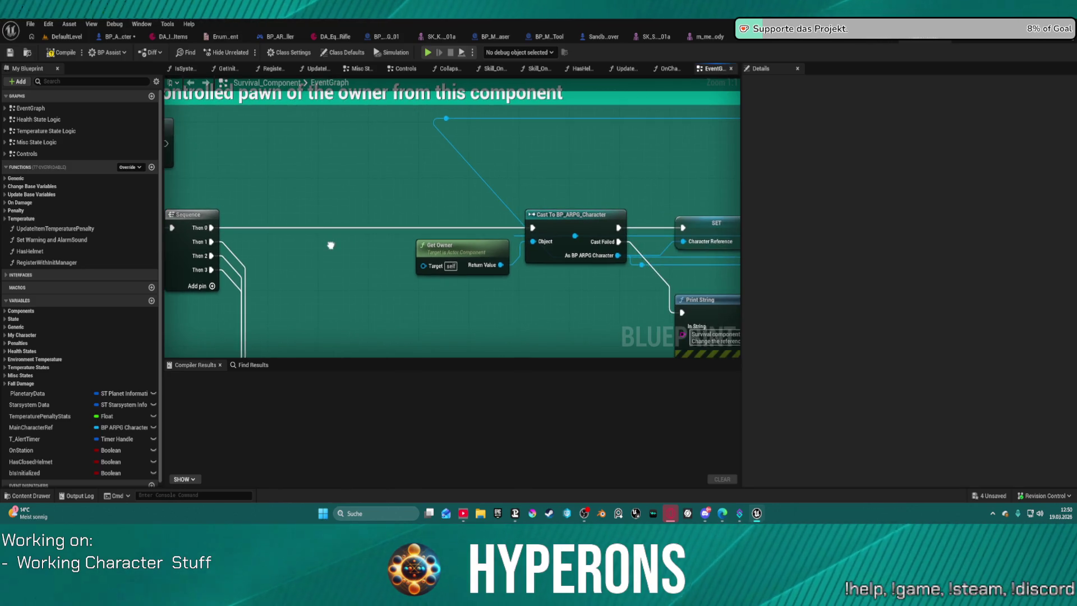
scroll(367, 225, "down", 2)
scroll(300, 212, "down", 3)
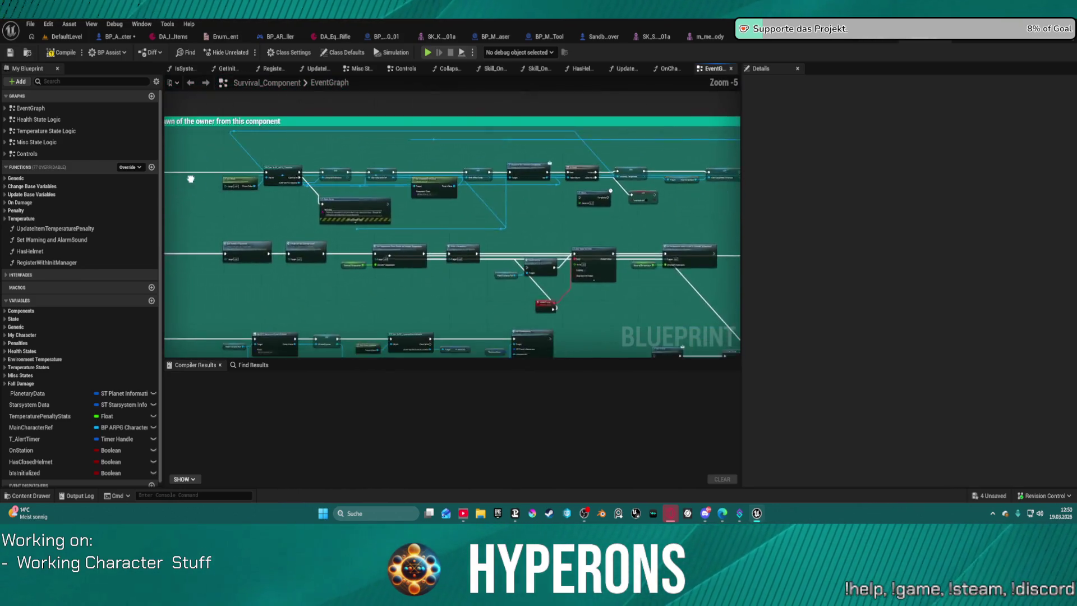
scroll(237, 178, "down", 3)
scroll(240, 173, "down", 3)
scroll(334, 175, "up", 4)
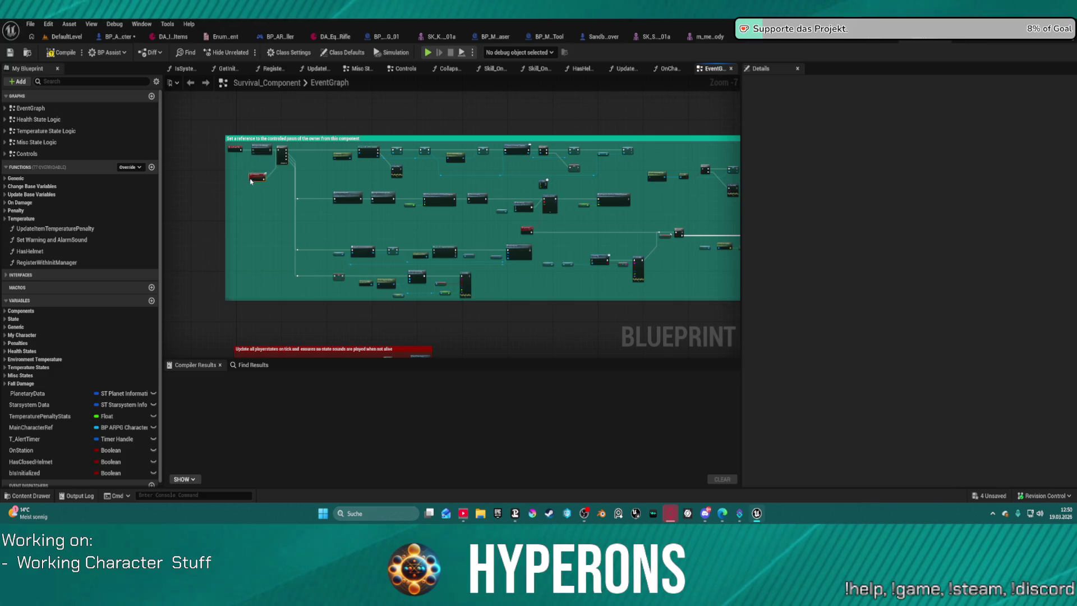
scroll(253, 178, "up", 2)
scroll(337, 184, "up", 2)
scroll(345, 193, "up", 1)
scroll(334, 160, "up", 1)
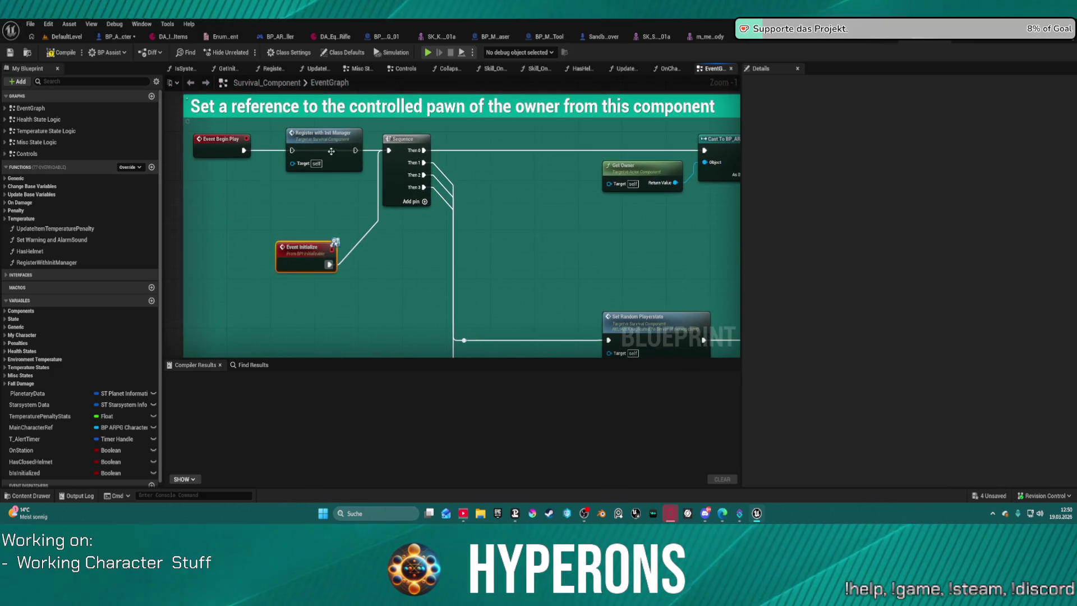
mouse_move(244, 151)
left_mouse_down()
mouse_move(341, 150)
mouse_move(294, 150)
left_mouse_up()
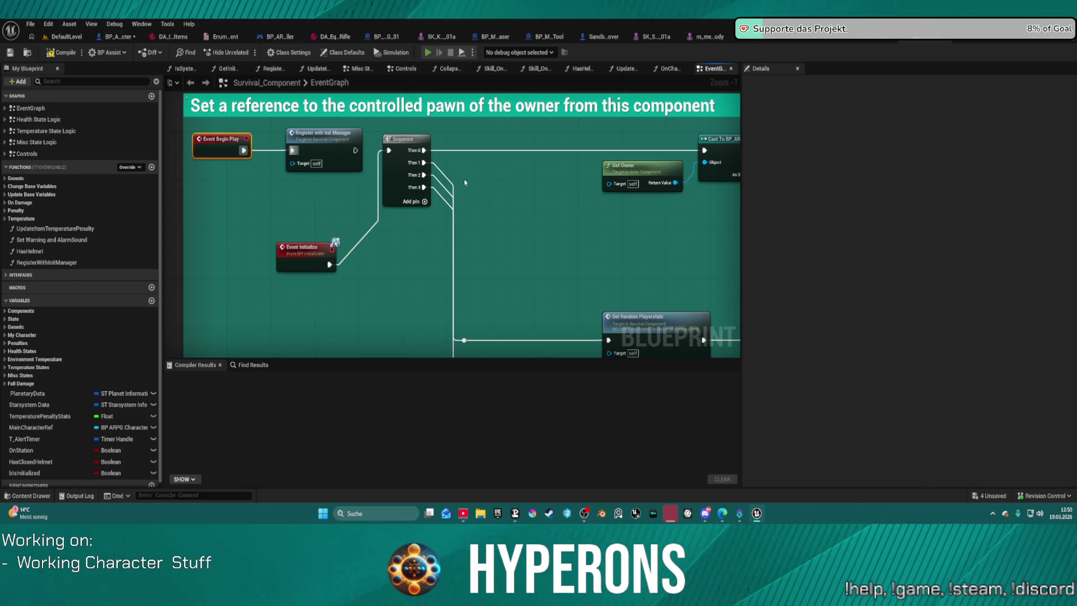
key("F7")
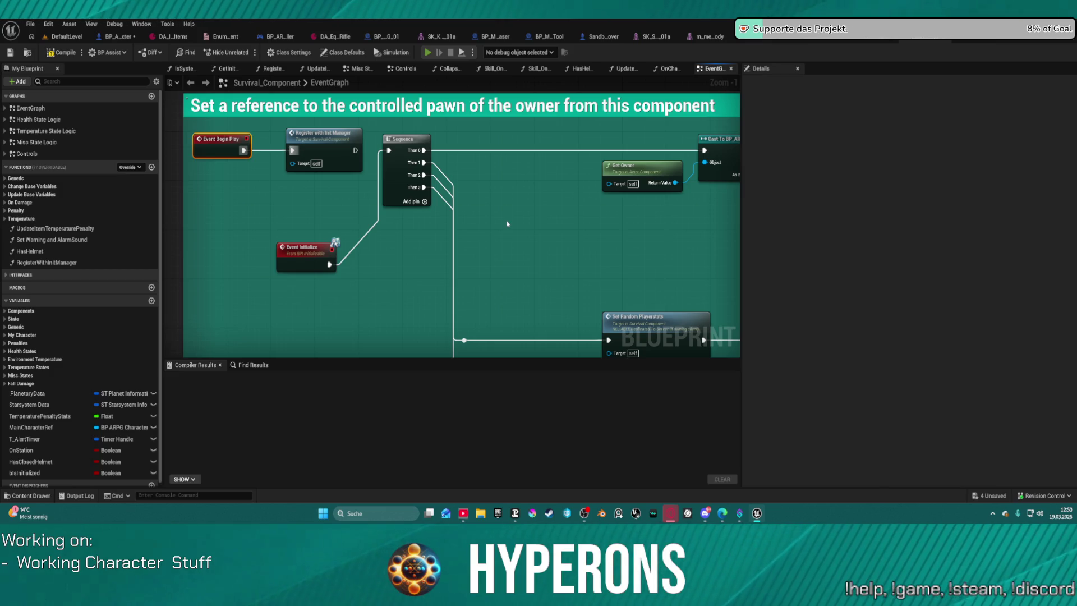
key("alt+p")
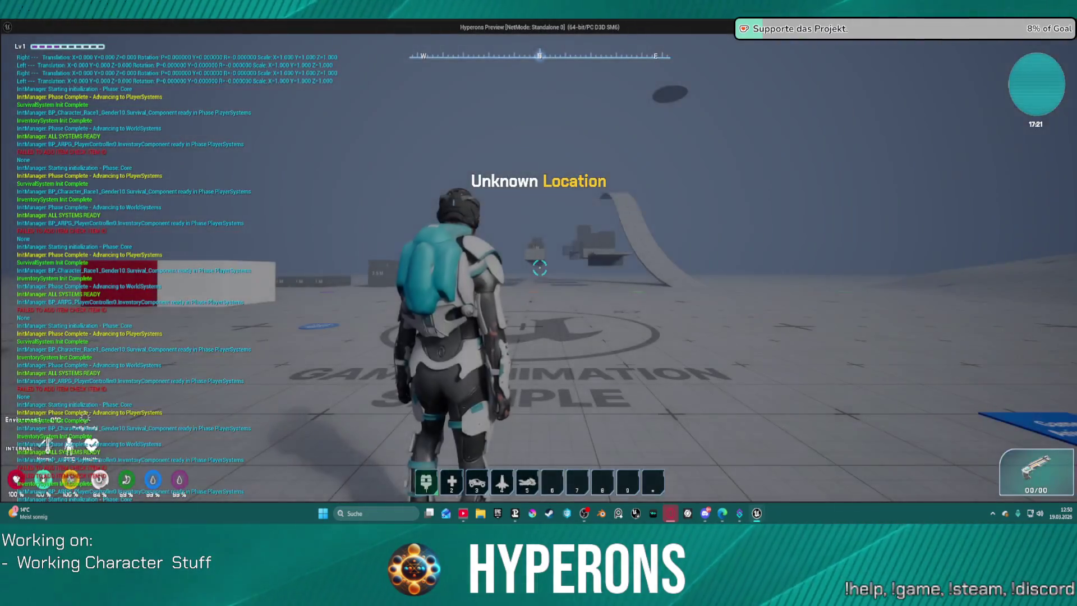
- Stop the playtest, move Register with Init Manager aside and wire Event Begin Play straight into Sequence
key("Escape")
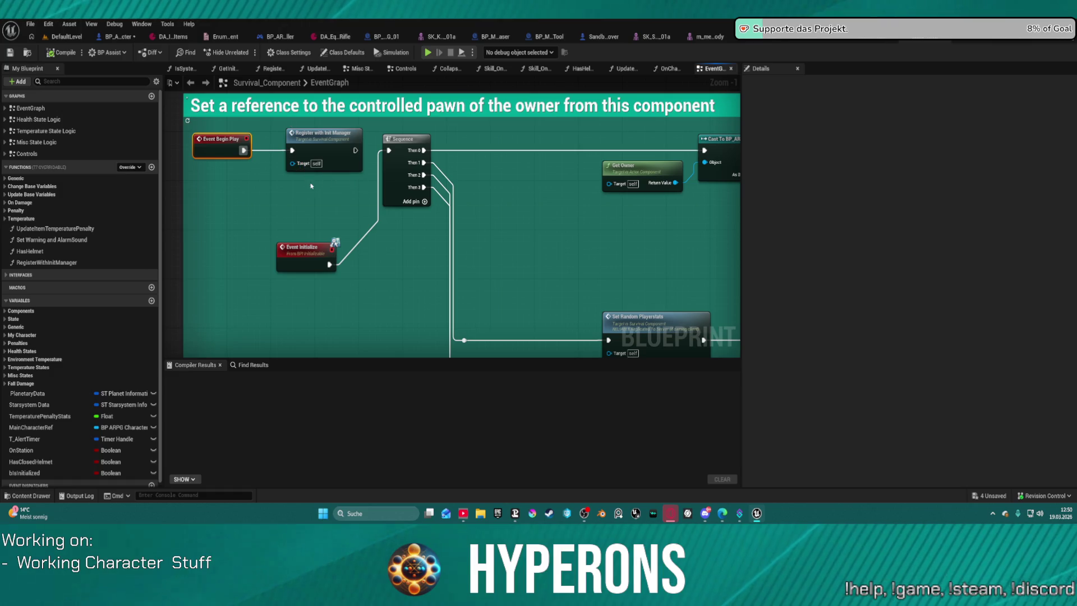
left_click_drag(325, 135, 242, 193)
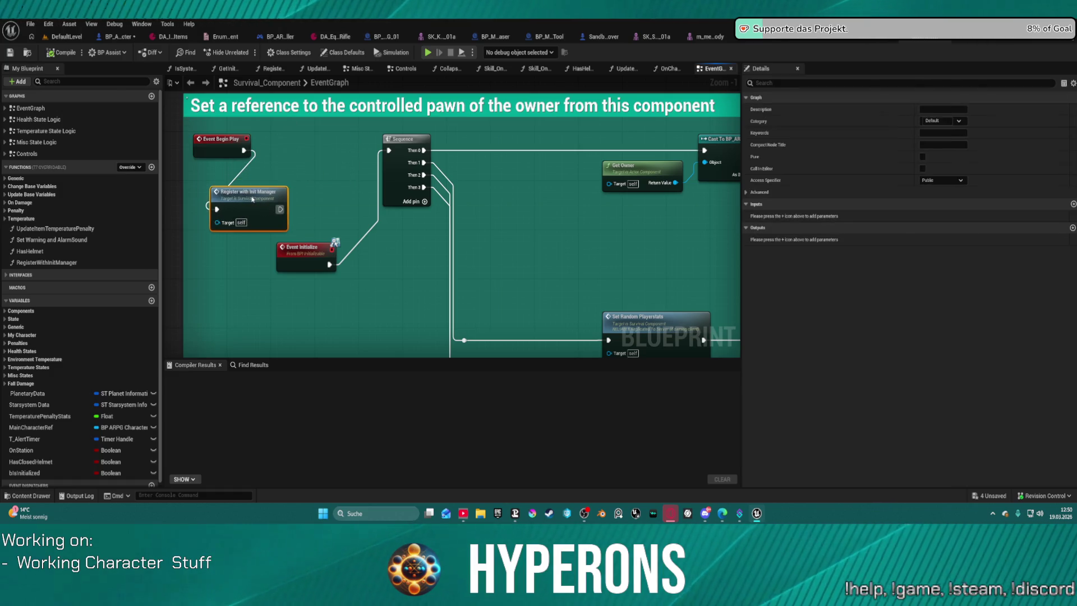
mouse_move(244, 151)
left_mouse_down()
mouse_move(396, 158)
mouse_move(389, 150)
left_mouse_up()
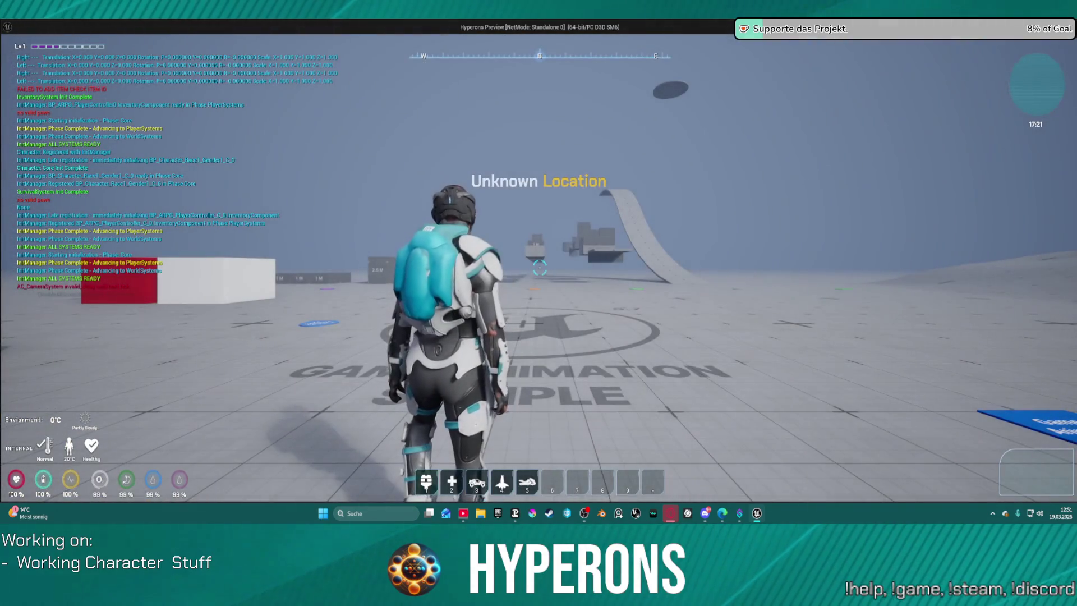
key("w")
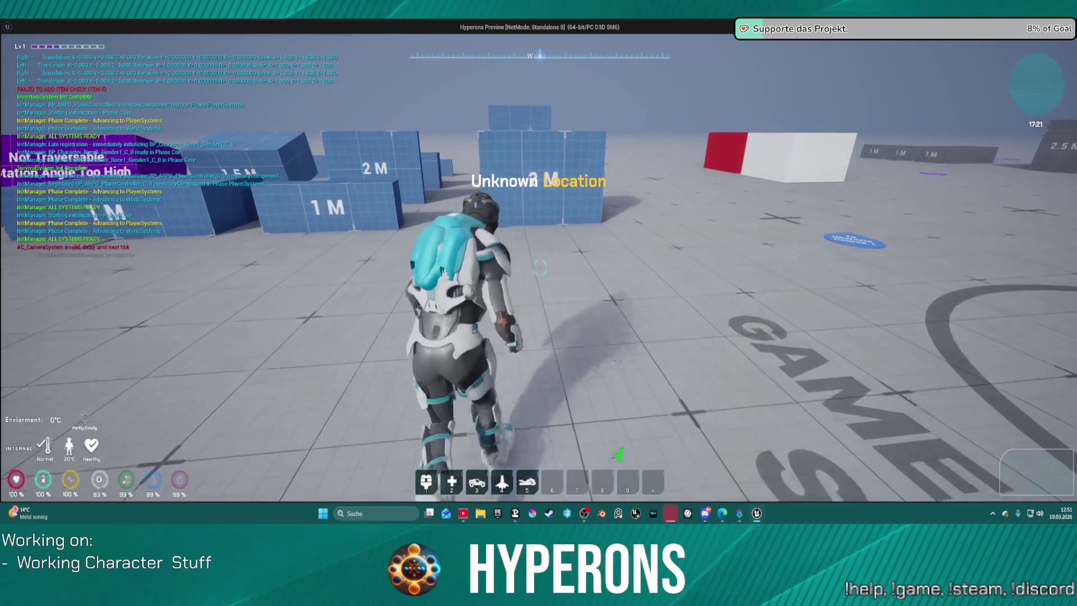
key("w")
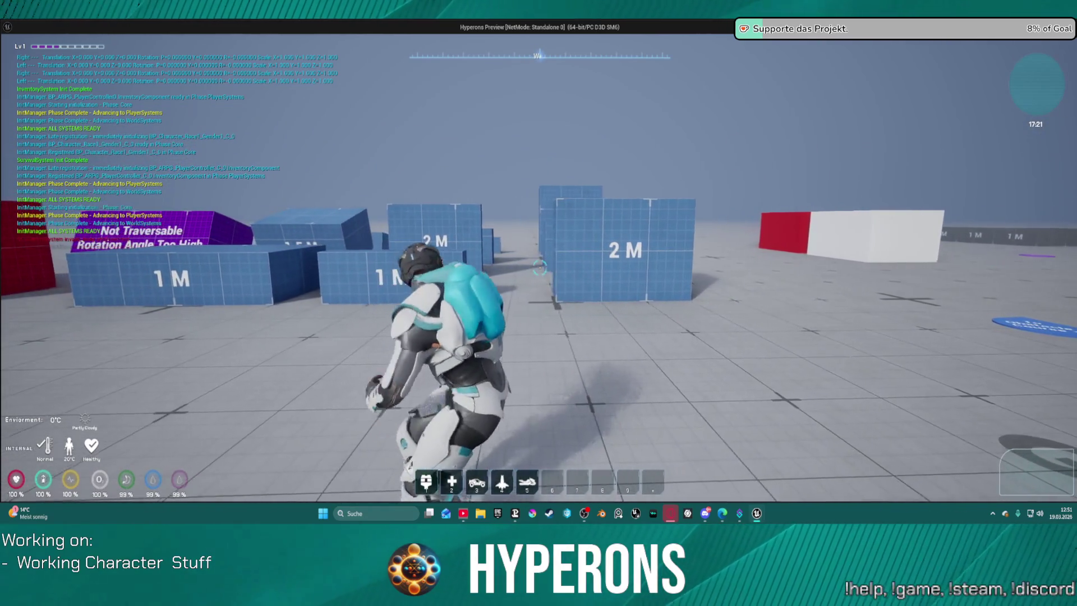
key("w")
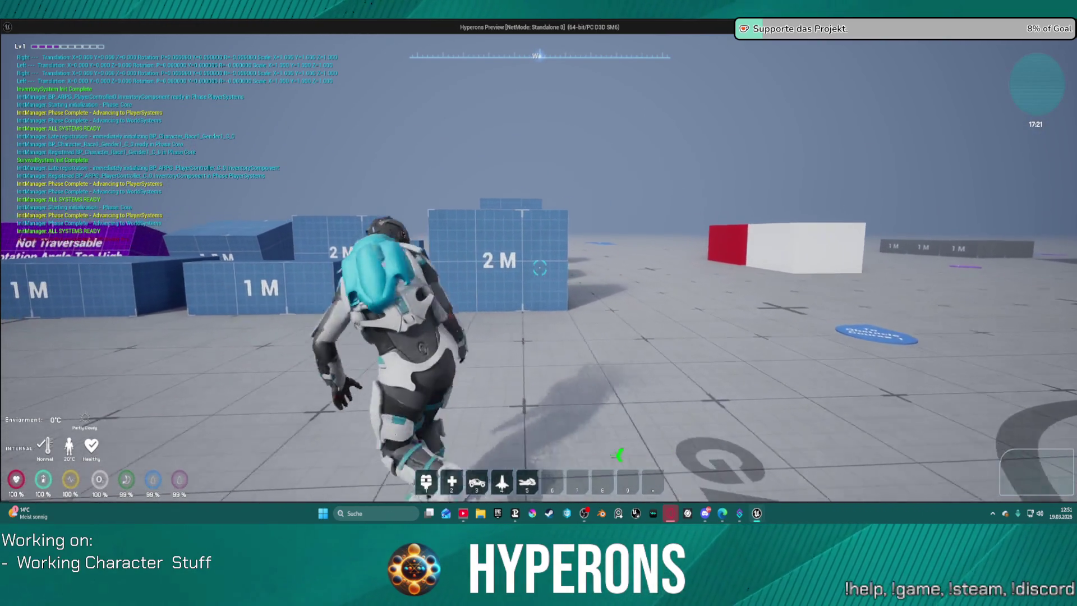
key("w")
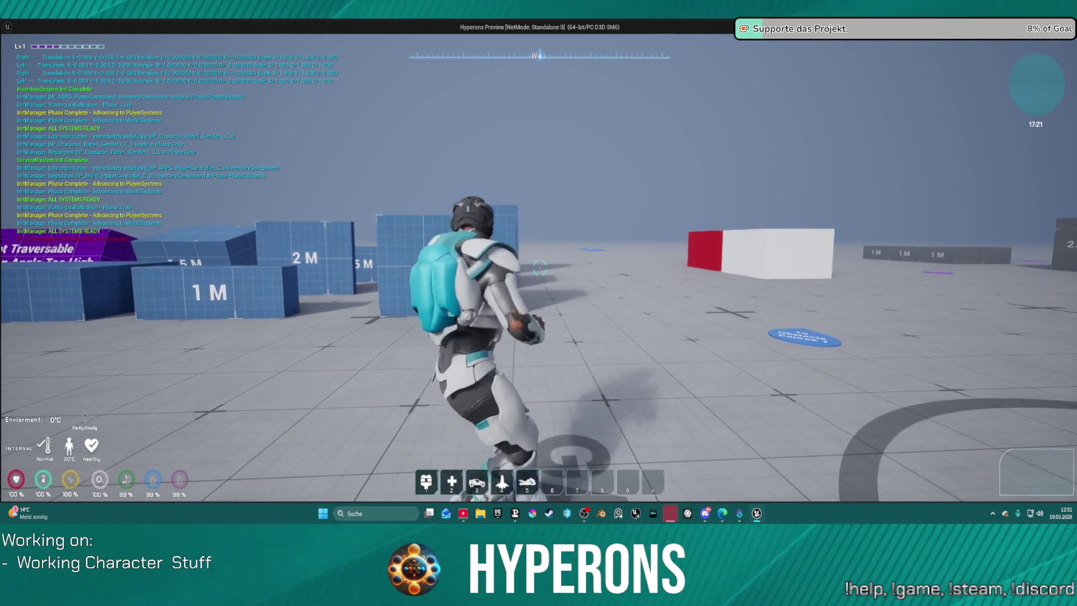
key("Escape")
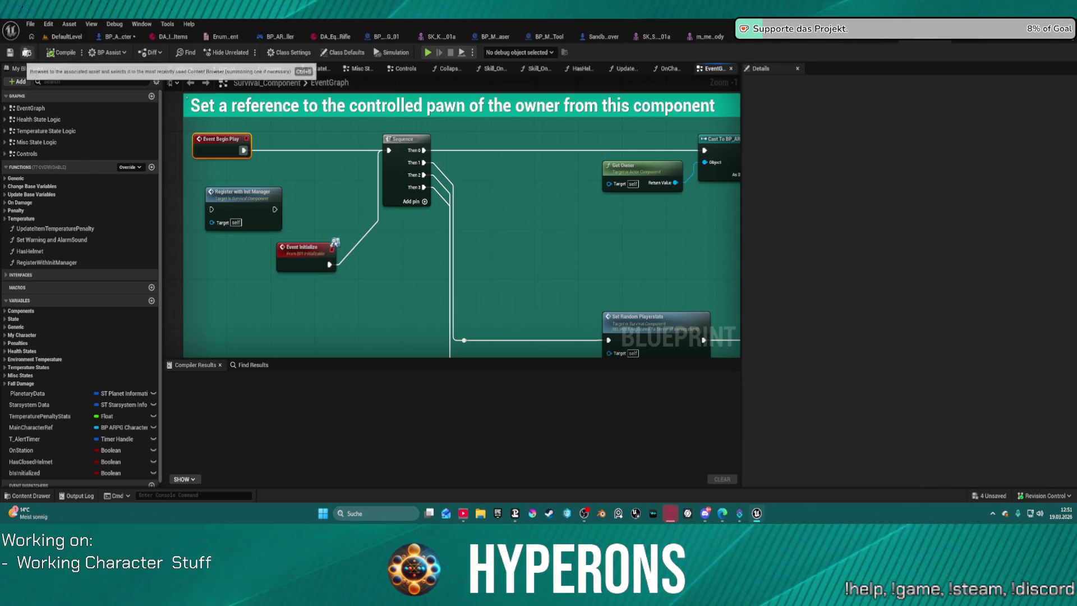
- Show the PickUps folder in the Content Drawer and bring it up over the DefaultLevel map
key("ctrl+space")
scroll(61, 445, "down", 3)
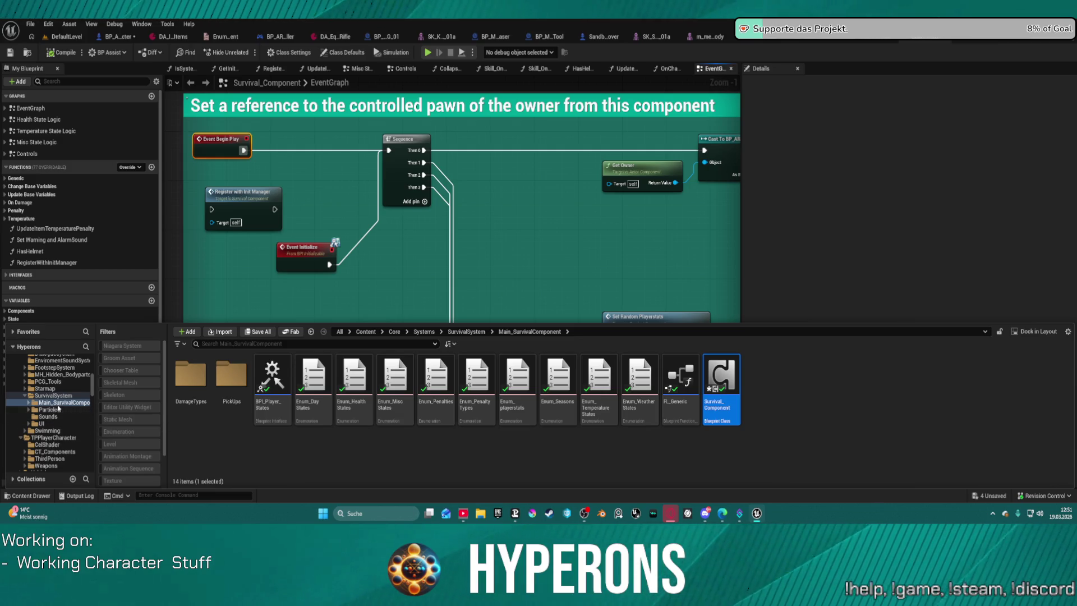
double_click(226, 376)
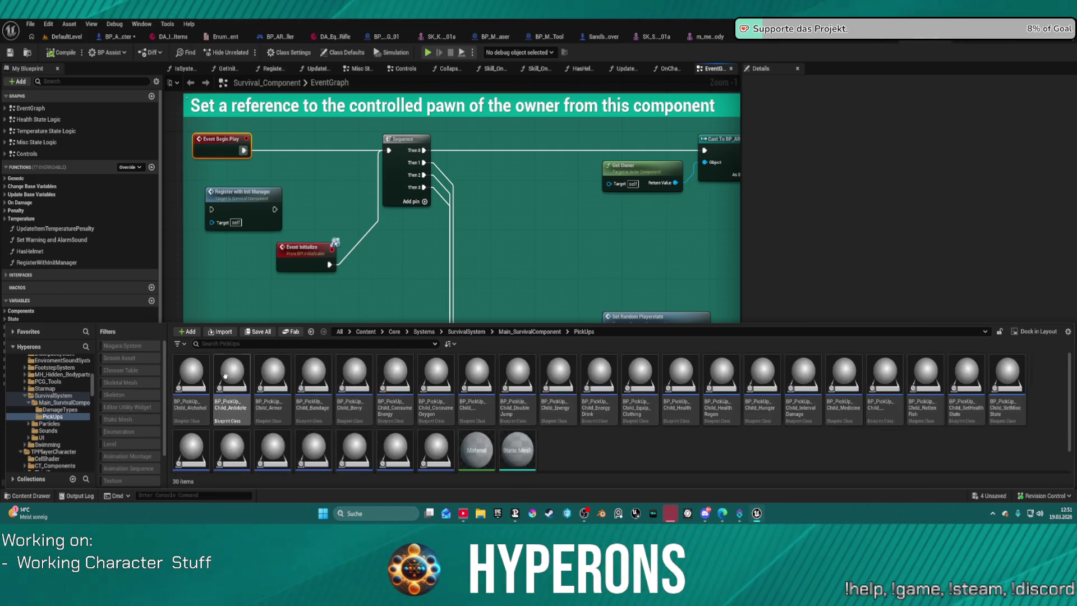
scroll(620, 435, "down", 1)
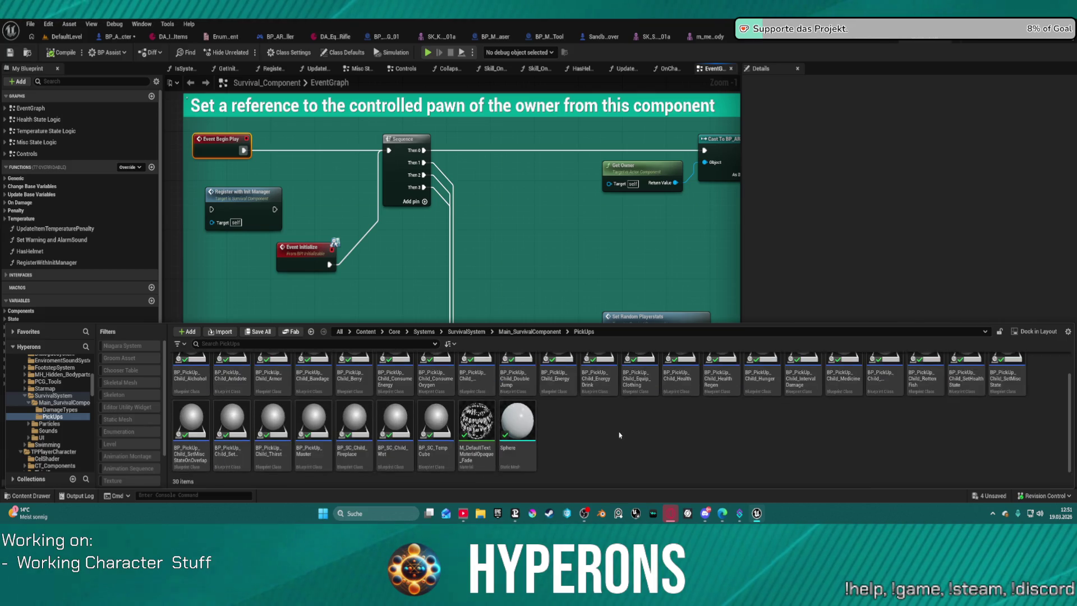
scroll(626, 439, "up", 1)
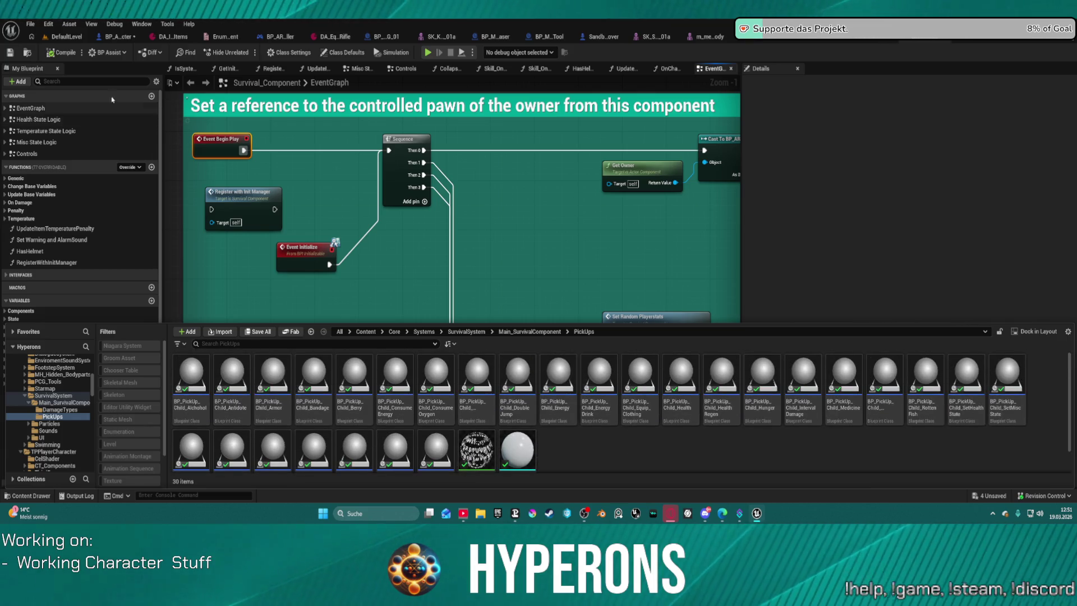
left_click(65, 36)
key("ctrl+space")
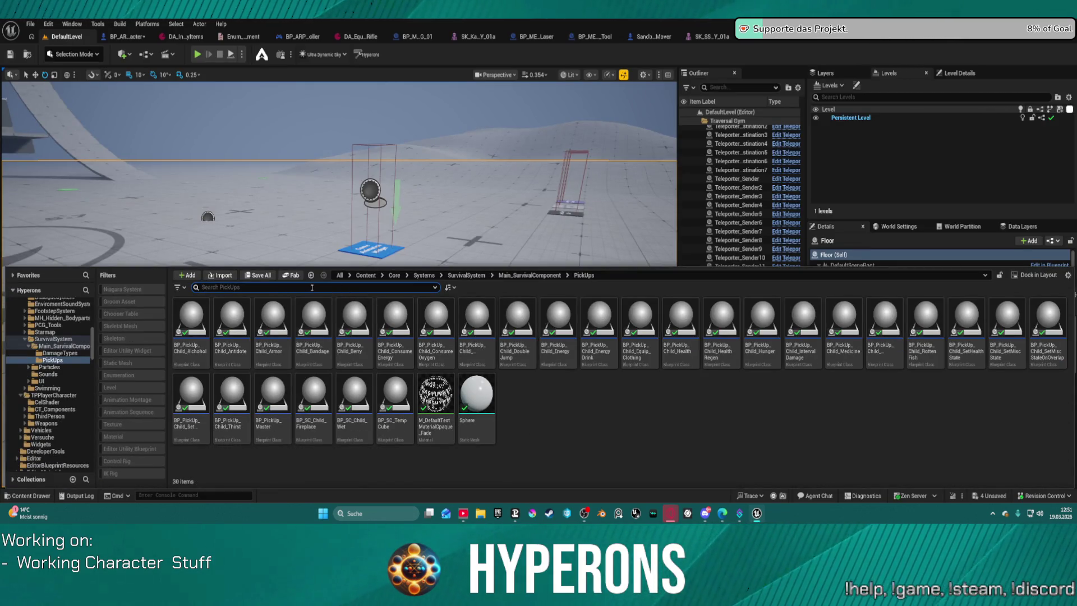
type("dr")
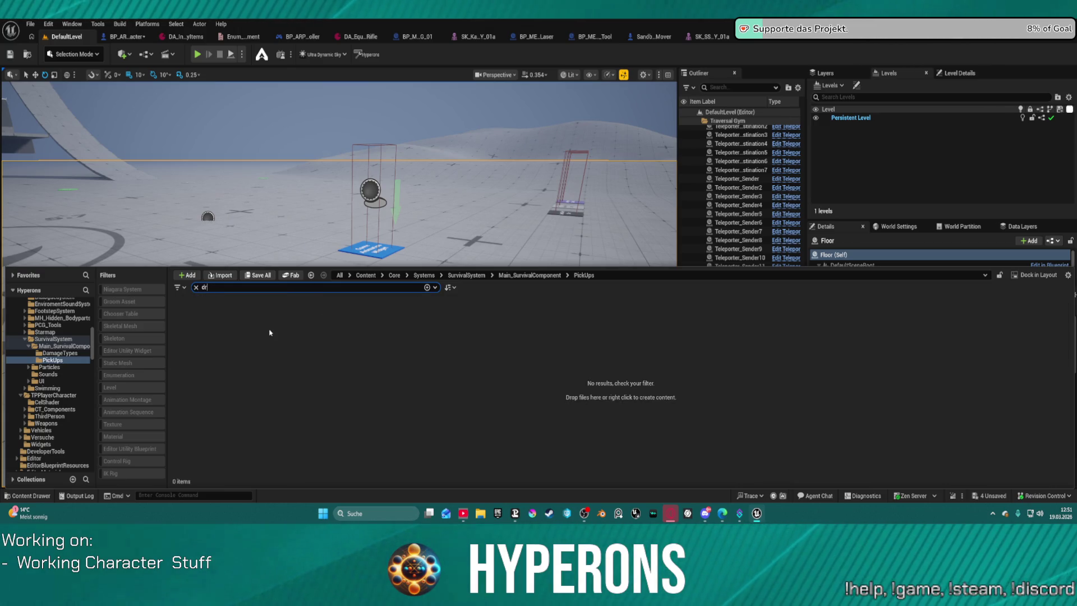
- Narrow the search to BP_PickUp_Child_EnergyDrink and drag it onto the floor near the logo
key("BackSpace")
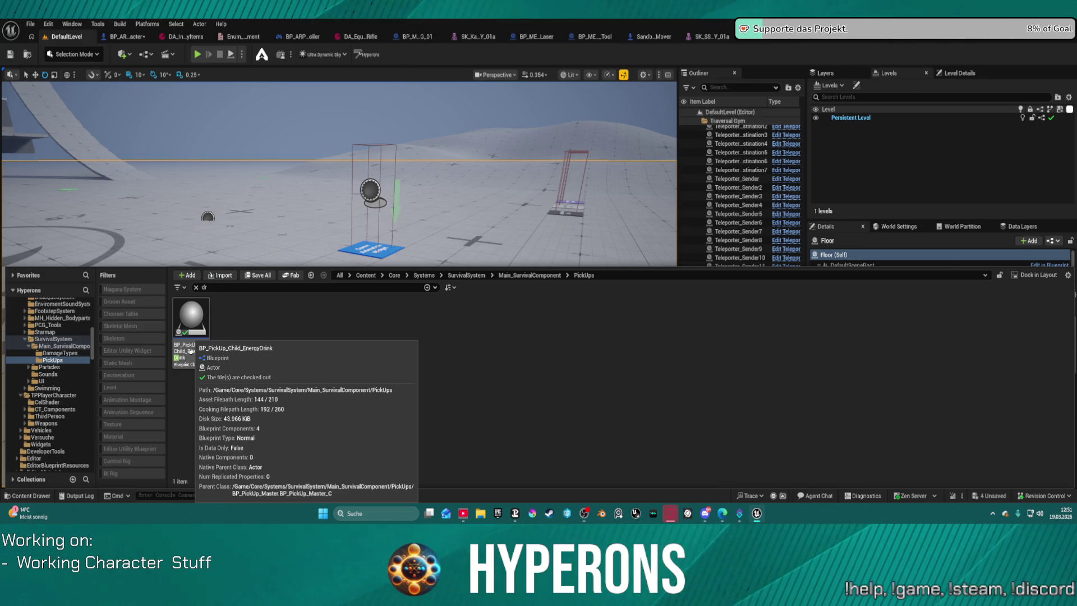
left_click_drag(192, 351, 312, 290)
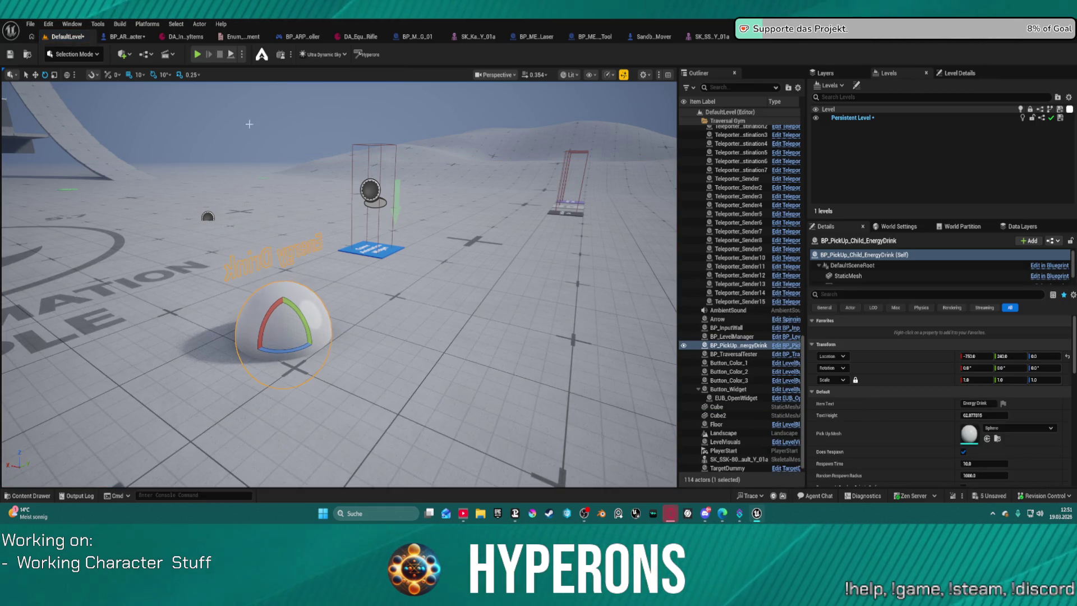
- Start a level playtest, remove the Return Node breakpoint and resume the paused game
key("alt+p")
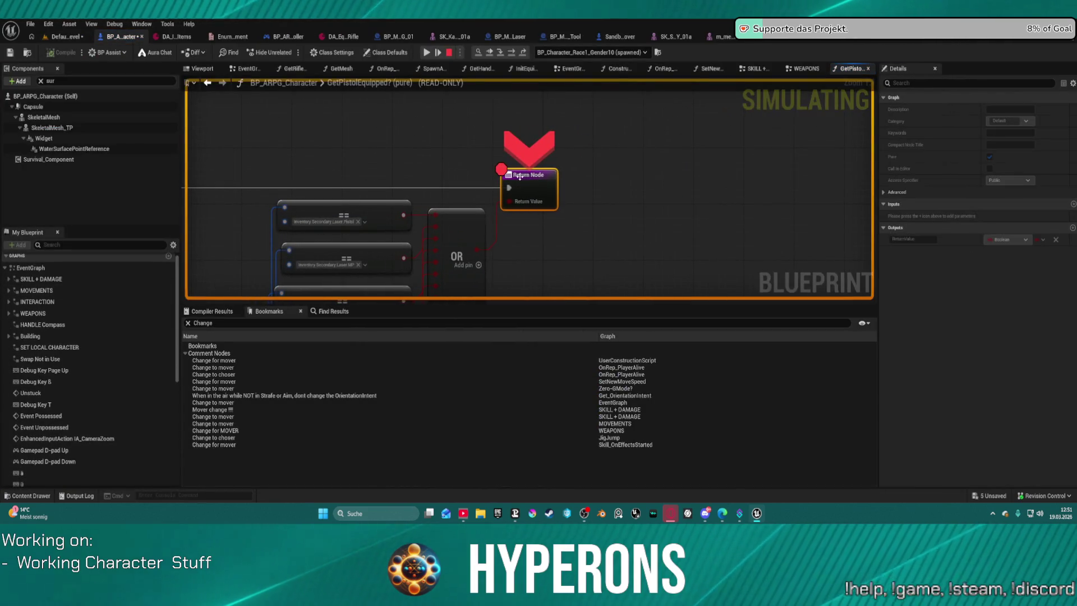
right_click(527, 179)
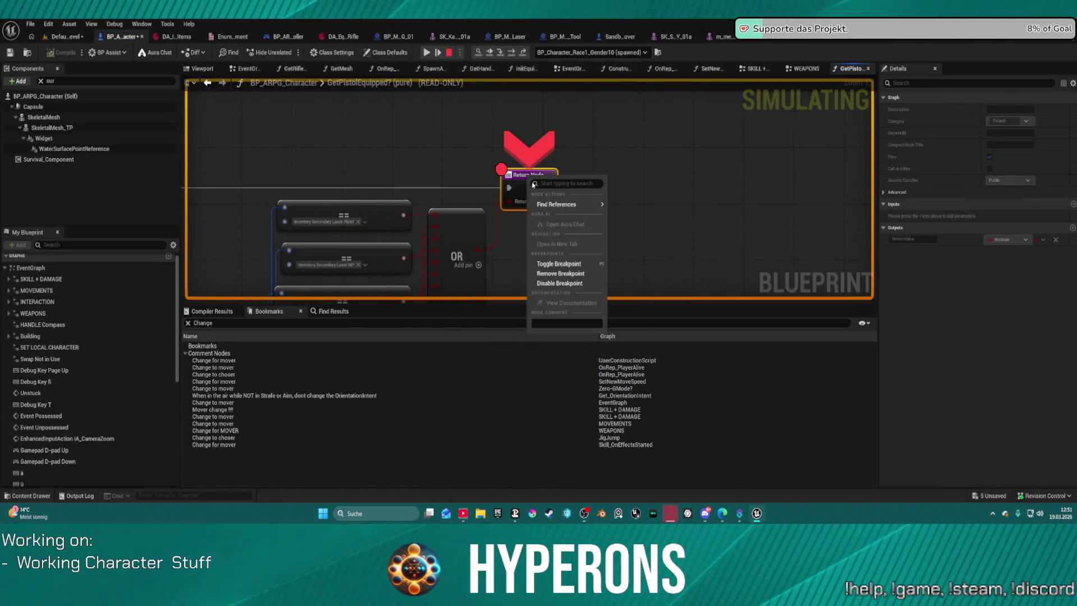
mouse_move(557, 205)
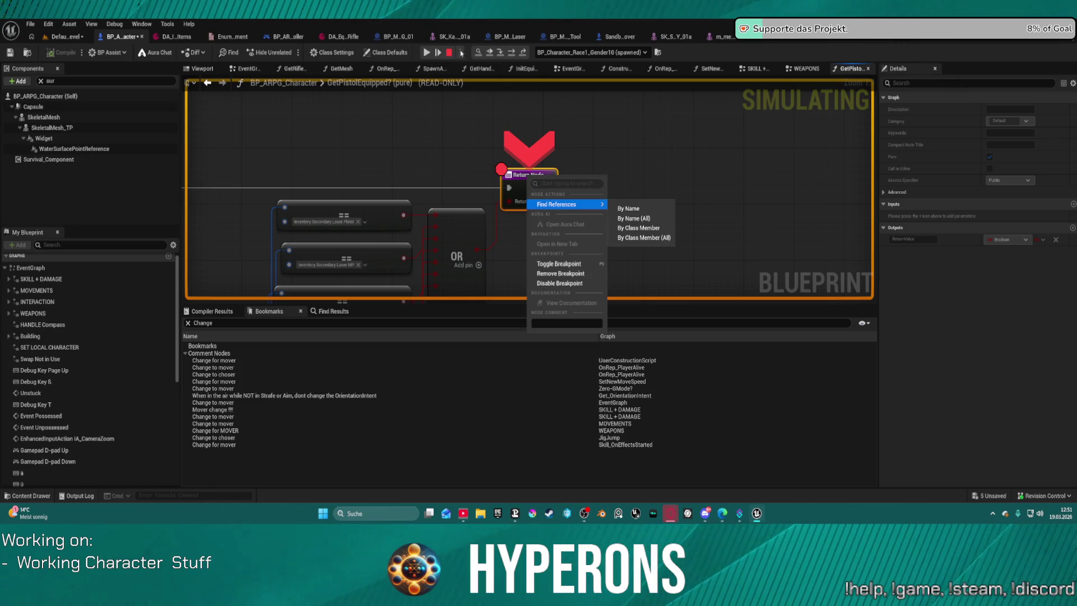
left_click(466, 52)
left_click(426, 53)
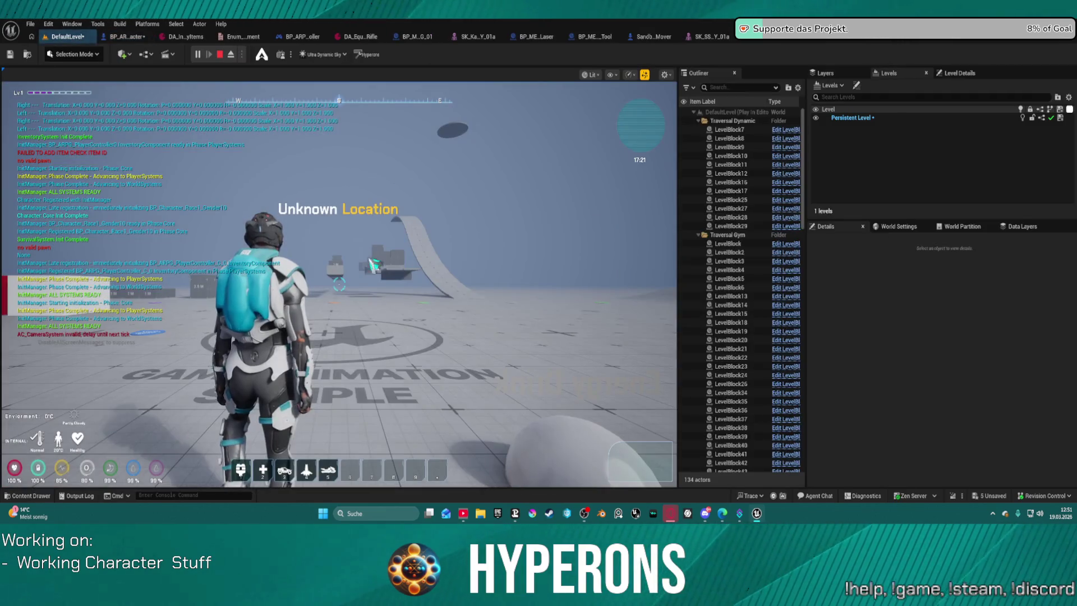
left_click(376, 252)
- Walk and crouch the character near the EnergyDrink pickup, stop the playtest and swing the editor view
key("w")
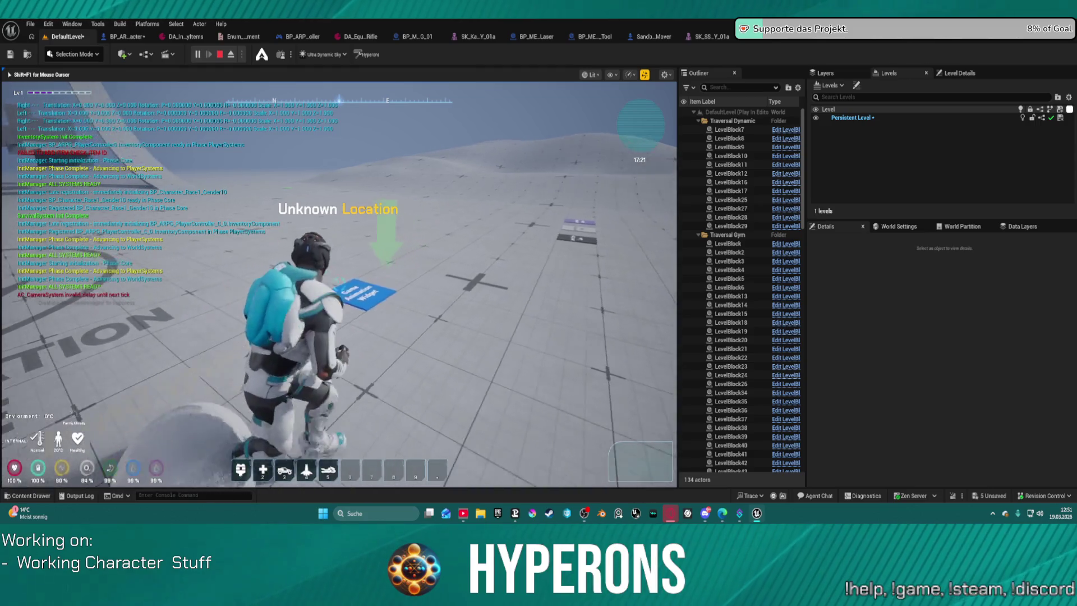
key("c")
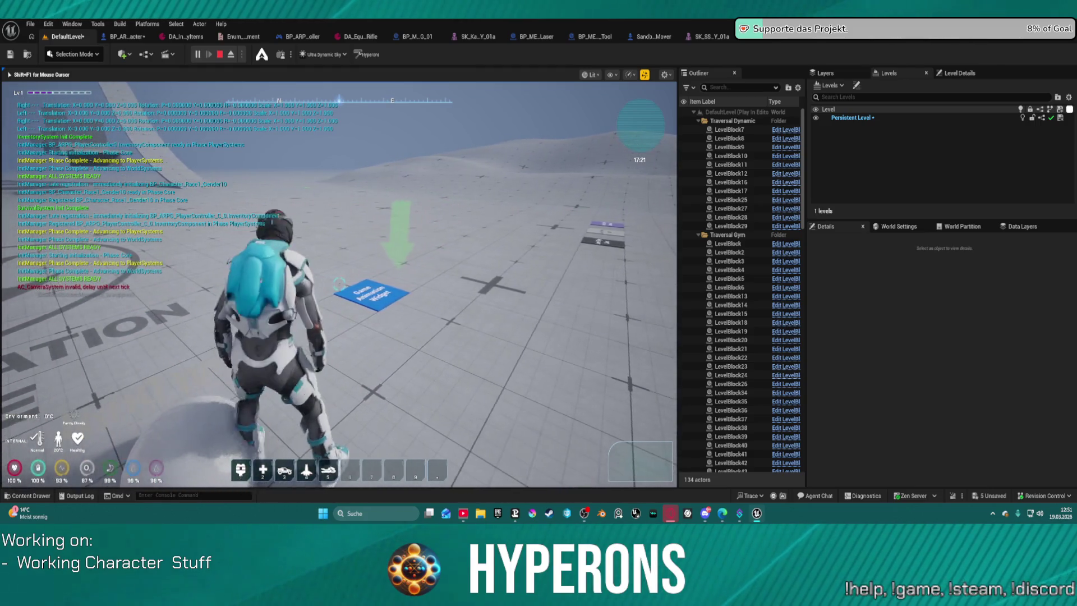
key("Escape")
mouse_move(273, 370)
left_mouse_down()
mouse_move(336, 353)
mouse_move(378, 271)
left_mouse_up()
- Select the white cube, then browse ActionRPGStarterSystem > Skills into its DamageTypes folder
key("ctrl+space")
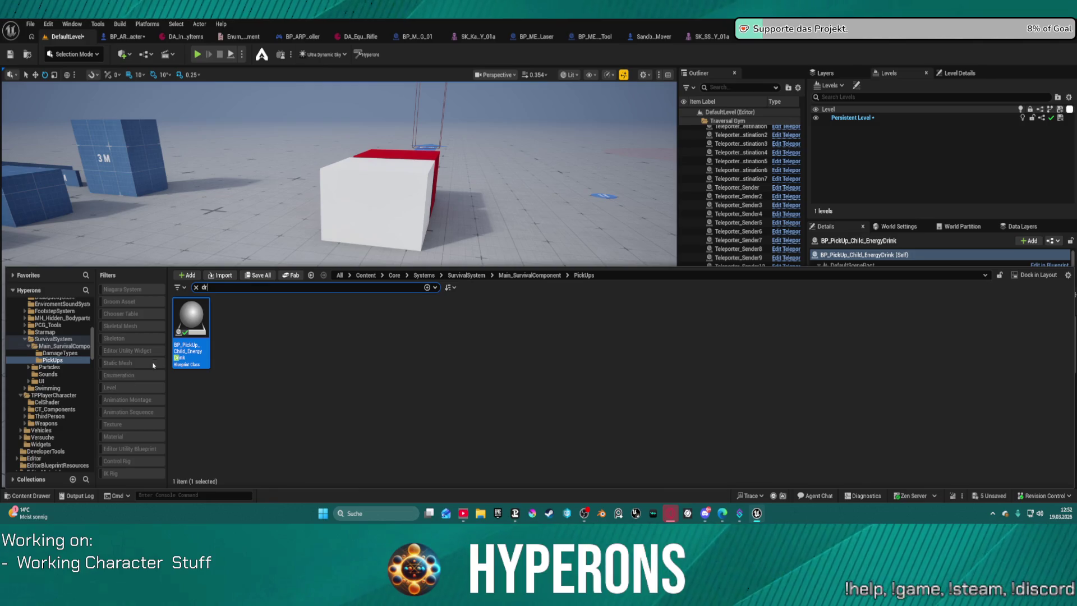
scroll(40, 364, "up", 5)
left_click(378, 202)
key("ctrl+space")
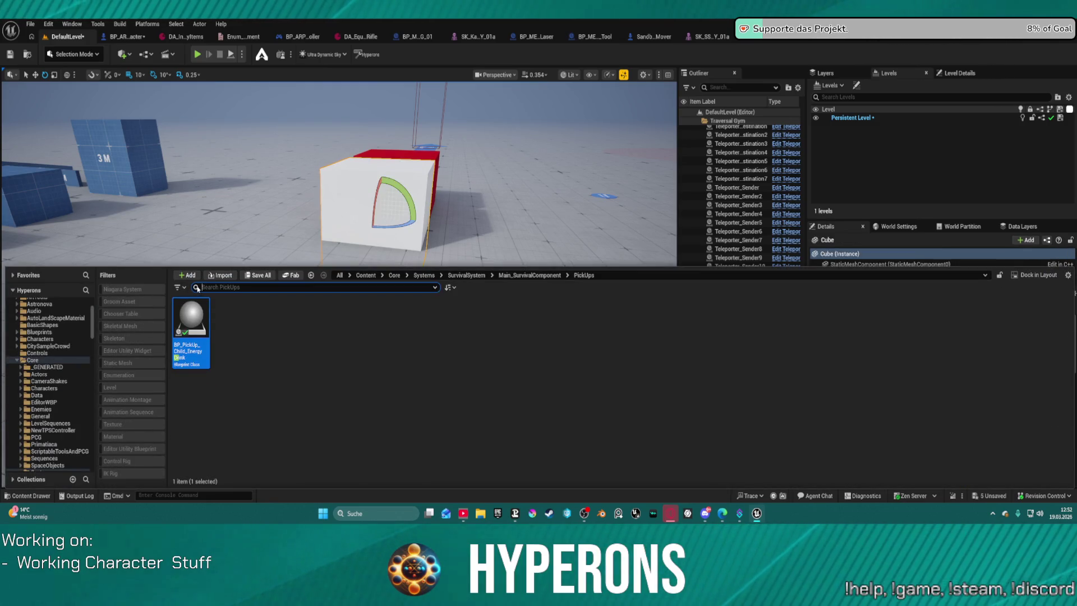
scroll(41, 365, "up", 3)
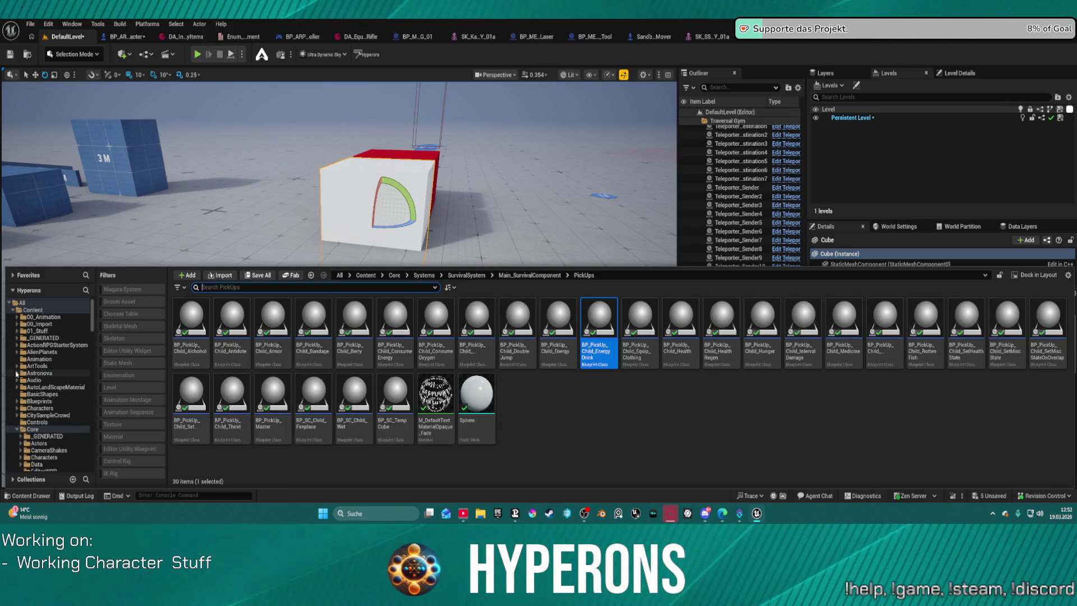
left_click(18, 345)
scroll(52, 433, "down", 1)
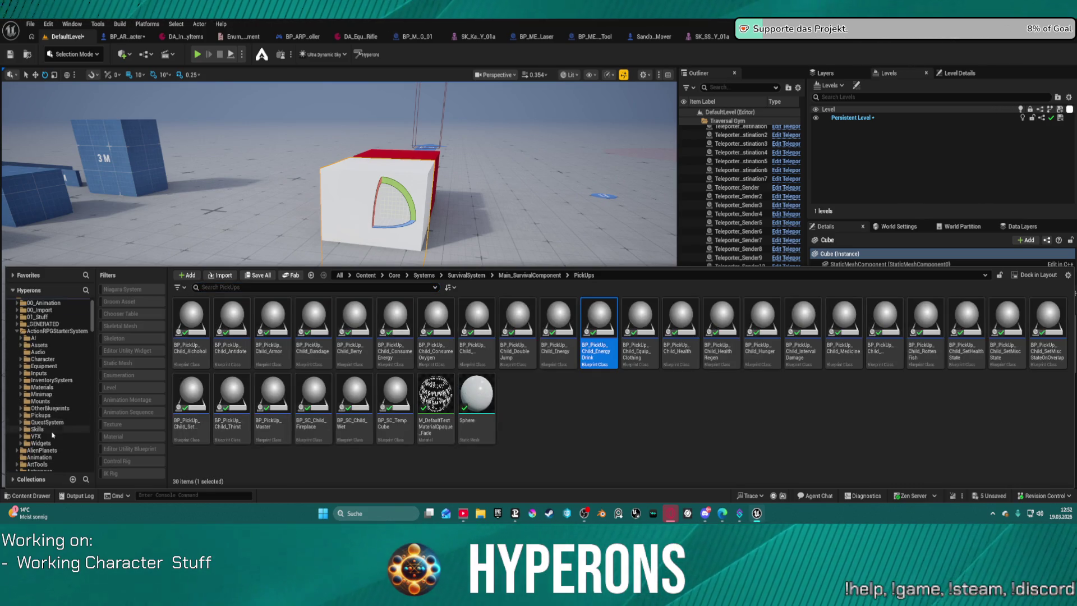
left_click(37, 430)
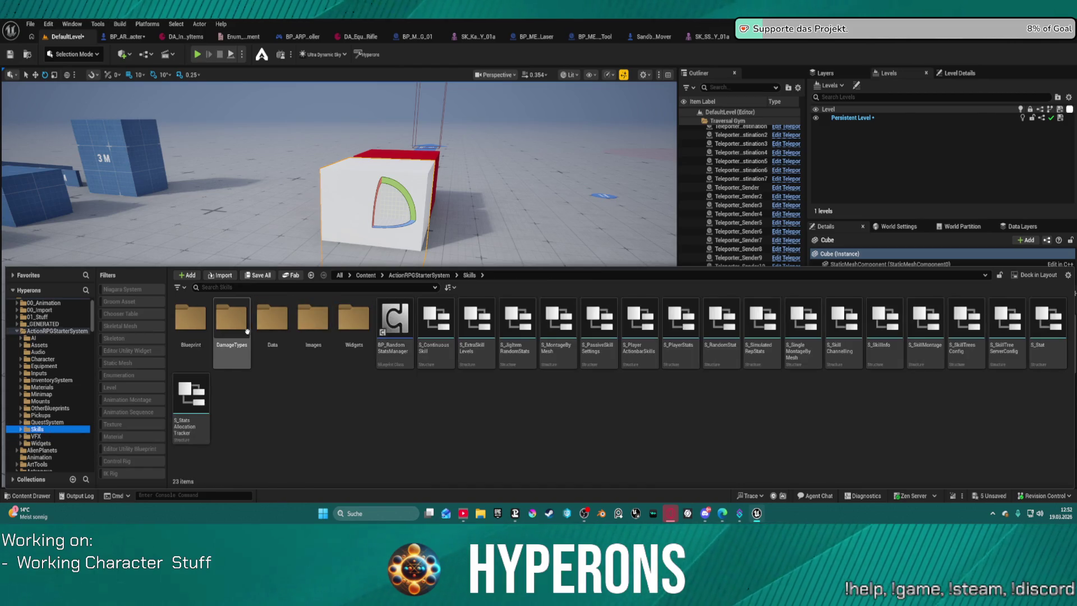
double_click(231, 318)
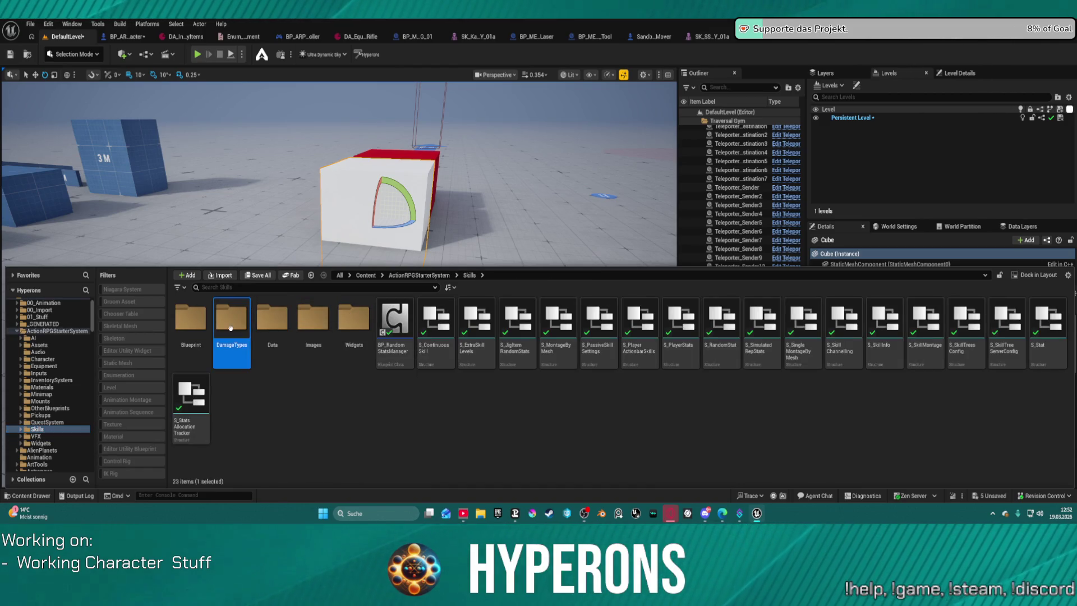
left_click(283, 378)
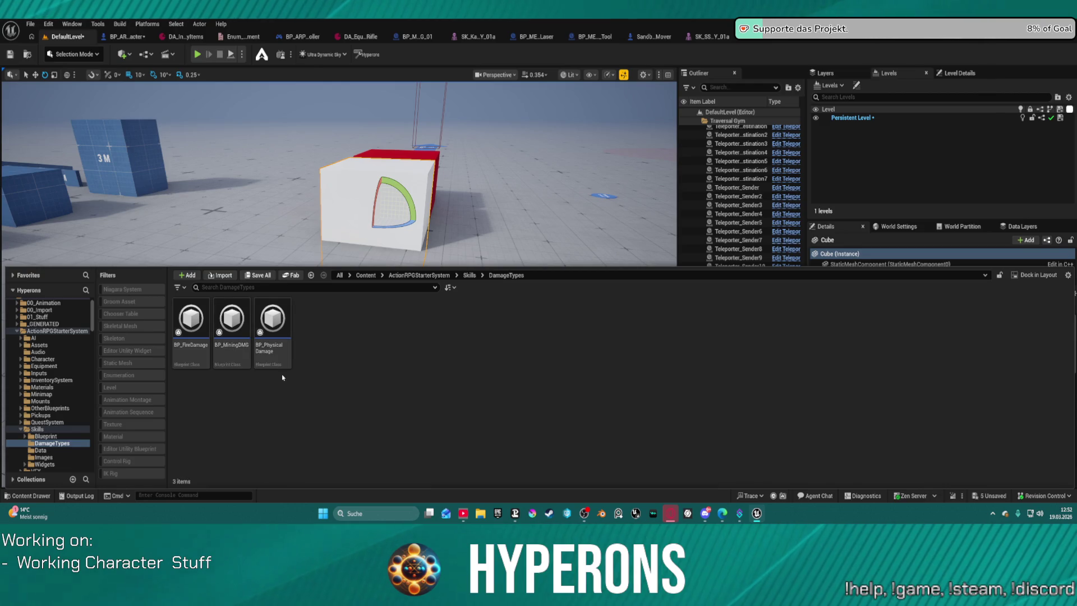
- Look through the skills OtherBlueprints folder, then settle on the Actors folder under Core
left_click(46, 436)
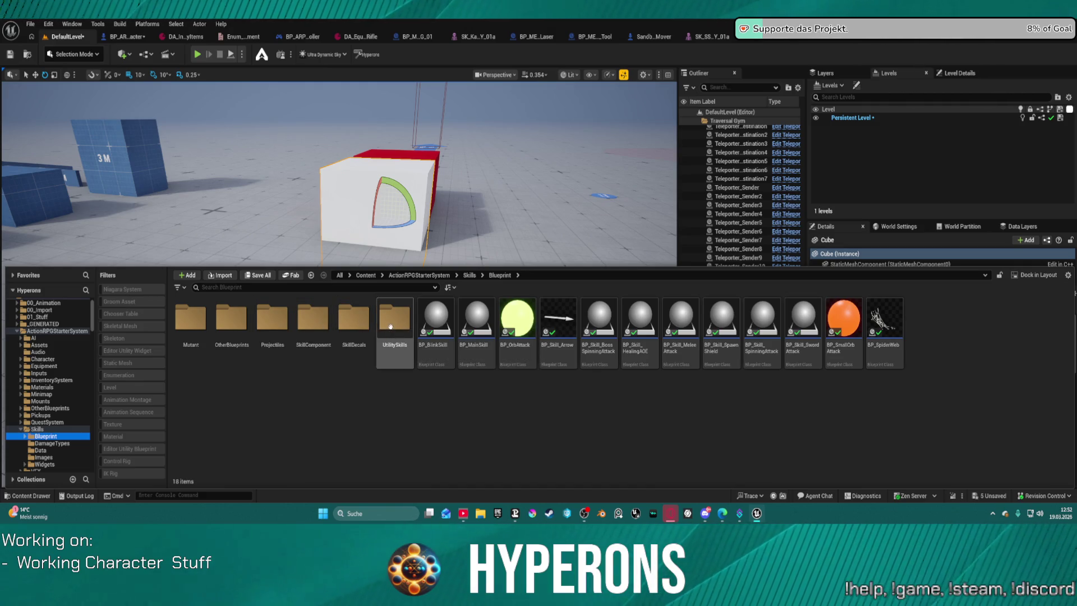
double_click(230, 319)
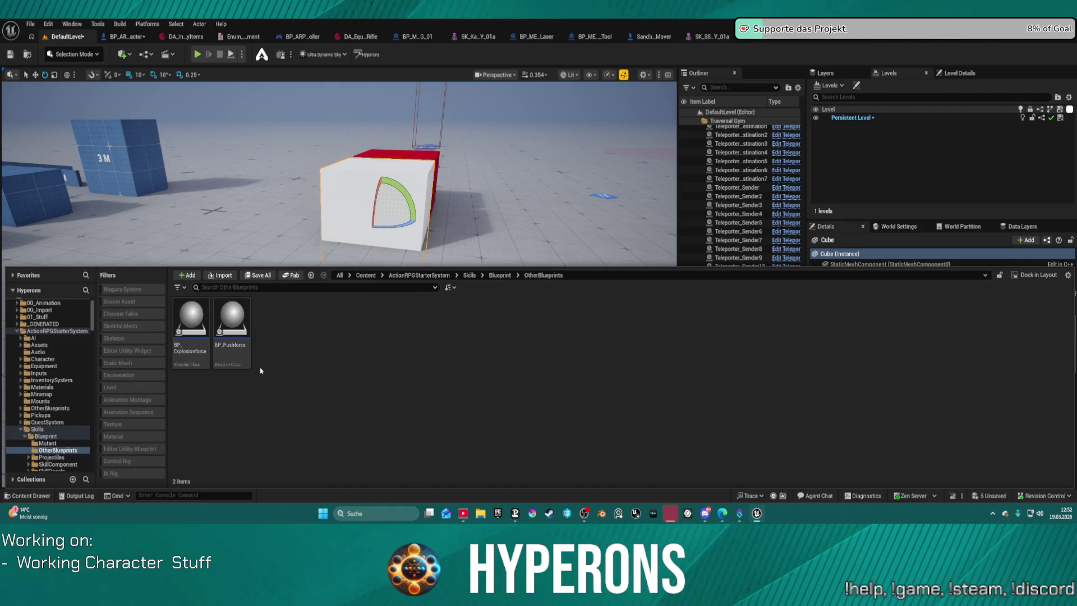
scroll(78, 452, "down", 2)
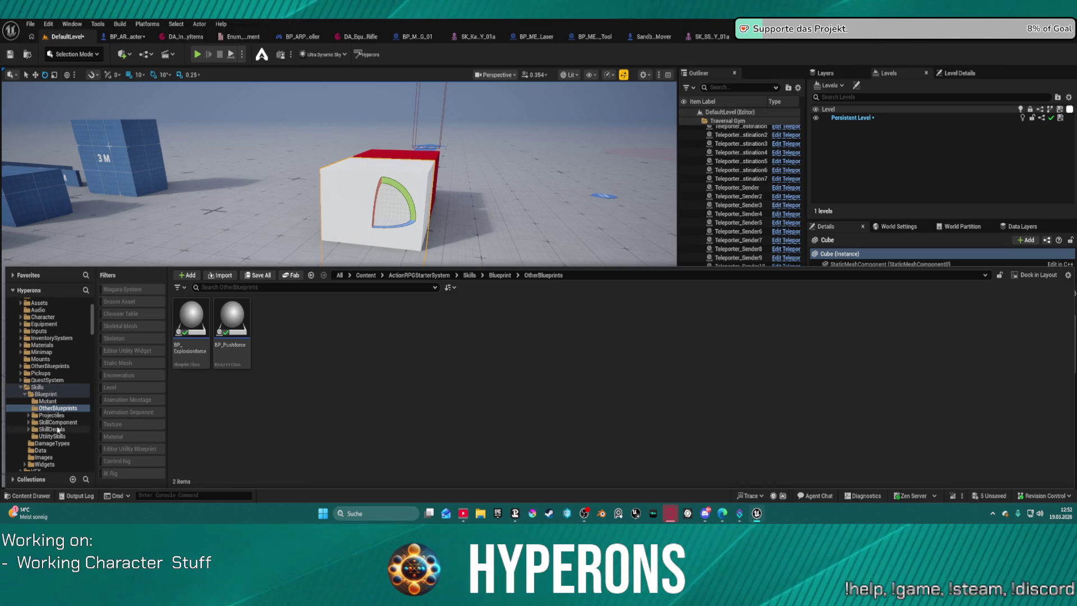
scroll(63, 421, "down", 1)
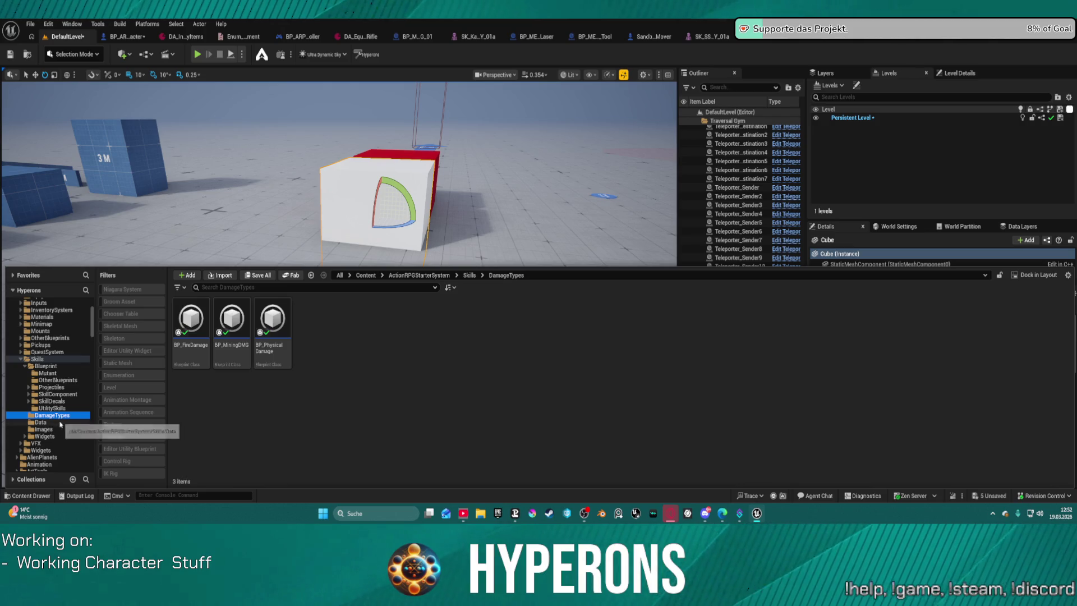
scroll(48, 408, "up", 2)
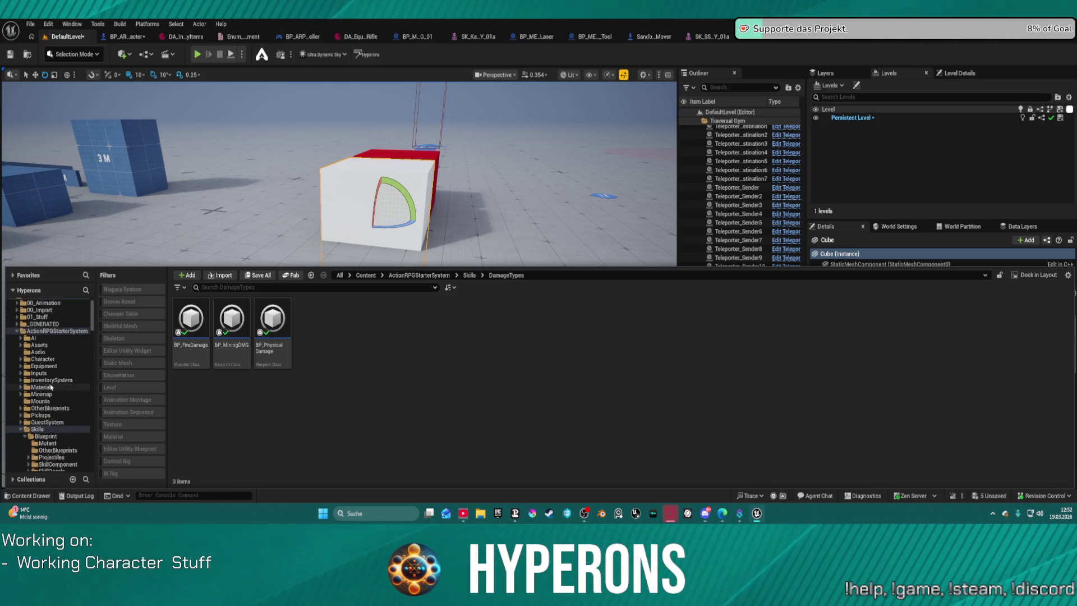
scroll(50, 383, "up", 1)
left_click(15, 346)
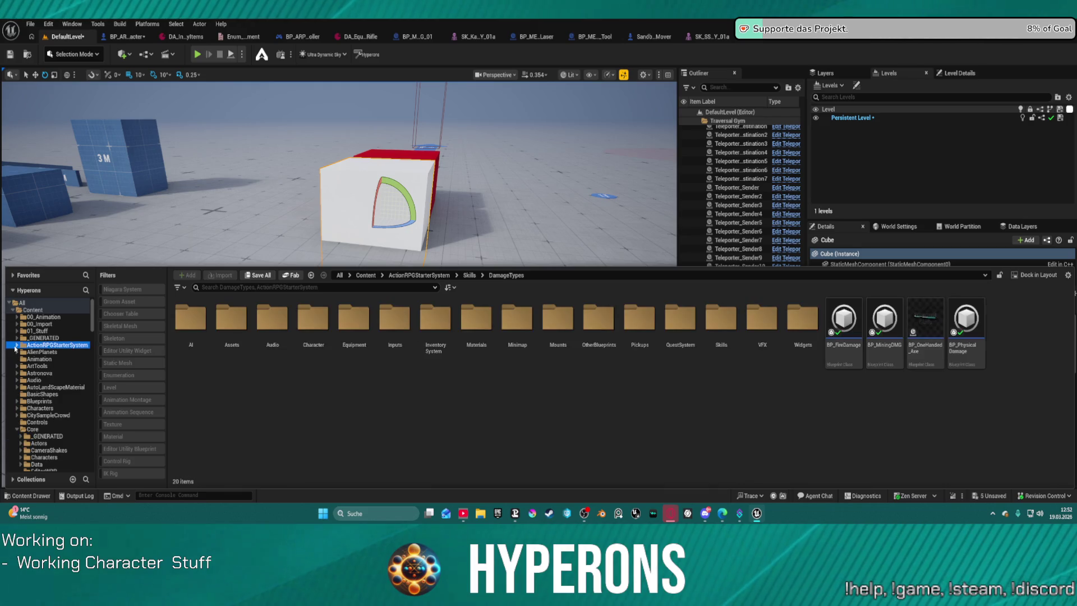
left_click(38, 443)
type("dru")
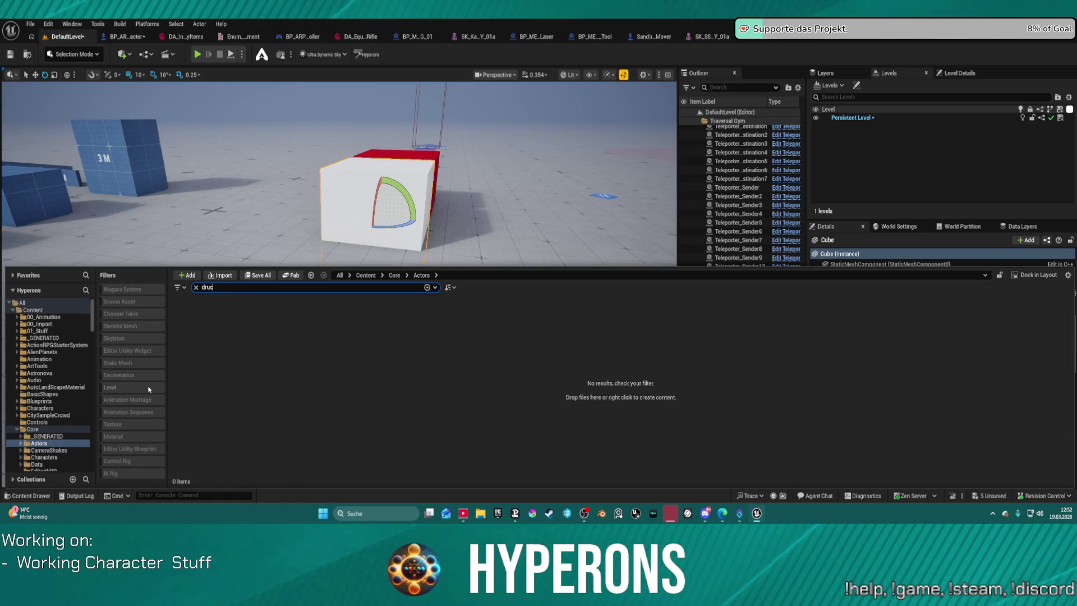
type("nk")
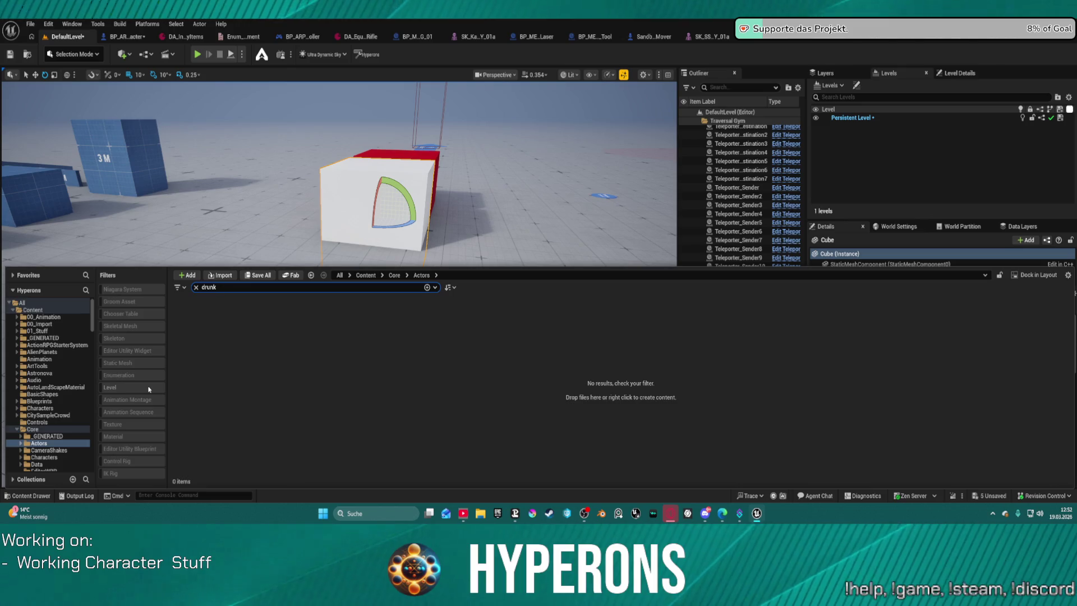
- Scope the 'drunk' search to Core > Systems, then clear it to list the twelve system folders
left_click(64, 347)
scroll(55, 395, "down", 5)
scroll(48, 452, "down", 5)
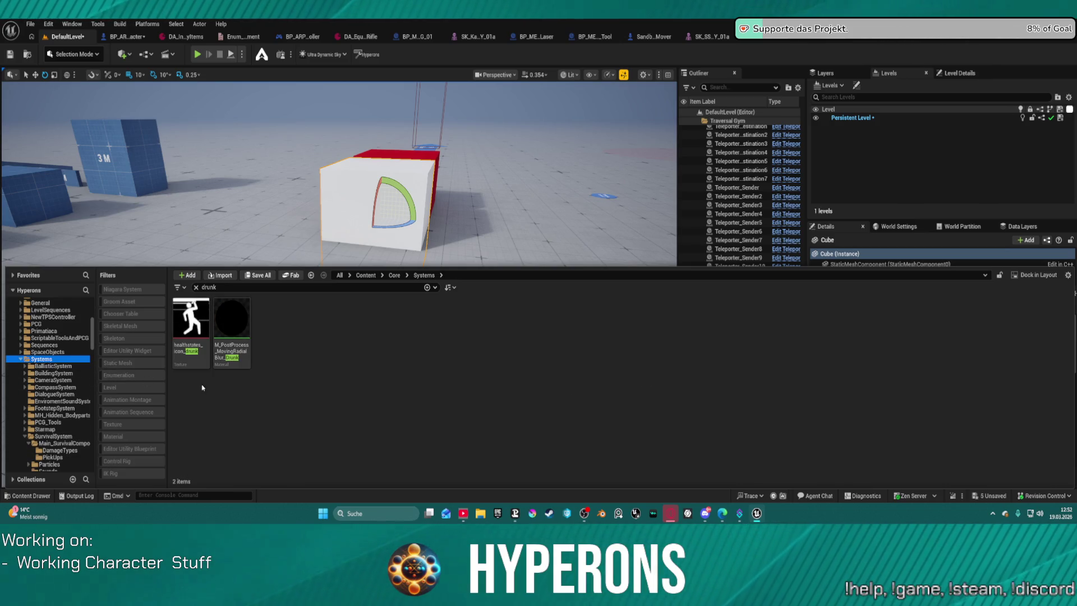
scroll(70, 367, "up", 5)
scroll(71, 366, "up", 5)
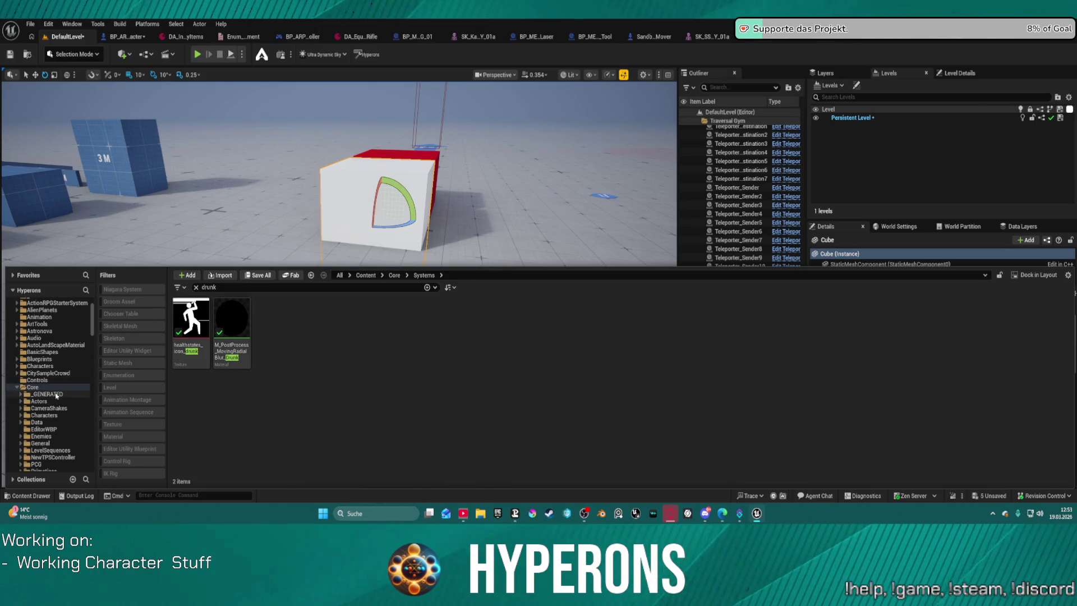
left_click(197, 288)
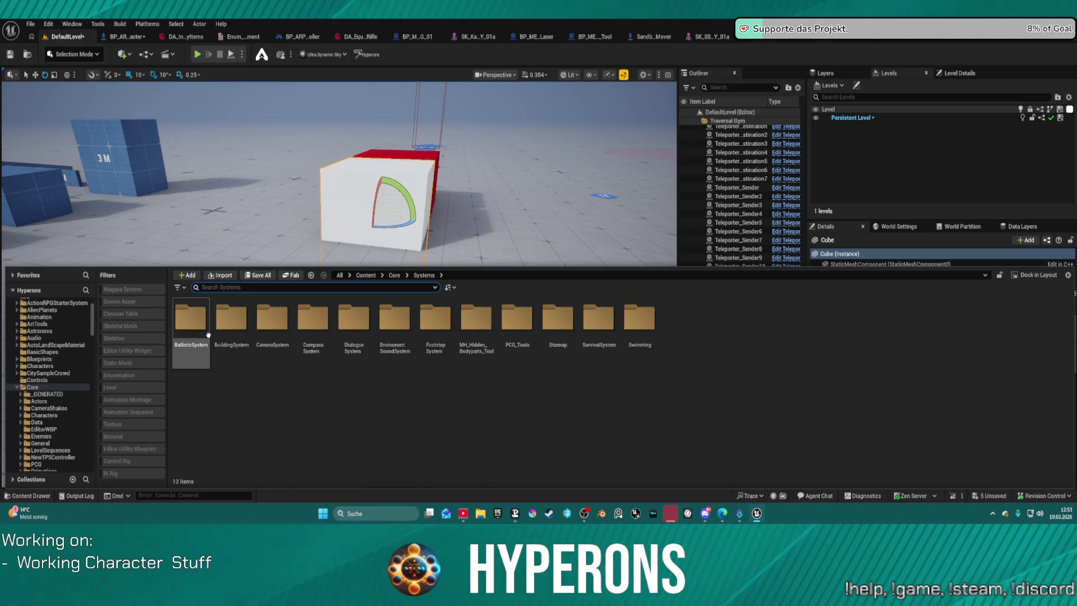
type("dam")
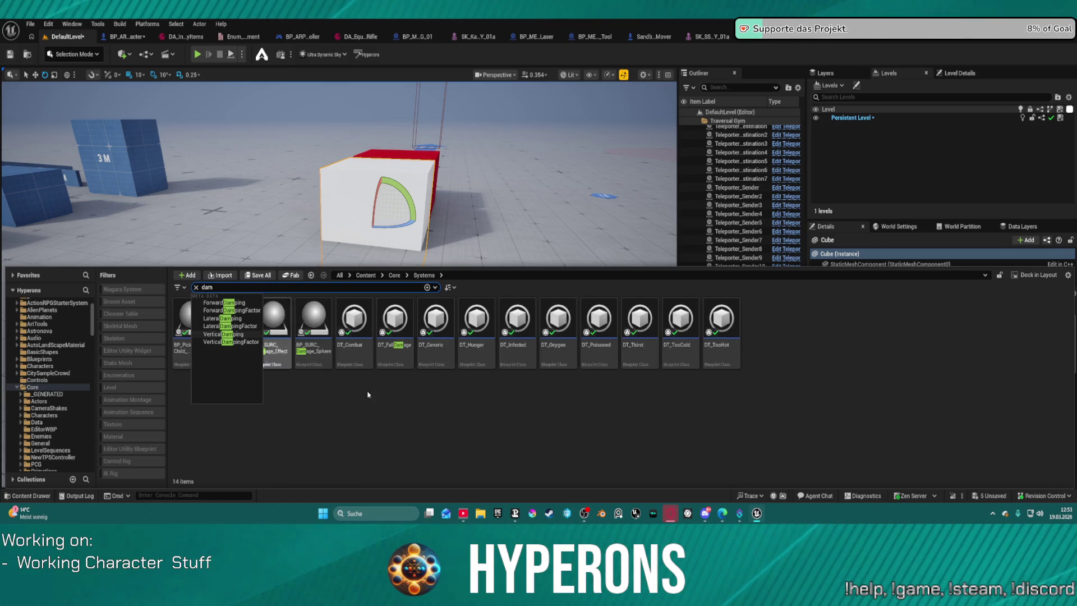
- Drag BP_SURC_Damage_Sphere from the 'dam' search results in front of the white cube and check it in the viewport
left_click(339, 374)
mouse_move(312, 324)
left_mouse_down()
mouse_move(302, 220)
mouse_move(305, 373)
left_mouse_up()
key("ctrl+space")
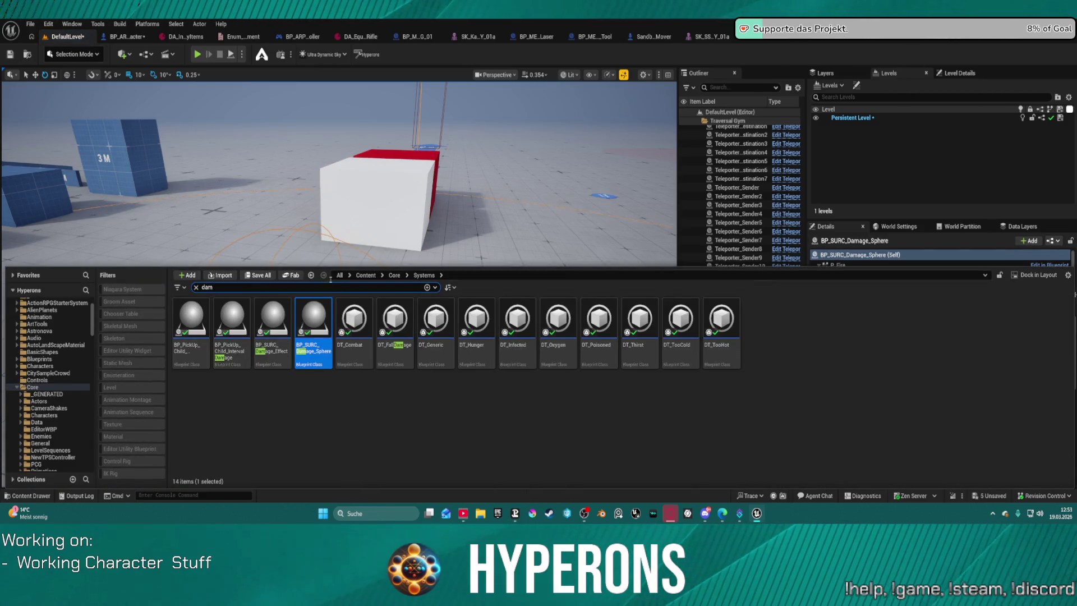
key("ctrl+space")
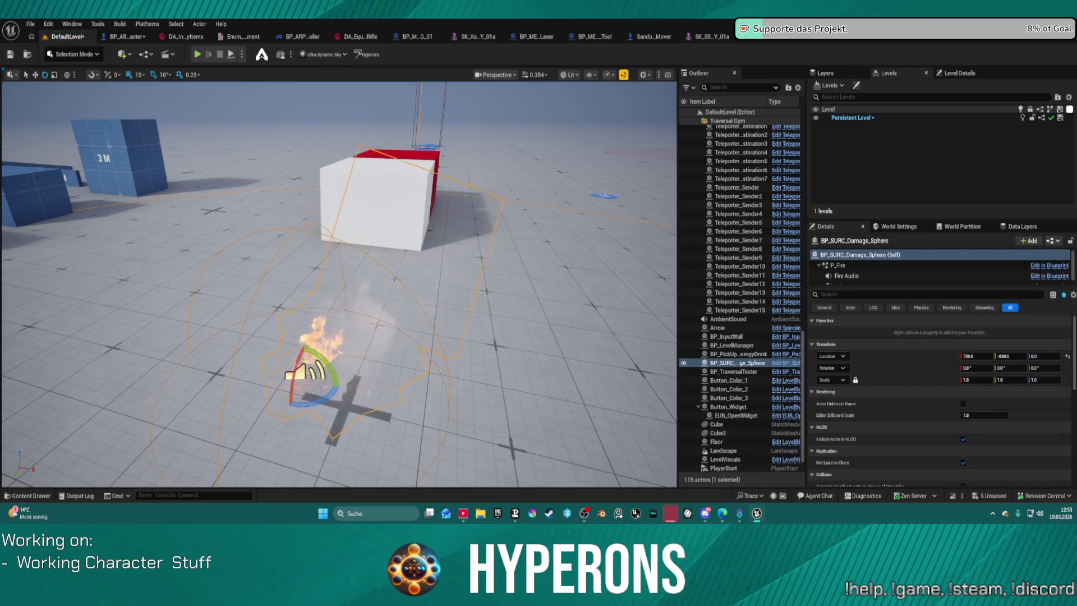
key("ctrl+space")
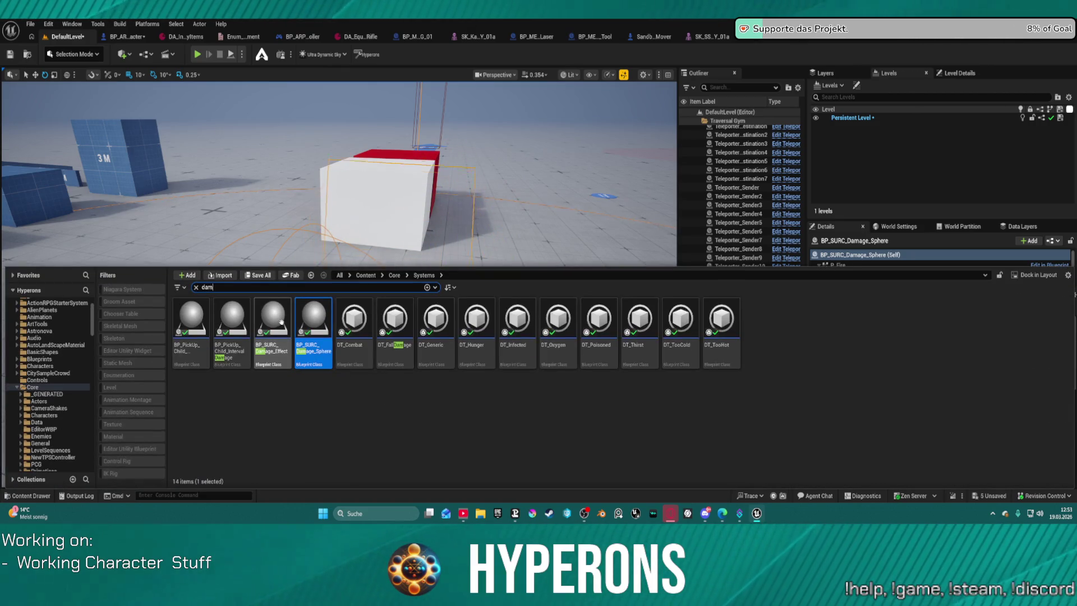
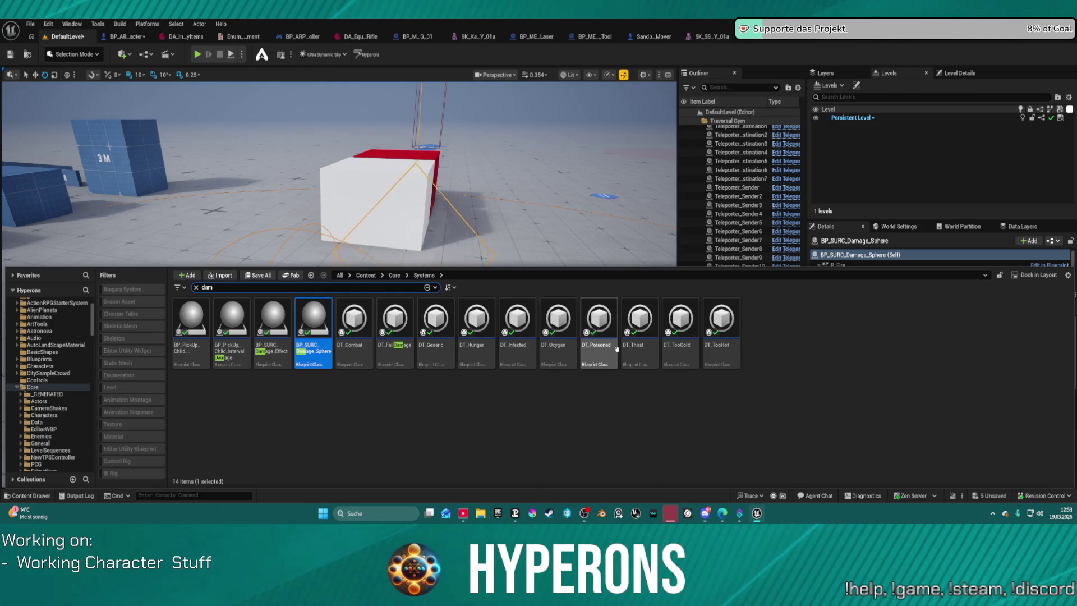
- Place the interval damage pickup and another damage pickup near the cross marker in the level
left_click_drag(611, 337, 516, 356)
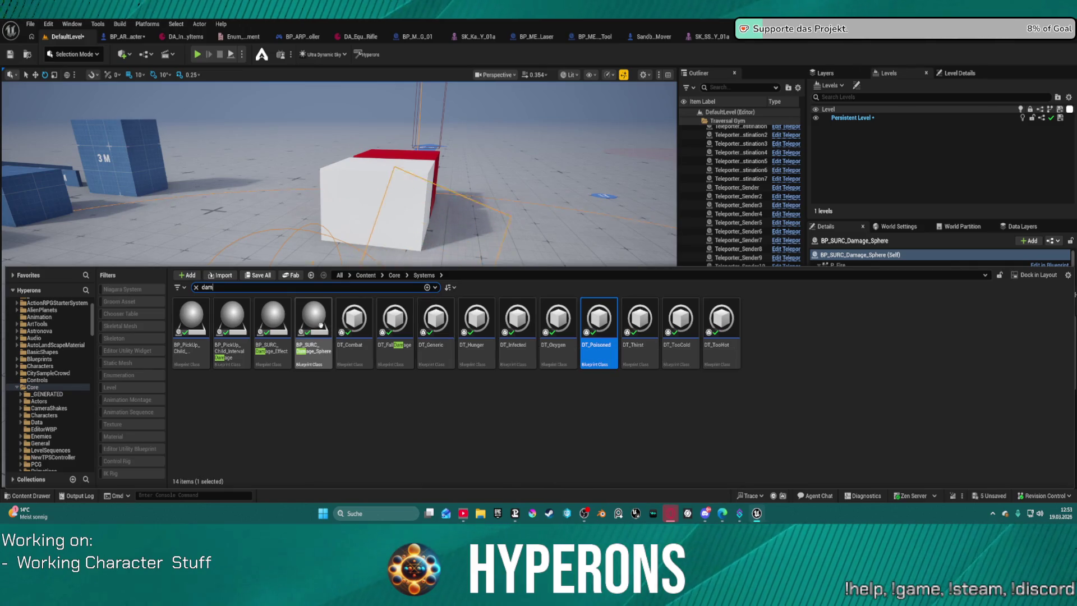
mouse_move(233, 324)
left_mouse_down()
mouse_move(126, 269)
mouse_move(127, 337)
left_mouse_up()
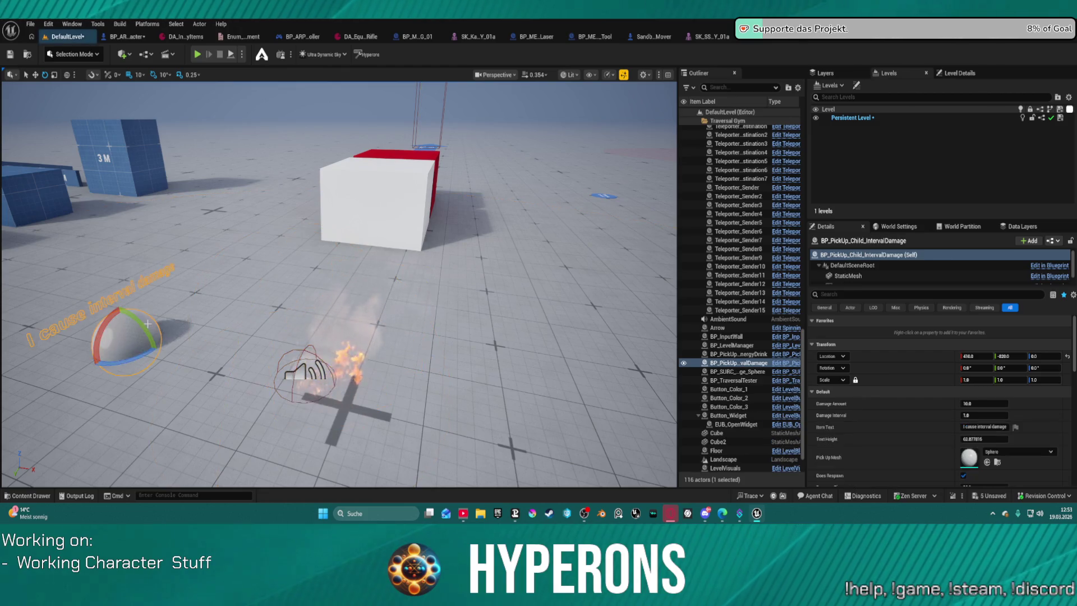
key("ctrl+space")
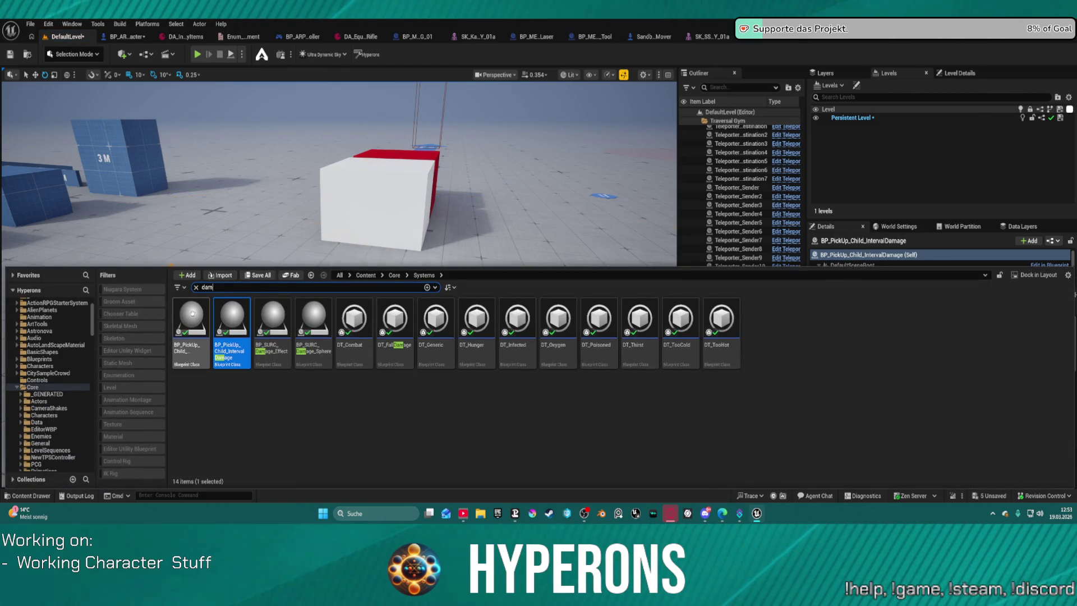
left_click_drag(194, 318, 307, 372)
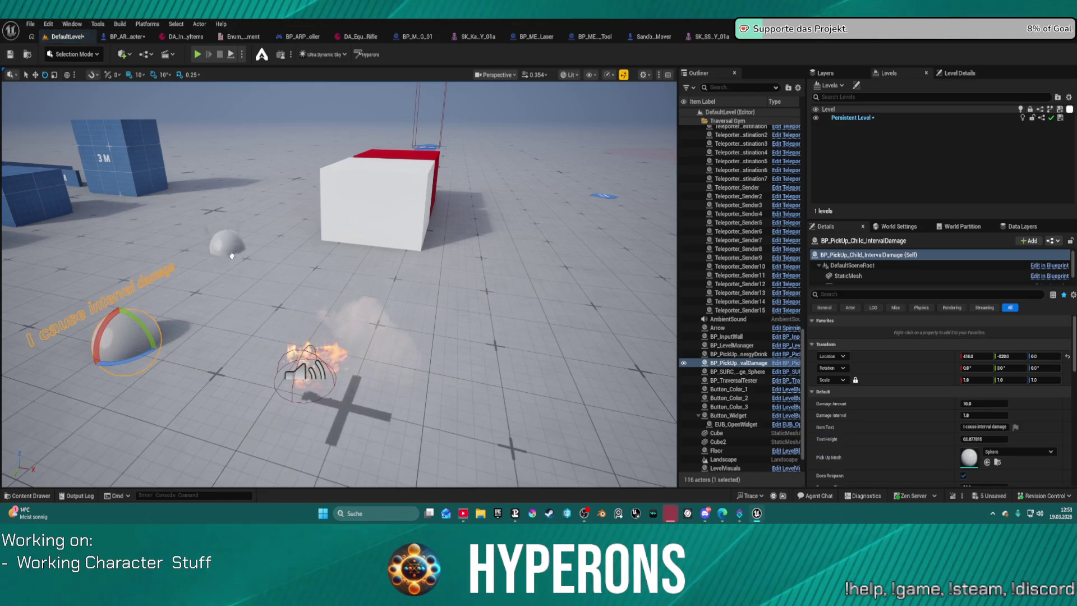
scroll(337, 278, "down", 5)
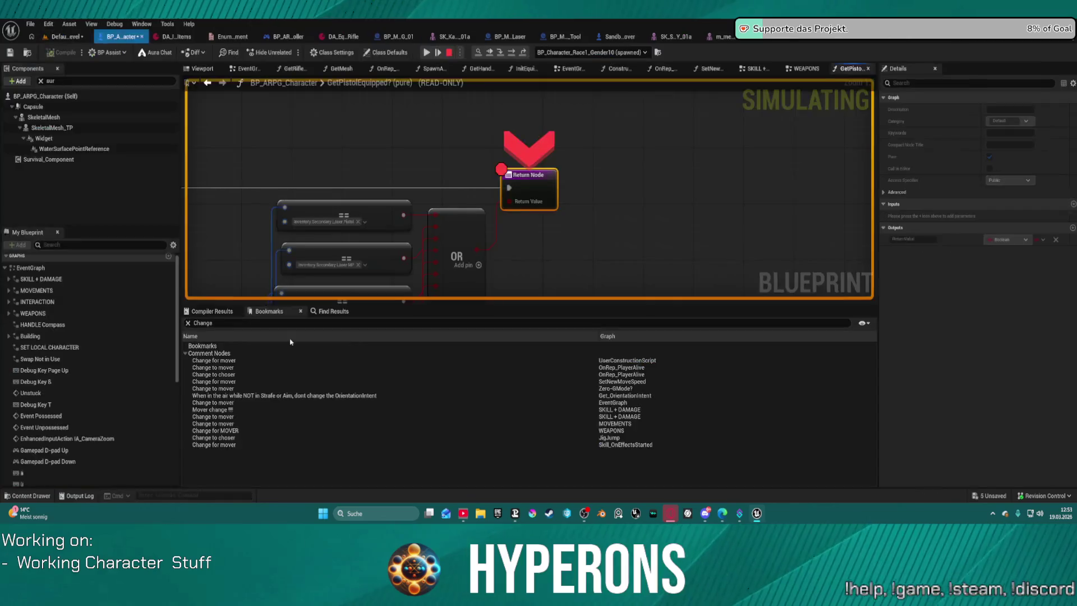
- Remove the breakpoint from the Return Node and resume the running game
right_click(532, 179)
left_click(581, 272)
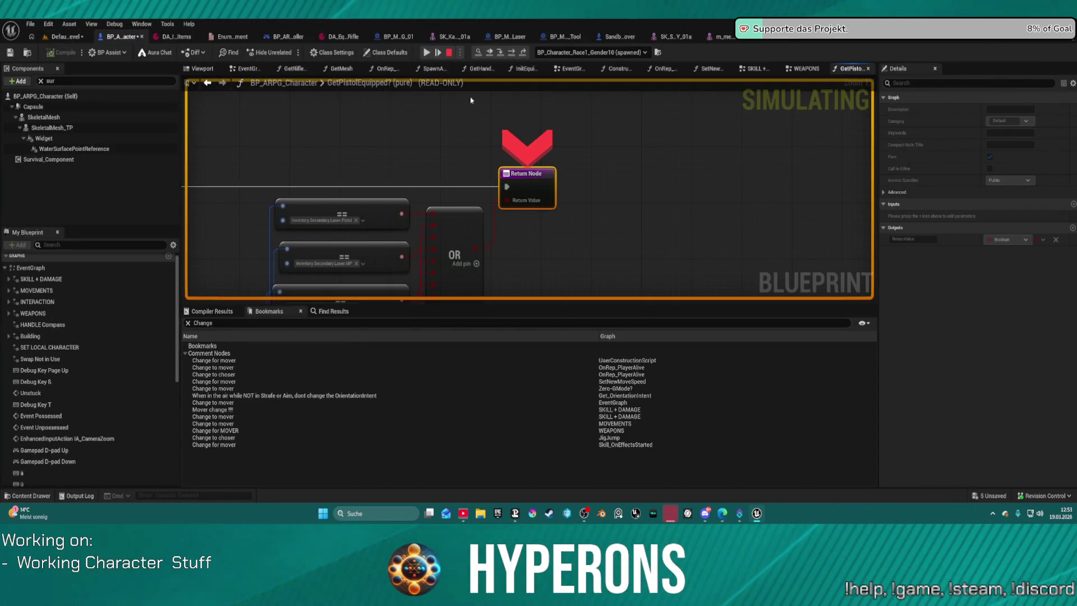
left_click(437, 48)
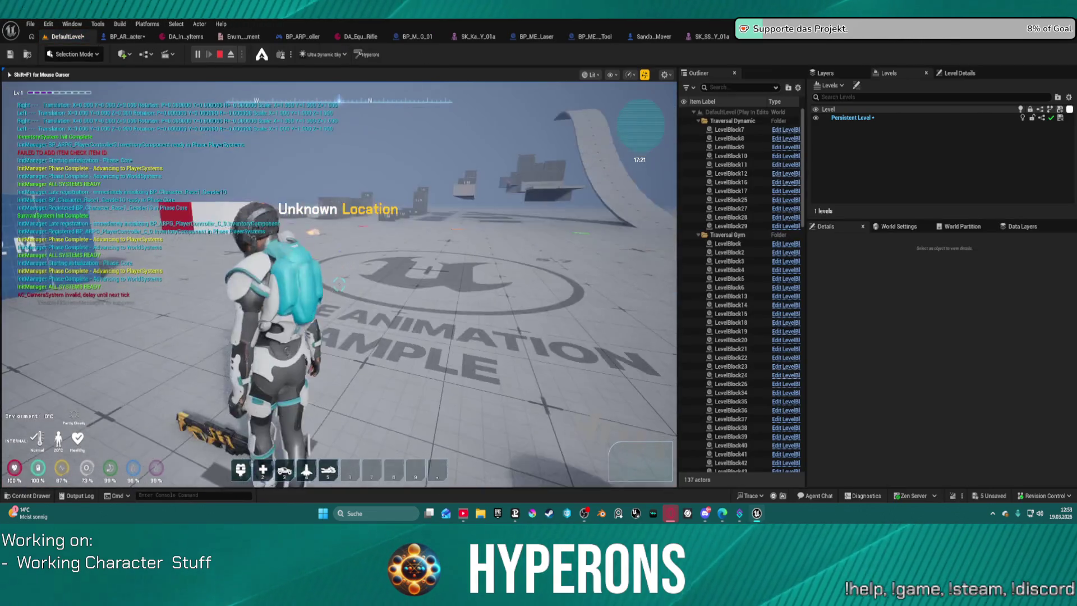
- Run the character past the fire, blocks and white pickup spheres, then end the play session
key("w")
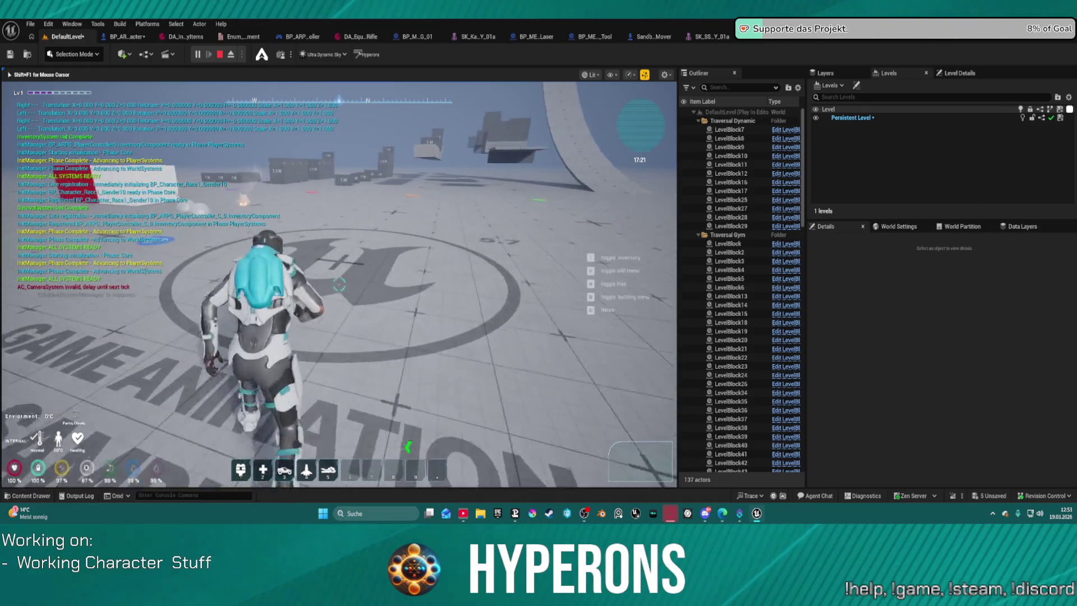
key("Tab")
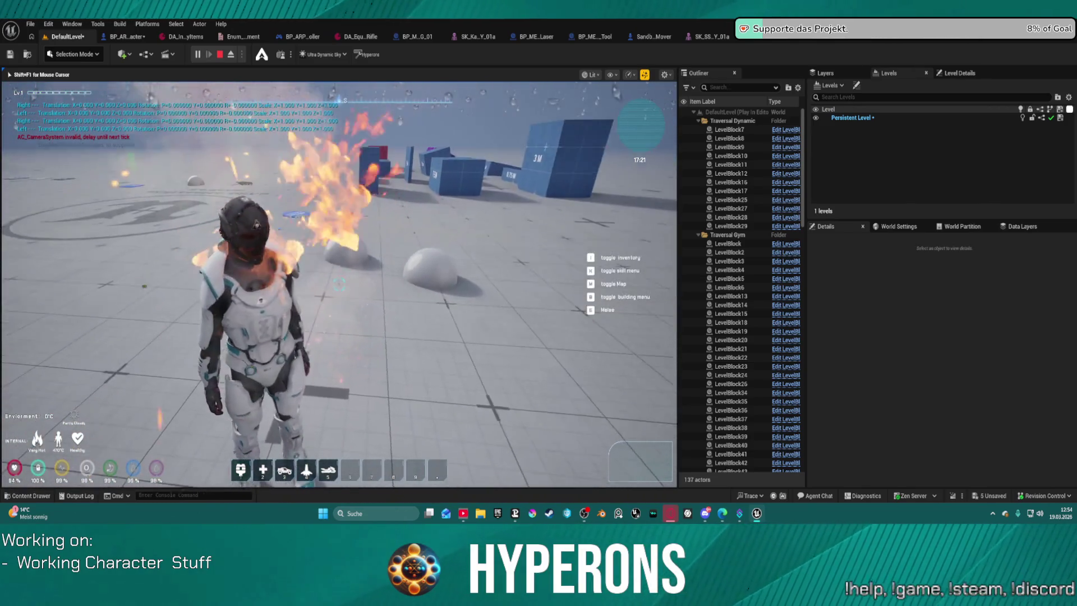
key("w")
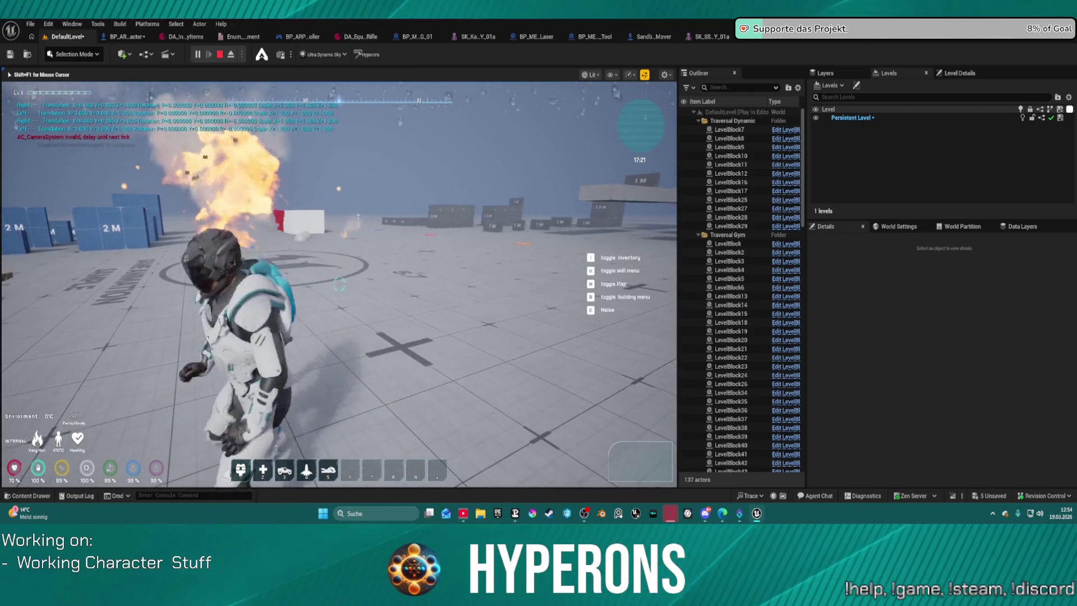
key("w")
key("w")
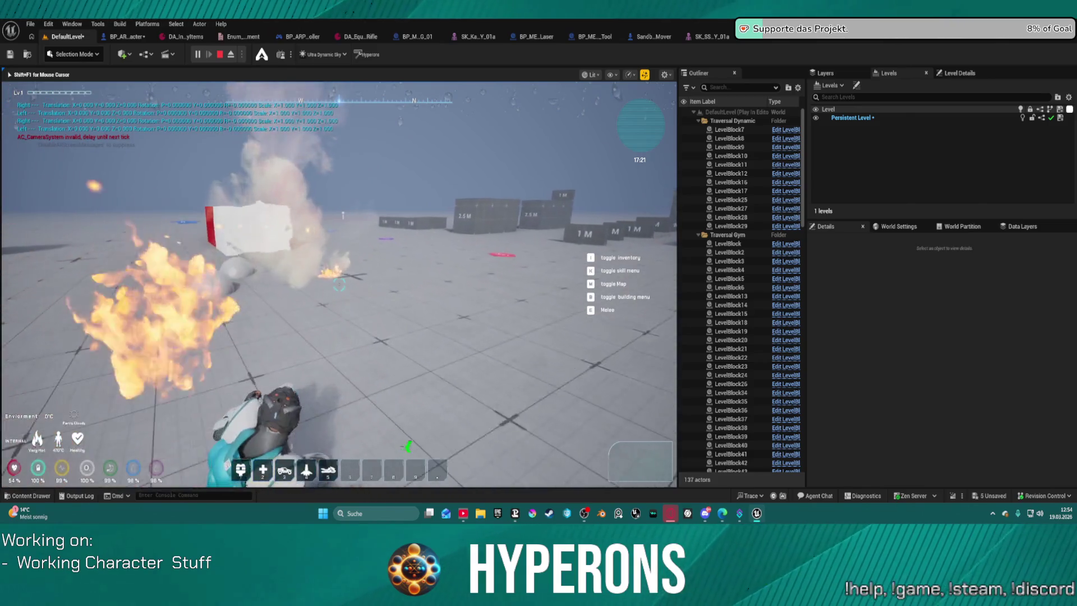
key("w")
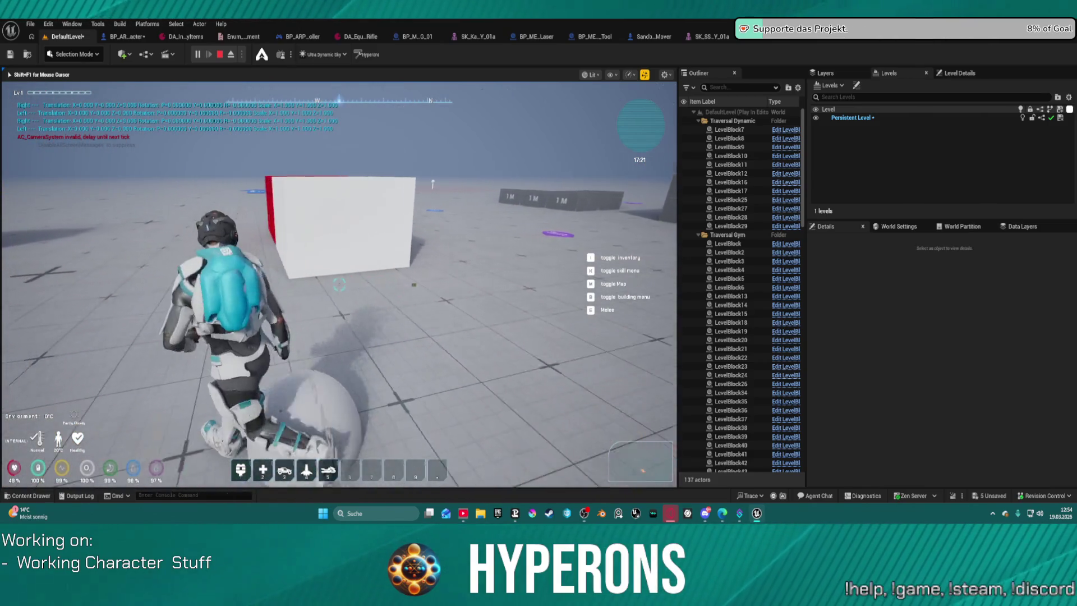
key("w")
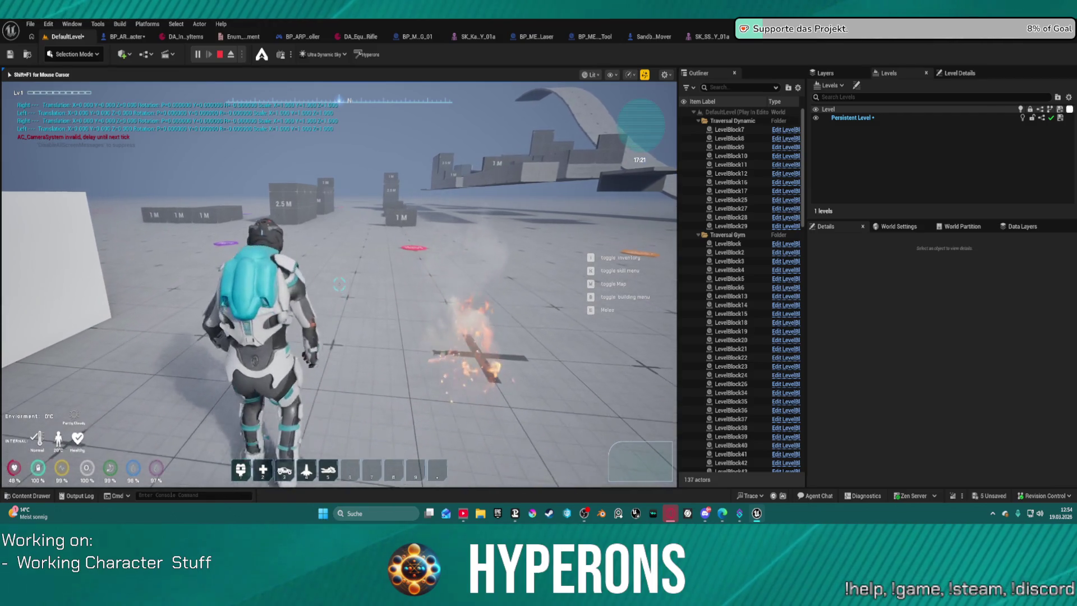
key("w")
key("Tab")
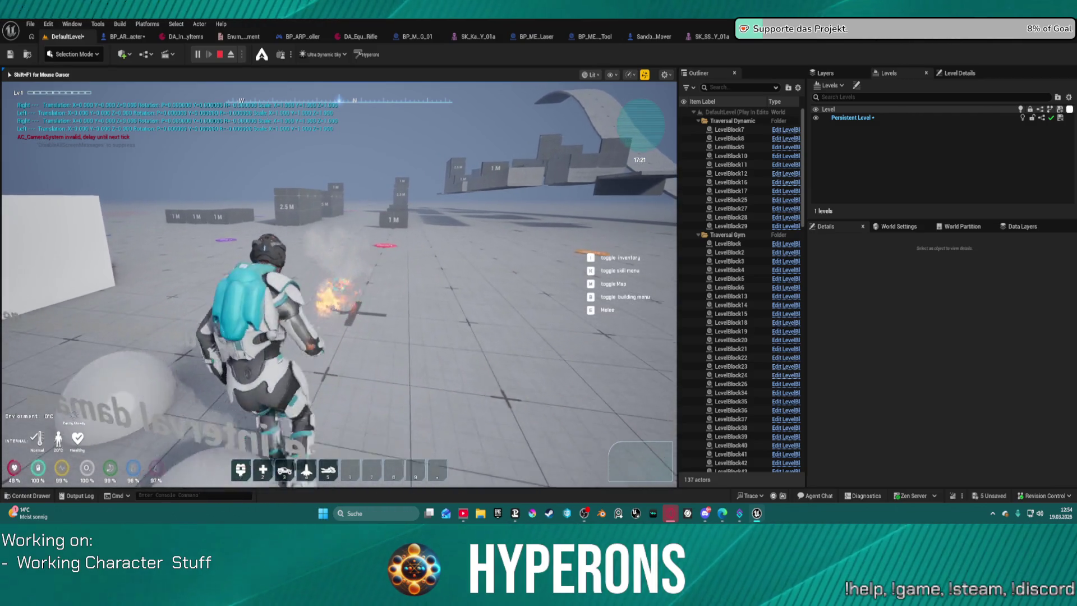
key("w")
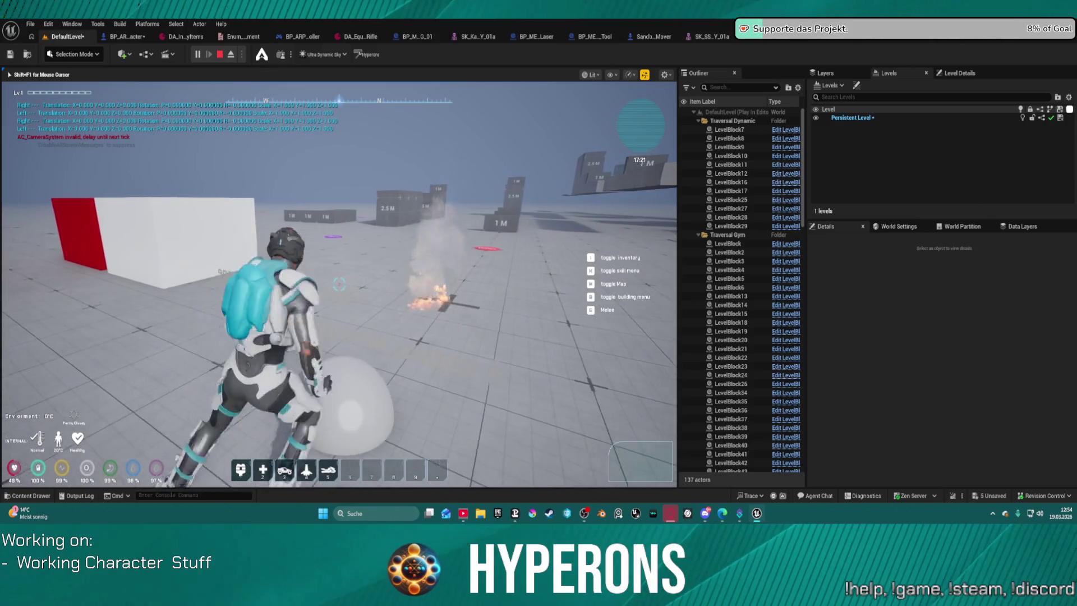
key("w")
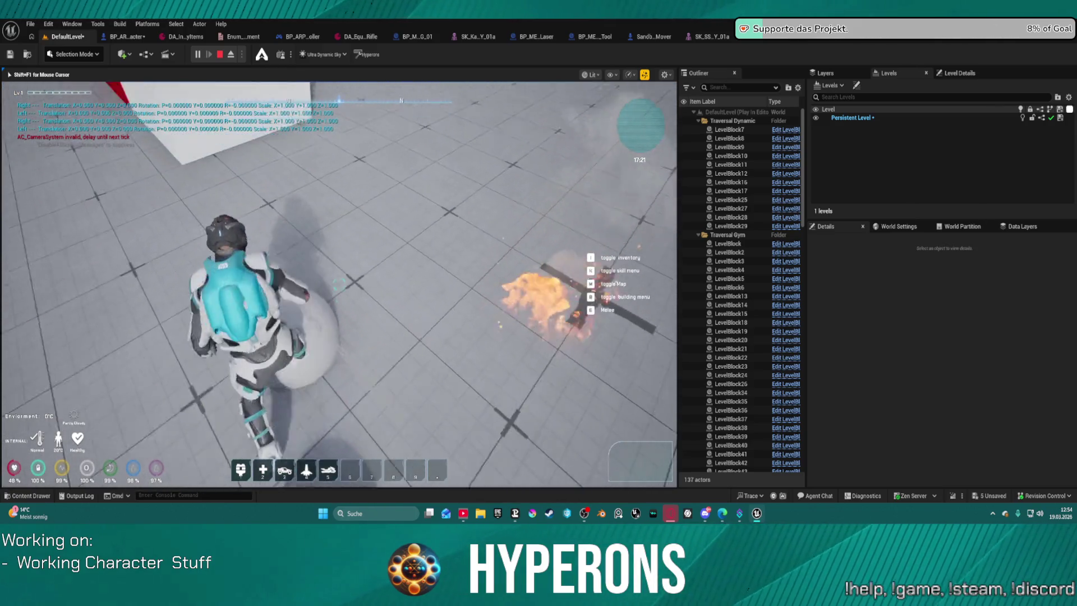
key("w")
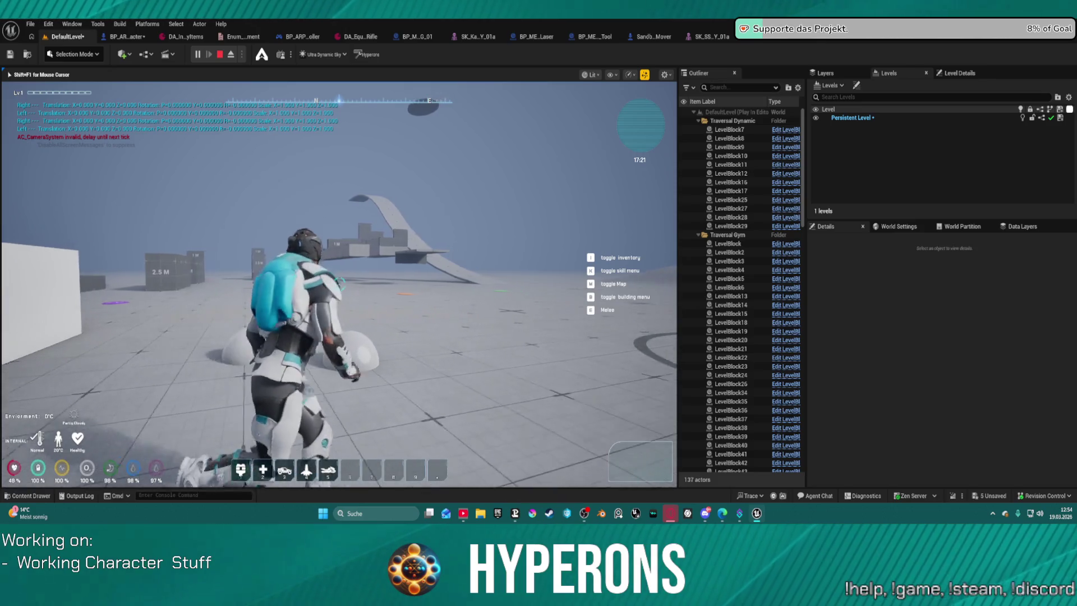
key("w")
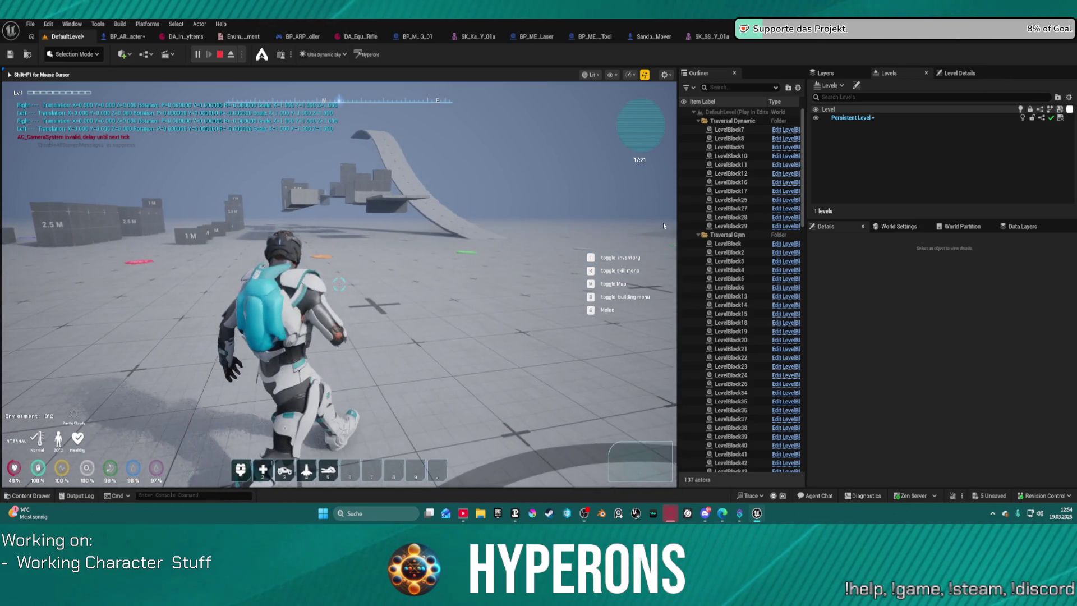
key("Escape")
left_click_drag(650, 219, 620, 193)
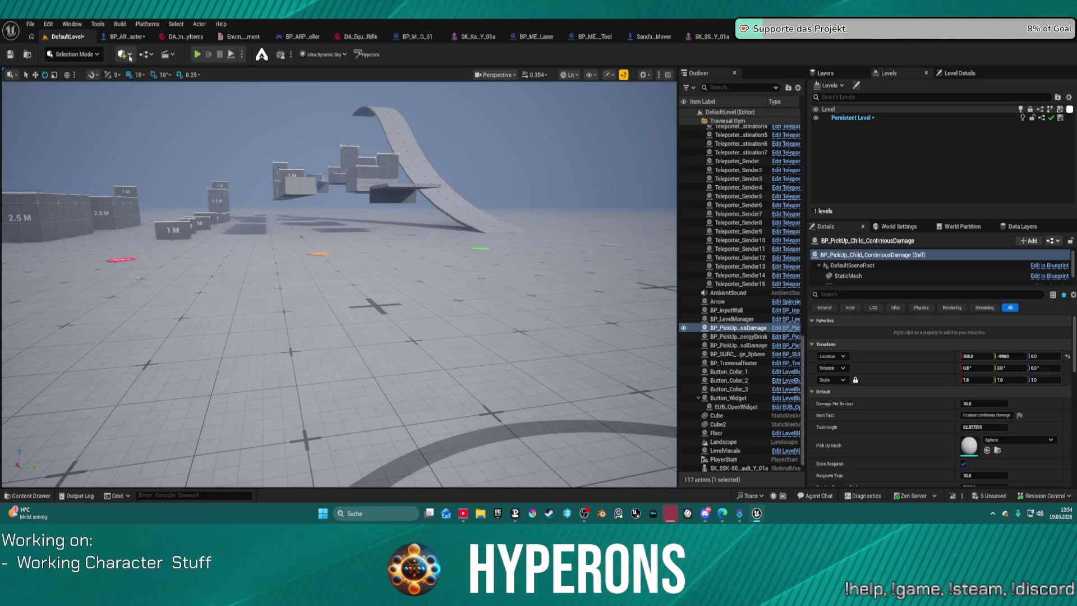
- Clear the damage search and browse to AI > AIPresets > Creatures > Wyrms in the Content Drawer
key("ctrl+space")
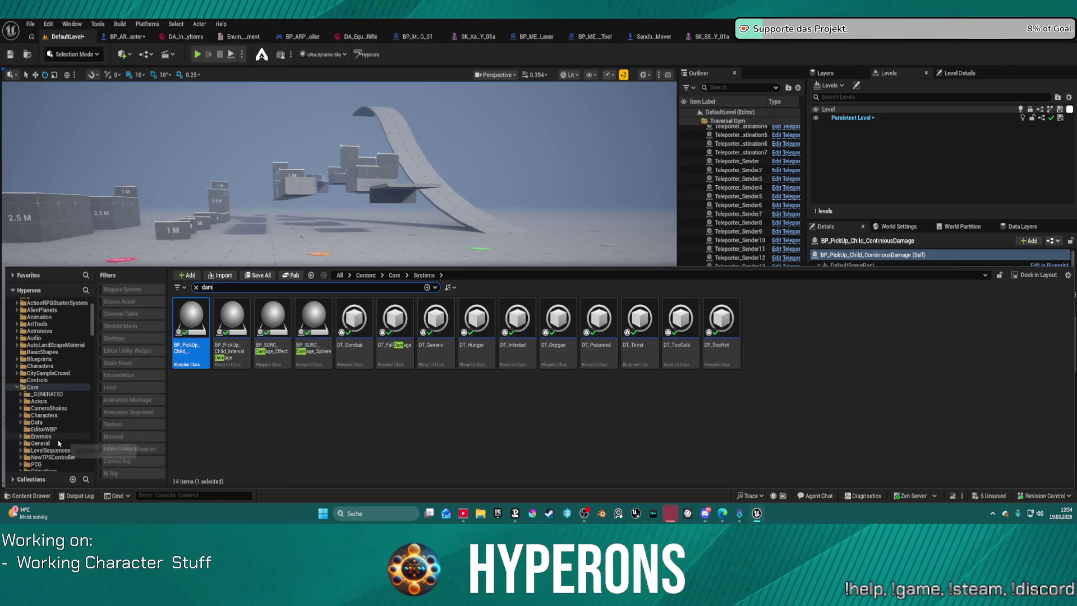
scroll(51, 387, "up", 3)
left_click(75, 336)
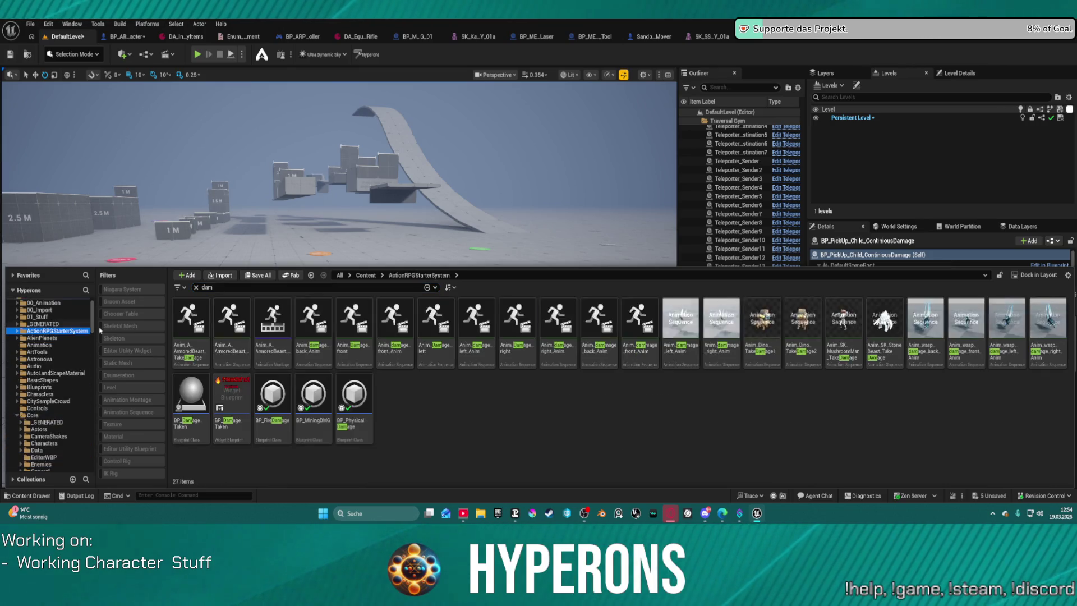
left_click(195, 288)
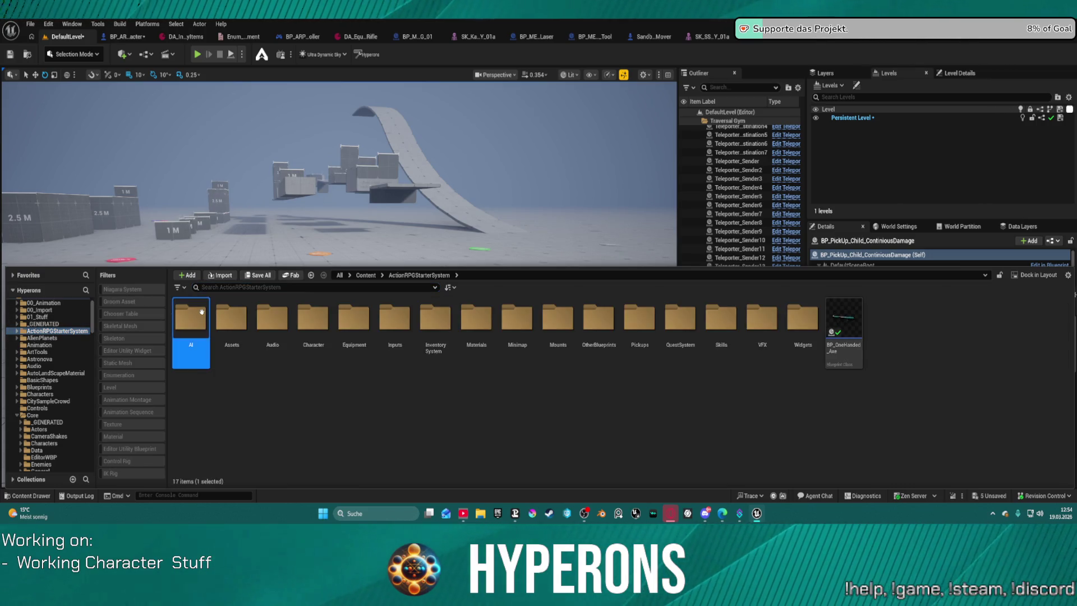
double_click(201, 312)
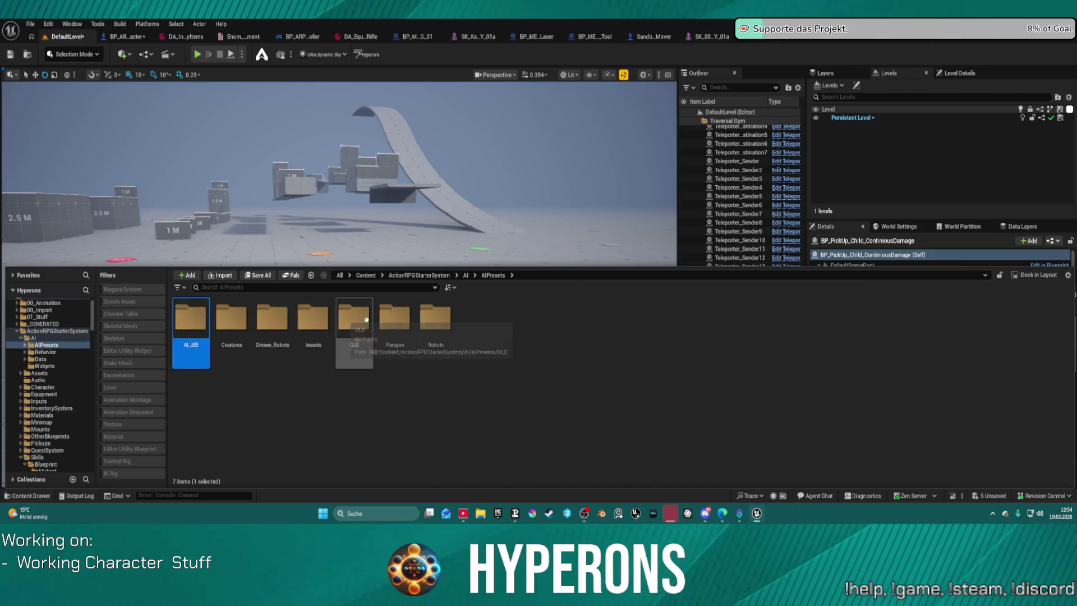
double_click(231, 318)
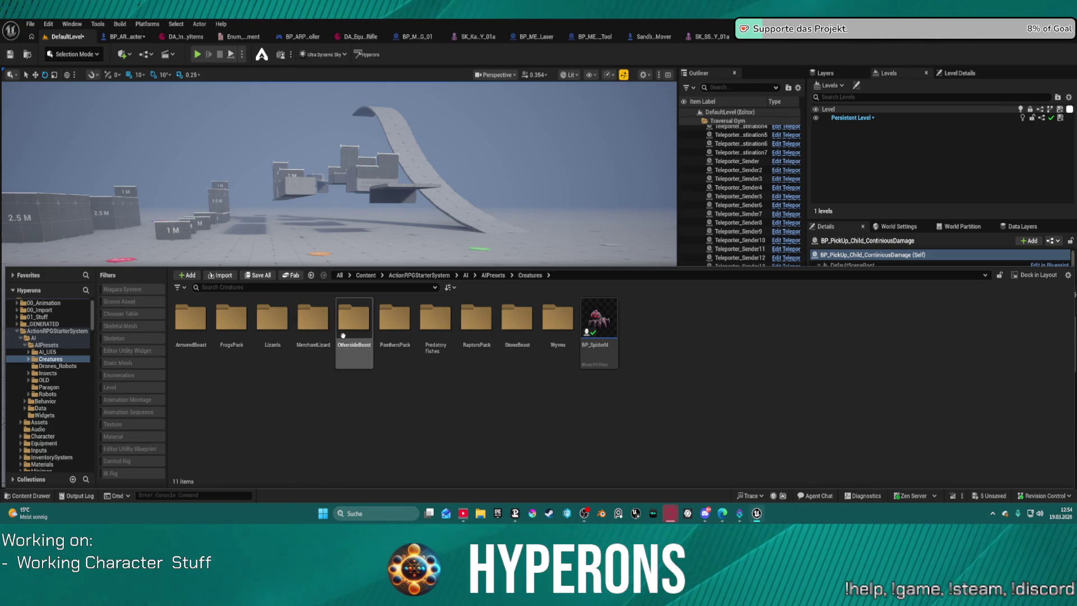
double_click(554, 321)
- Drop BP_AI_Wyrm onto the floor grid and start a playtest of the level
left_click(435, 329)
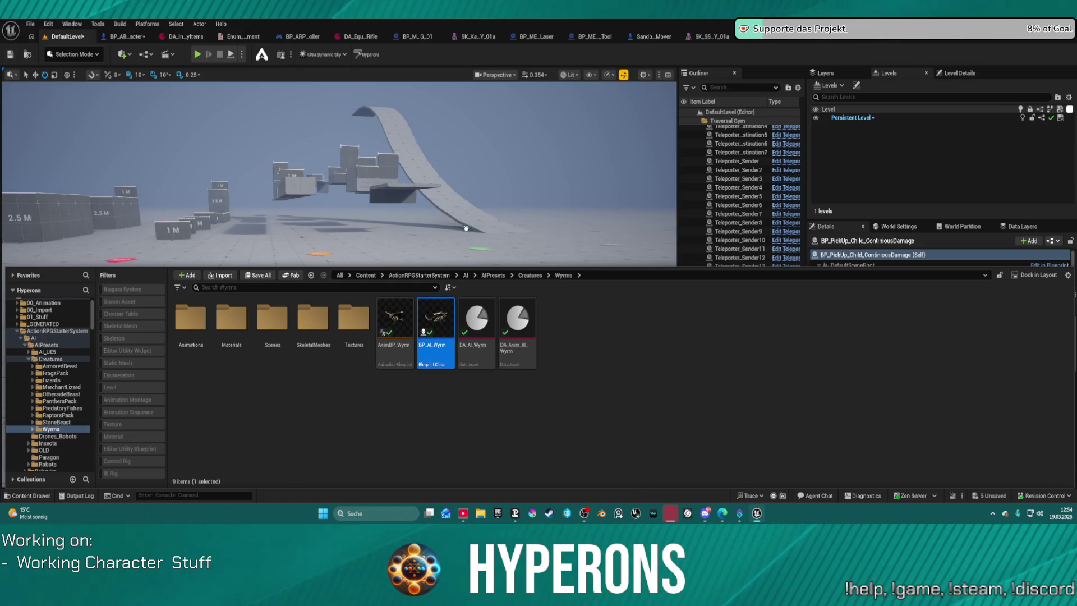
left_click_drag(452, 247, 432, 236)
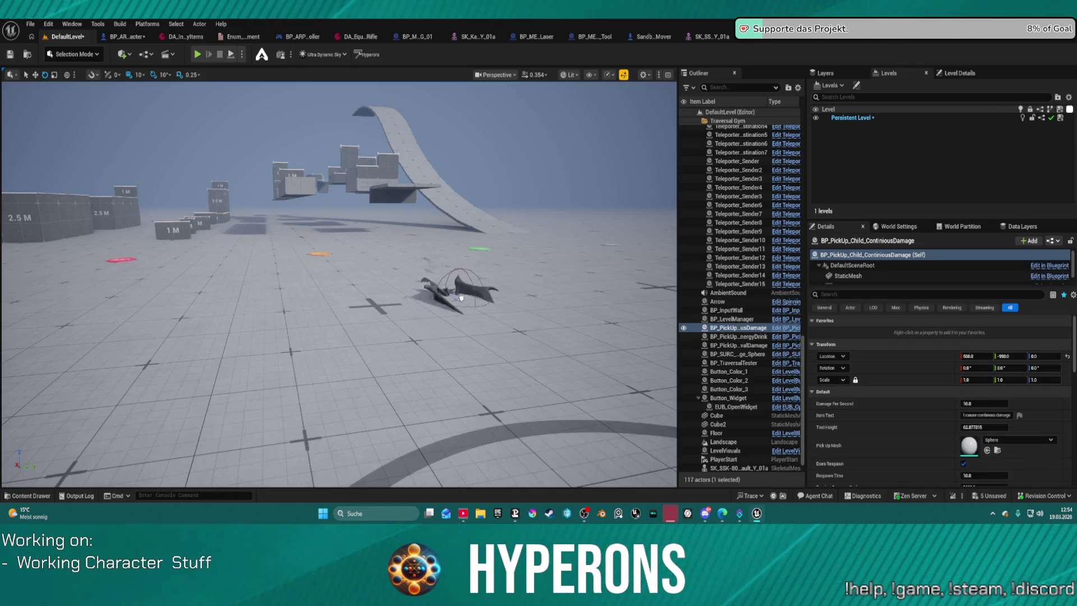
left_click_drag(460, 293, 473, 329)
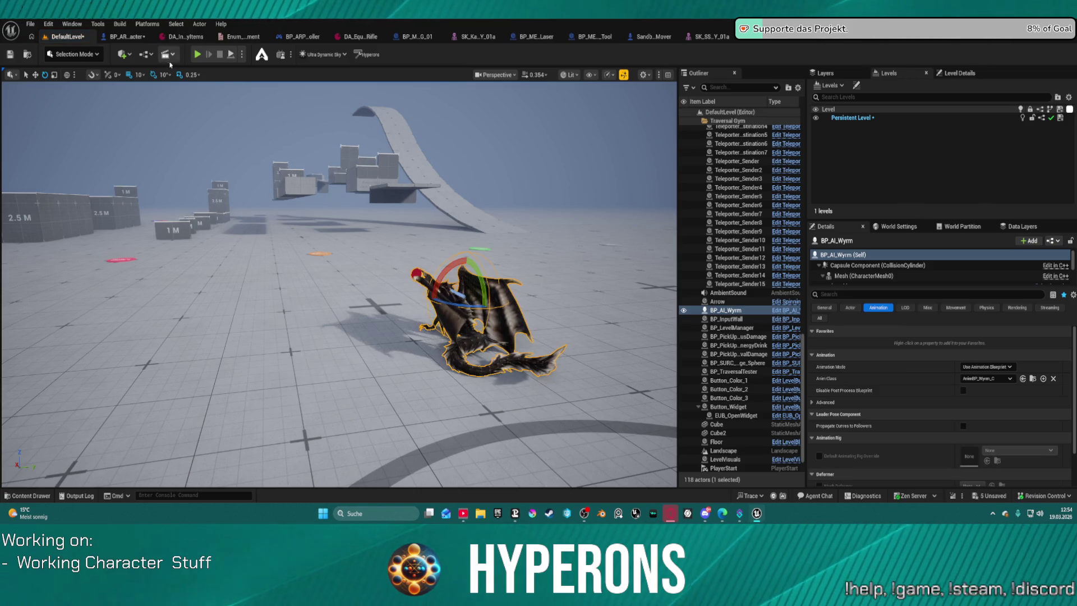
left_click(196, 55)
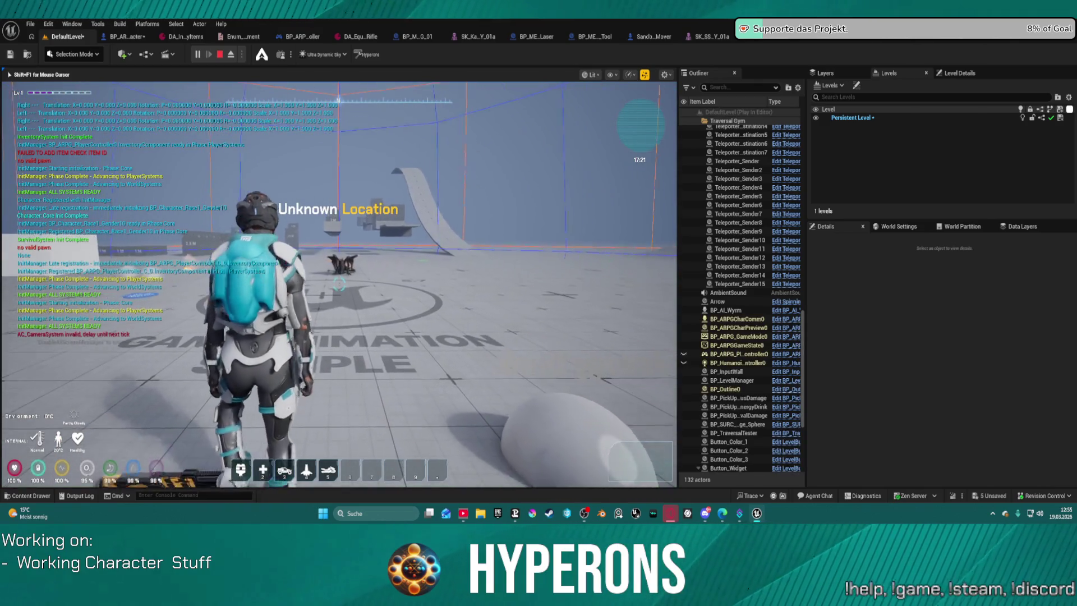
- Run the character toward the dragon, stop the playtest, and leave the error log for the editor
key("w")
key("w")
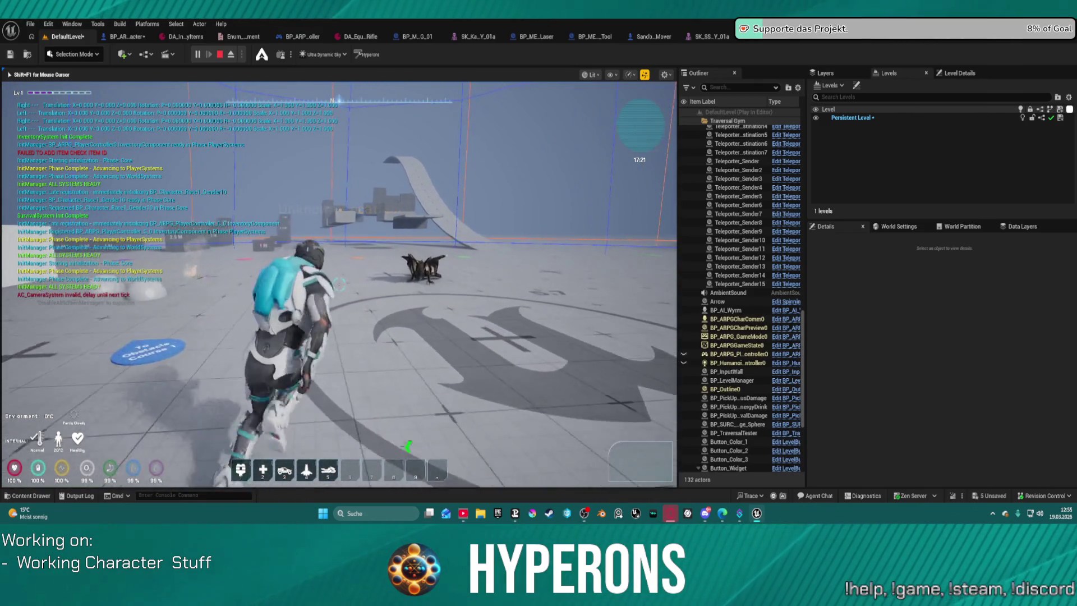
key("w")
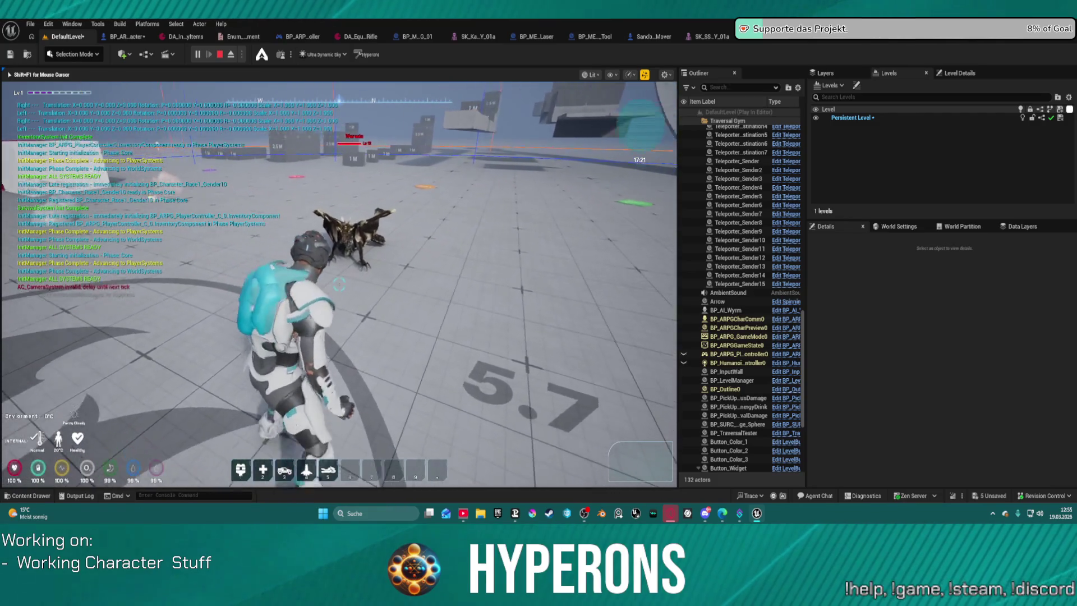
key("Escape")
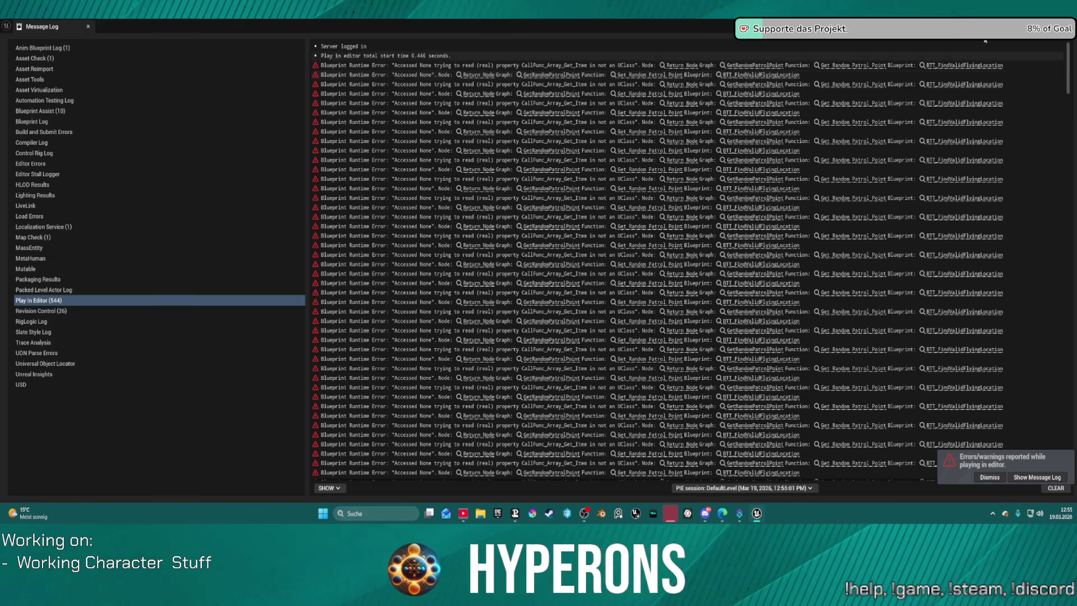
key("alt+Tab")
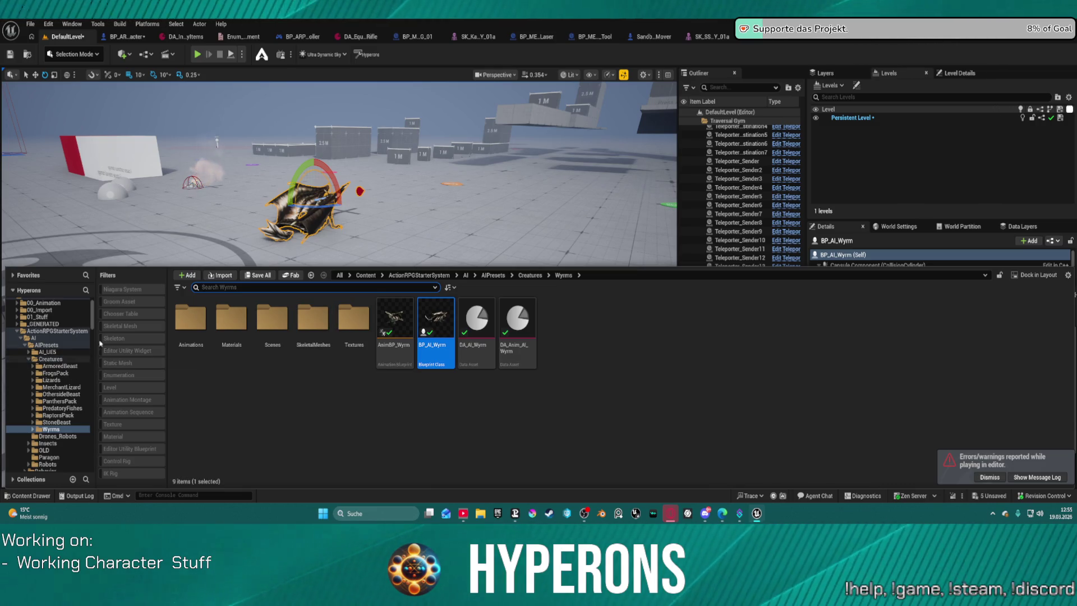
- Lift the BP_AI_Wyrm off the floor with its Z gizmo and start a playtest
left_click(337, 354)
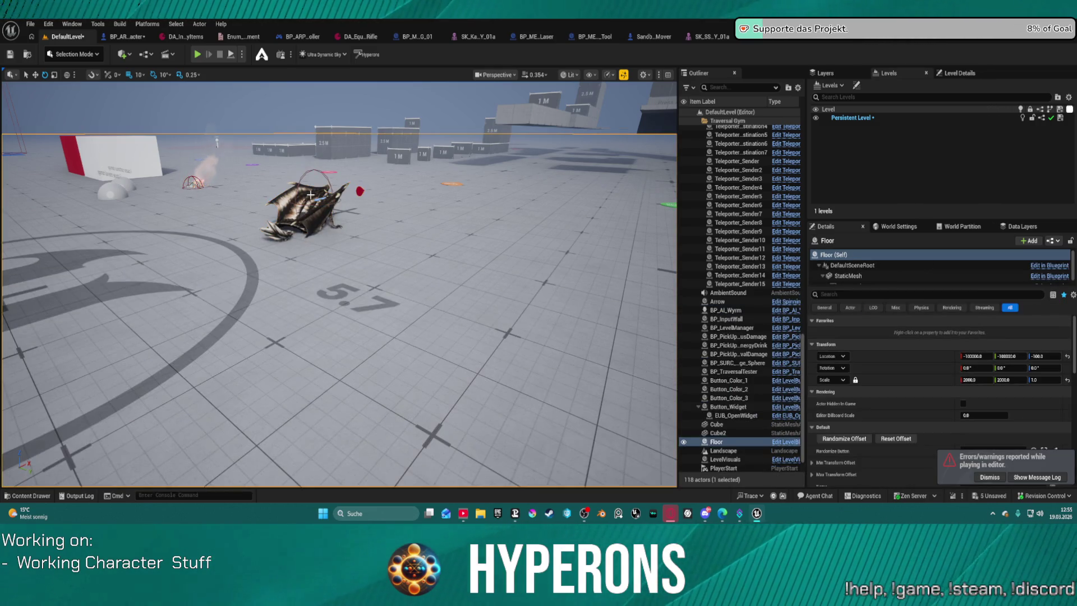
left_click(310, 194)
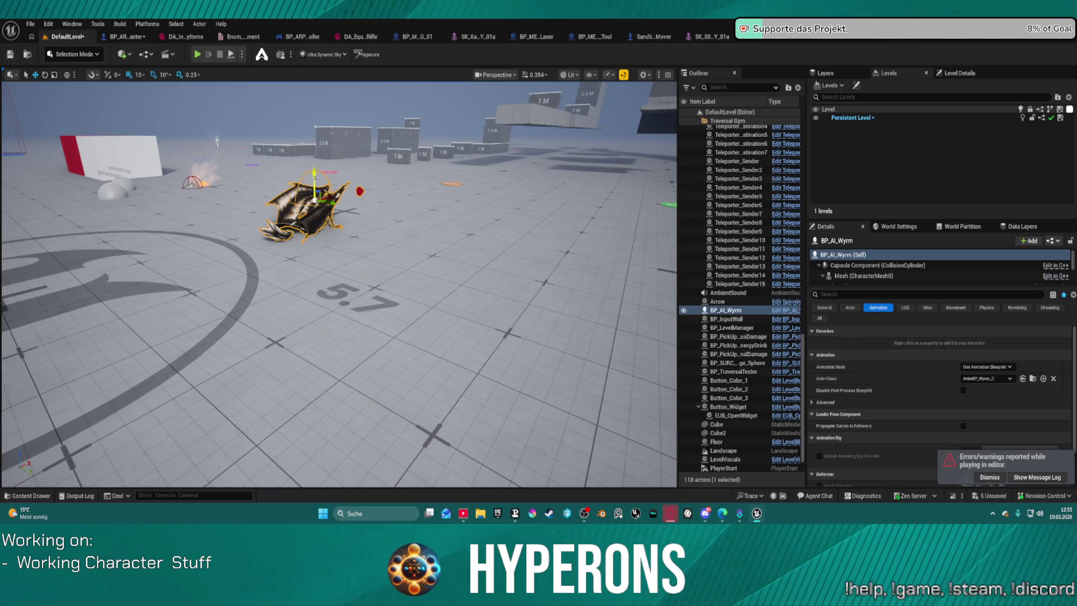
left_click_drag(314, 178, 302, 109)
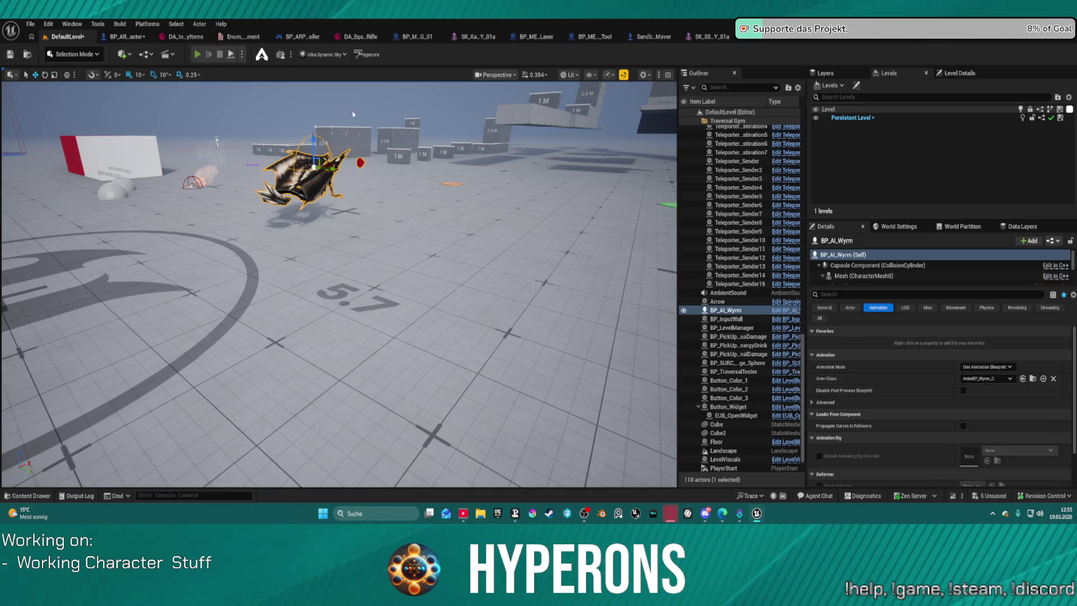
key("alt+p")
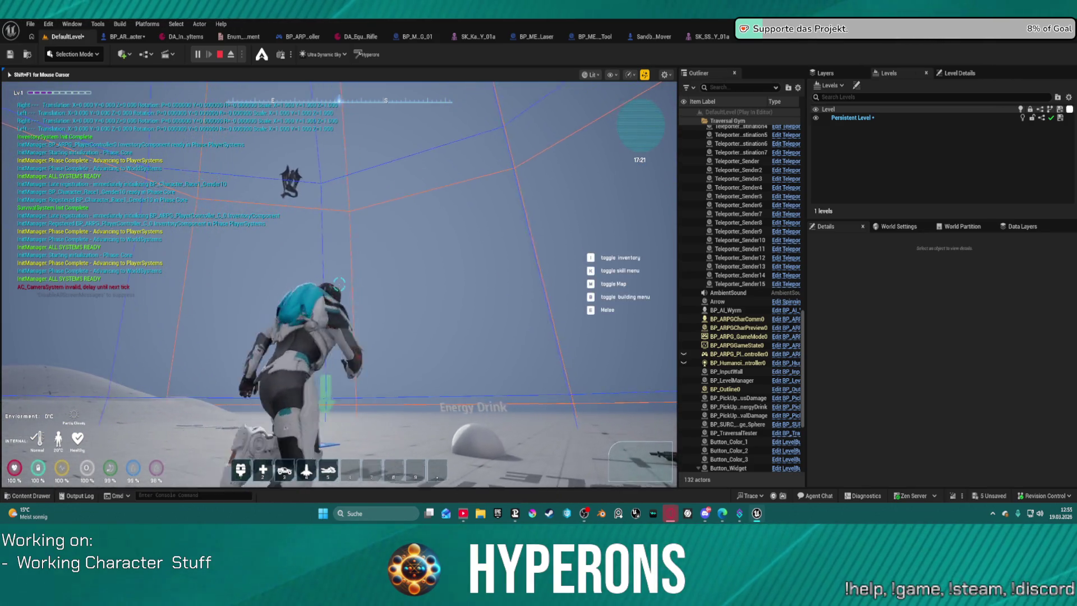
- Jump once in the running game, then stop the playtest to show the runtime errors
key("space")
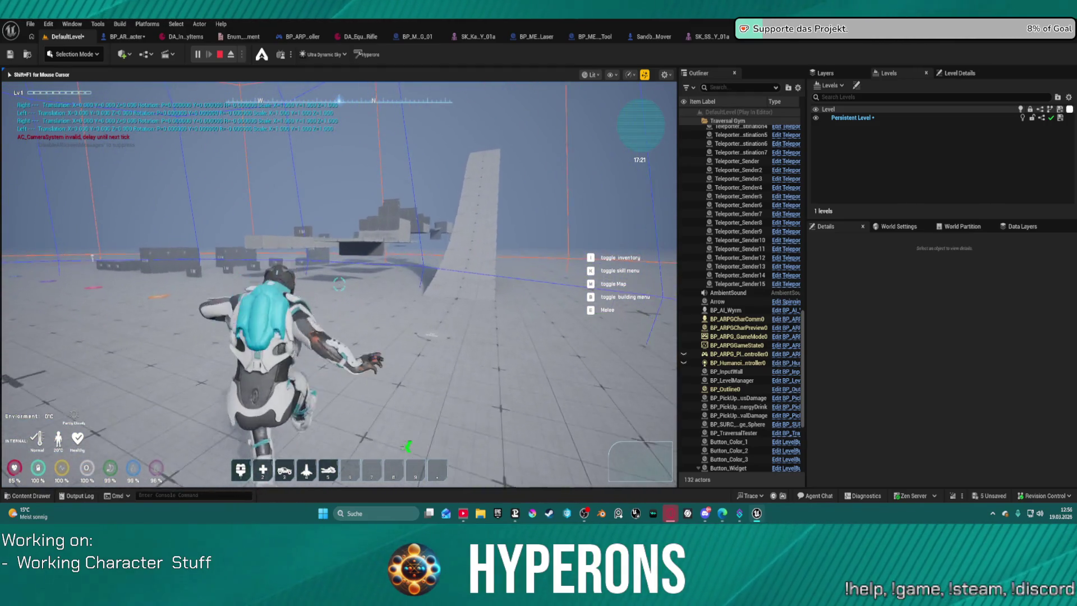
key("Escape")
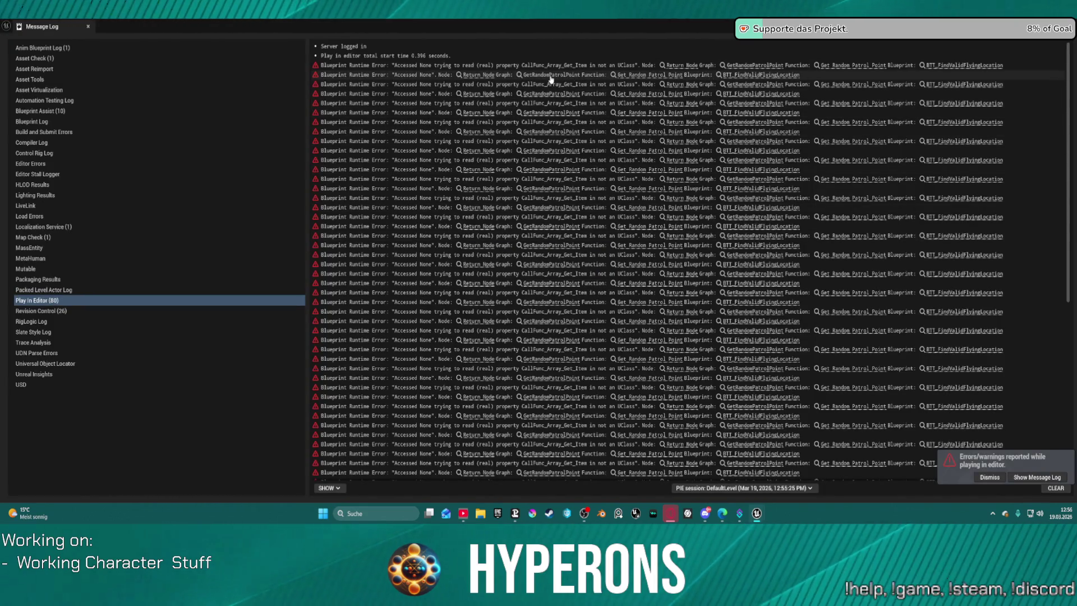
- Open GetRandomPatrolPoint from the error, browse to the class Get All Actors Of Class searches, and return to the level
left_click(674, 67)
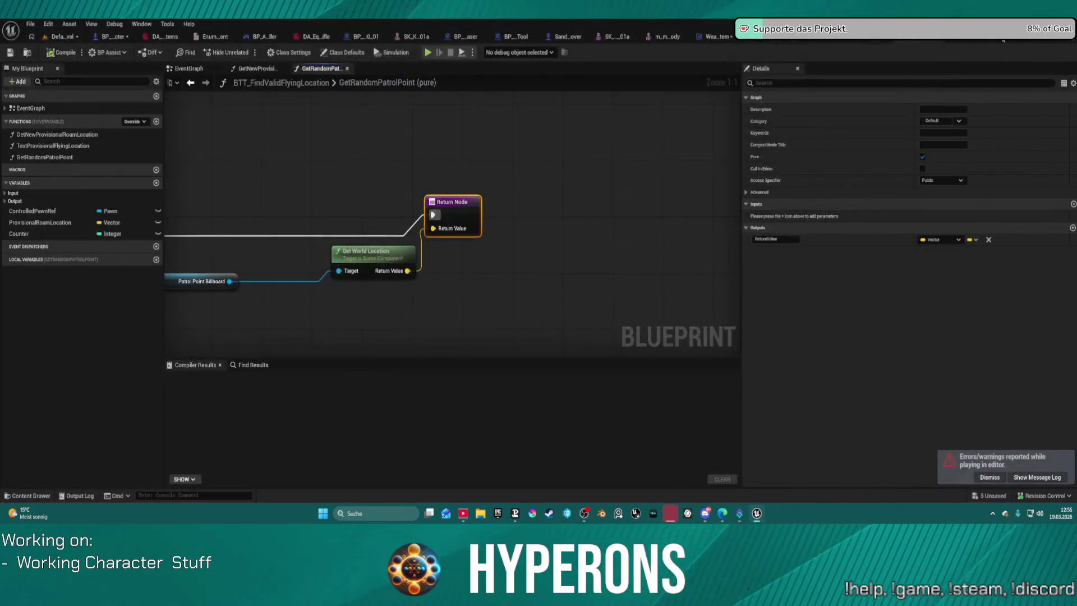
scroll(389, 188, "down", 2)
left_click_drag(390, 188, 696, 196)
mouse_move(527, 249)
left_mouse_down()
mouse_move(585, 245)
mouse_move(441, 243)
left_mouse_up()
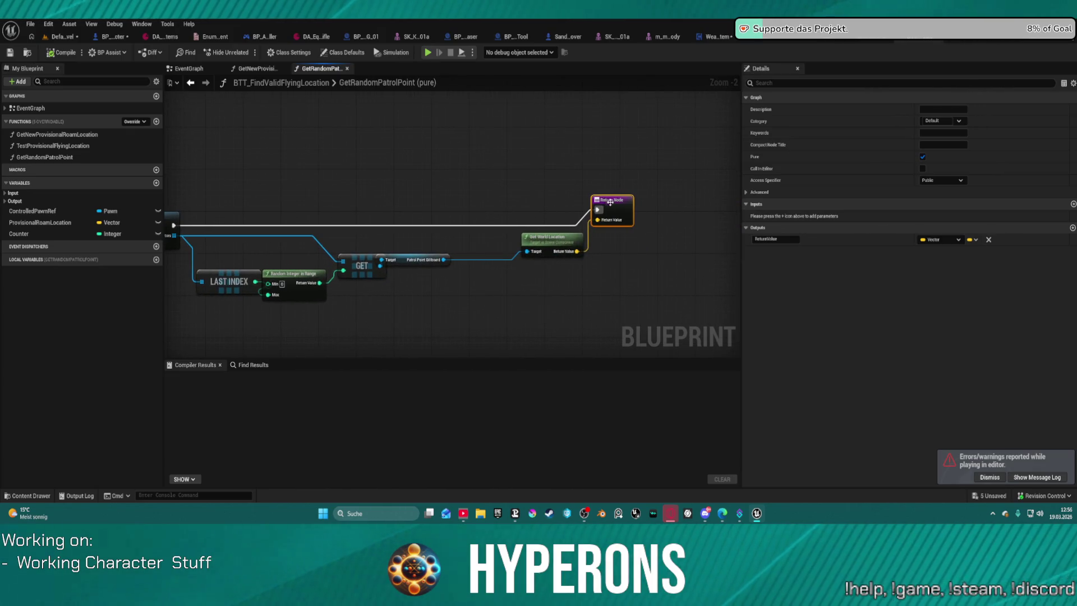
left_click_drag(409, 256, 546, 240)
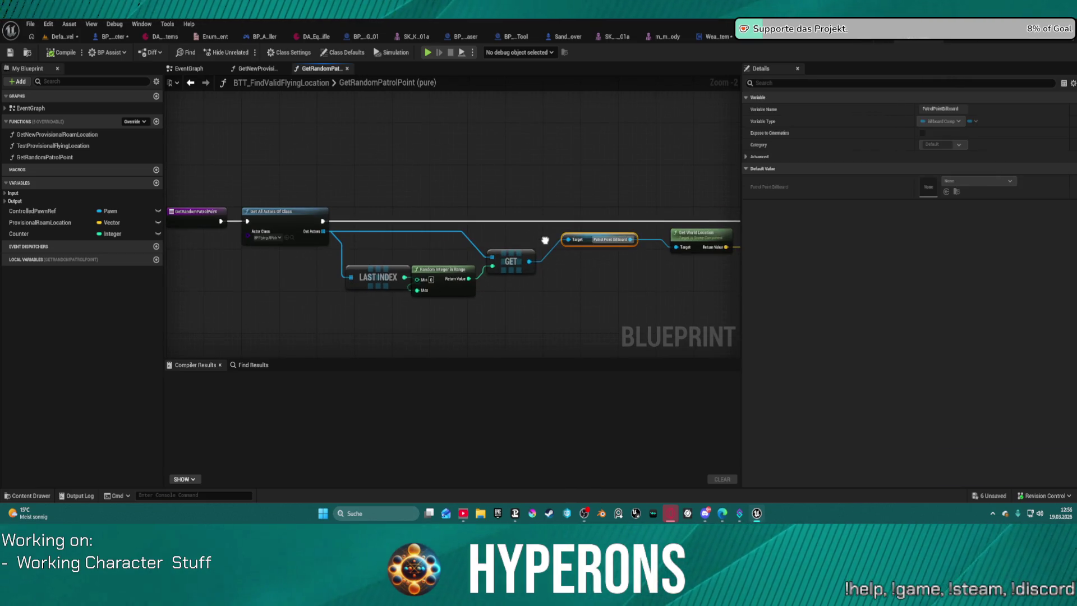
left_click(289, 240)
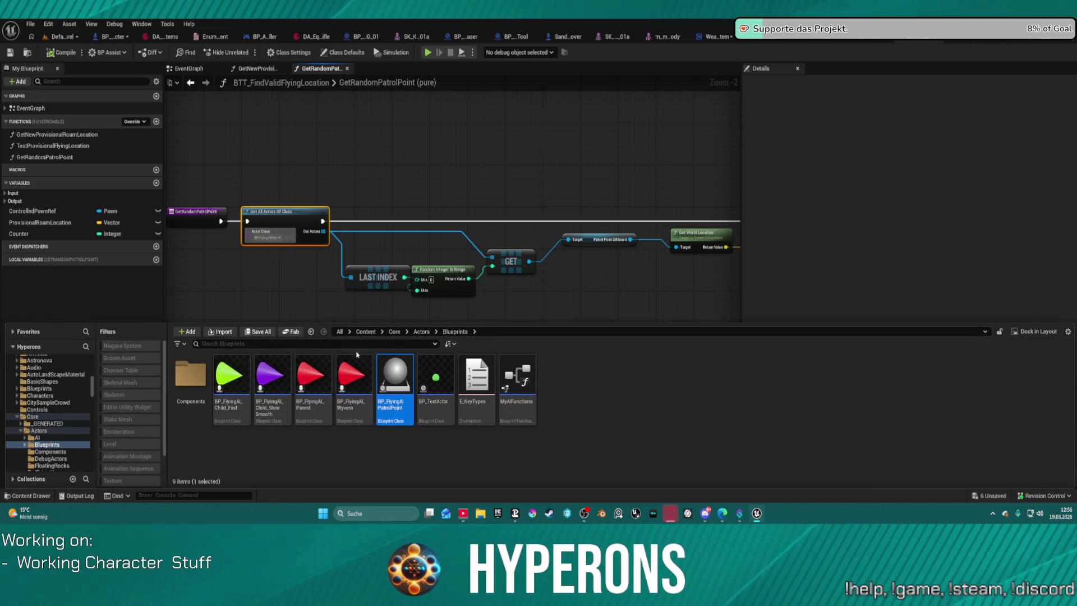
left_click(64, 37)
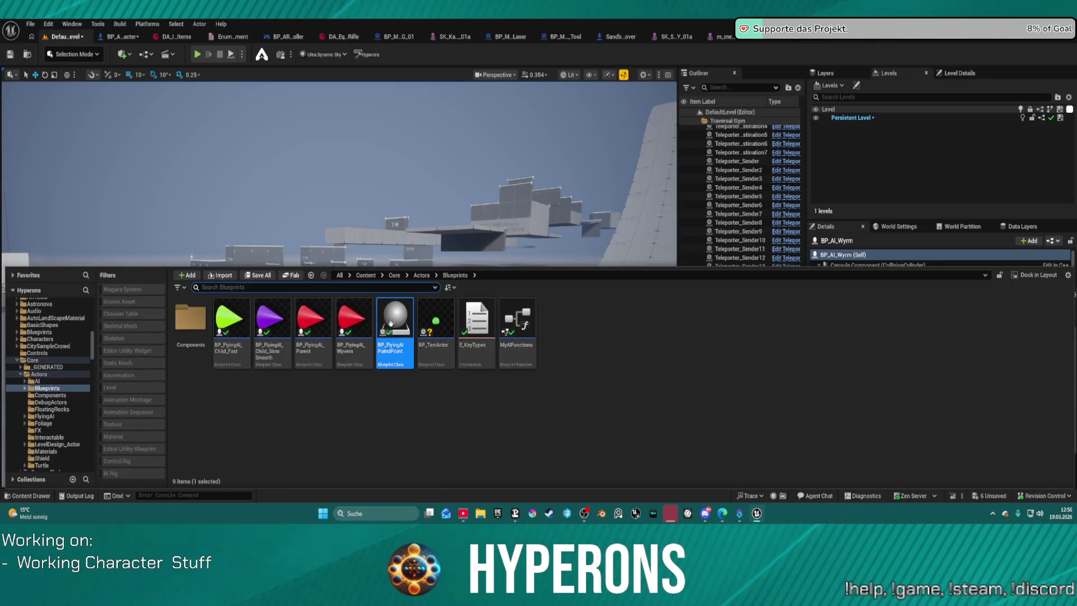
- Place a BP_FlyingAI_PatrolPoint, raise it high above the floor, and start a playtest
left_click_drag(389, 323, 352, 290)
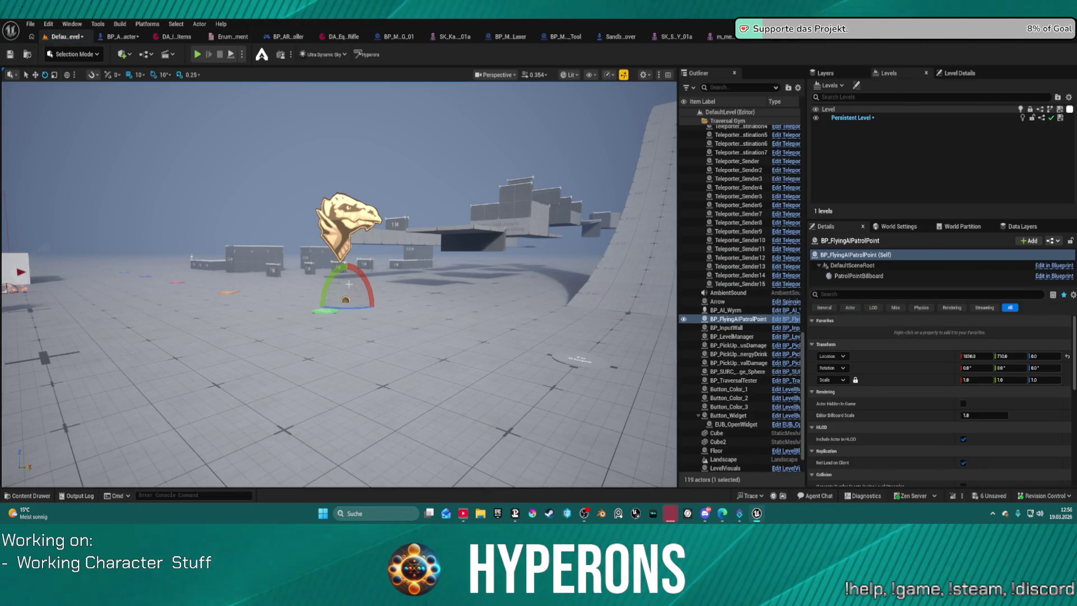
mouse_move(346, 281)
left_mouse_down()
mouse_move(356, 171)
mouse_move(455, 188)
left_mouse_up()
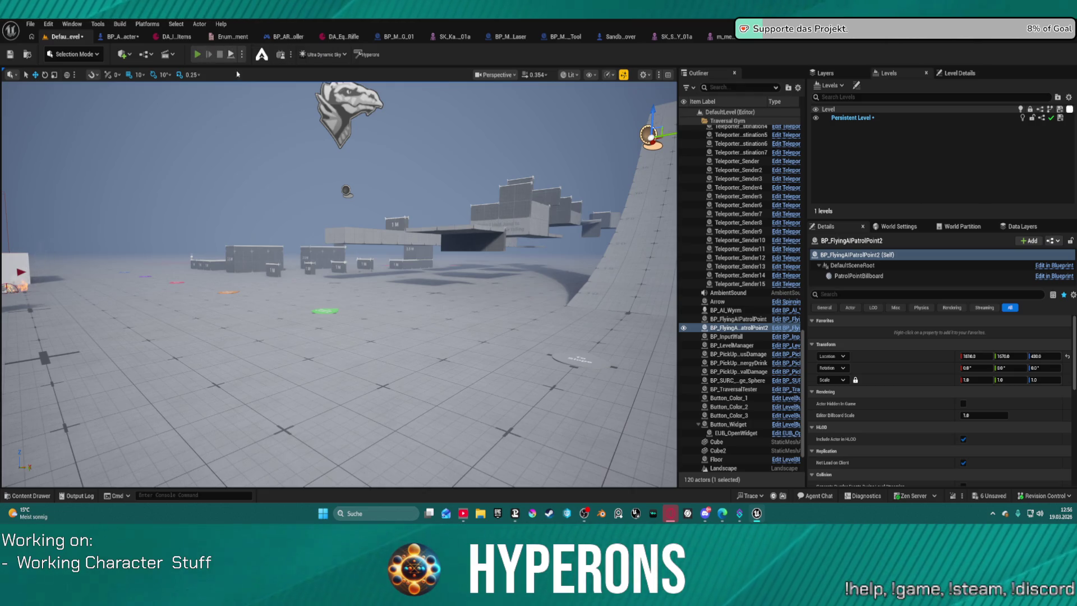
left_click(198, 54)
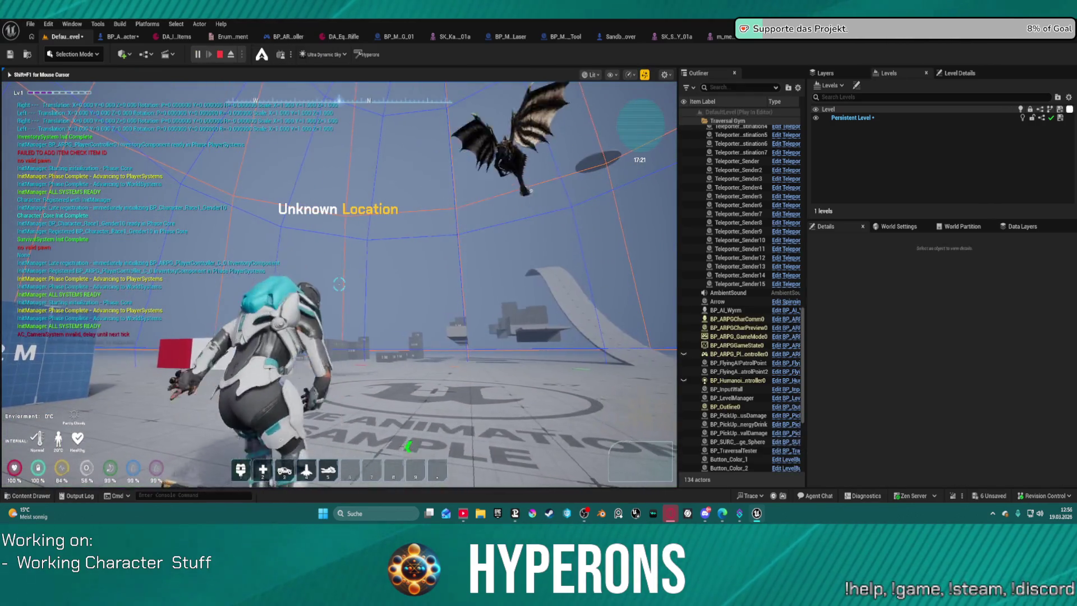
- Run and jump around the blocks and ramp while the Wyrm flies overhead, then stop the playtest
key("c")
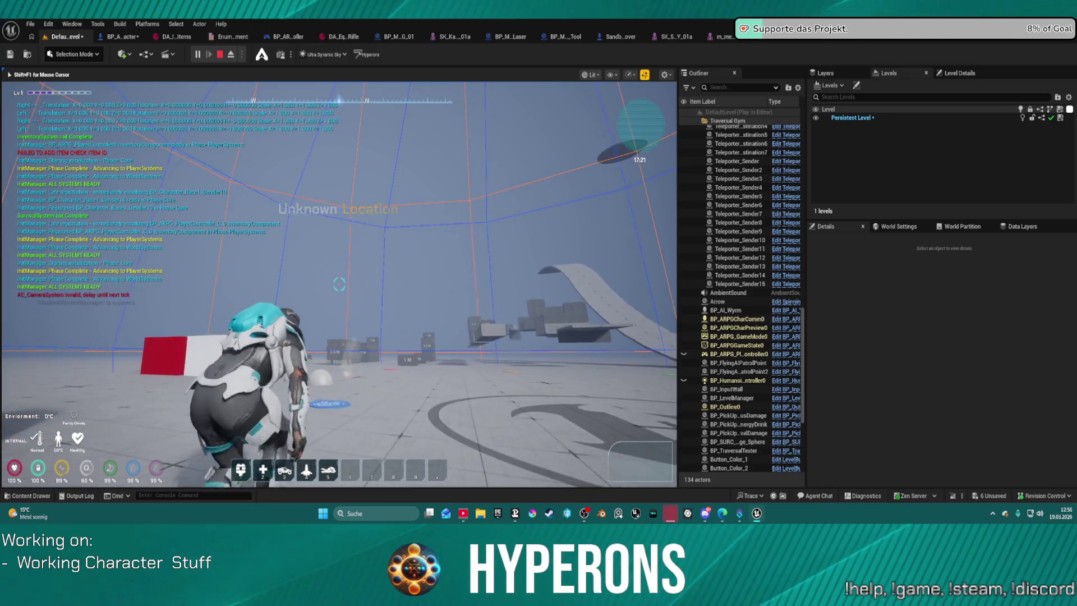
key("w")
key("w")
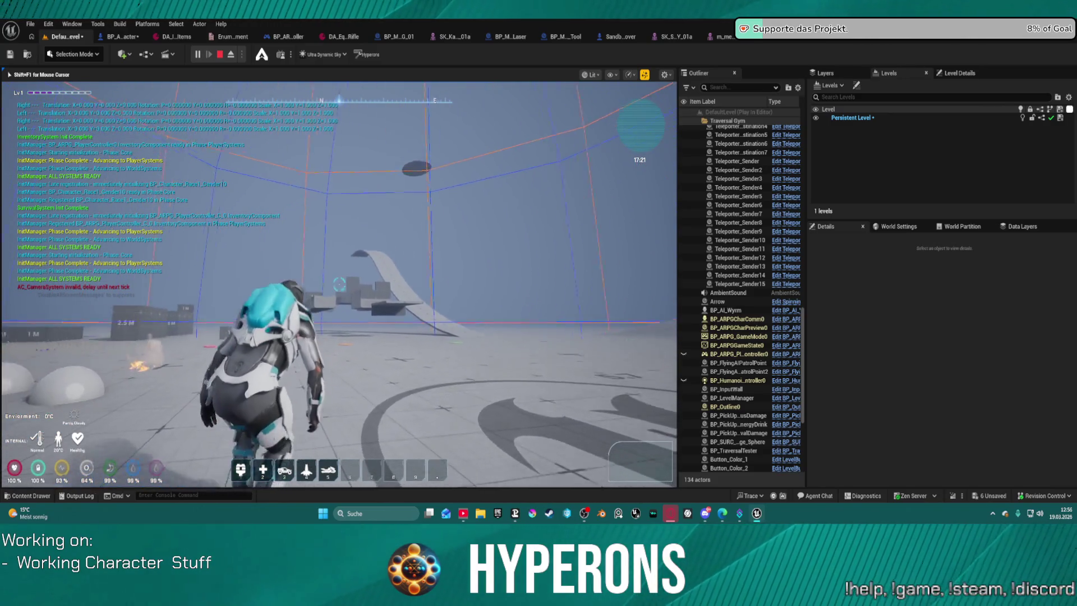
key("w")
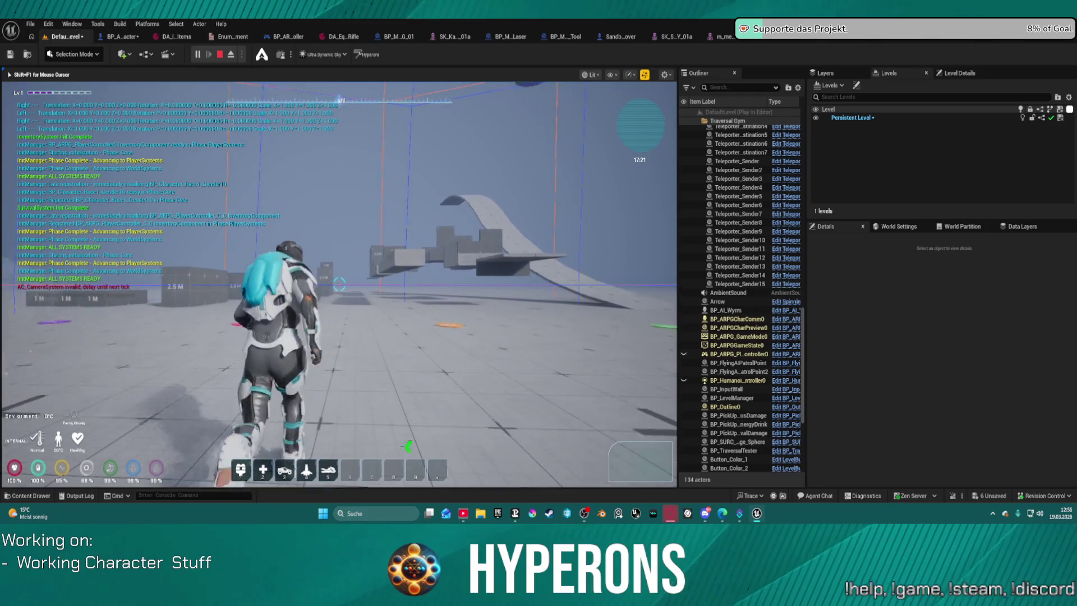
key("w")
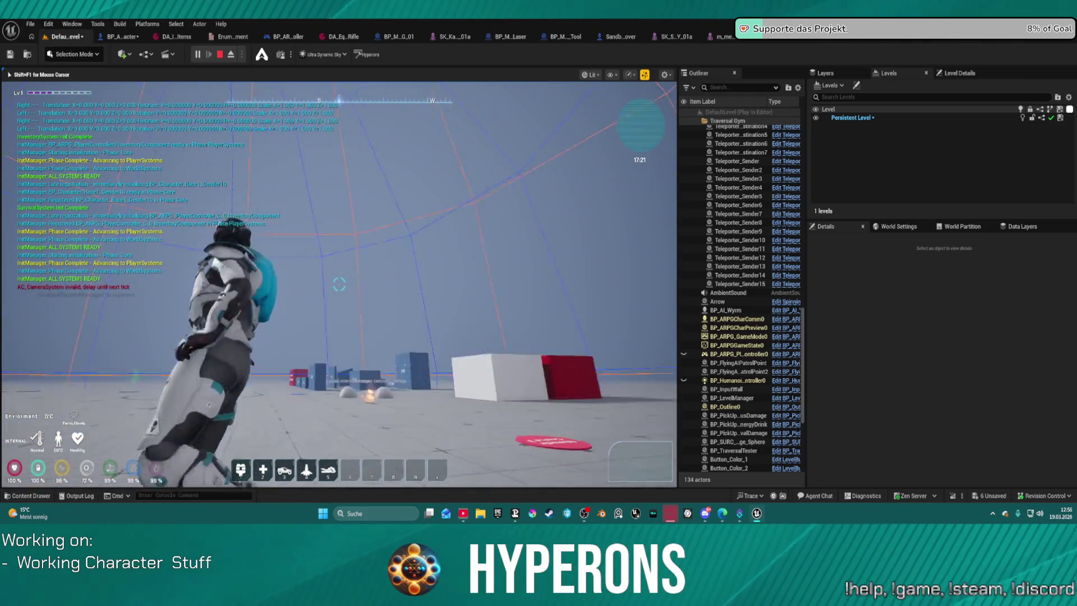
key("w")
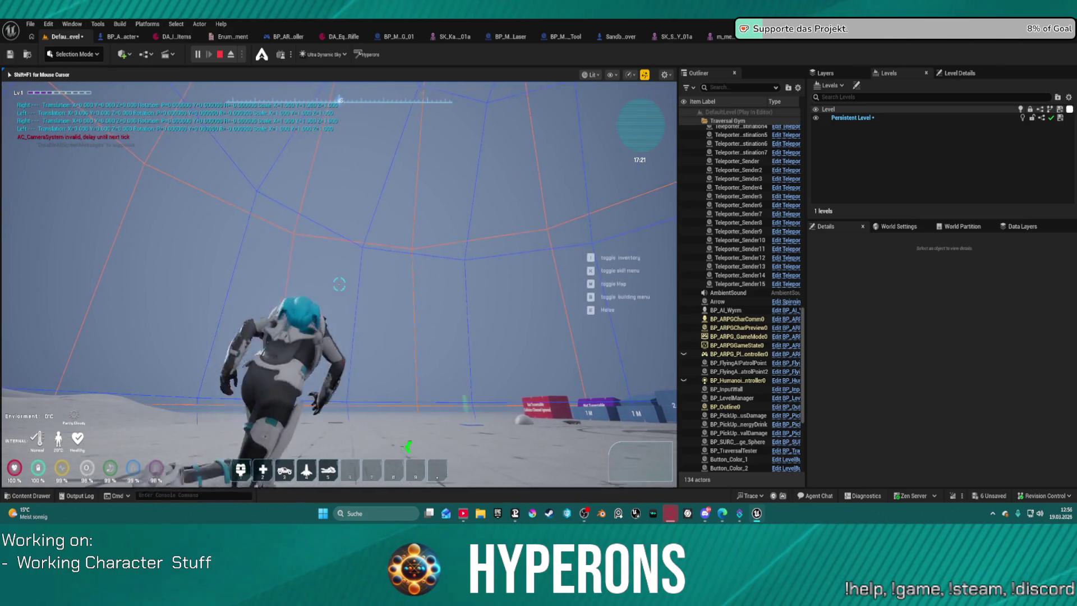
key("w")
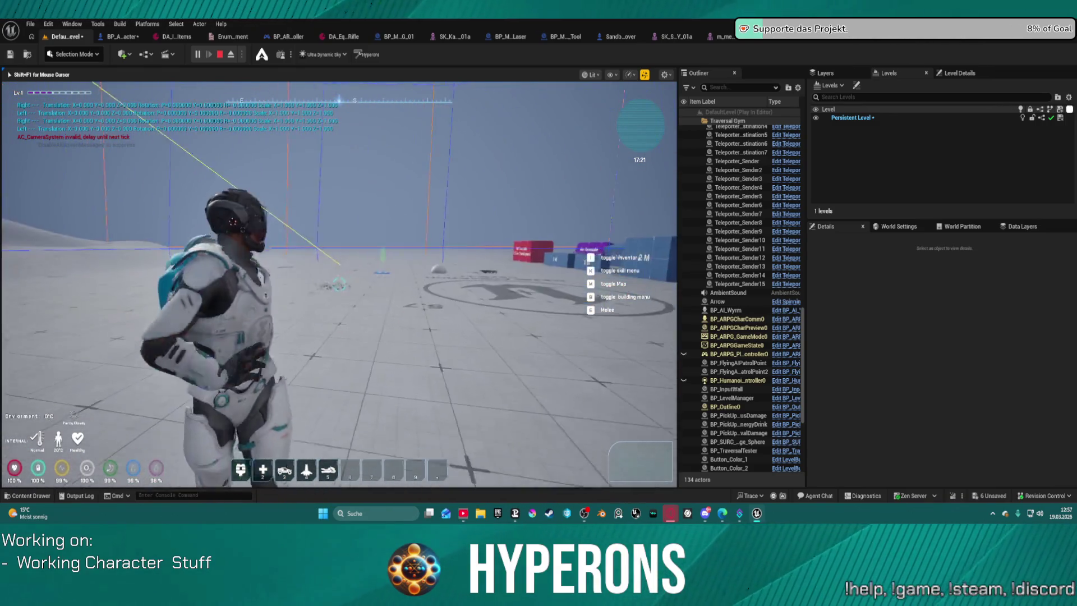
key("space")
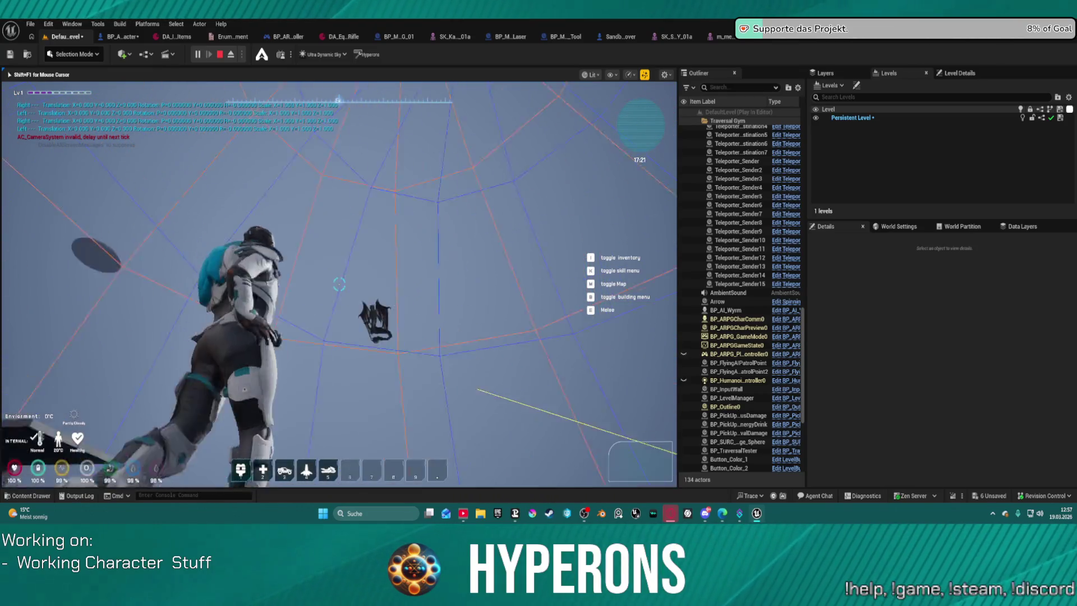
key("space")
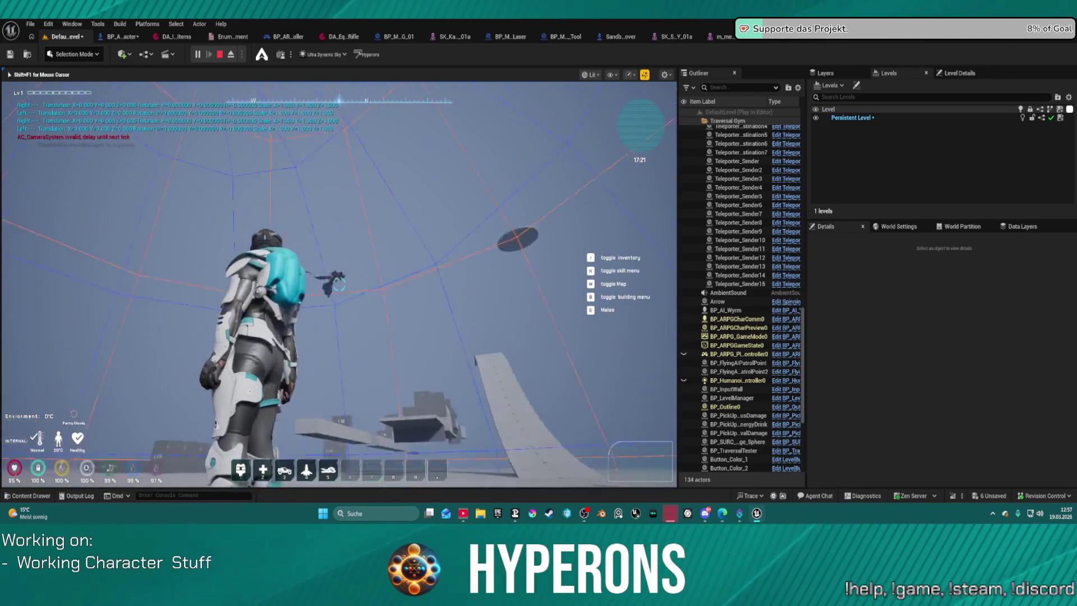
key("Tab")
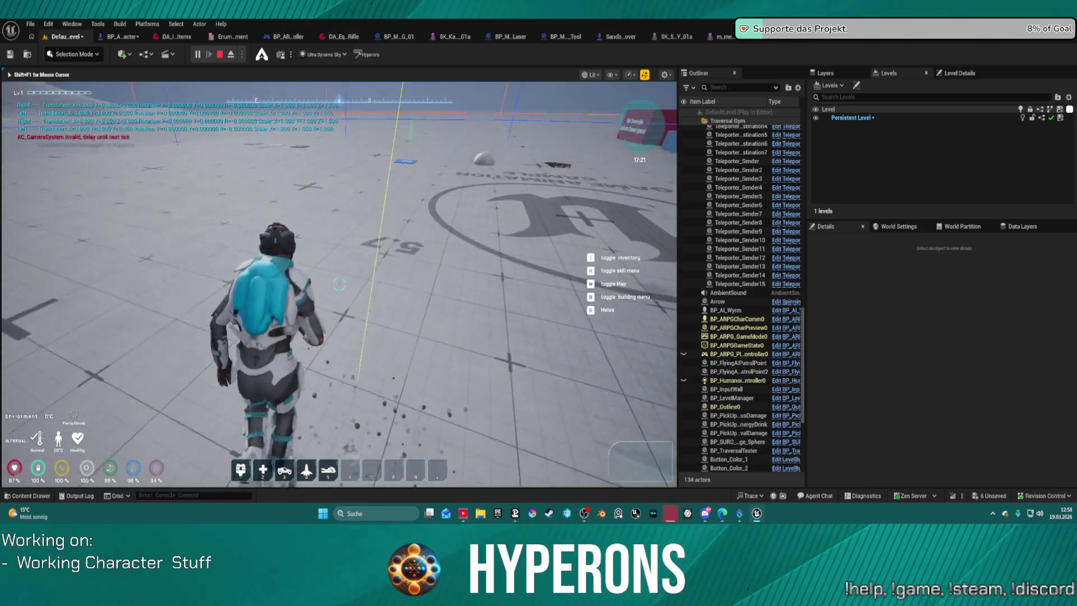
key("Escape")
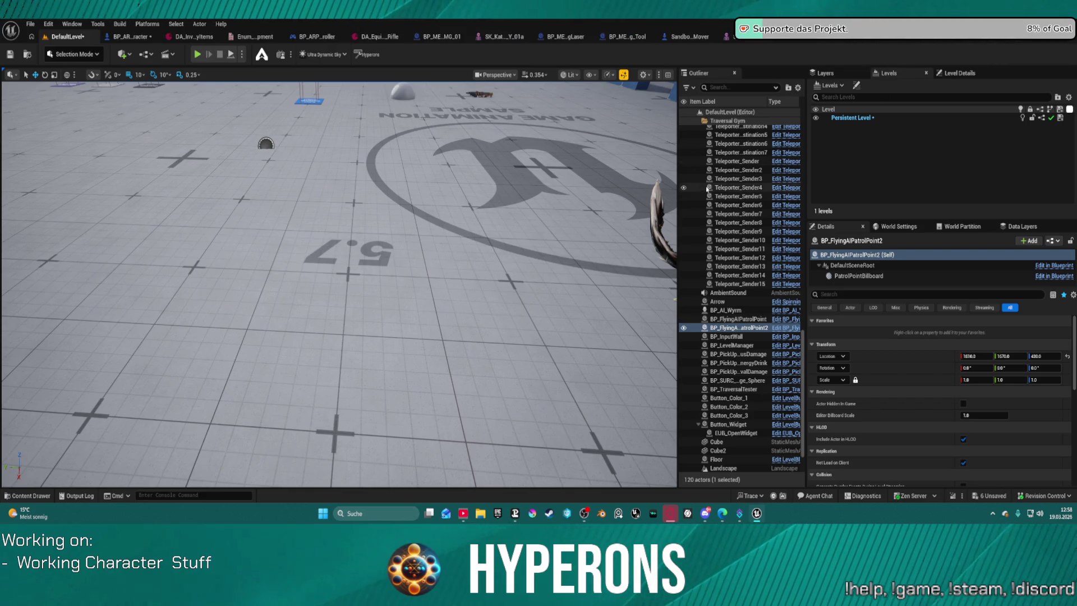
- Delete the Wyrm and both flying AI patrol points from the level
key("f")
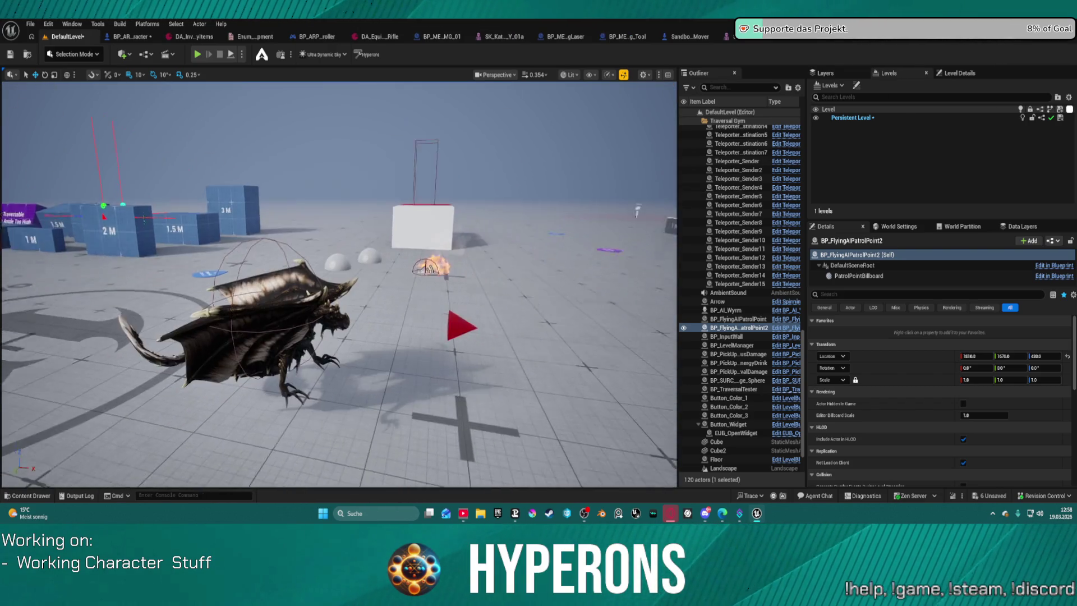
left_click(294, 356)
key("f")
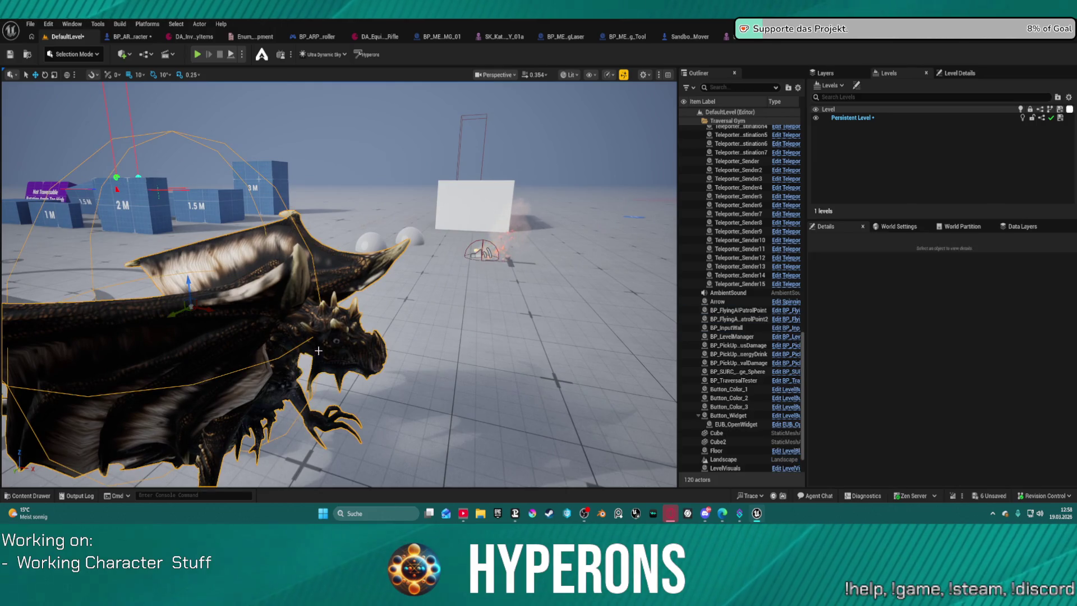
key("Delete")
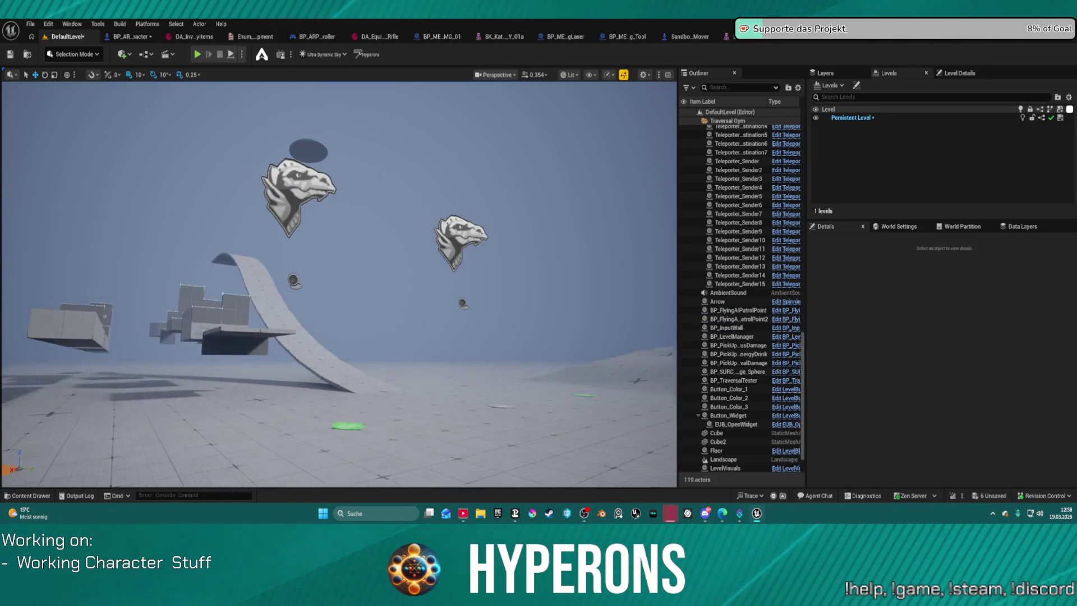
left_click(289, 217)
key("Delete")
left_click(455, 253)
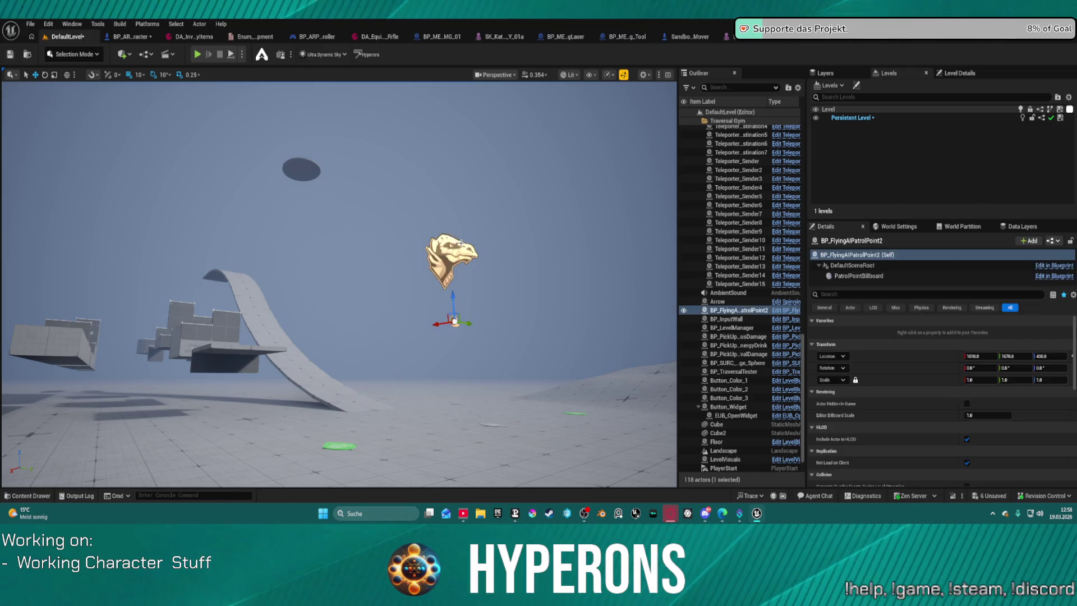
key("Delete")
- Delete the two damage pickup actors, then open the fire damage sphere's blueprint for editing
left_click(739, 327)
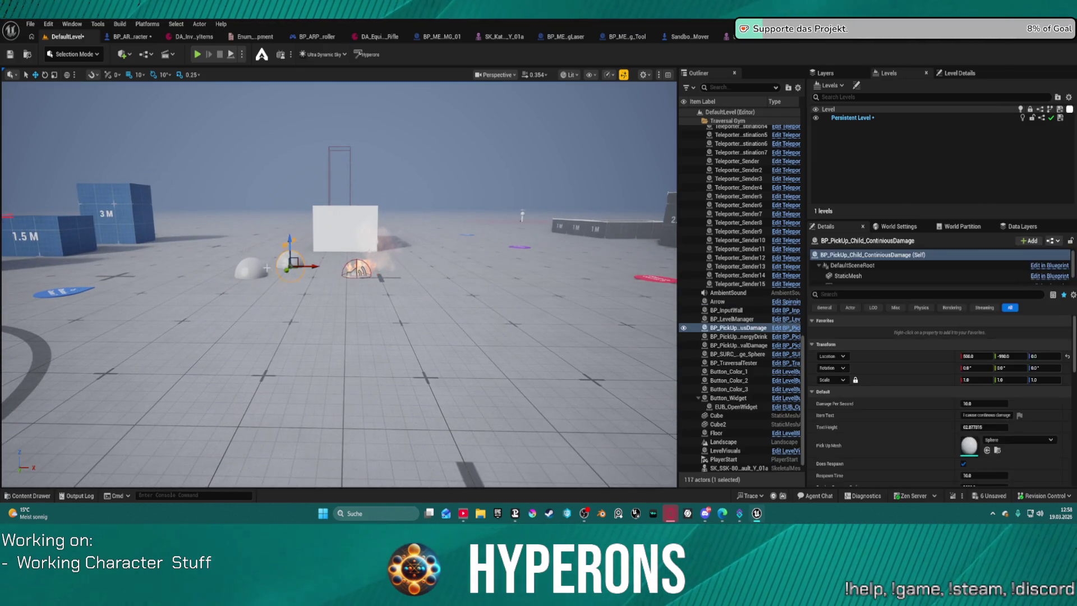
key("Delete")
left_click(739, 336)
key("Delete")
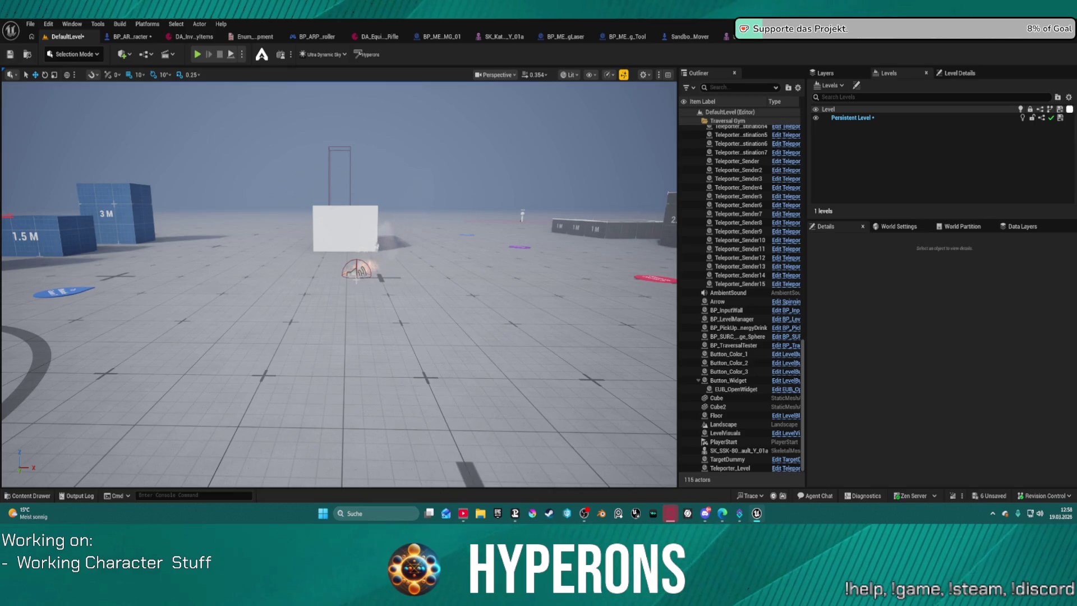
key("ctrl+space")
left_click(361, 271)
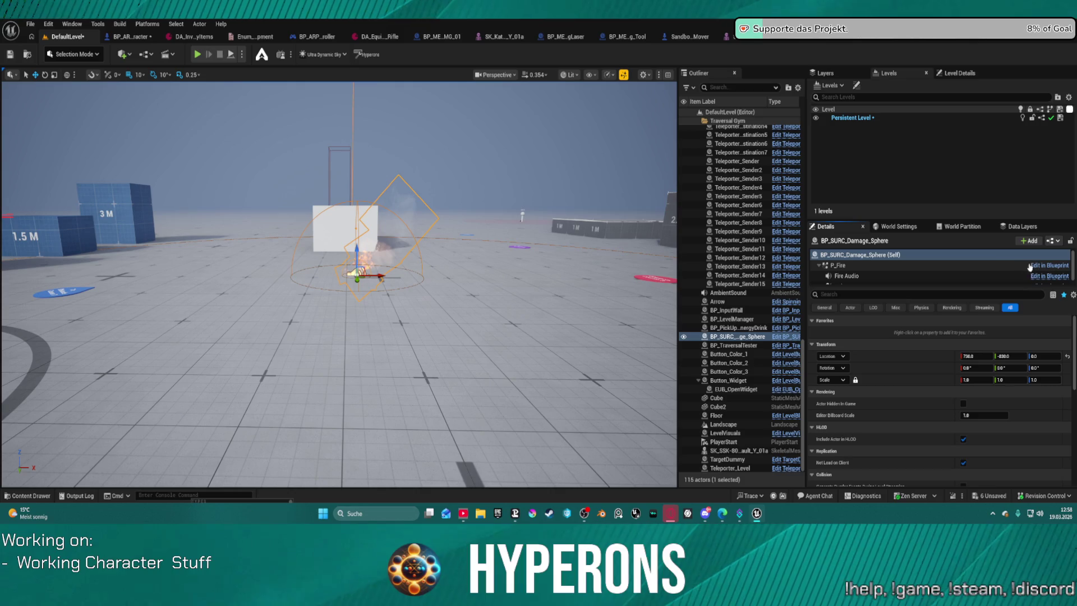
double_click(989, 258)
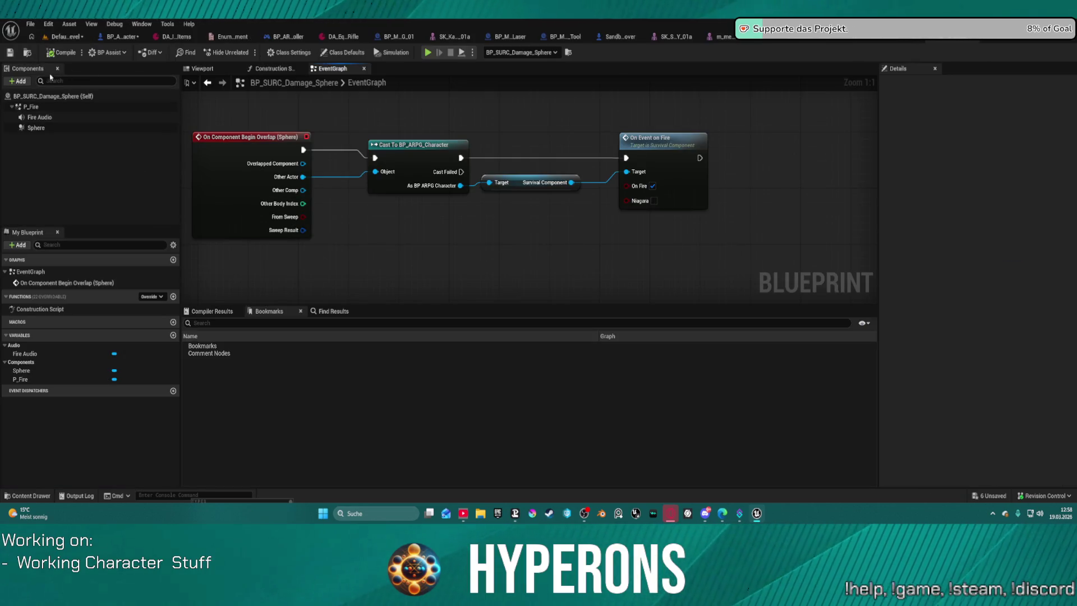
- Locate the damage sphere blueprint in the SurvivalSystem folder and return to the DefaultLevel
left_click(28, 52)
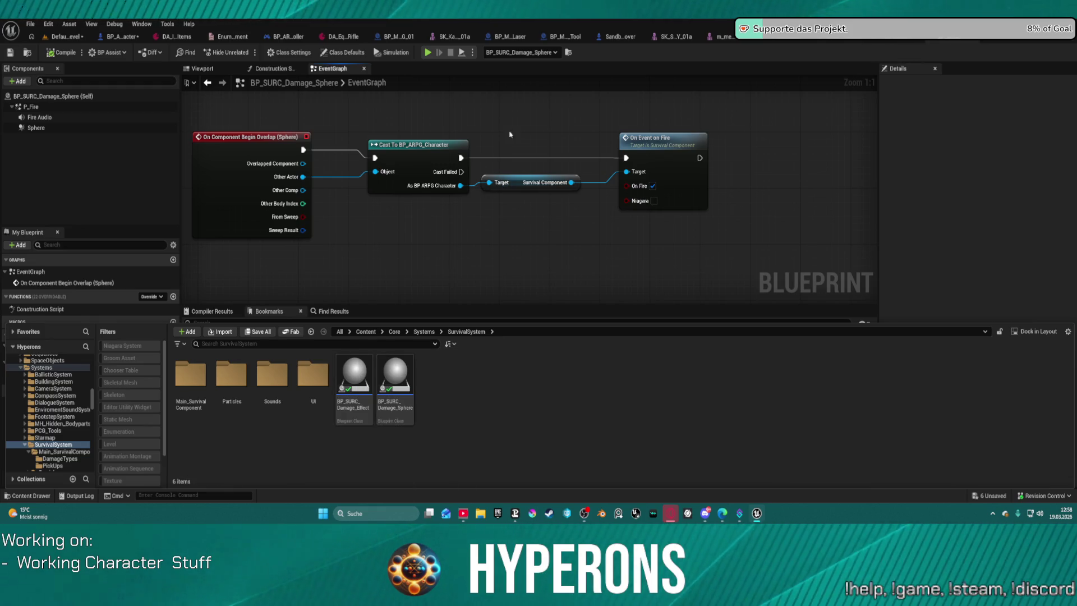
left_click(60, 36)
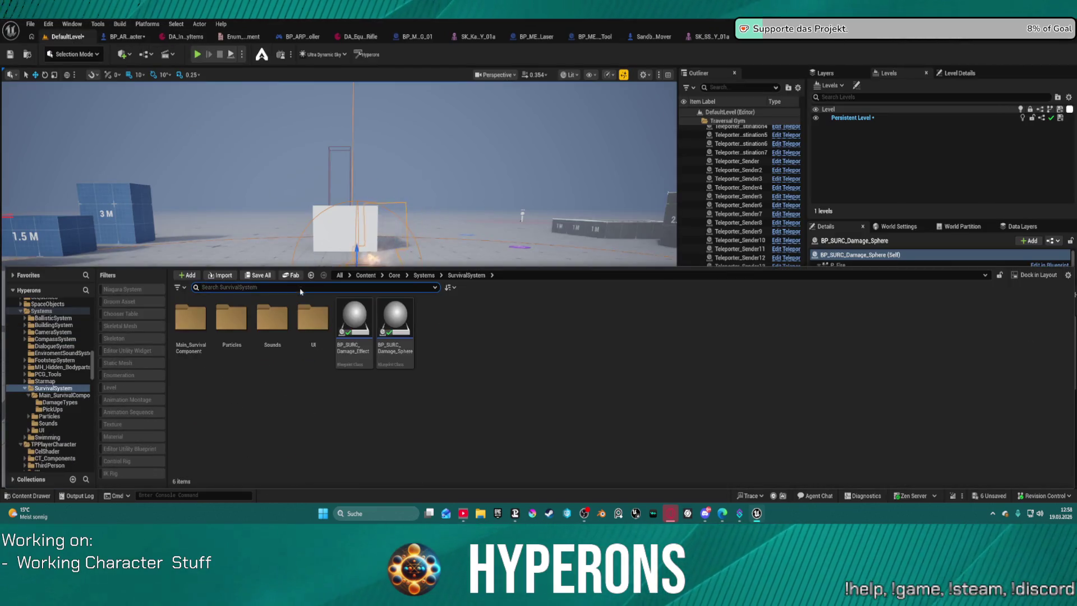
- Drag a BP_SURC_Damage_Effect fire actor into the level in front of the white cube
left_click_drag(396, 320, 302, 328)
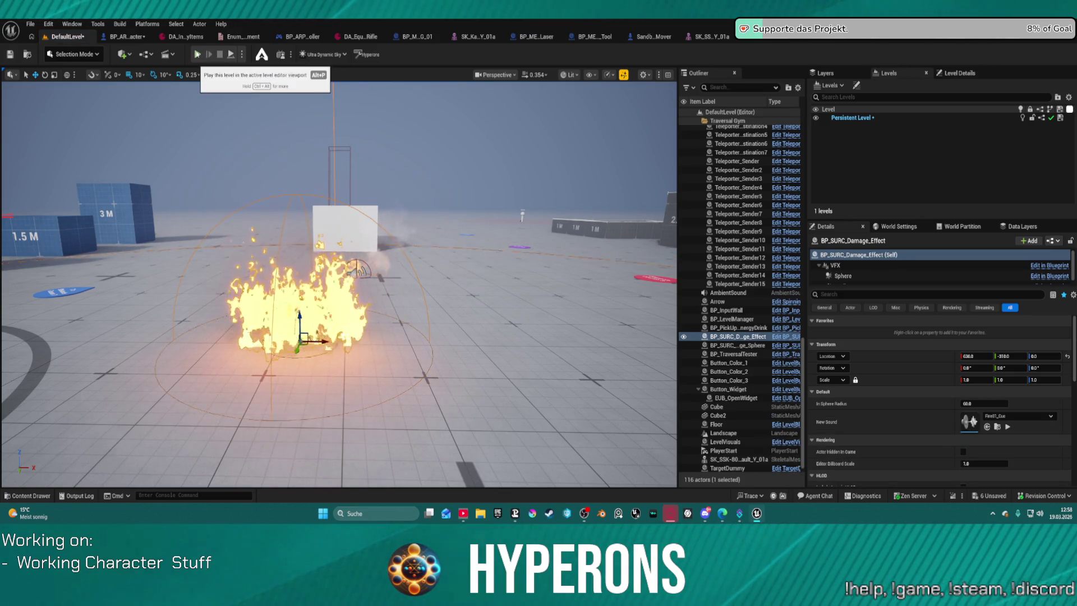
key("ctrl+space")
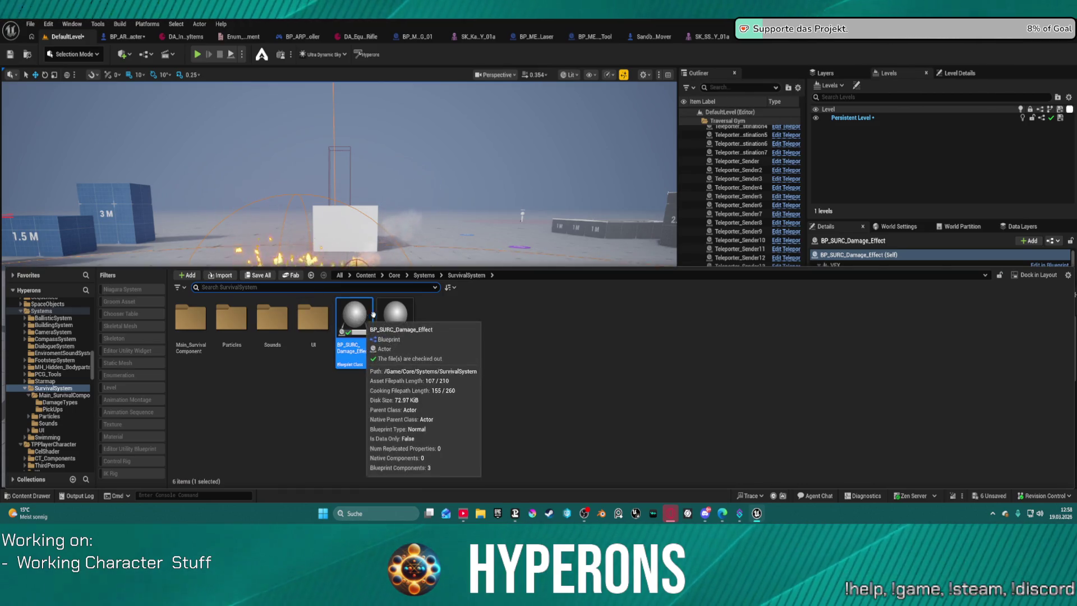
key("ctrl+space")
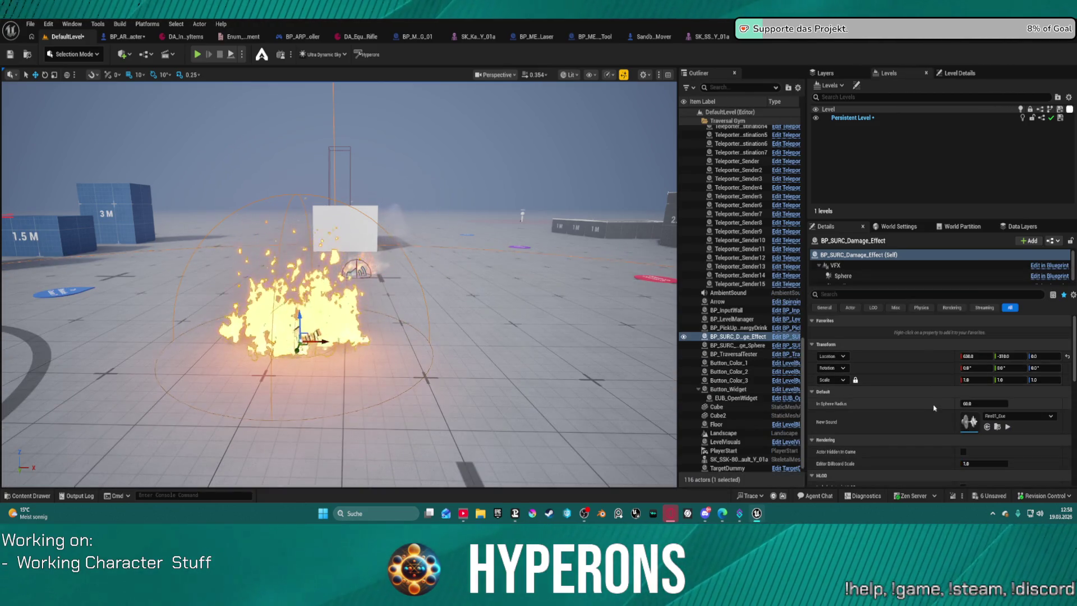
key("ctrl+space")
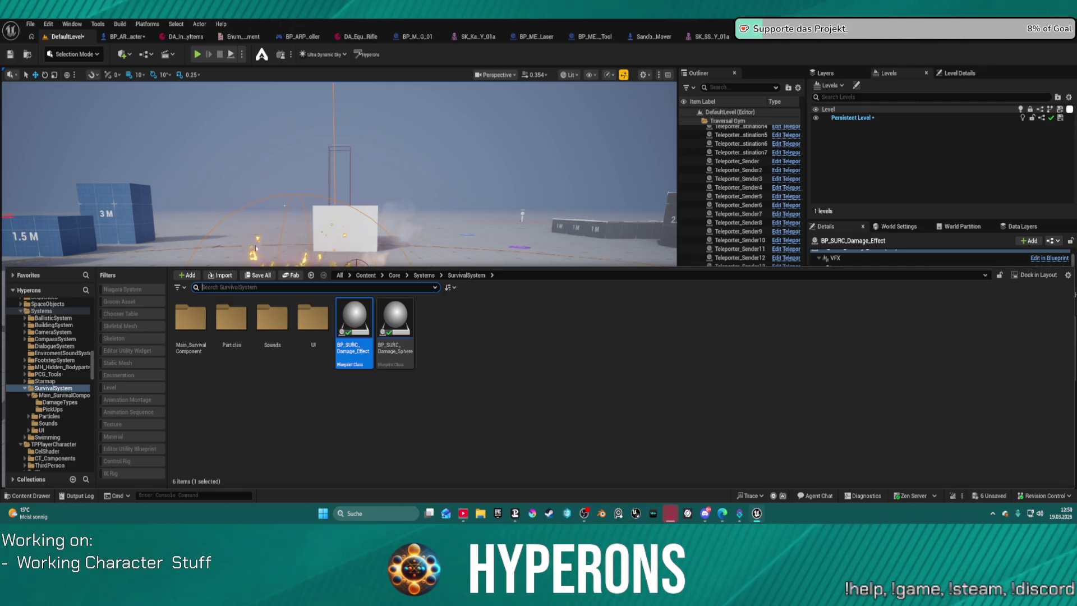
- Playtest the level, running the character through the fire and toward the blue cubes, then stop
left_click(198, 54)
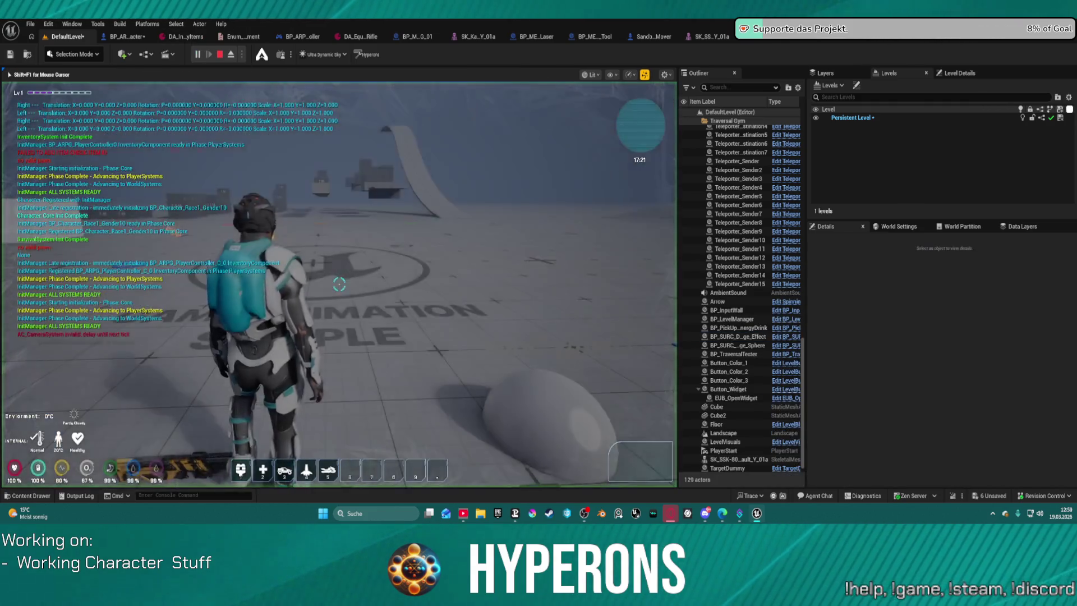
key("w")
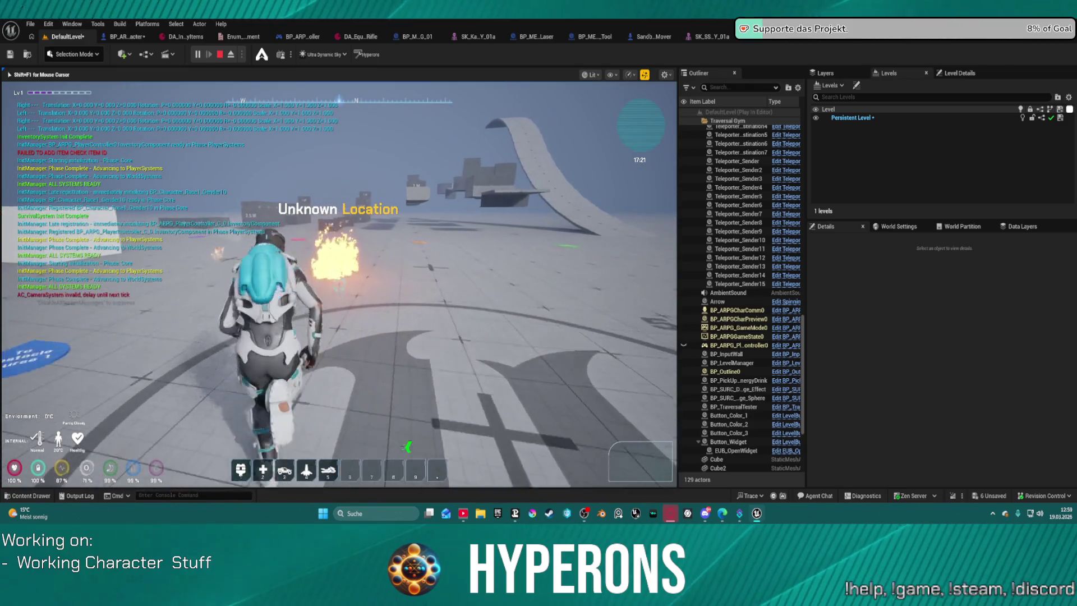
key("w")
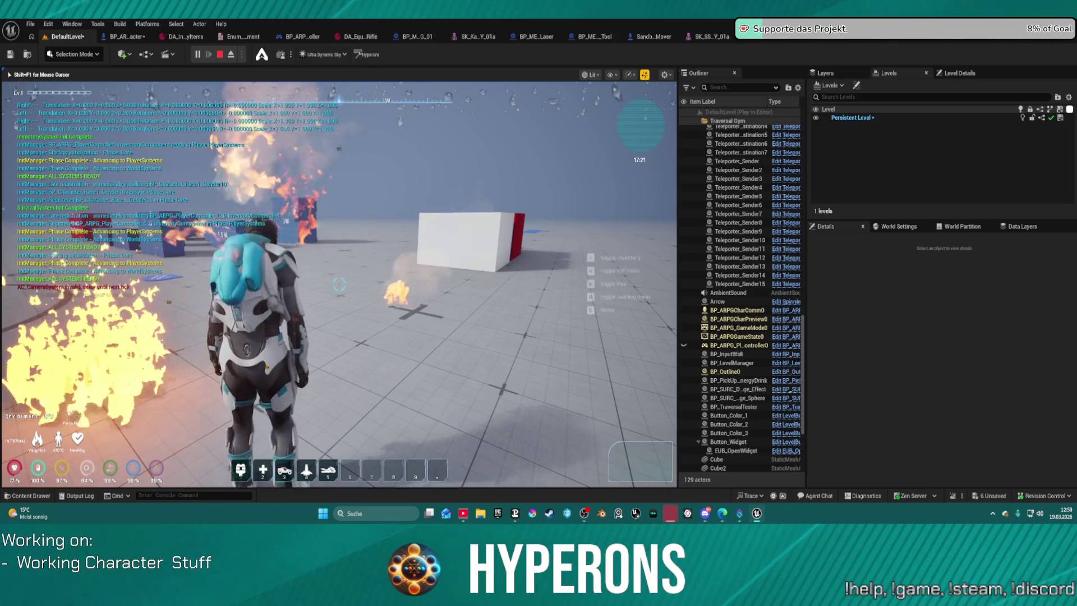
key("Tab")
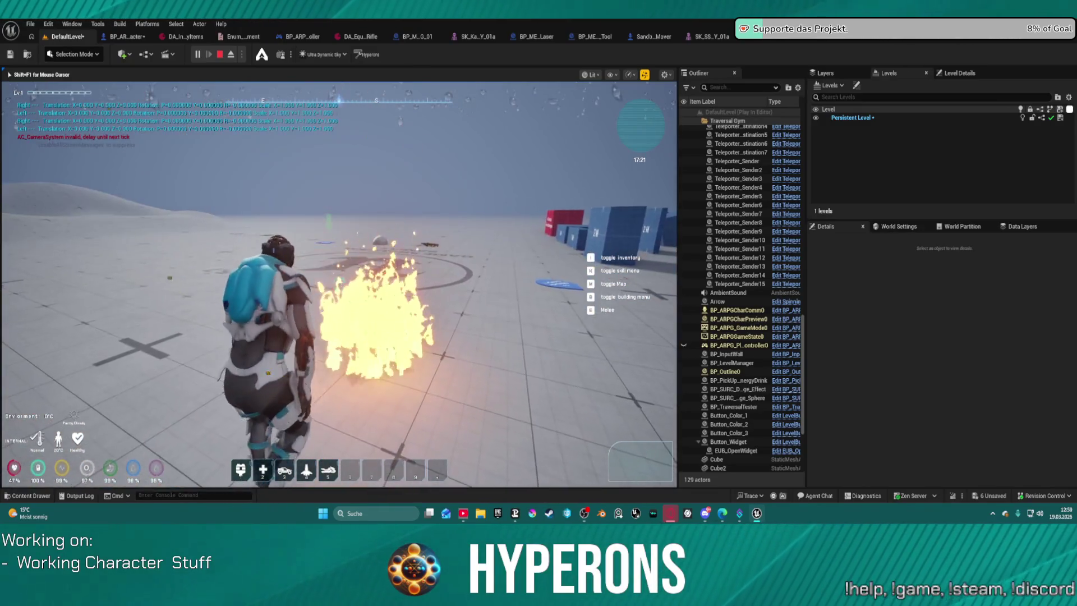
key("w")
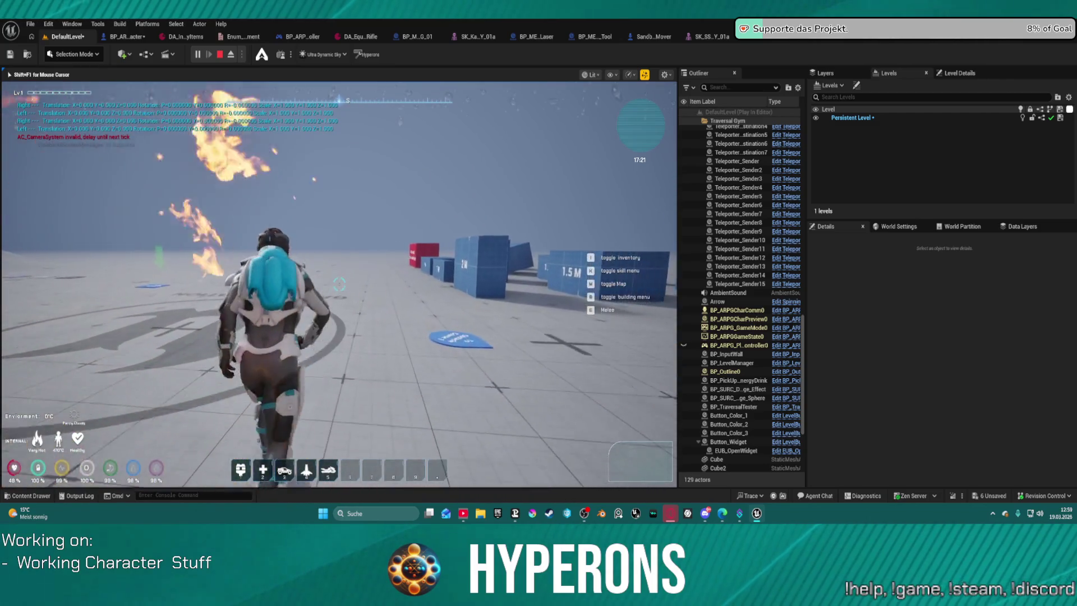
key("Escape")
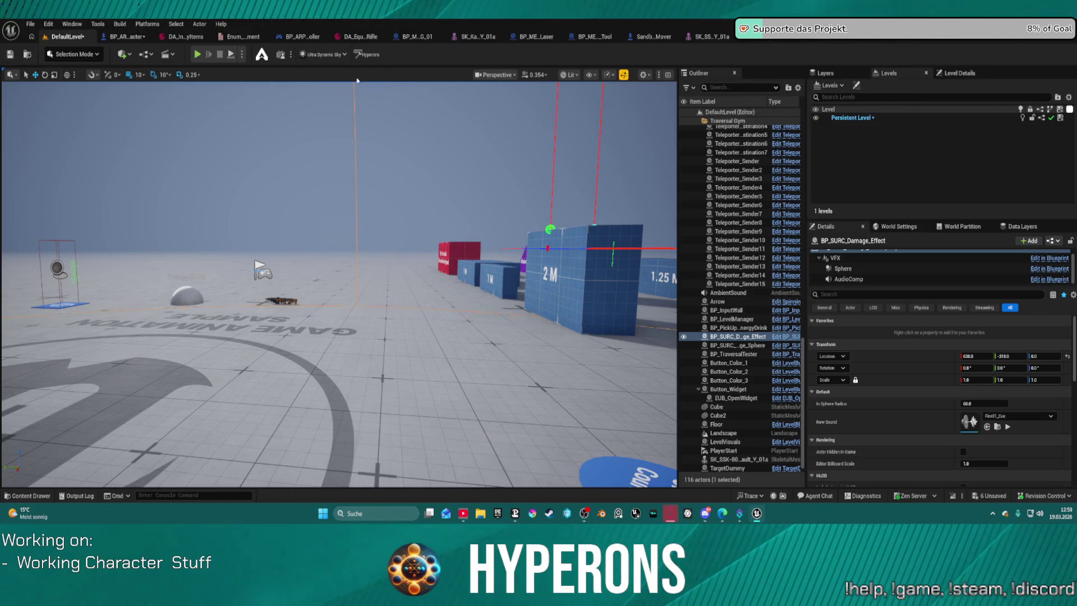
- Drag BP_SC_Child_Fireplace from the PickUps folder onto the level floor and start Play
key("ctrl+space")
key("ctrl+space")
key("ctrl+space")
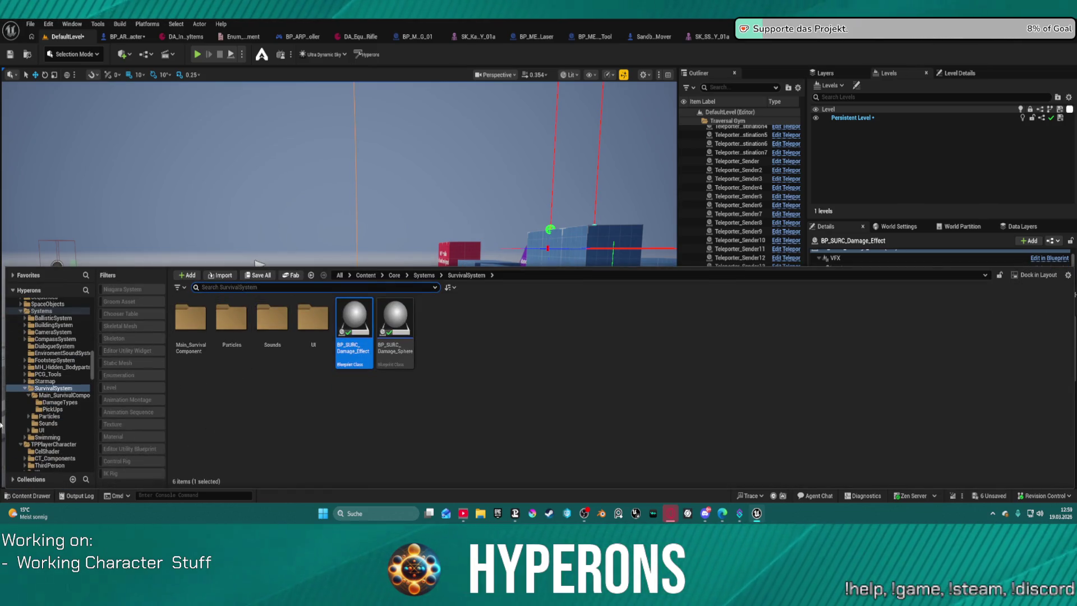
left_click(53, 409)
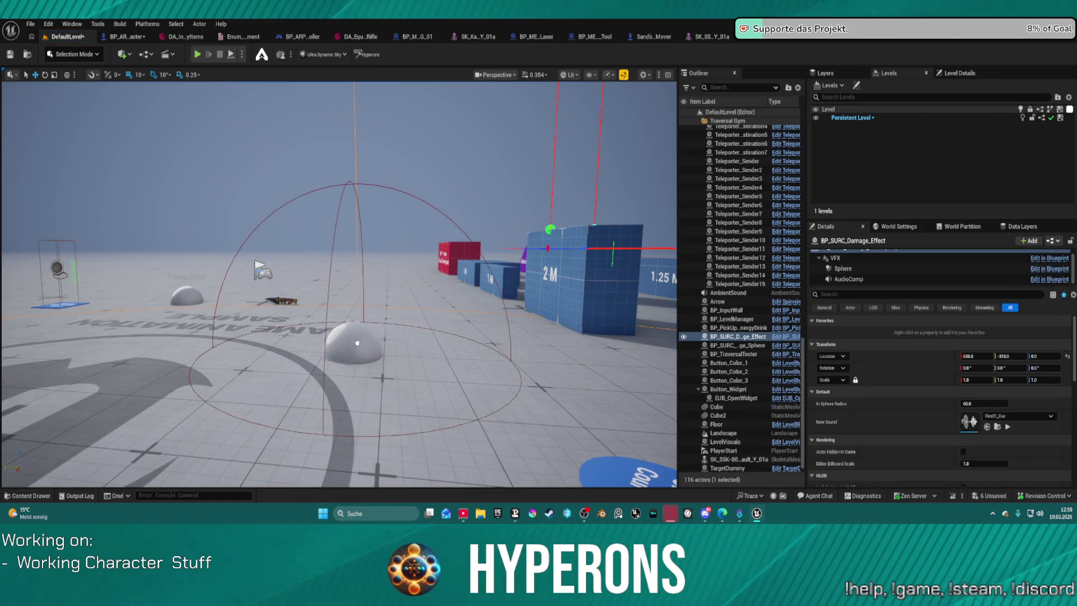
left_click_drag(310, 405, 357, 352)
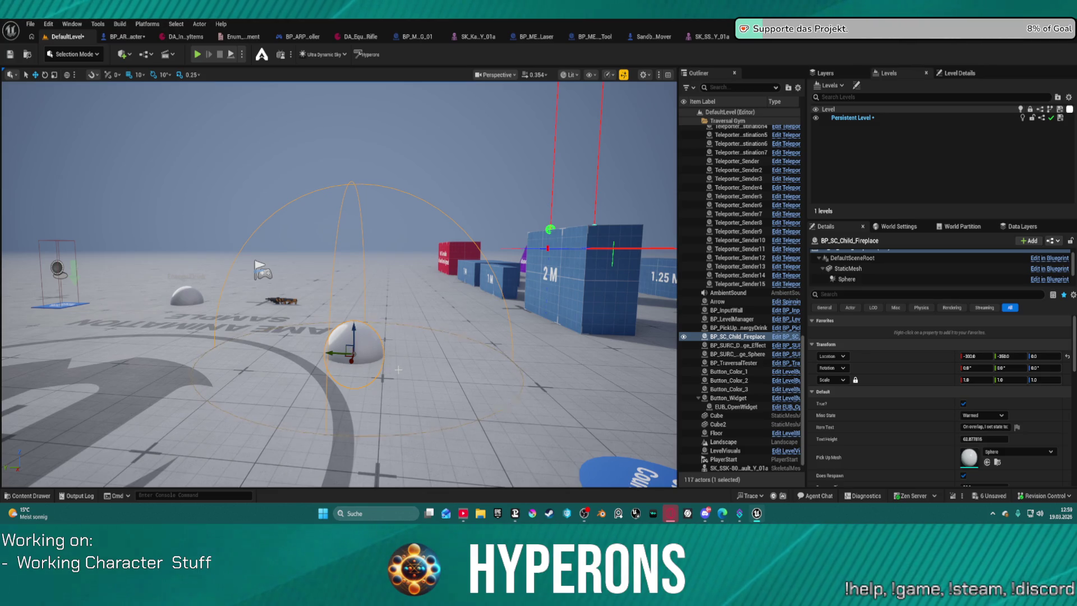
key("ctrl+space")
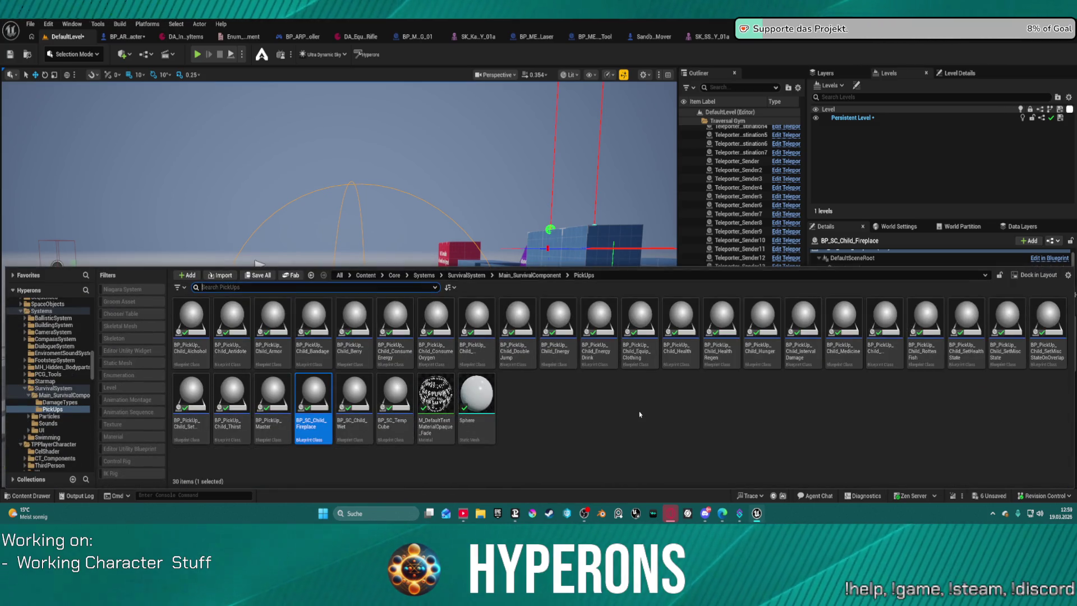
left_click(197, 54)
- Run past the fire, stop the playtest and frame the fireplace pickup beside the 2 M block
key("w")
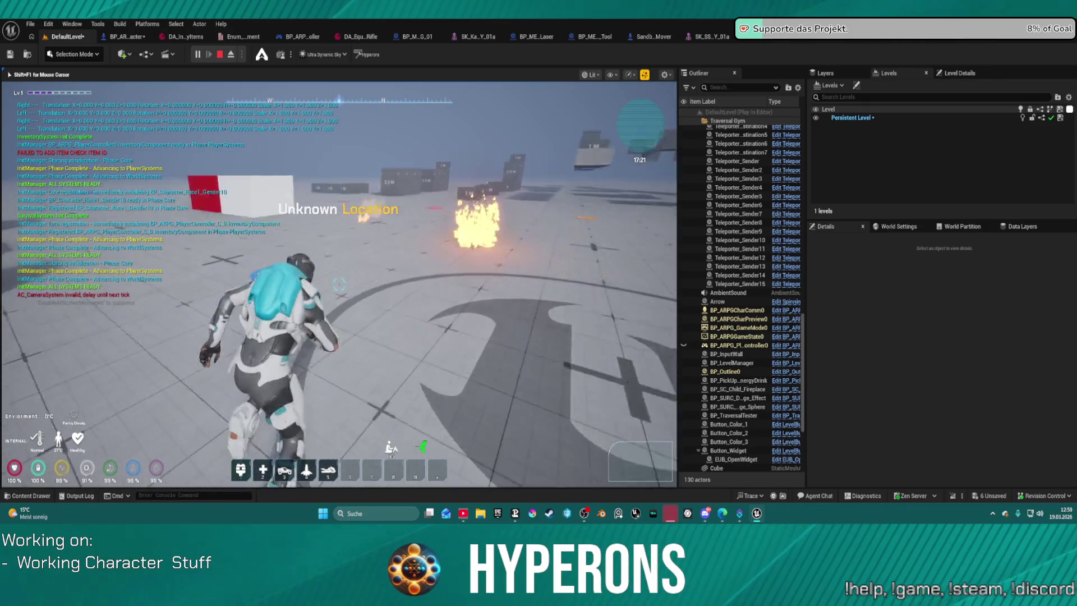
key("w")
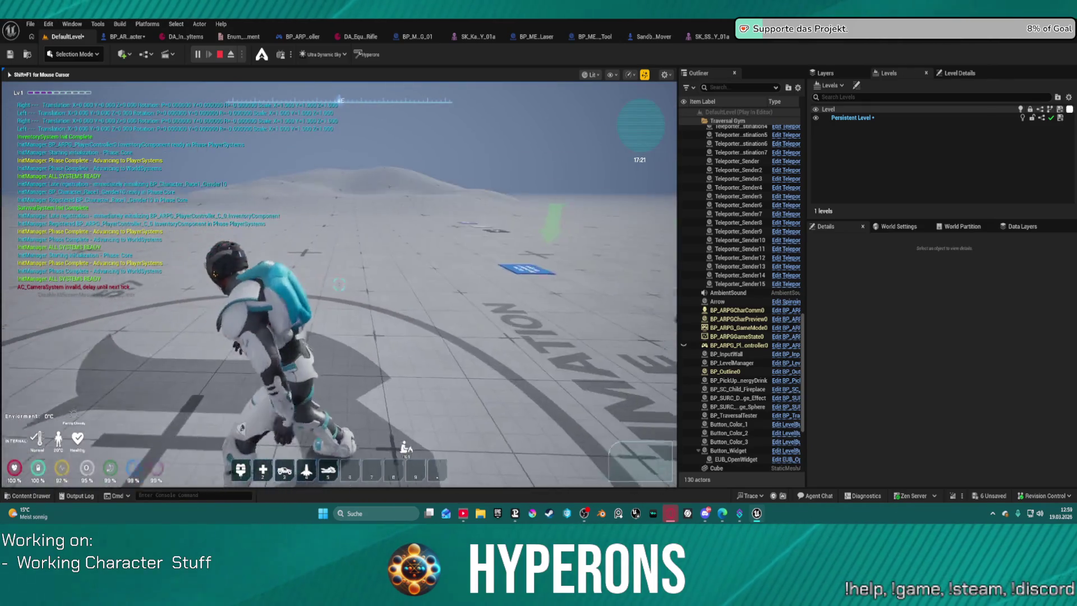
key("Escape")
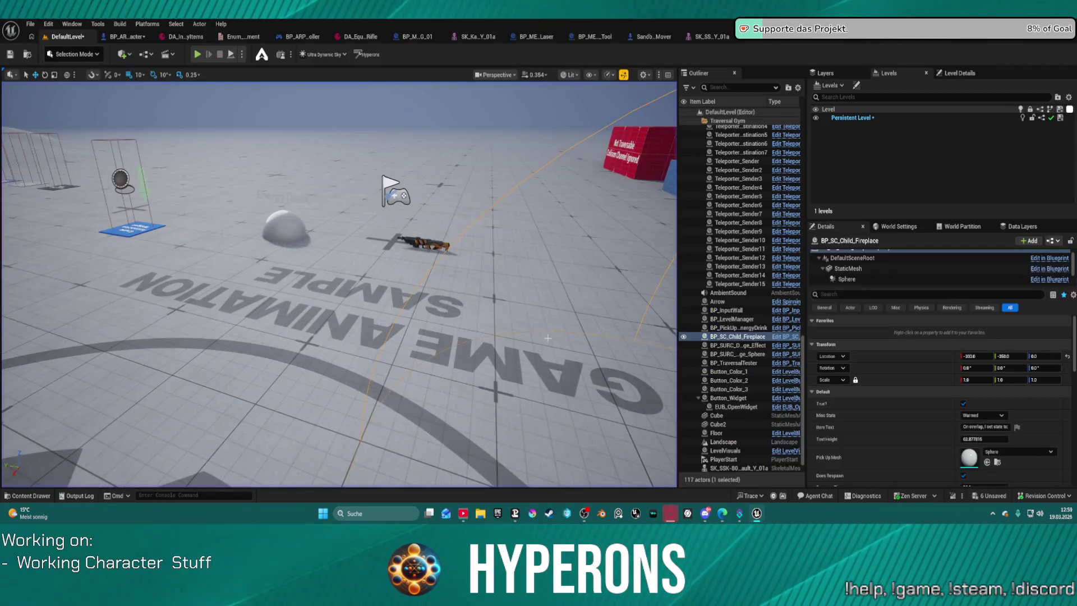
key("f")
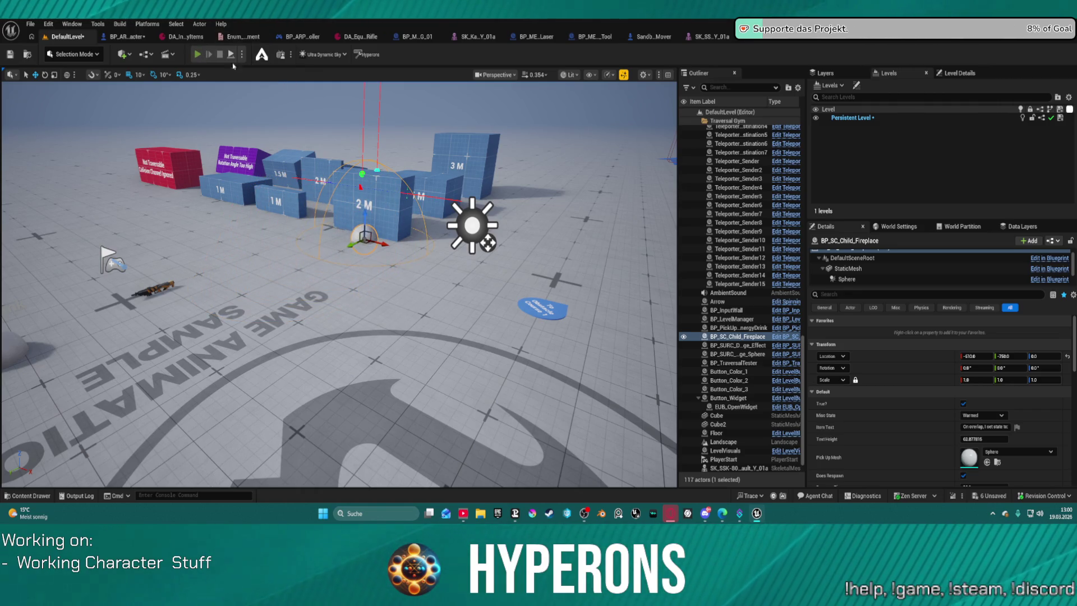
- Playtest walking the character up to the 2 M wall, then stop and show the play mode options
left_click(197, 54)
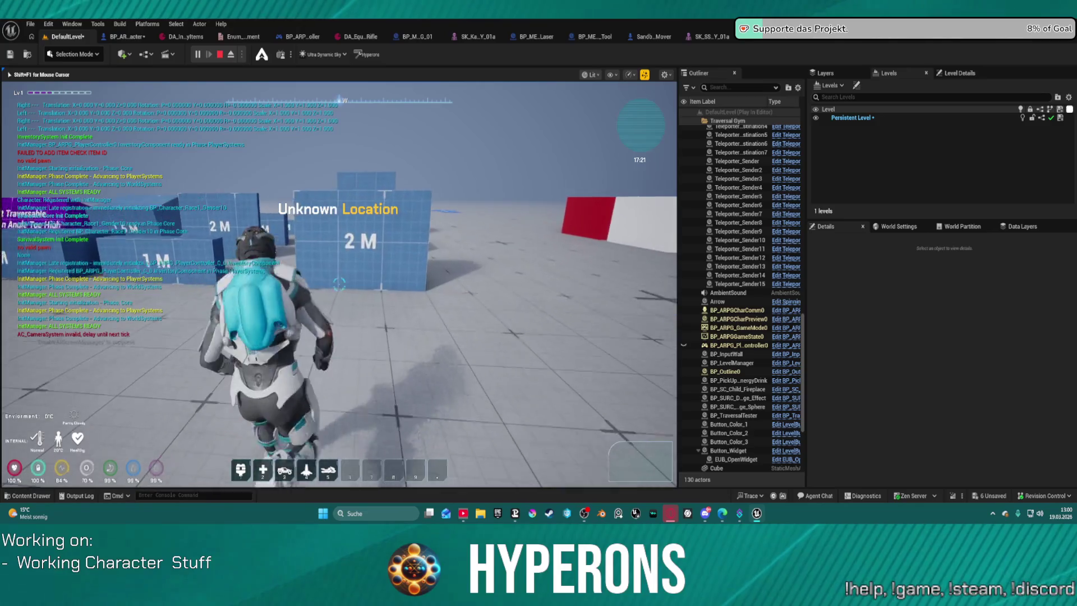
key("w")
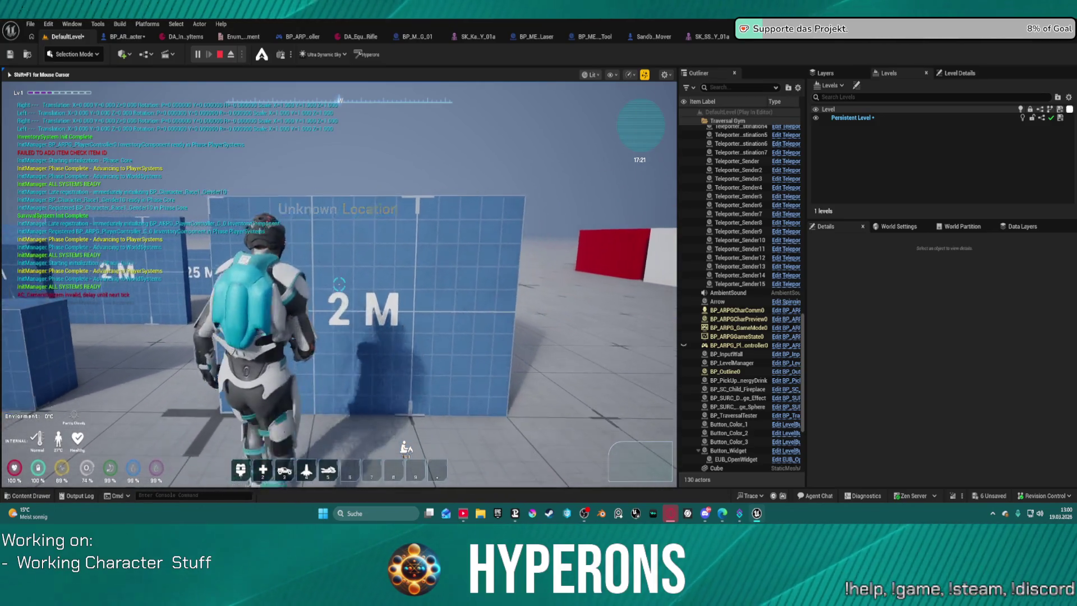
key("super")
key("super")
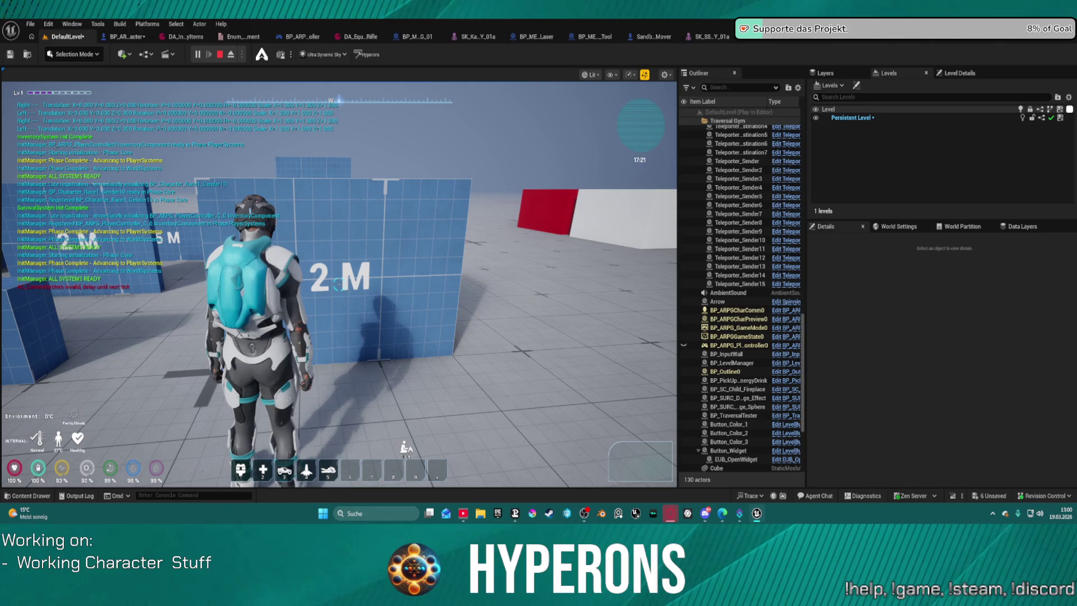
key("super")
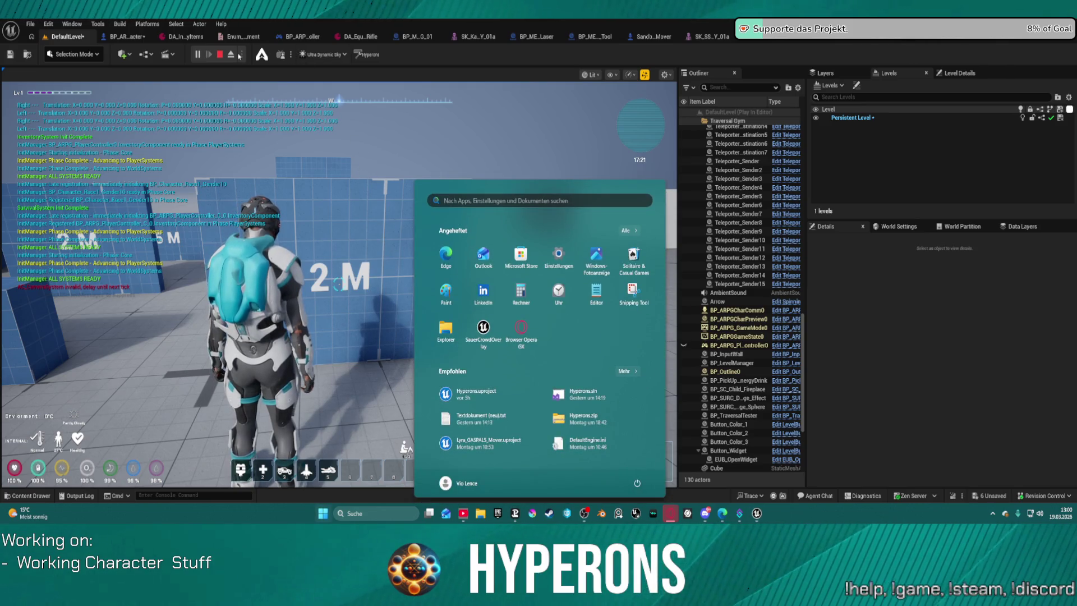
left_click(220, 55)
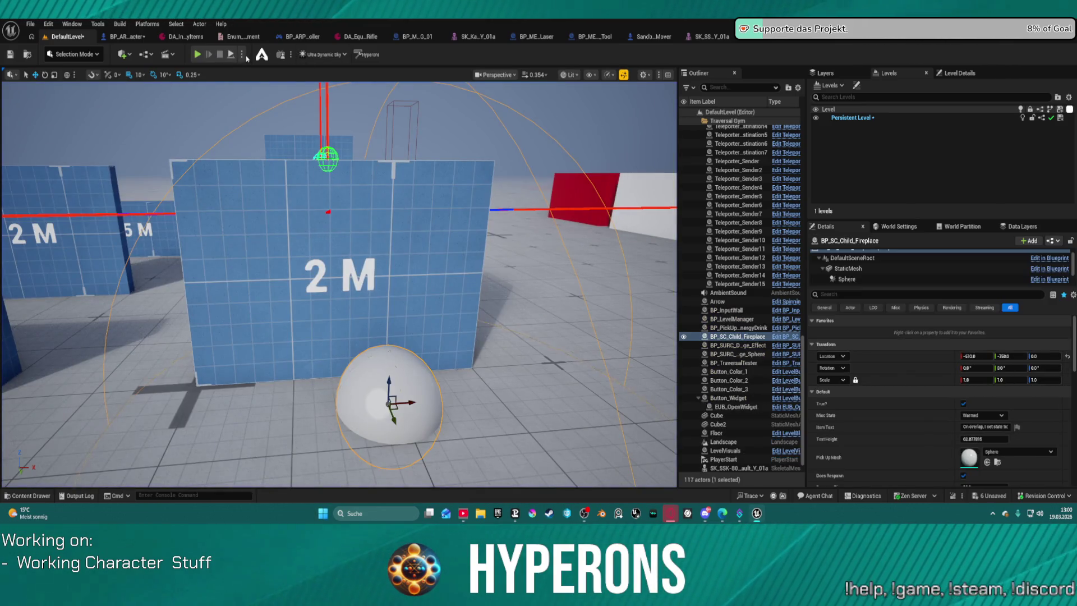
left_click(242, 55)
- Launch a standalone game window and walk the character up to the 2 M blue blocks
left_click(284, 101)
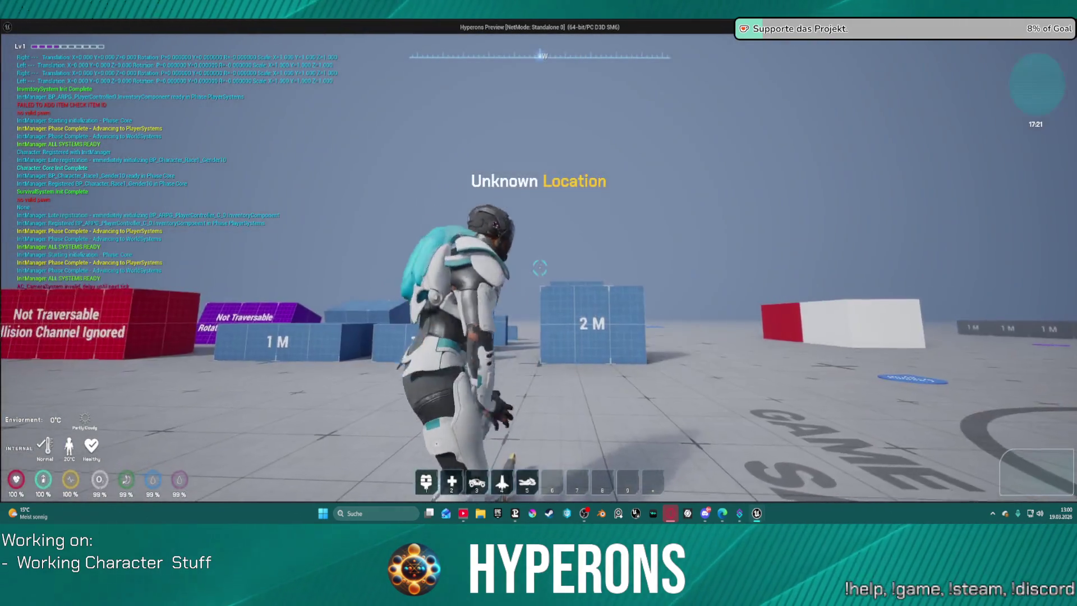
key("w")
key("w")
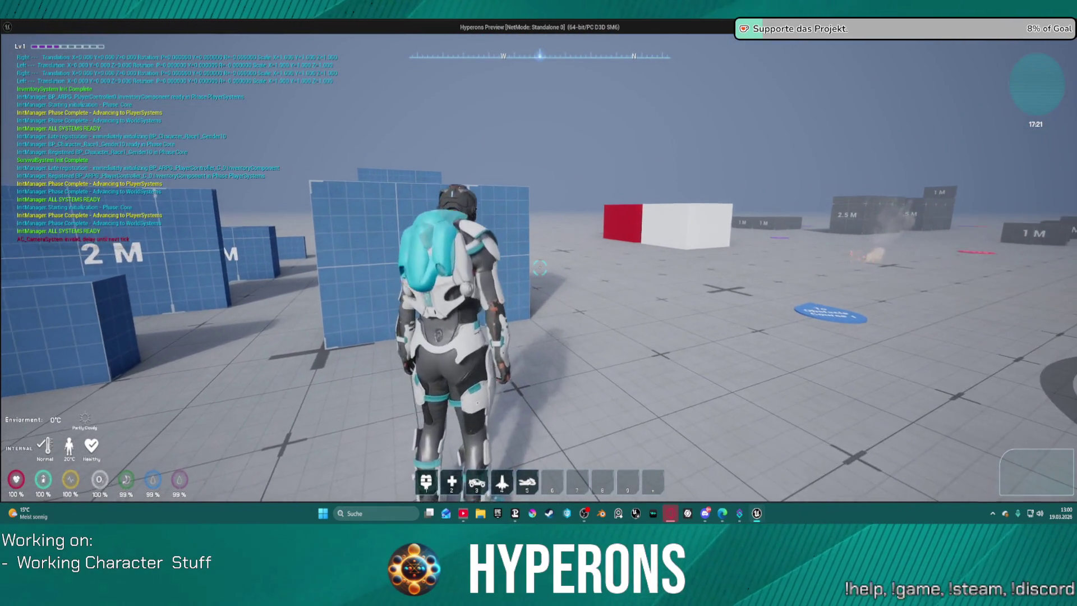
key("w")
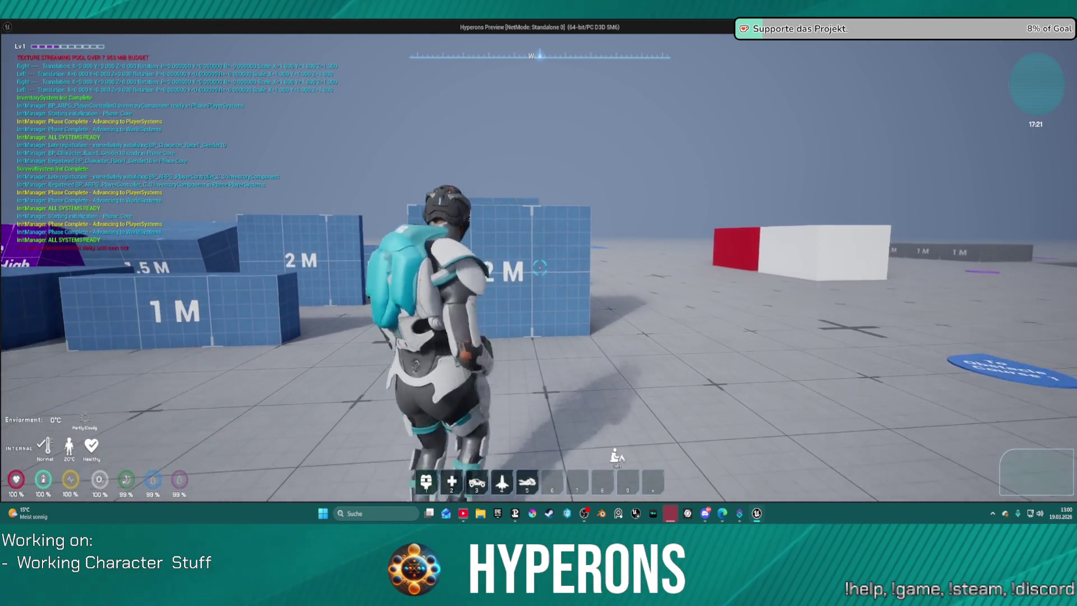
key("w")
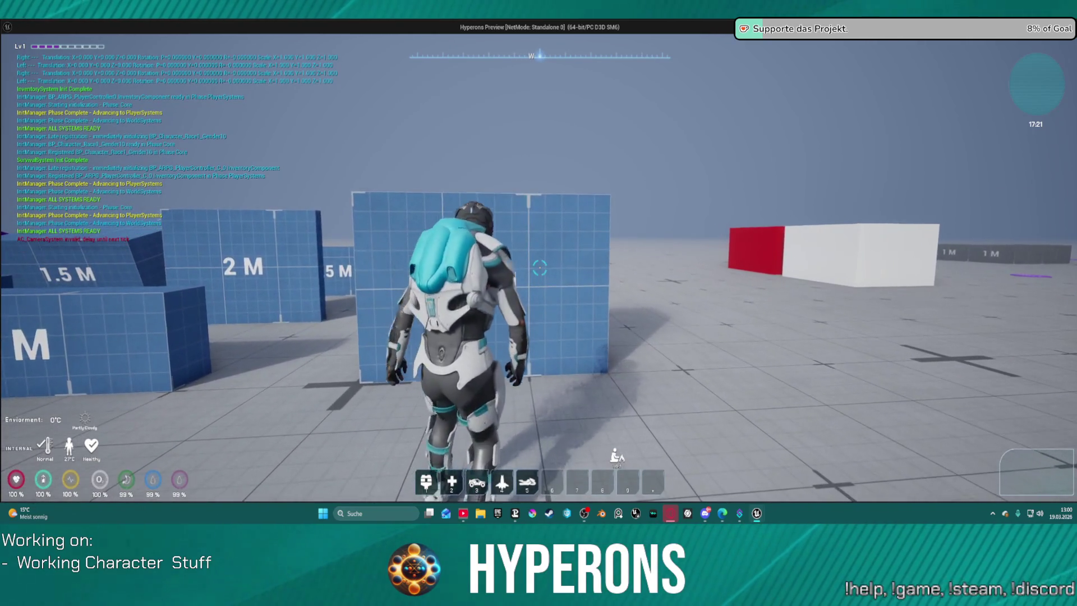
key("s")
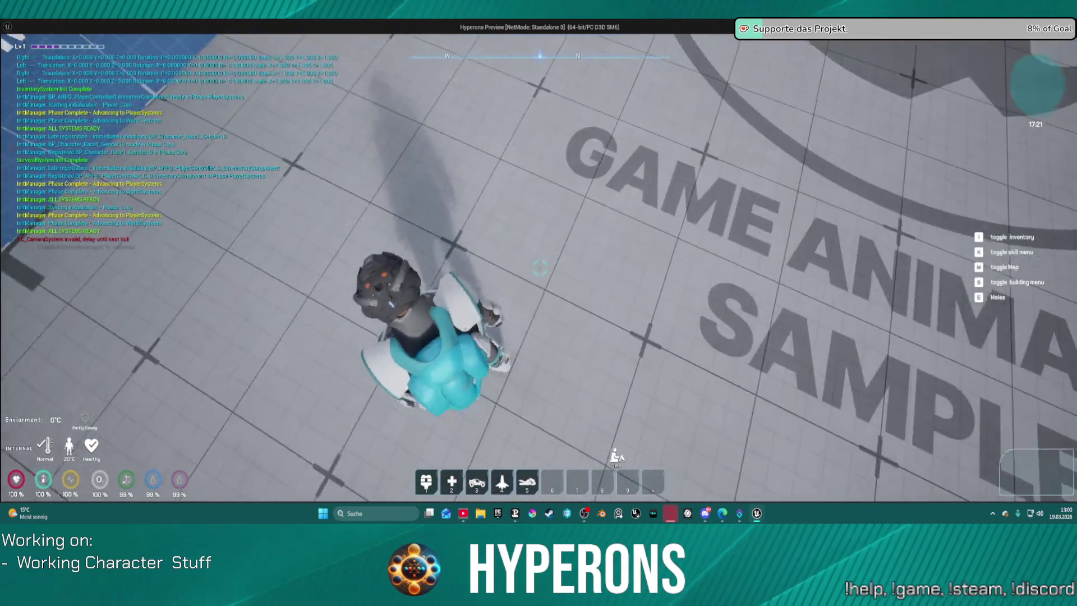
key("super")
key("super")
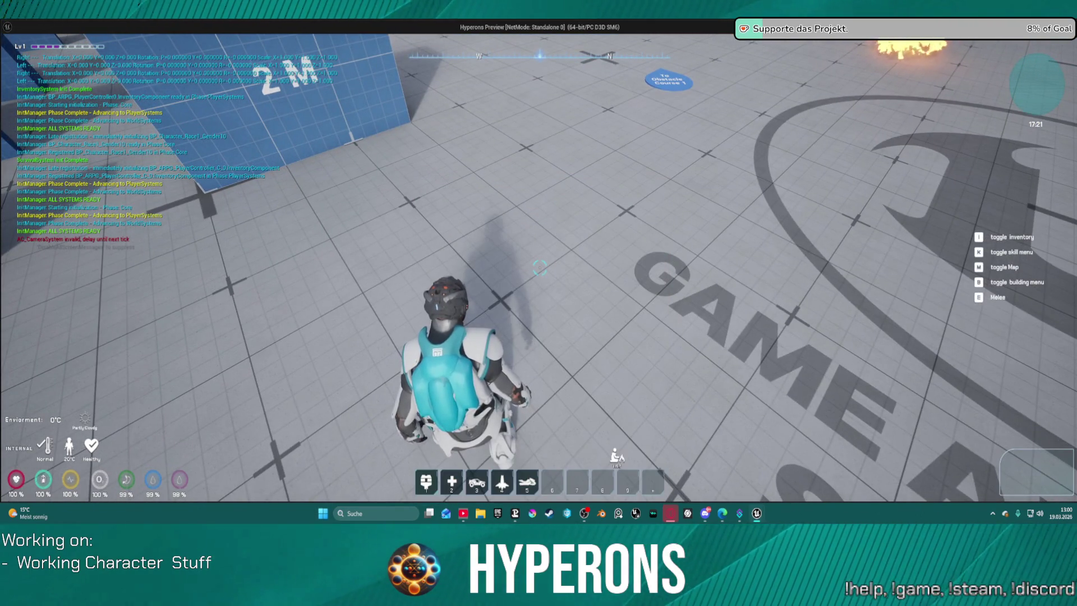
- Climb the blue blocks into the fireplace fire, back away, then stop the preview
key("w")
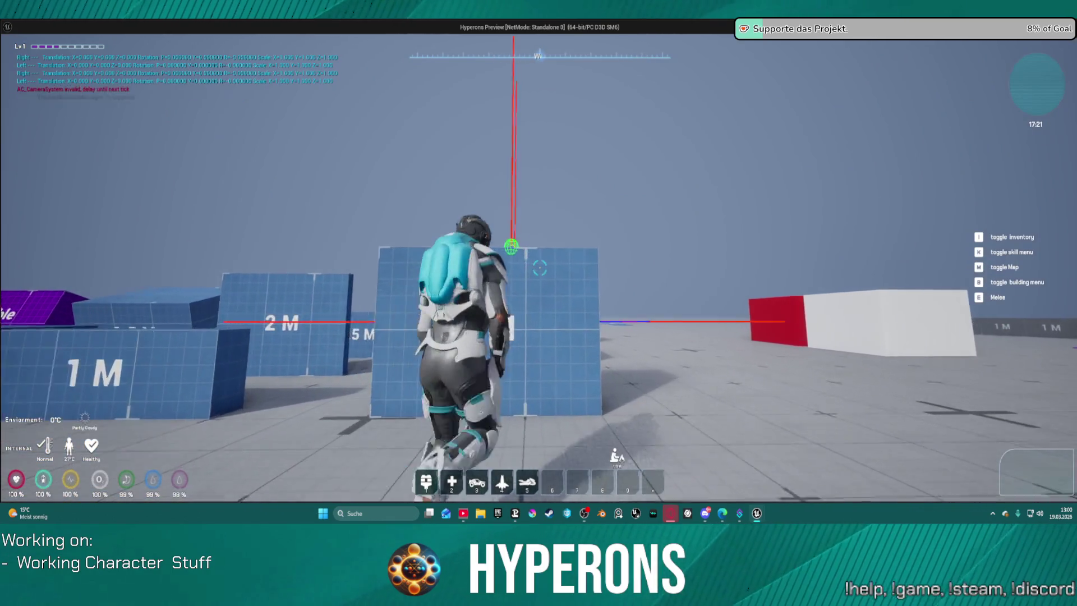
key("w")
key("s")
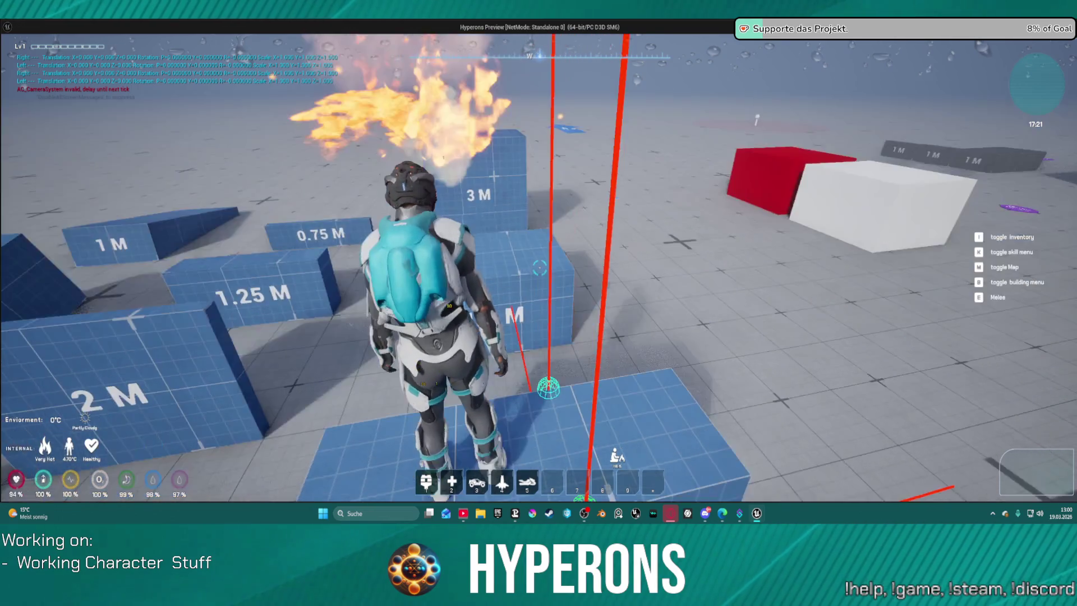
key("Escape")
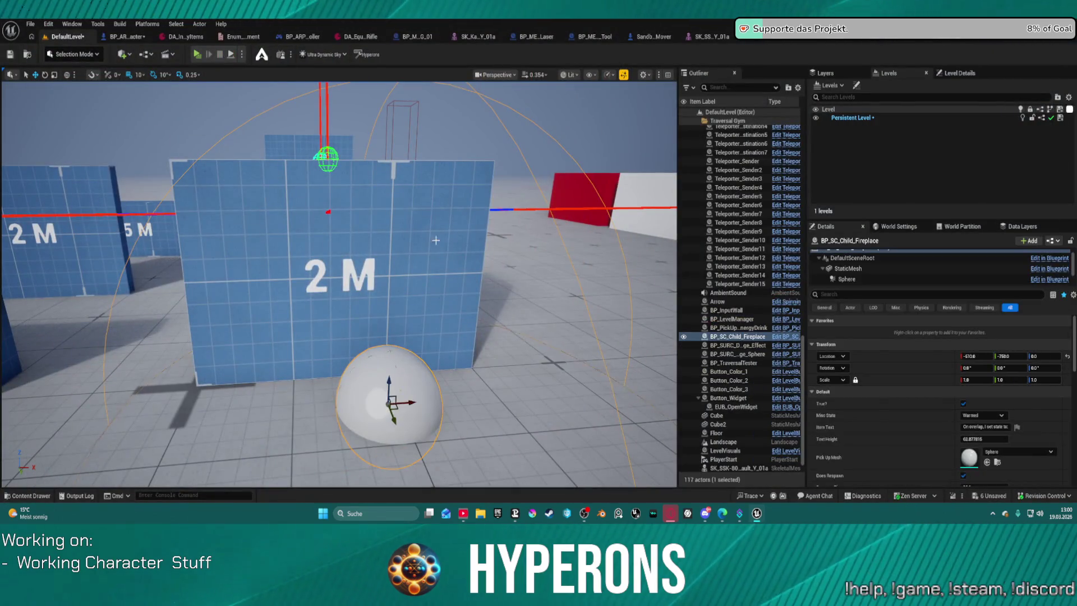
- Select the fireplace sphere and review the StaticMesh collision in BP_PickUp_Master
left_click(535, 242)
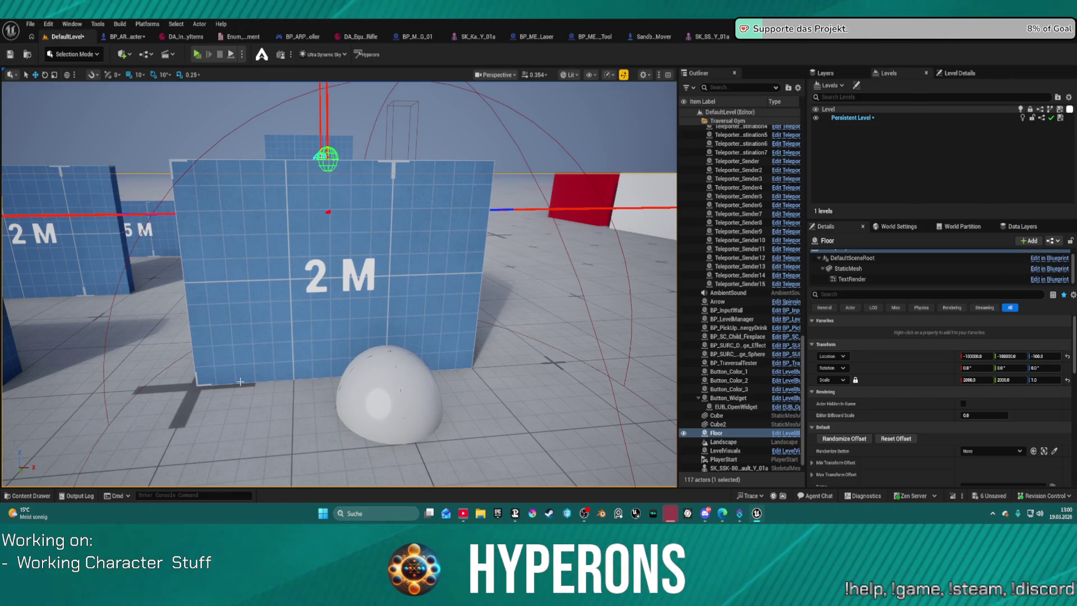
left_click(374, 396)
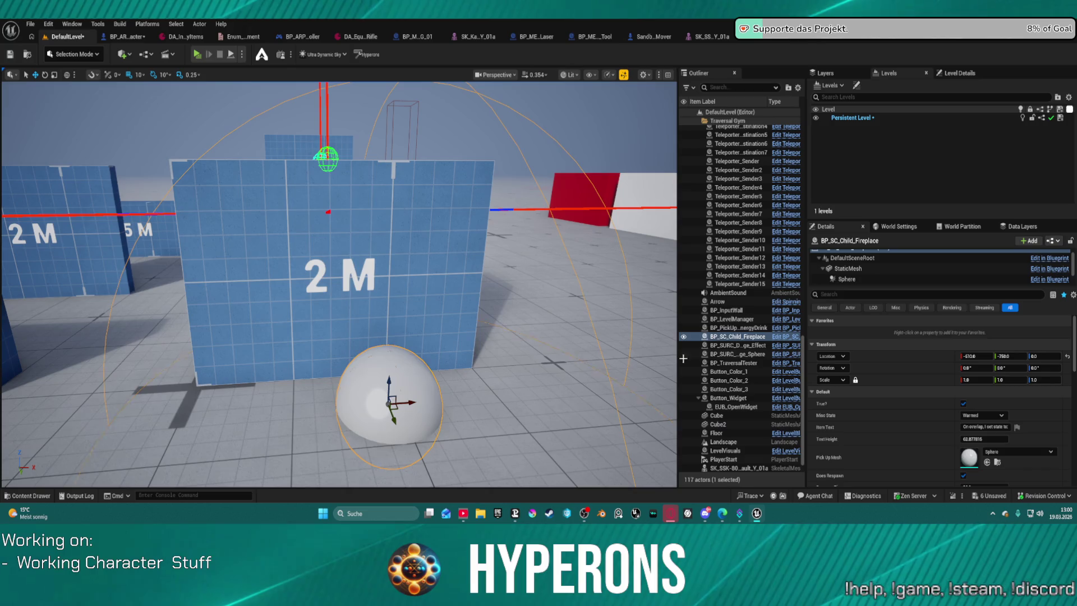
left_click(1048, 266)
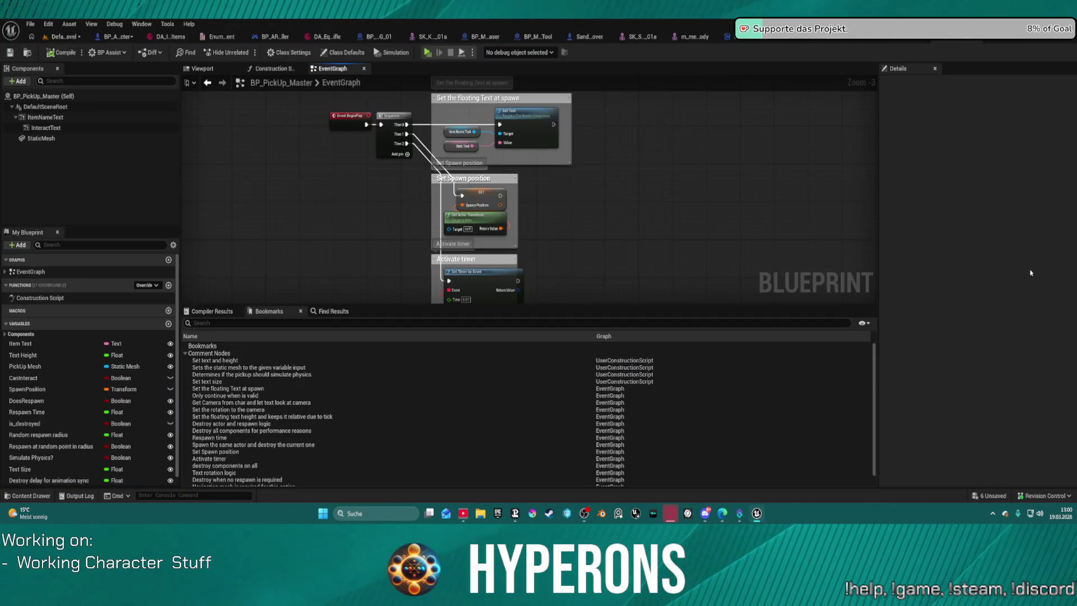
left_click(39, 139)
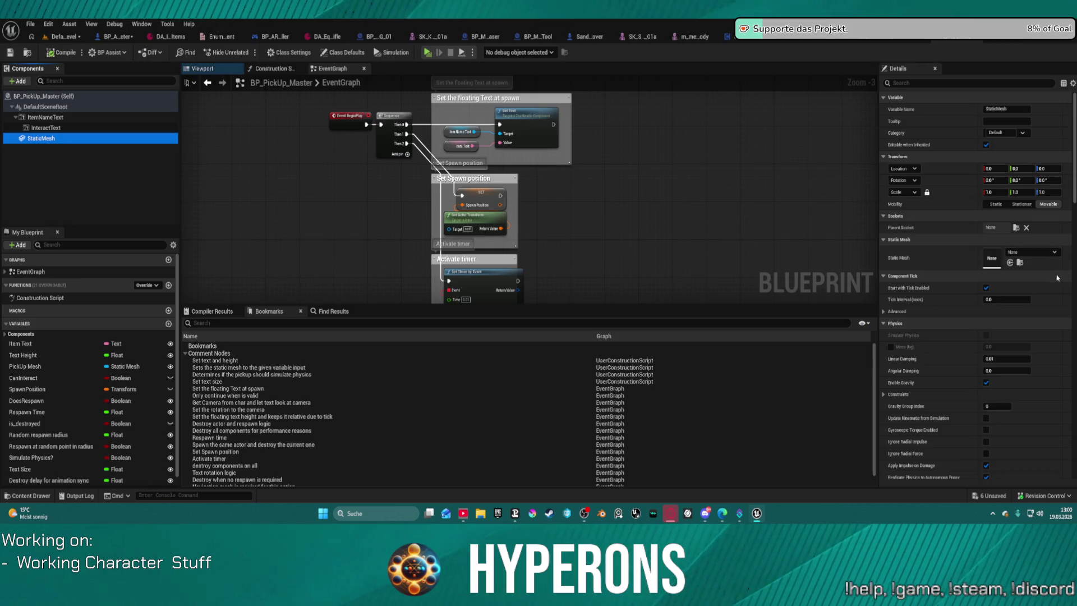
scroll(1056, 277, "down", 5)
scroll(1055, 277, "down", 5)
scroll(1055, 277, "down", 5)
scroll(1056, 277, "down", 3)
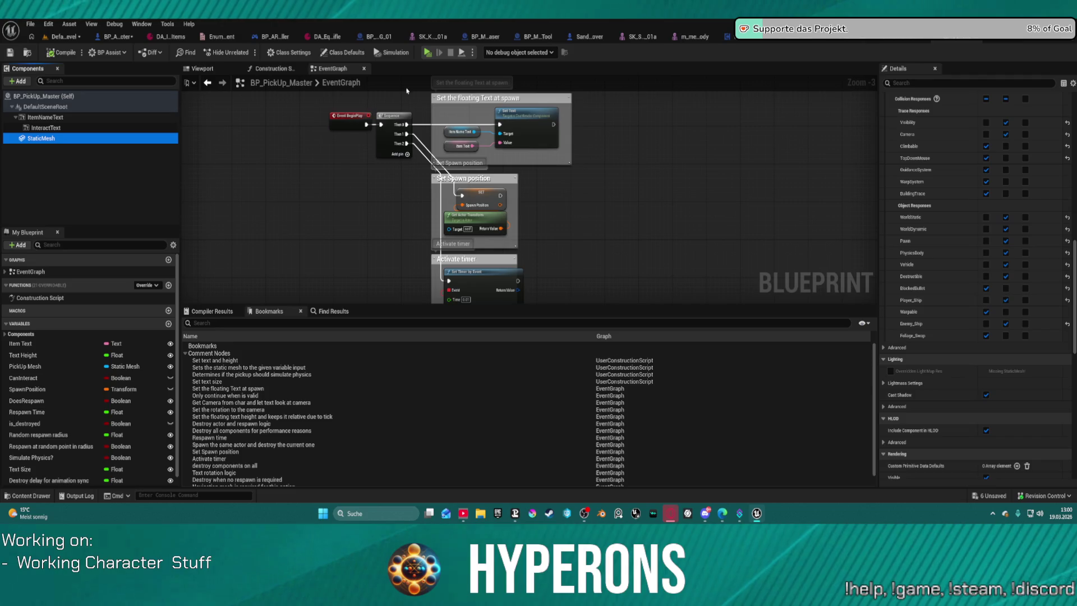
- Open the BP_SC_Child_Fireplace blueprint from the PickUps folder
key("ctrl+space")
key("ctrl+space")
key("ctrl+space")
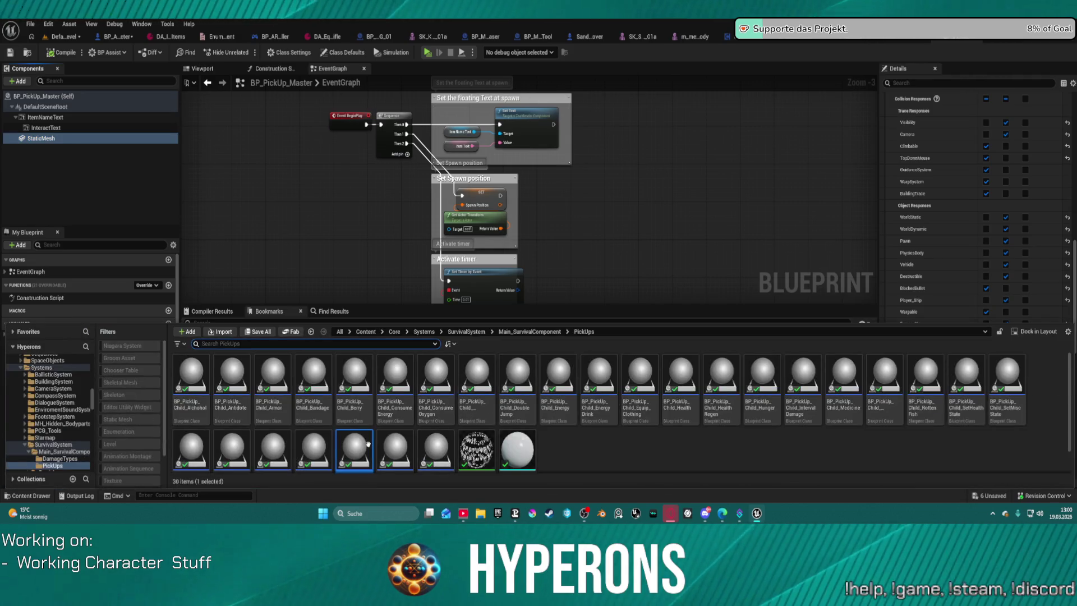
scroll(367, 444, "down", 1)
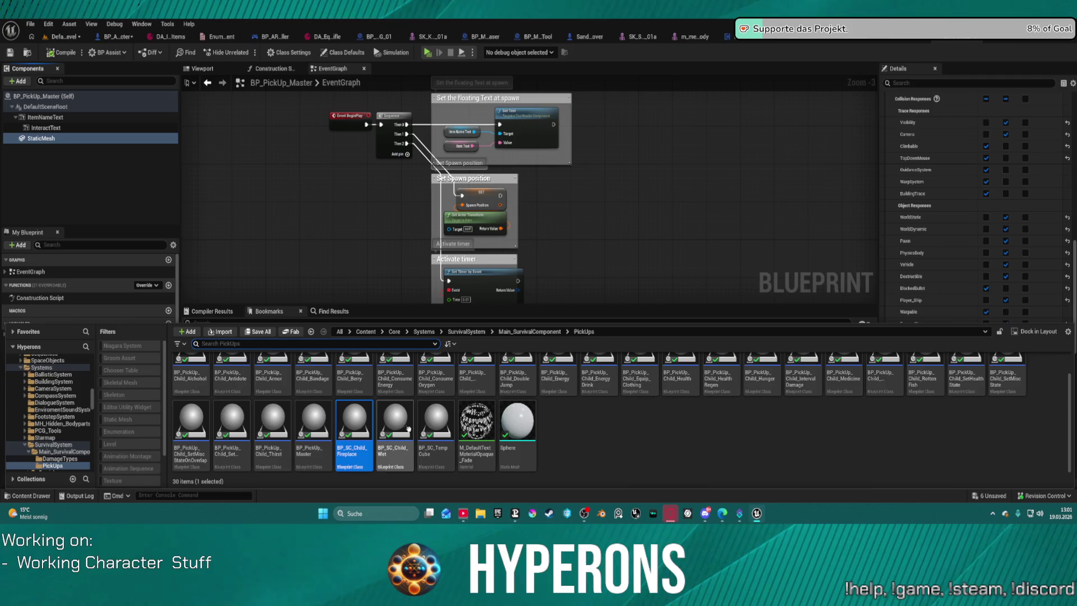
double_click(354, 429)
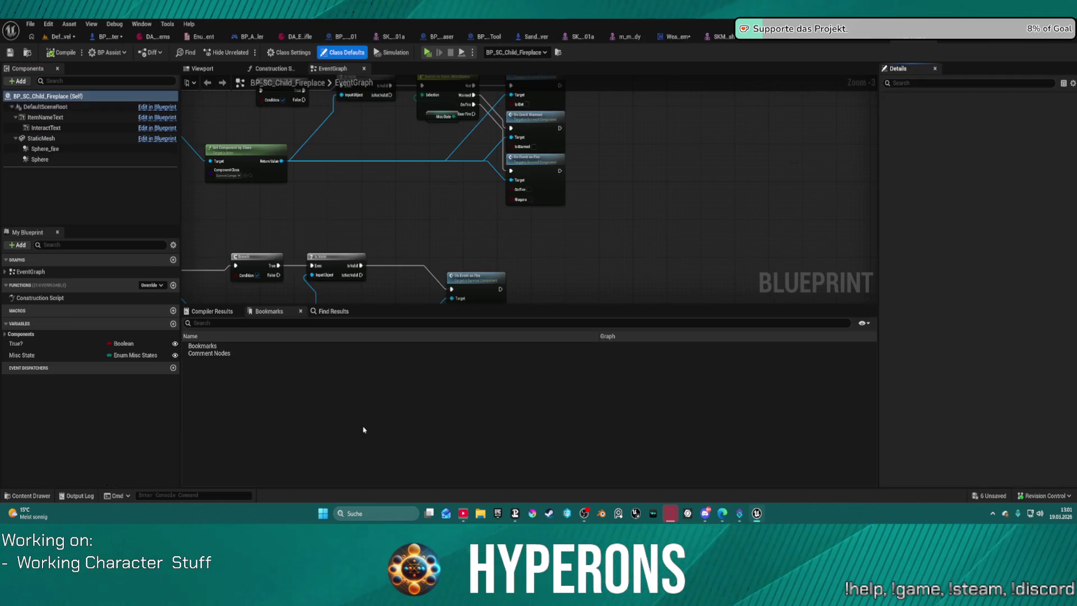
- Set Sphere_fire and Sphere to Custom collision with overlap events on, ignoring Visibility traces
left_click(46, 148)
left_click(39, 159, "ctrl")
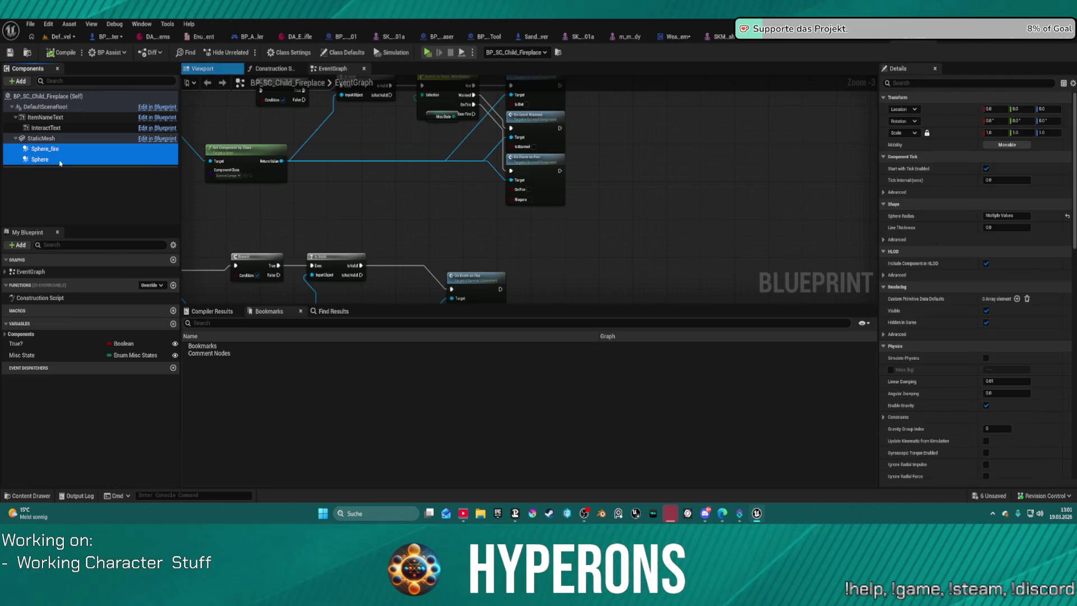
scroll(1024, 302, "down", 4)
scroll(1024, 304, "down", 3)
scroll(1025, 308, "down", 3)
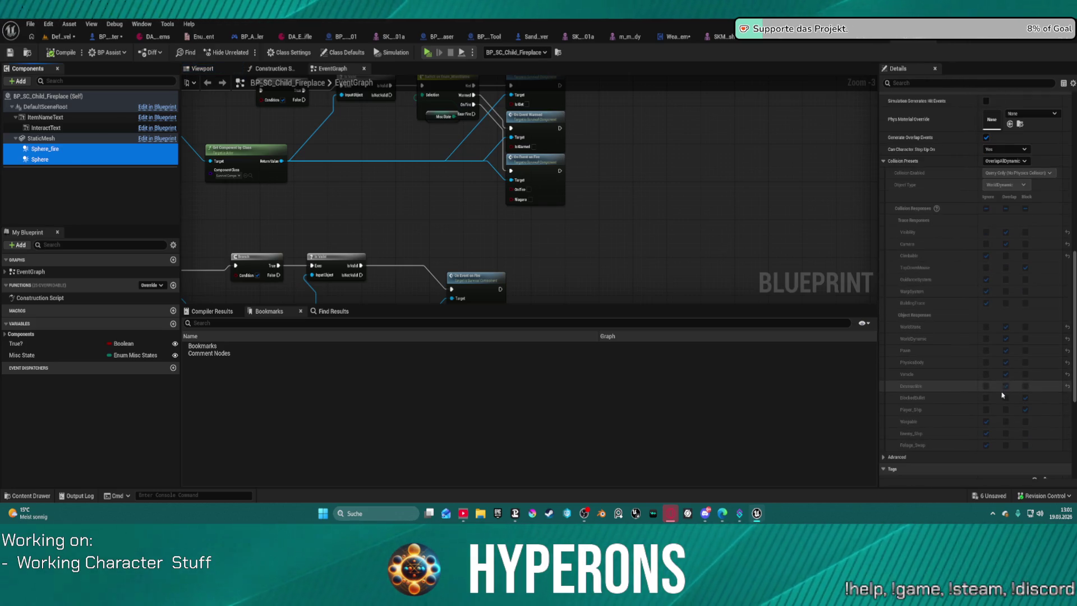
left_click(986, 138)
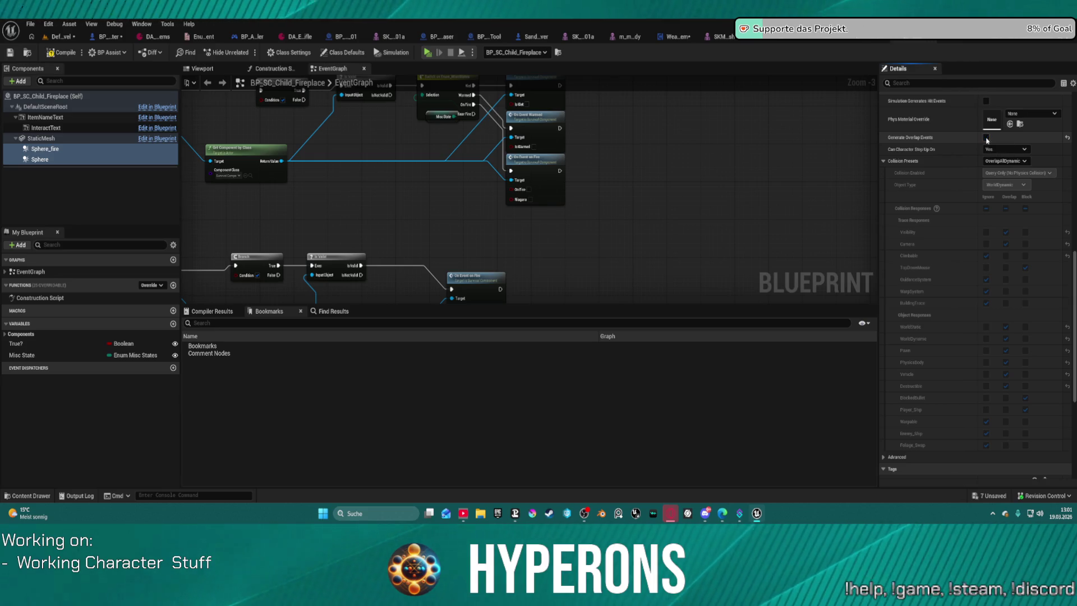
left_click(987, 138)
left_click(1011, 160)
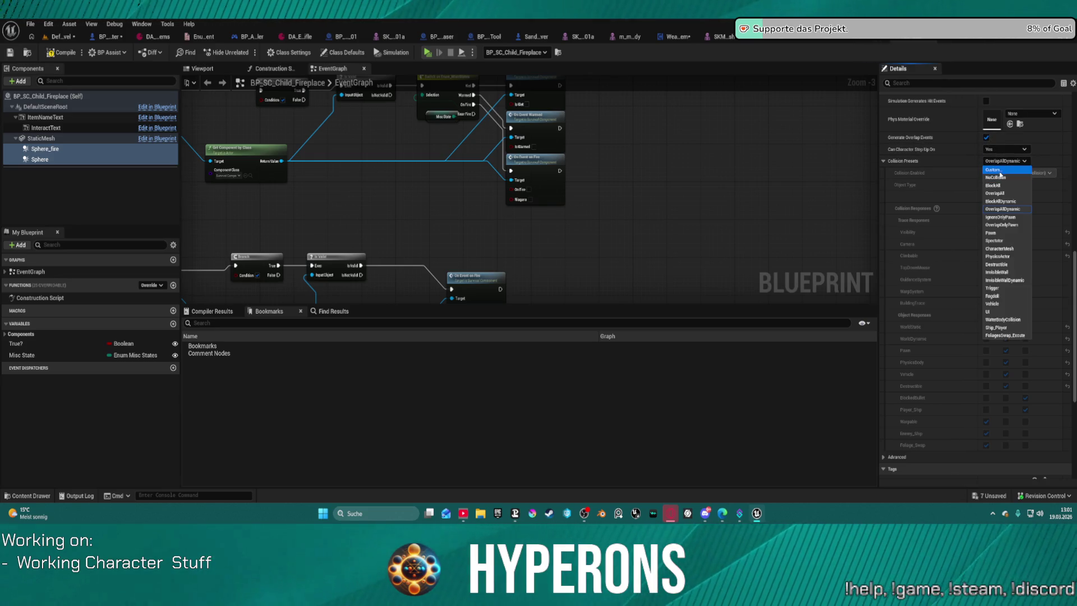
left_click(1001, 172)
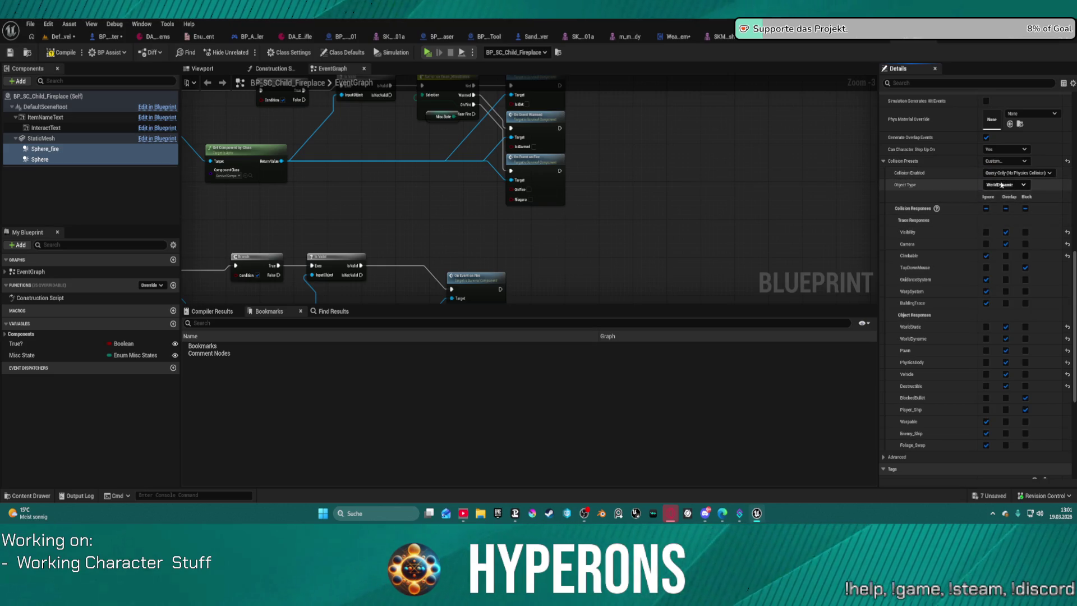
left_click(985, 232)
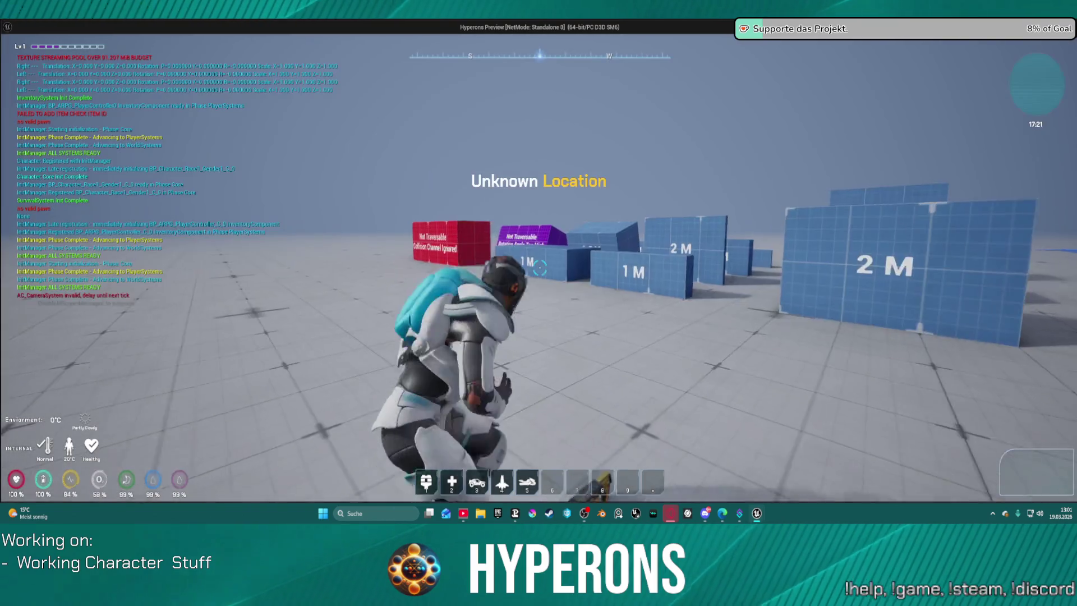
- Walk the character up the 2 M wall and back near the fire, then close the game preview
key("w")
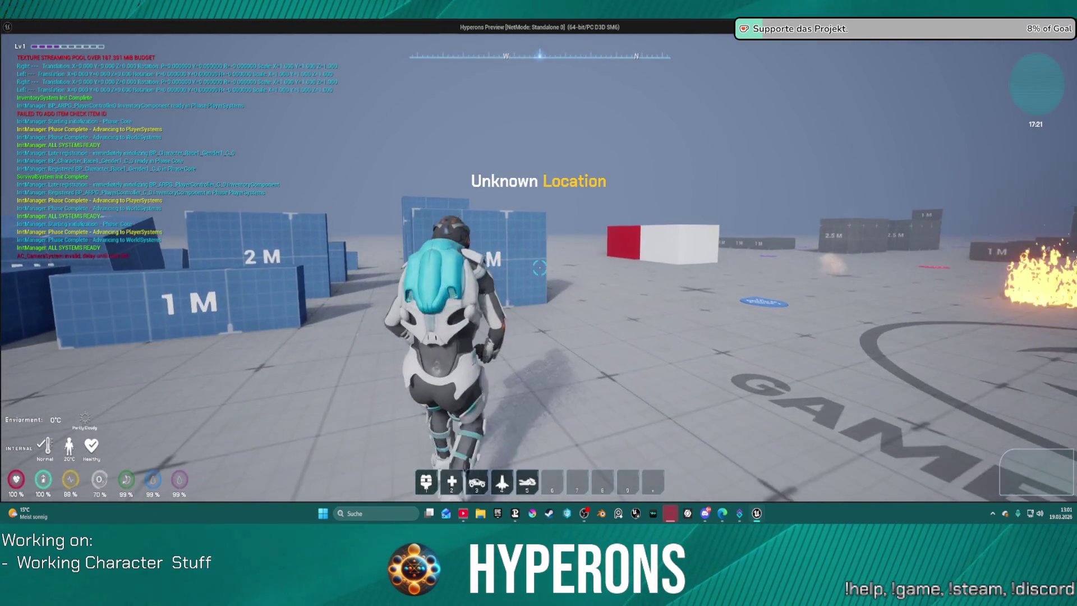
key("w")
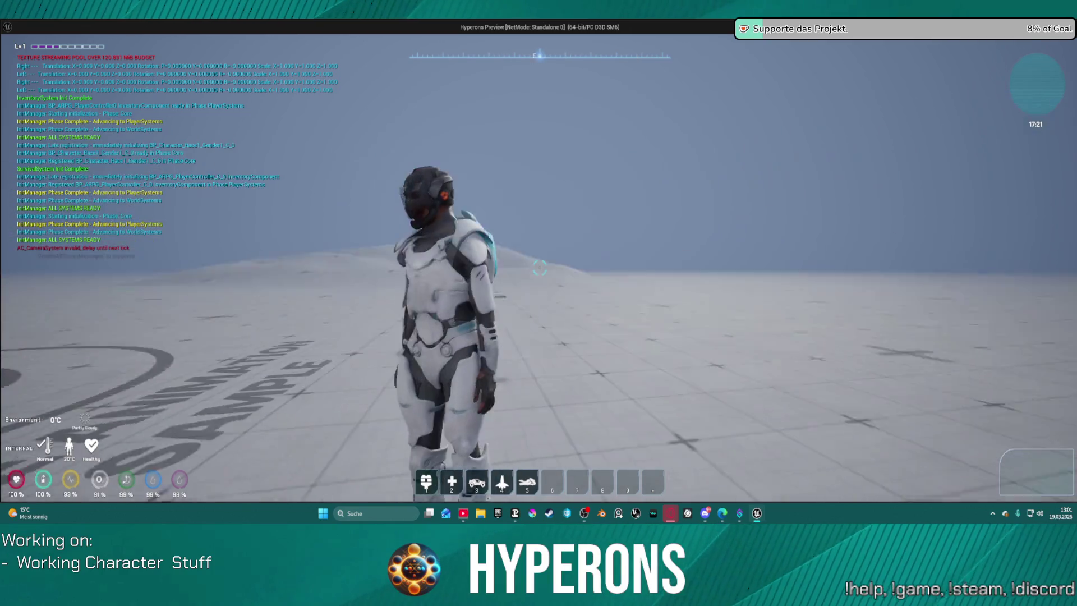
key("w")
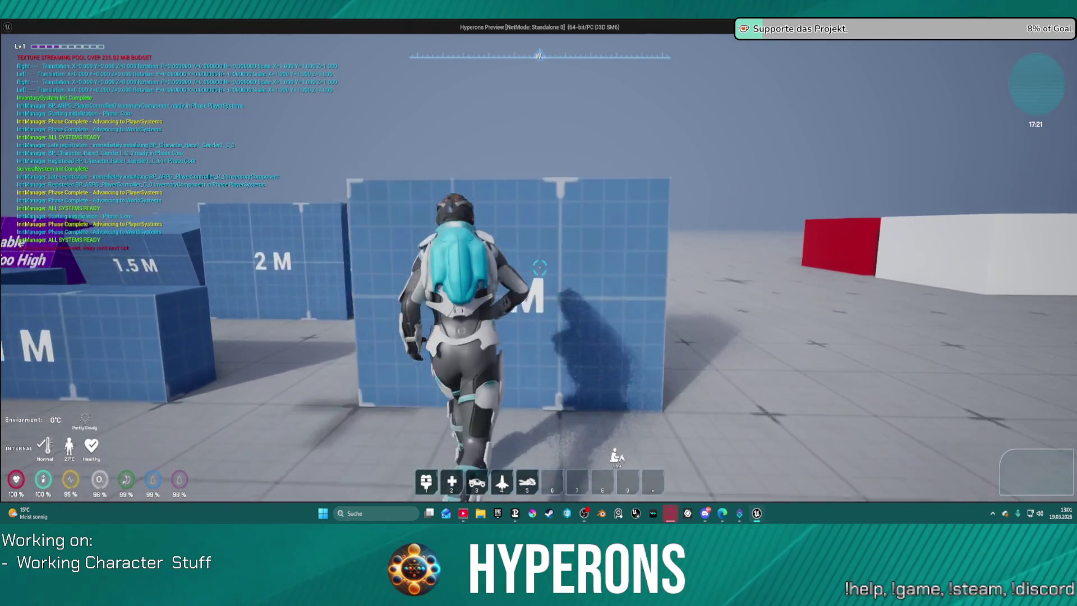
key("w")
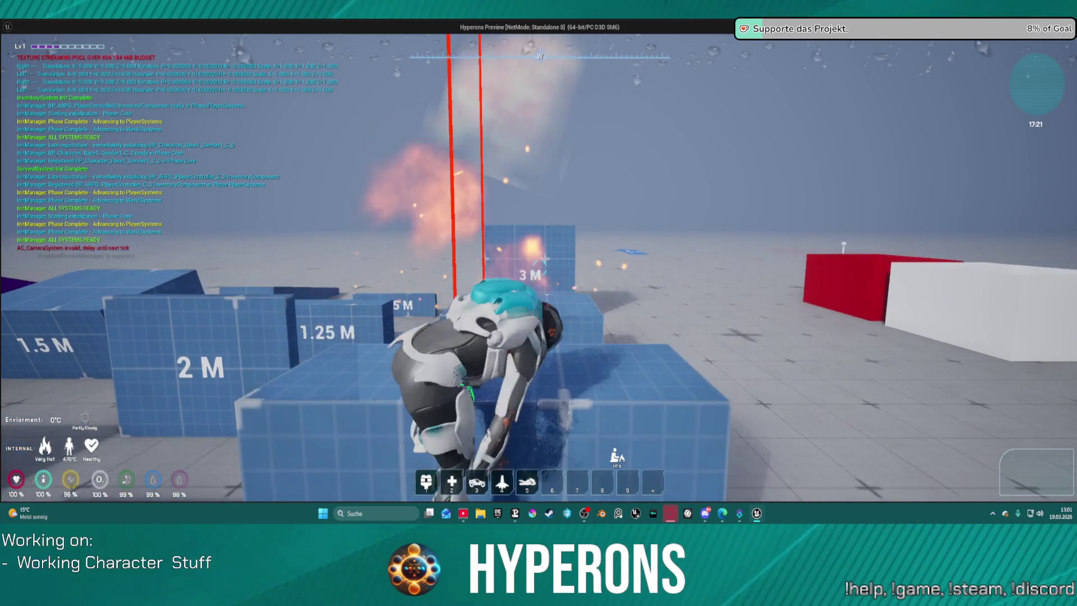
key("Escape")
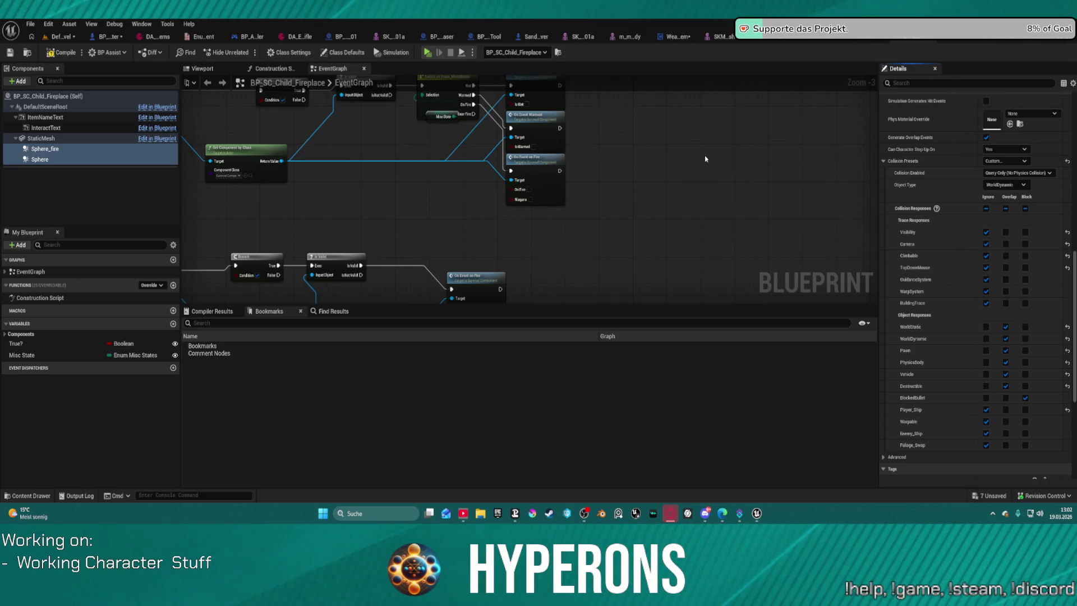
- Set the spheres to ignore WorldStatic, PhysicsBody, Vehicle and Destructible, object type WorldStatic, and start Play
left_click(986, 326)
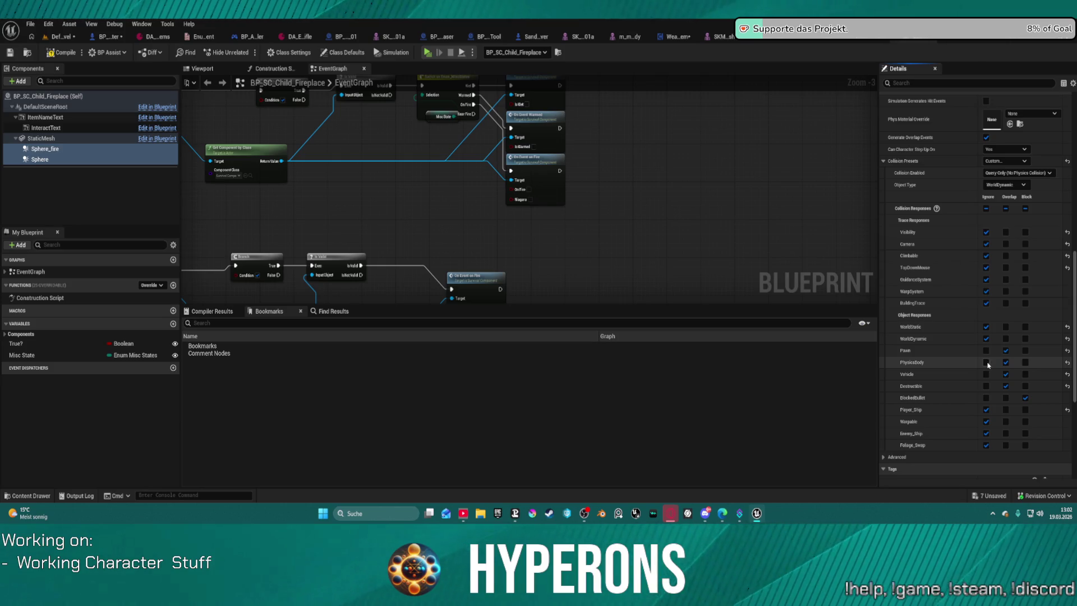
left_click(986, 362)
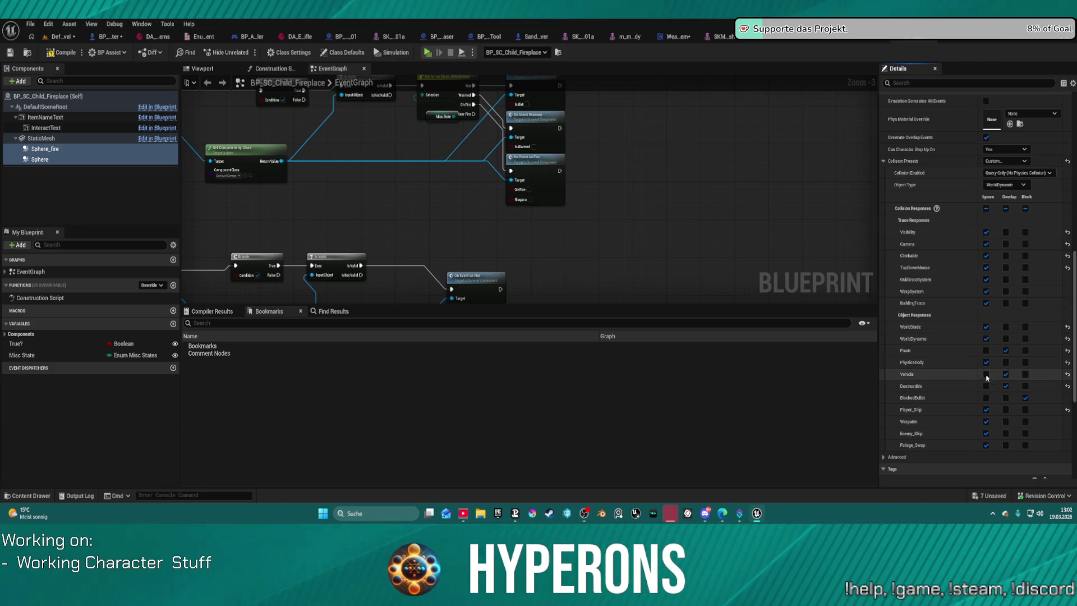
left_click(986, 385)
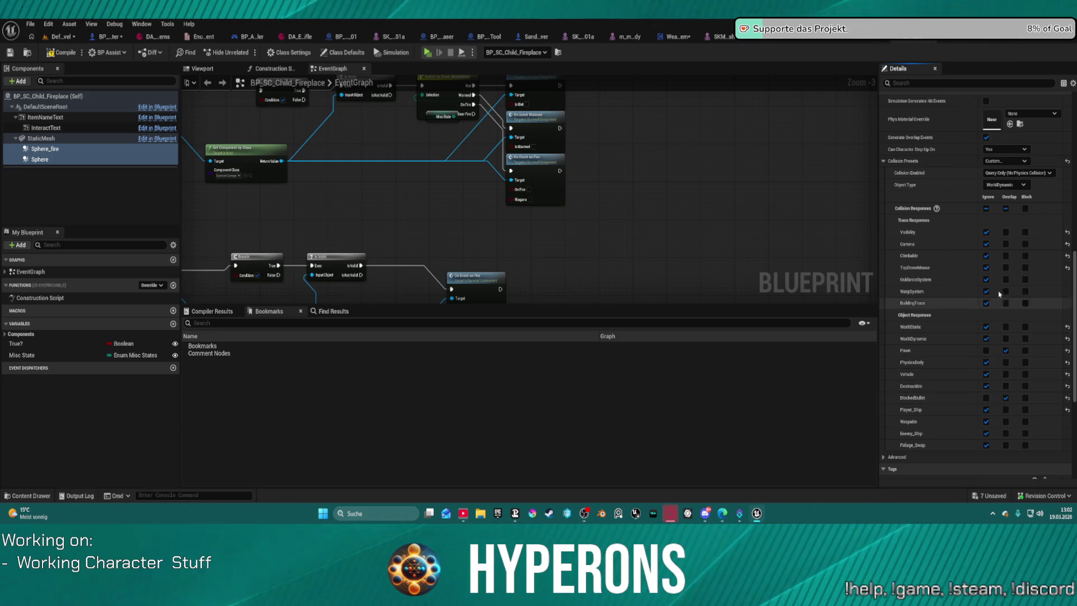
left_click(1004, 185)
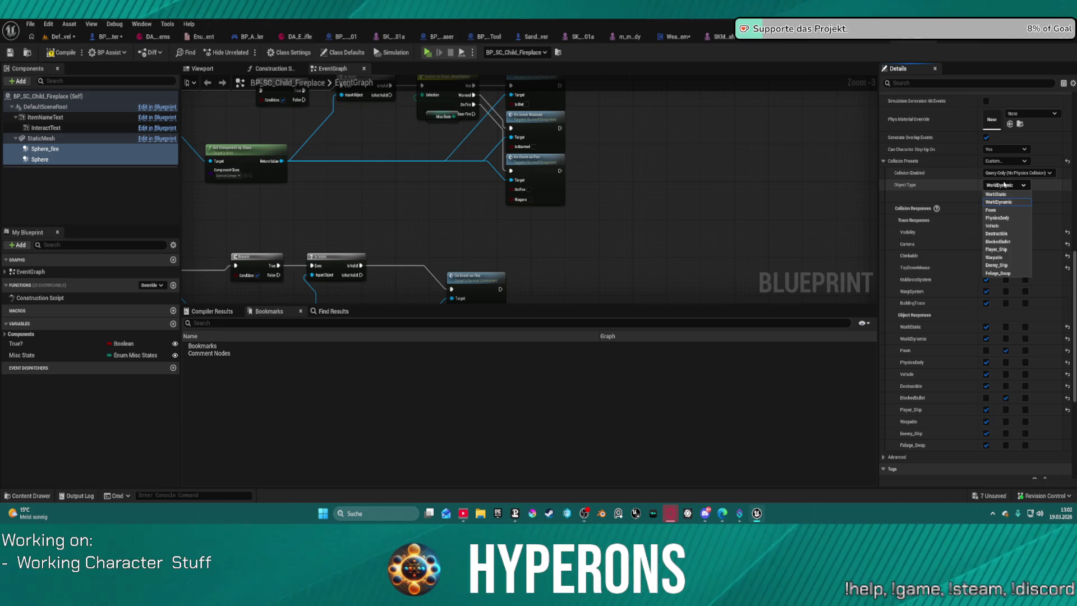
left_click(1007, 196)
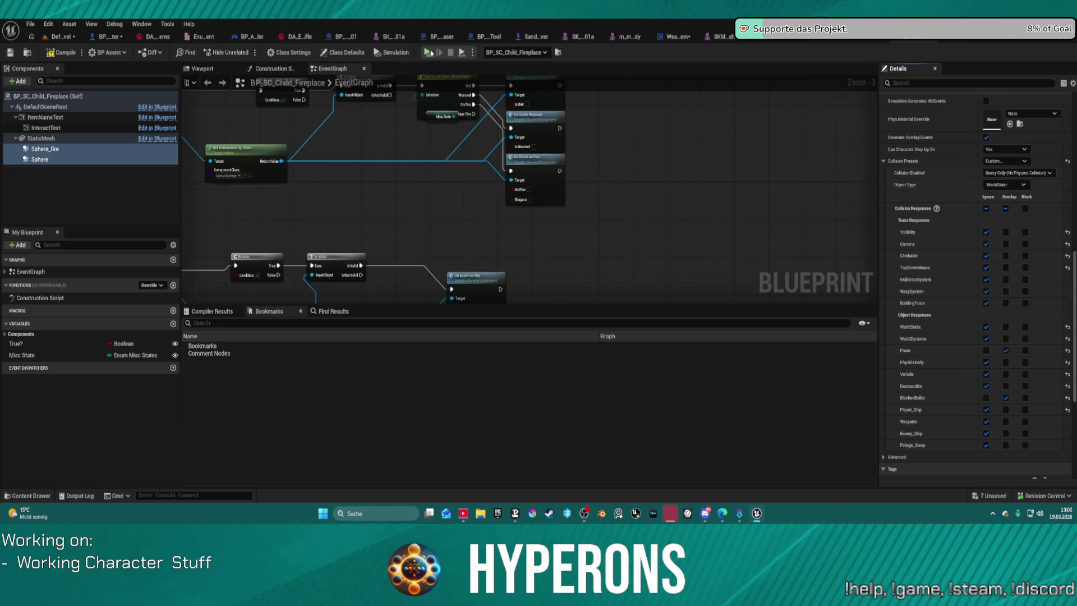
key("alt+p")
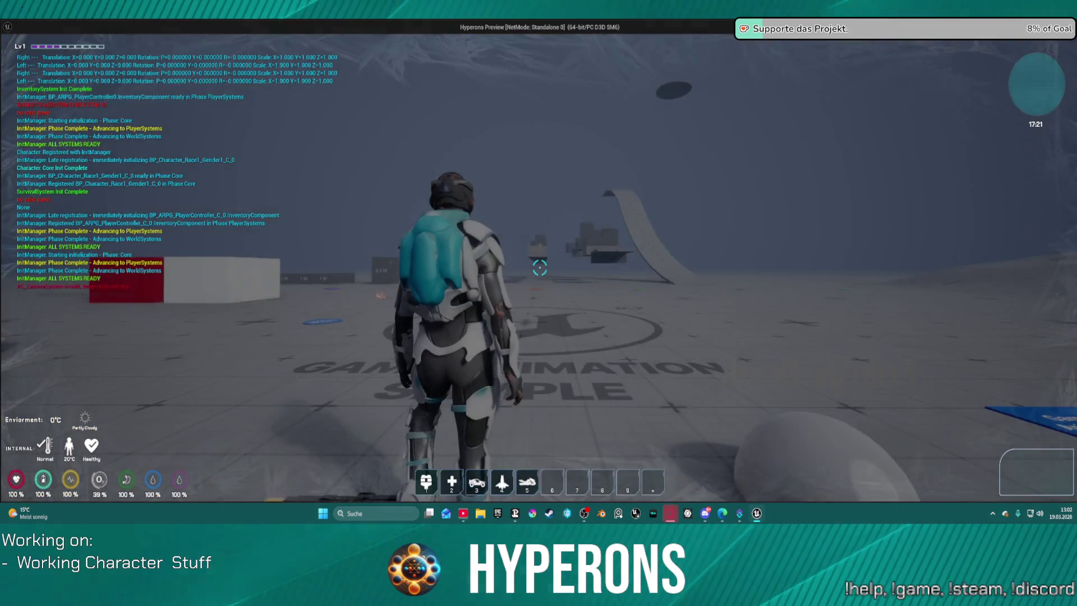
- Run the character from spawn and climb over the 2 M block and the 2 M wall
key("w")
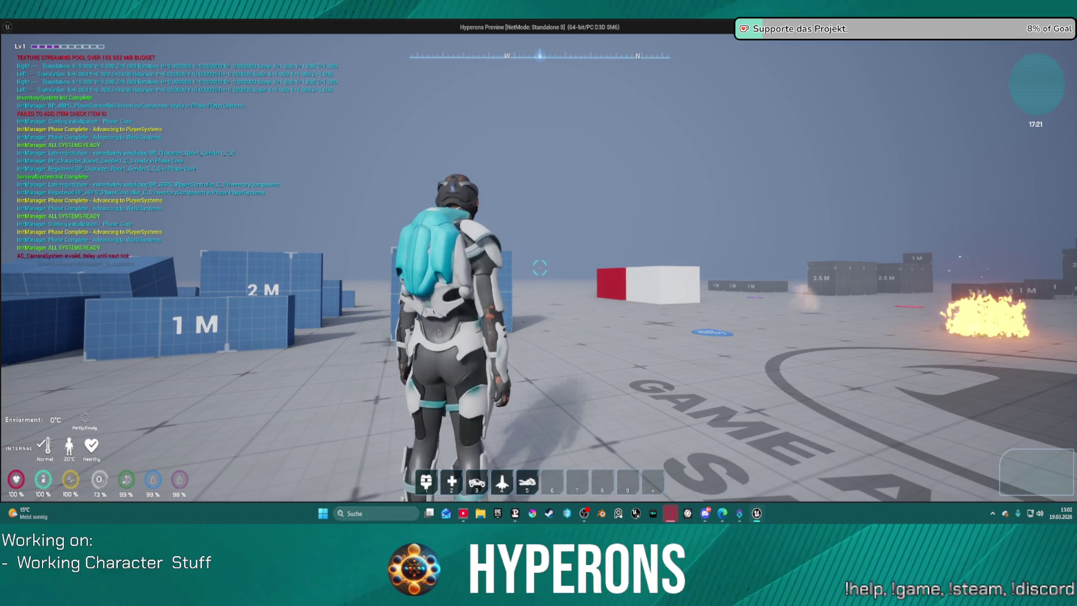
key("w")
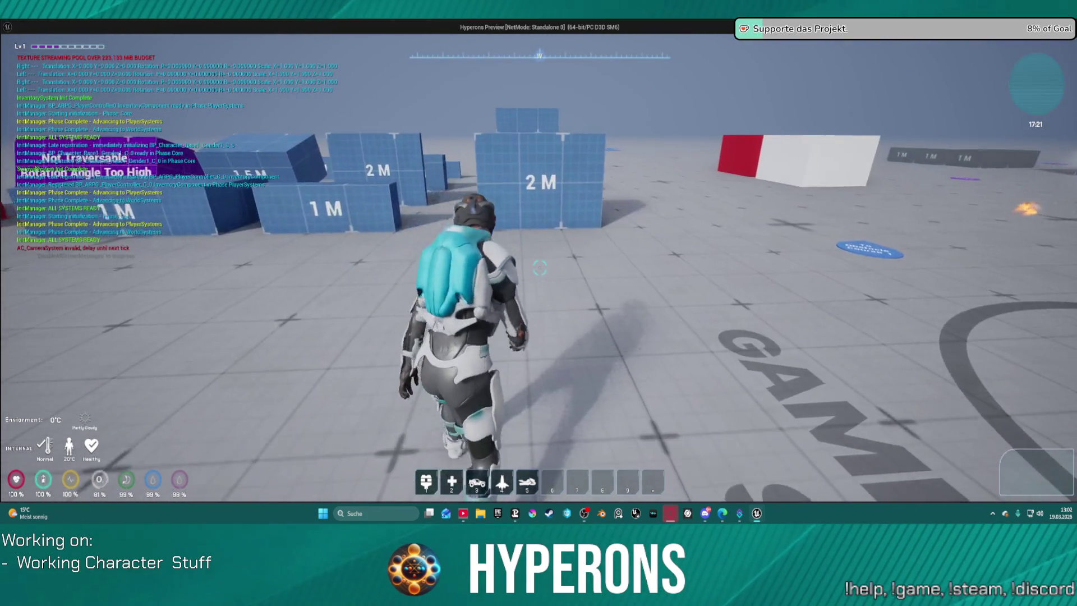
key("w")
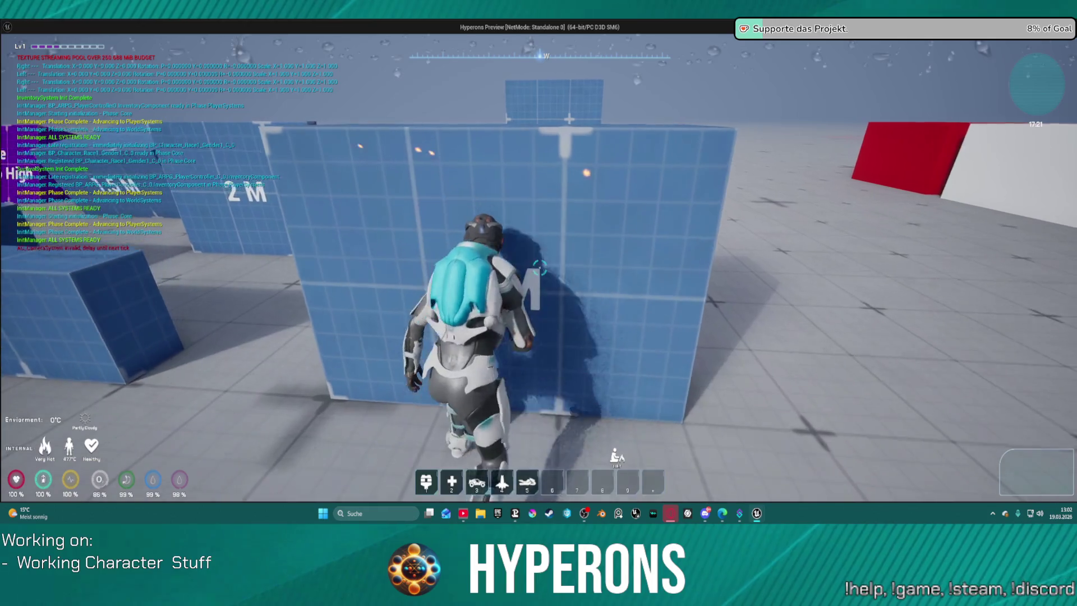
key("space")
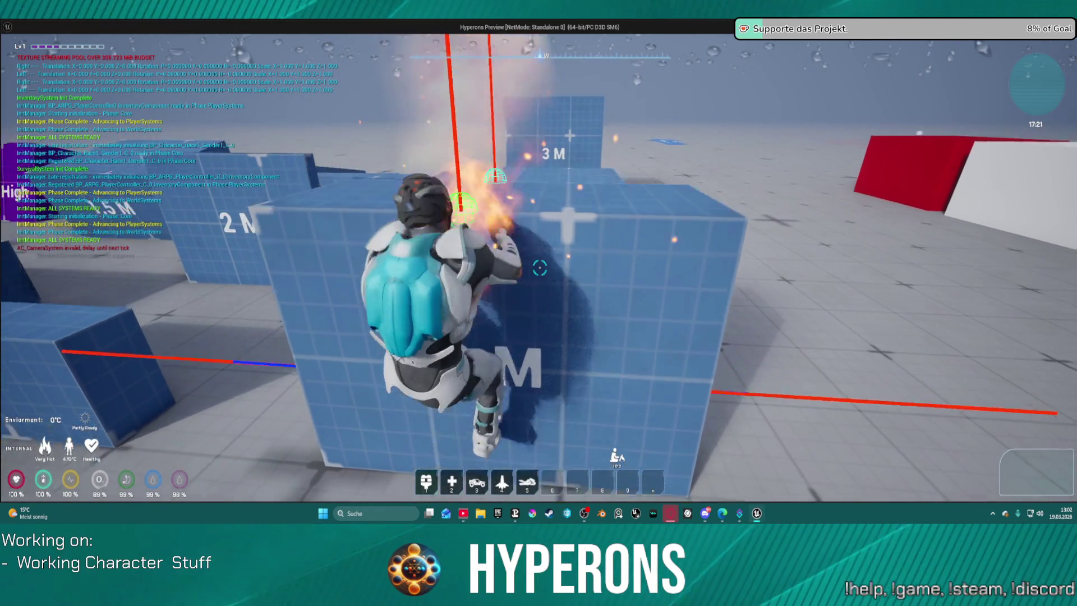
key("w")
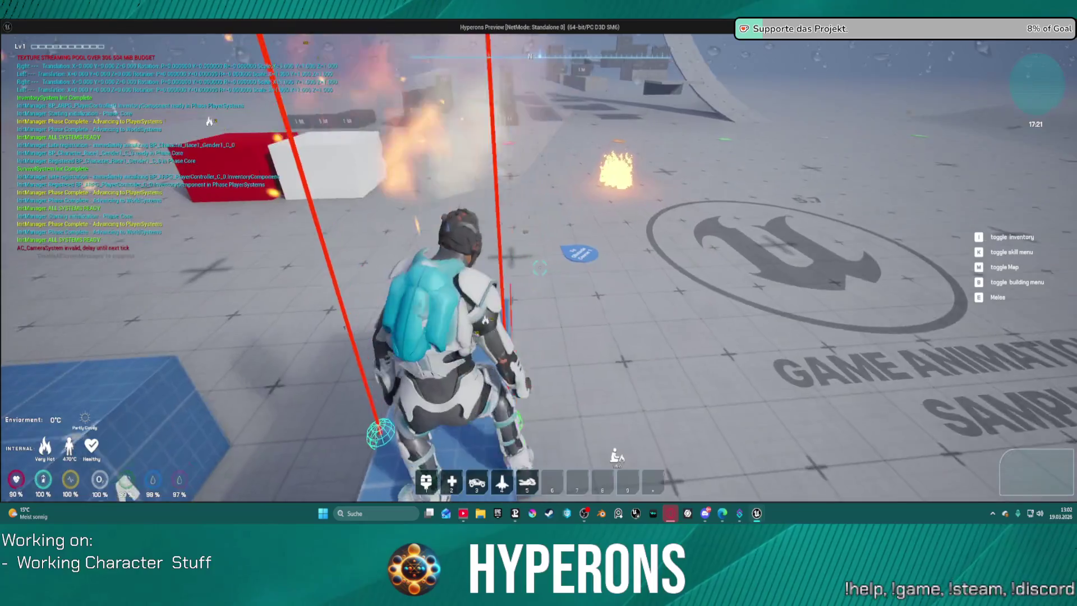
key("w")
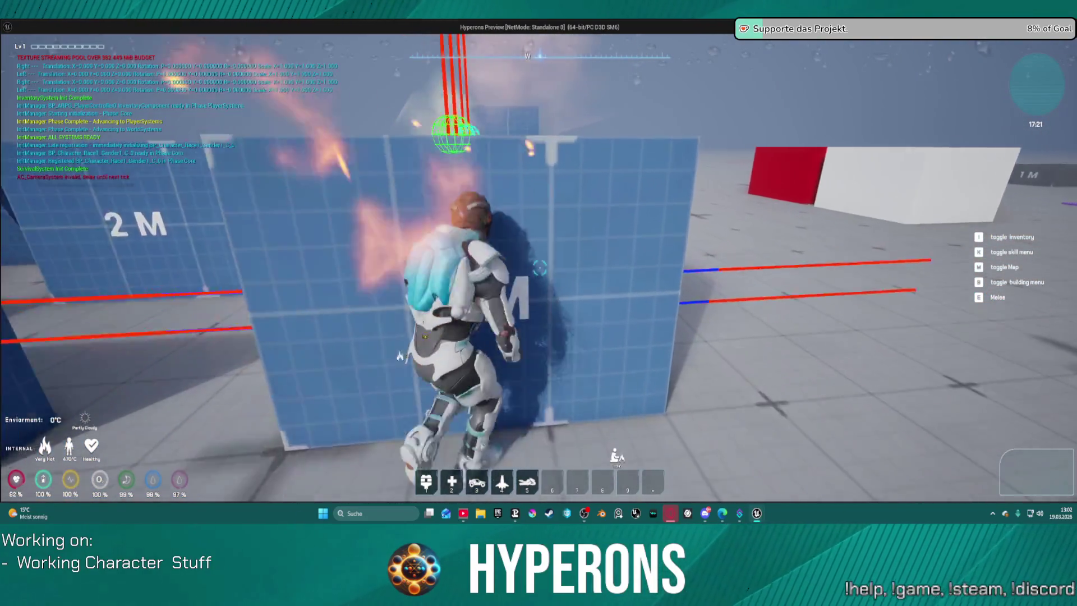
key("w")
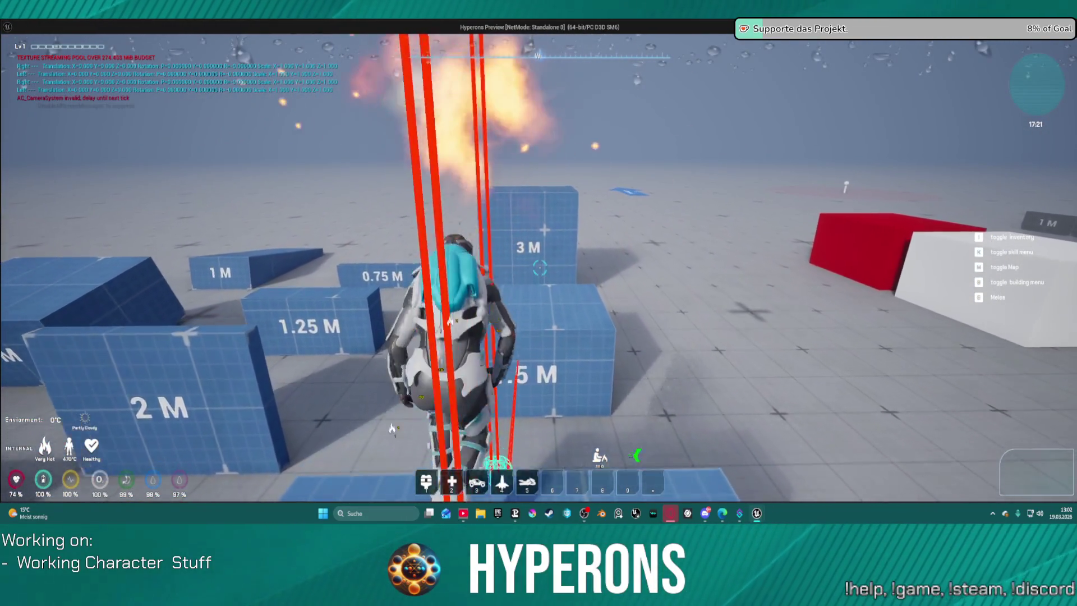
- Climb over the 3 M block, run across the logo back to the blue blocks, then end the playtest
key("w")
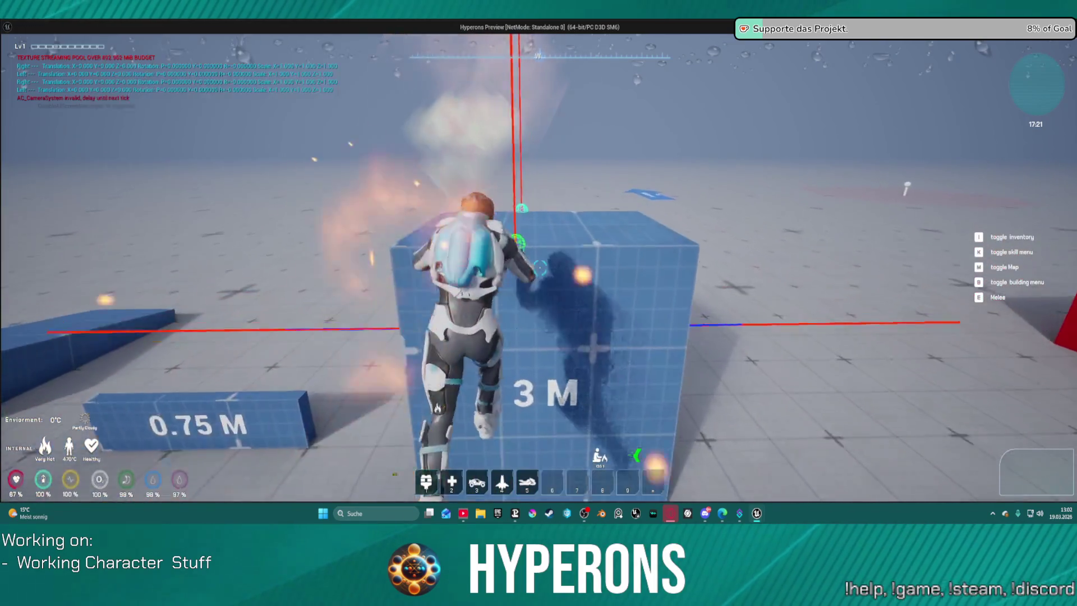
key("w")
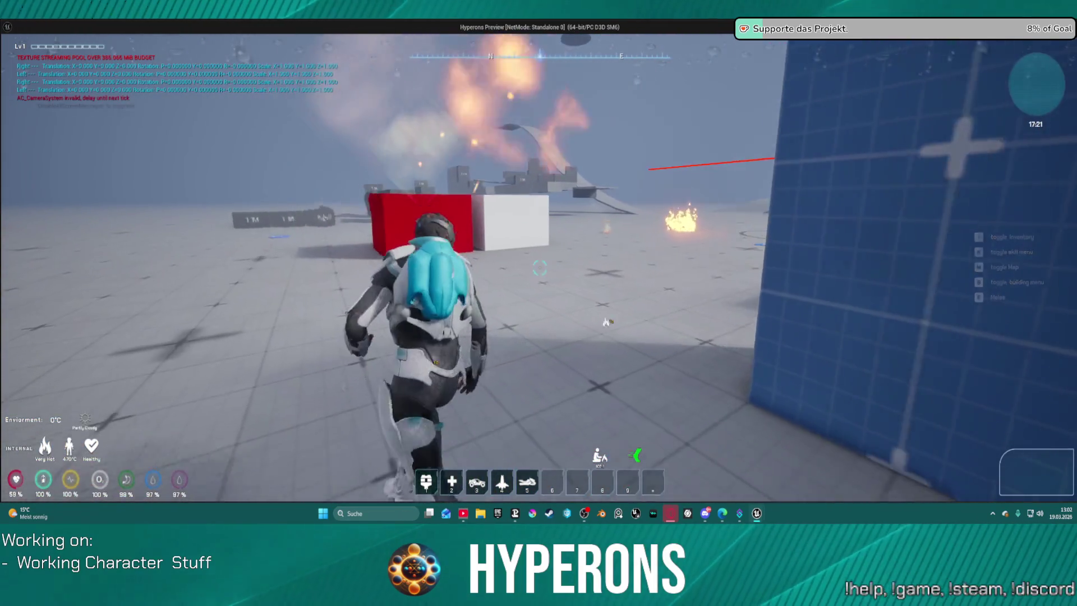
key("w")
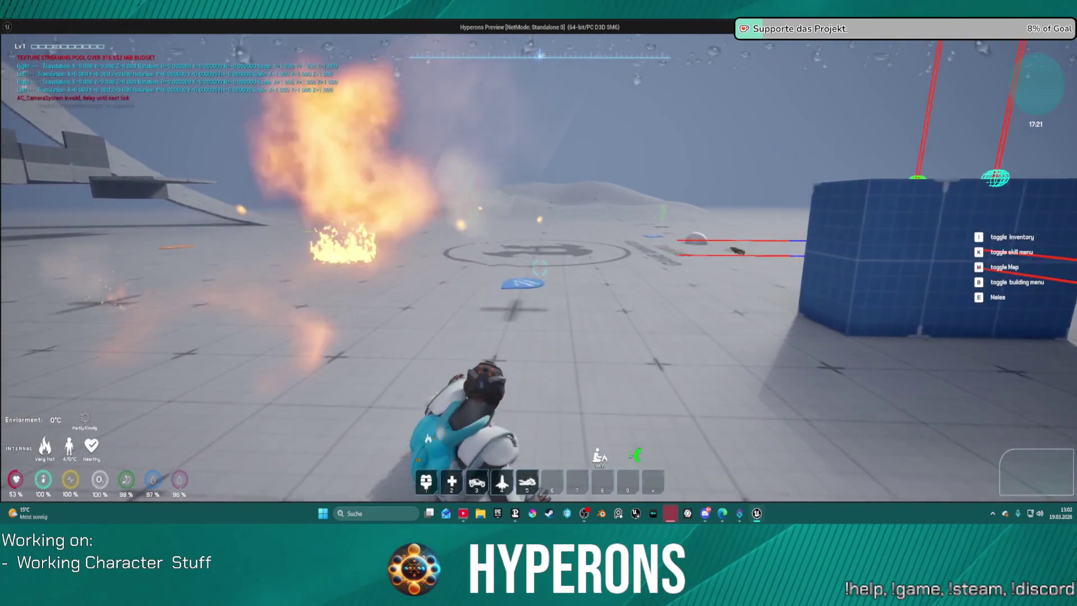
key("w")
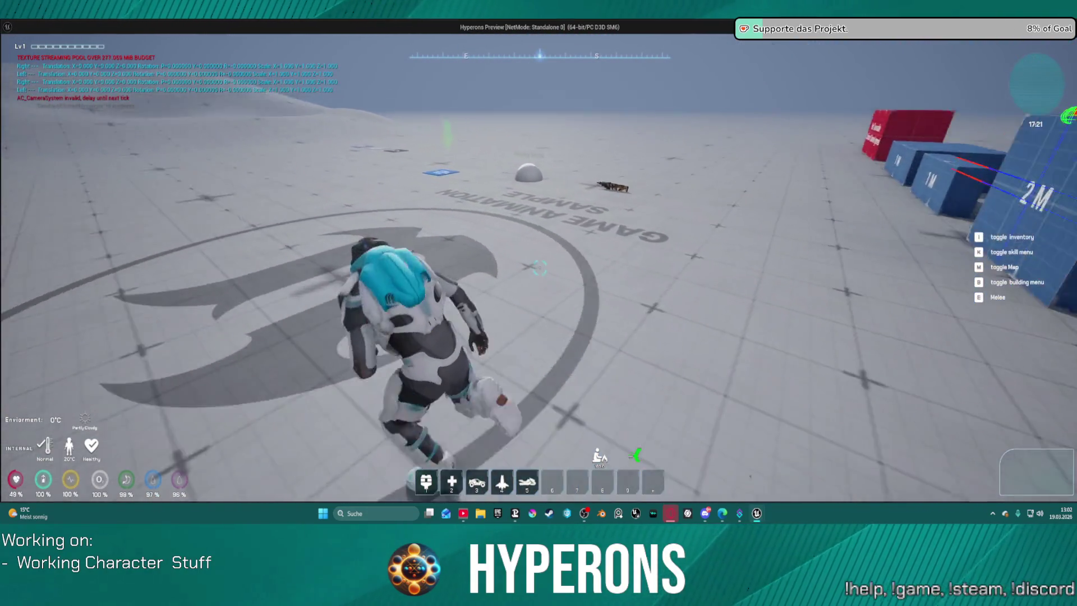
key("w")
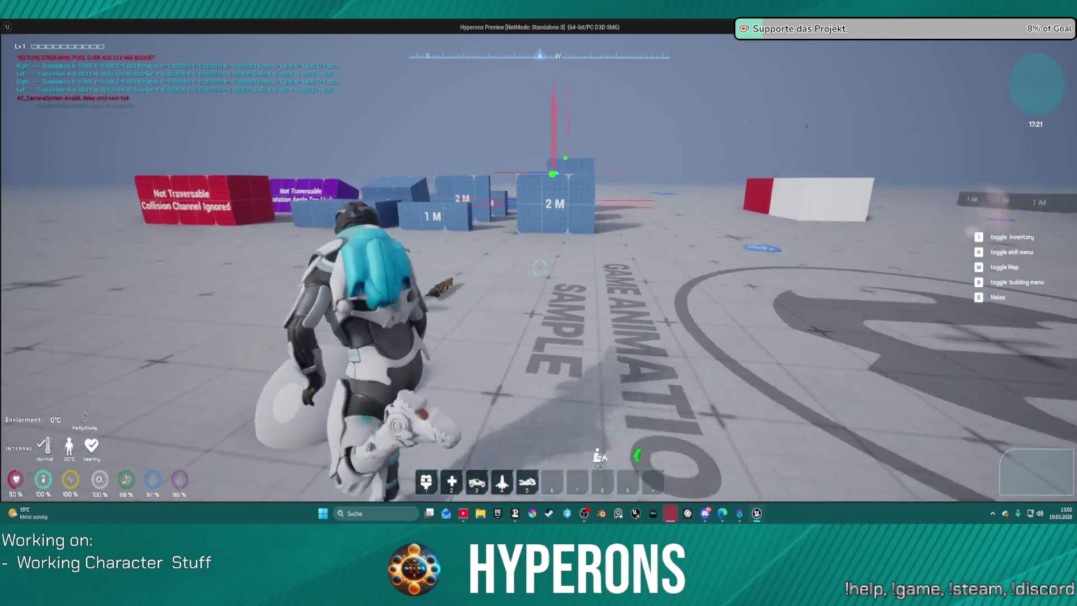
key("w")
key("w")
key("Escape")
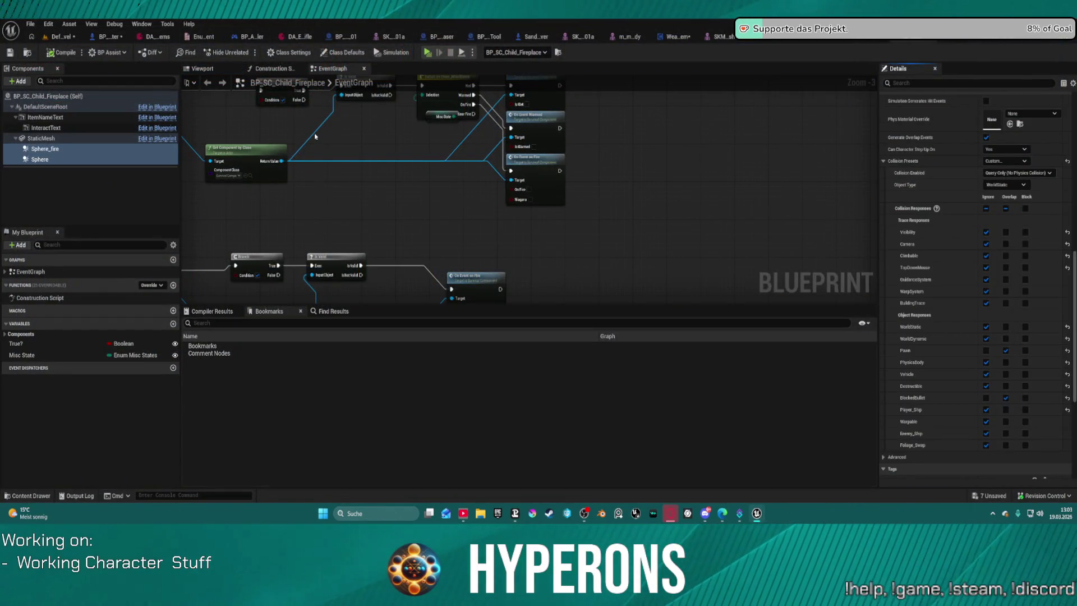
- Save the level and set the fireplace StaticMesh's collision responses to Ignore for every channel
key("ctrl+shift+s")
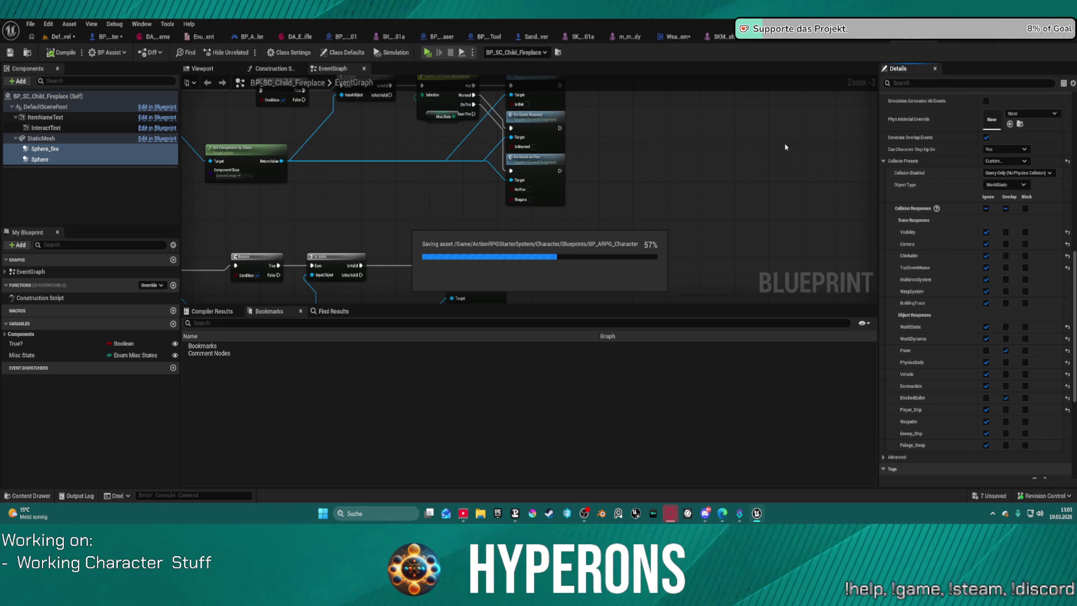
left_click(40, 138)
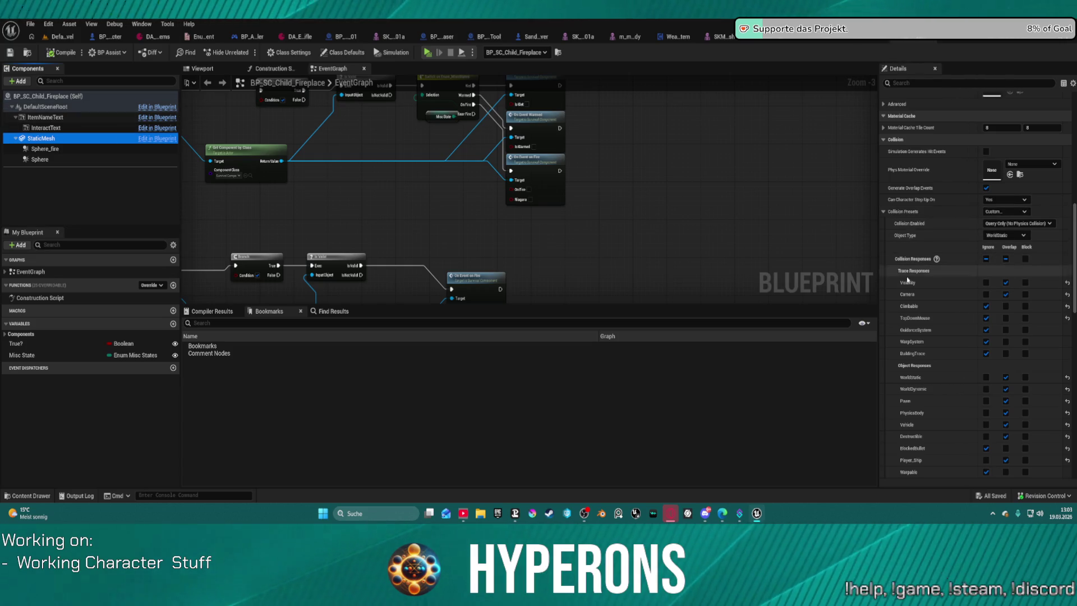
left_click(986, 258)
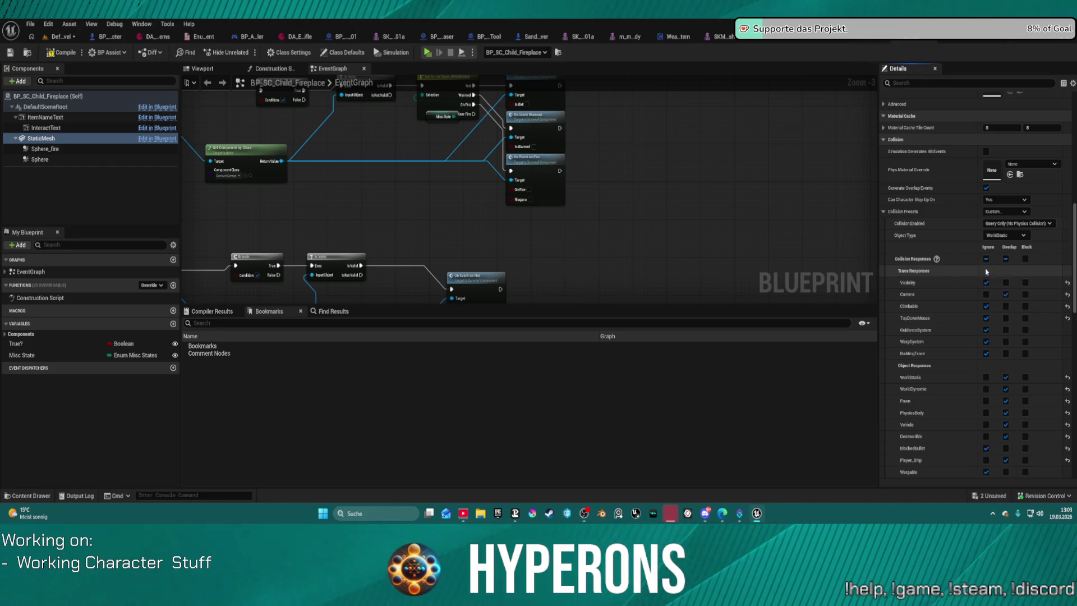
- Toggle WorldStatic/WorldDynamic back to Ignore and close the fireplace blueprint, revealing BP_PickUp_Master
left_click(1004, 377)
left_click(986, 376)
left_click(986, 389)
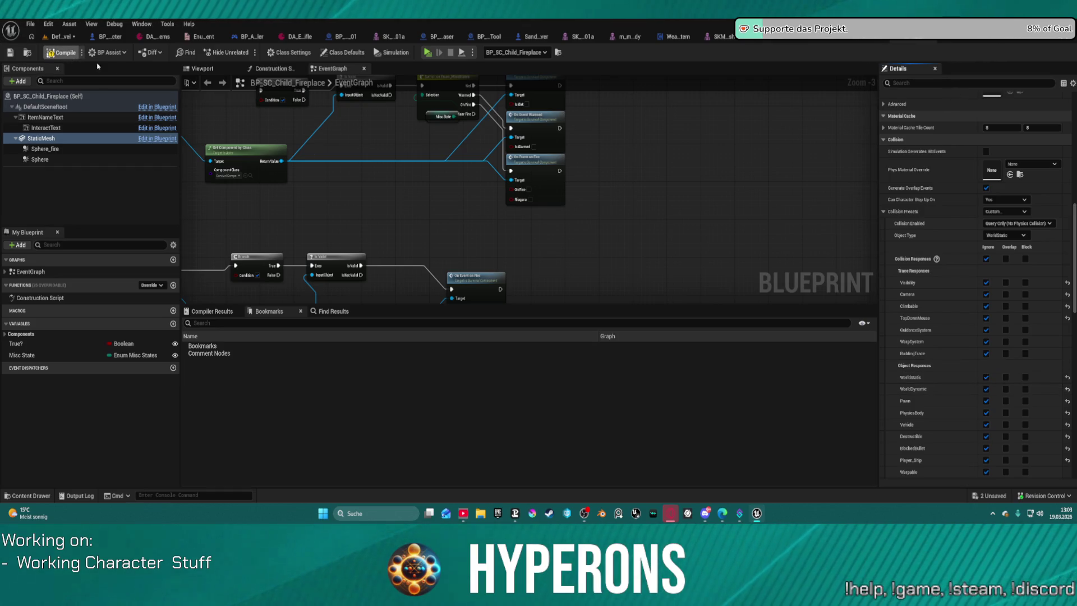
left_click(907, 41)
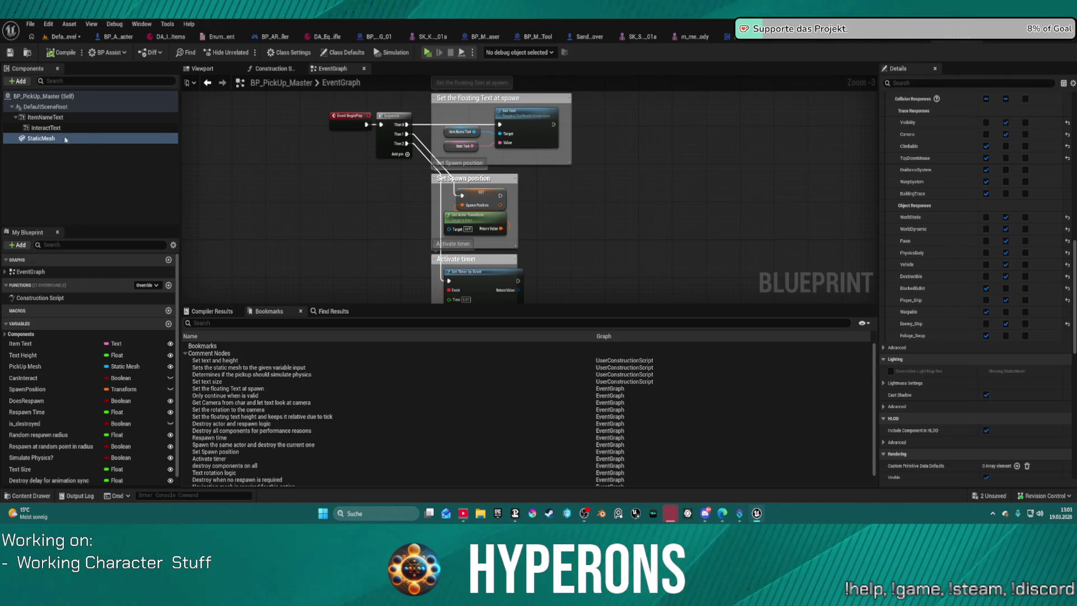
scroll(986, 270, "up", 4)
- Set the pickup master mesh to Ignore all channels, close the blueprints and show the PickUps folder assets
left_click(985, 252)
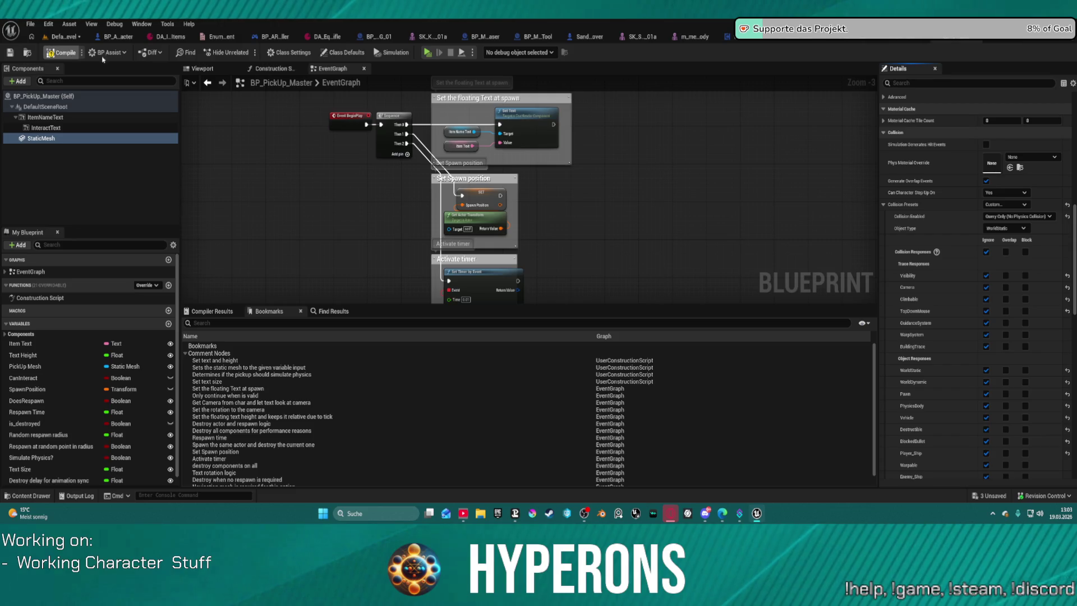
key("ctrl+w")
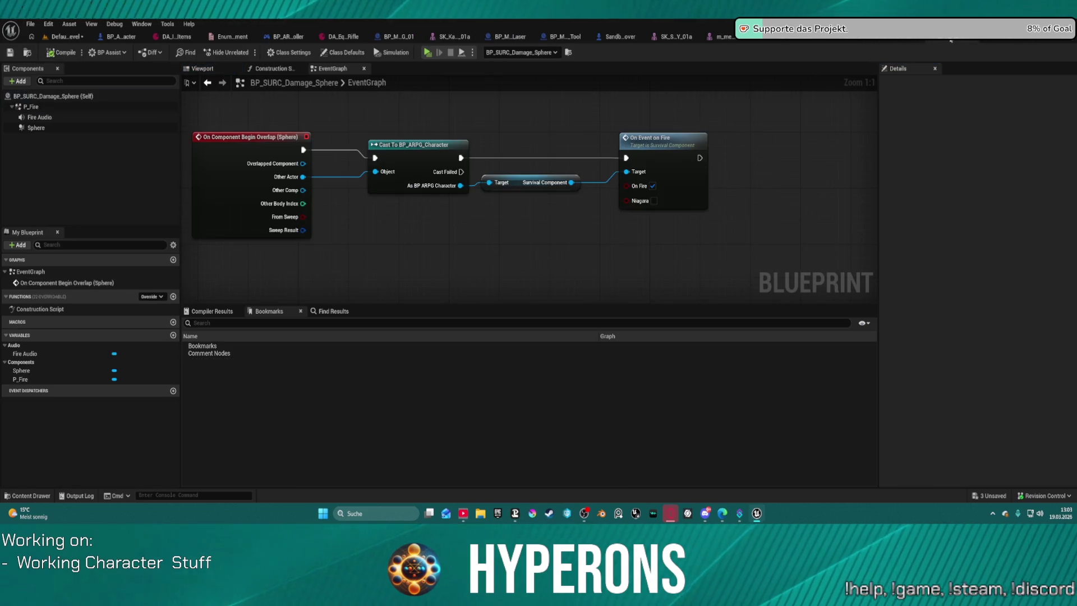
key("ctrl+w")
key("ctrl+space")
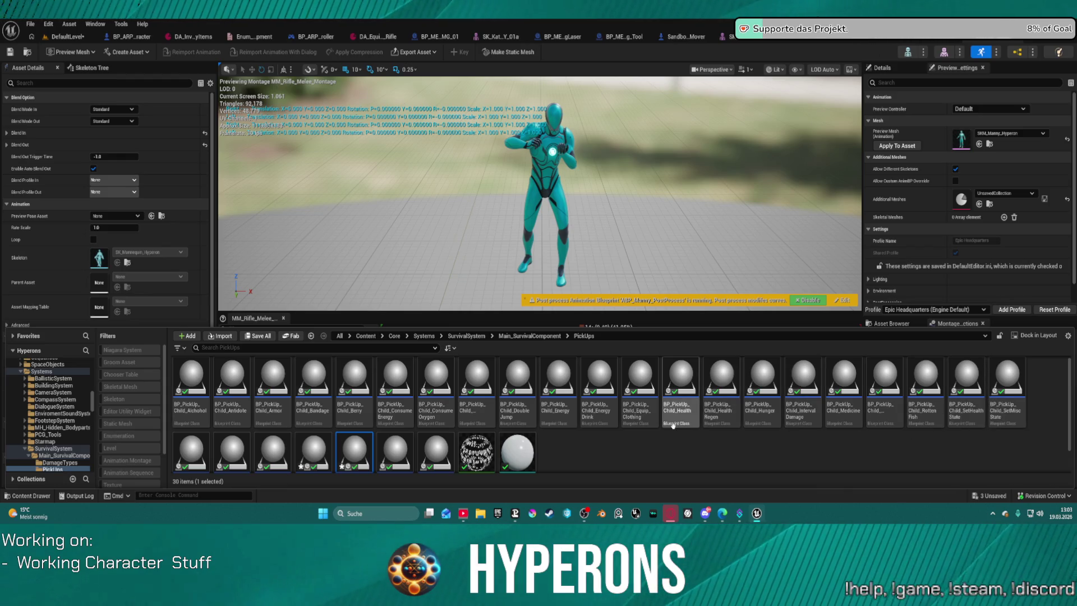
scroll(521, 417, "down", 2)
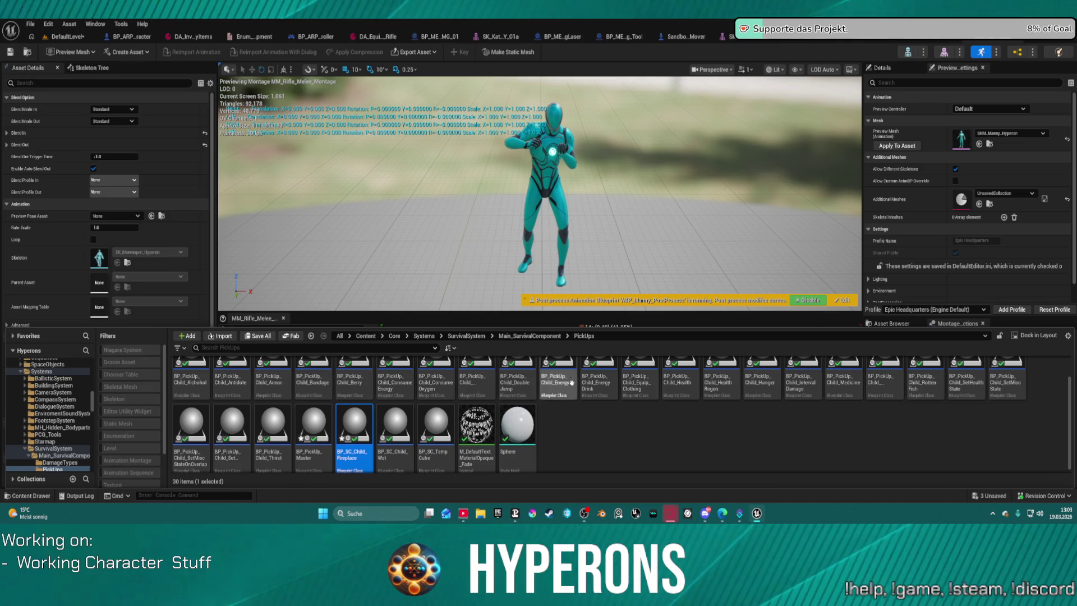
scroll(740, 400, "up", 1)
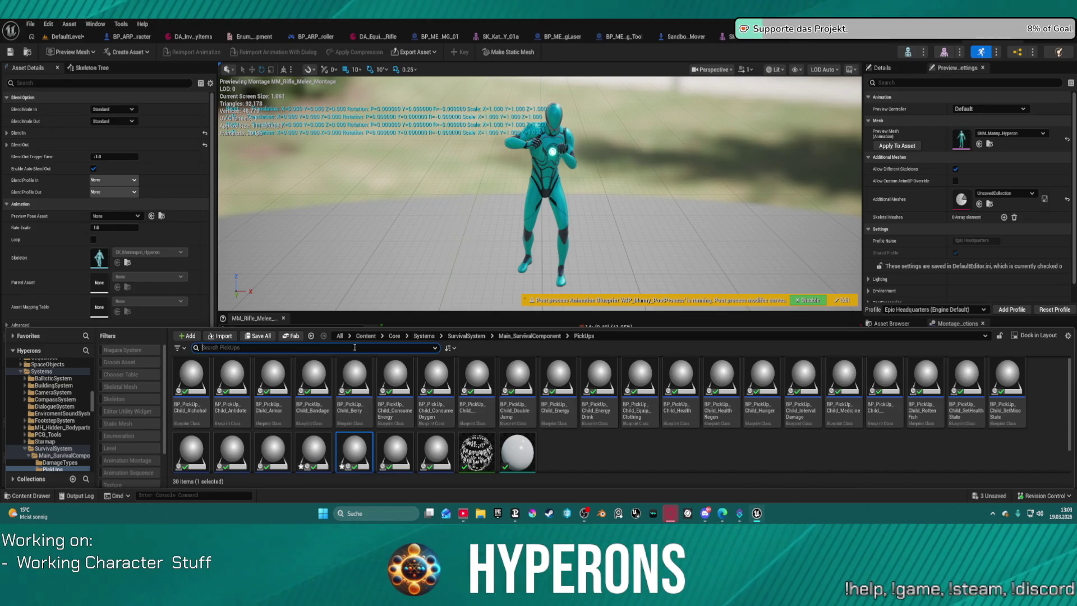
type("Bois")
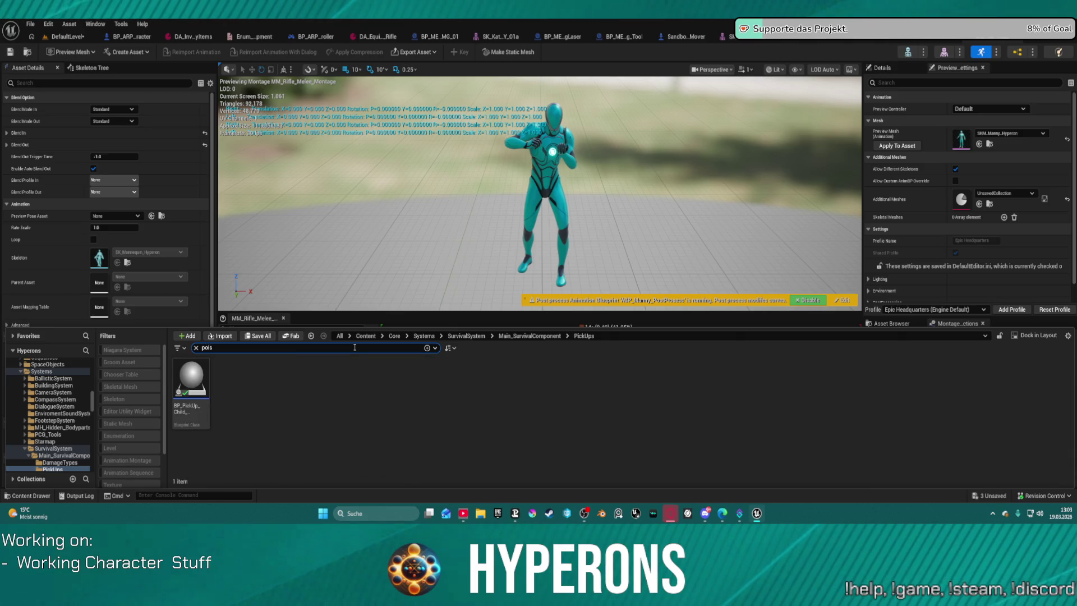
mouse_move(187, 389)
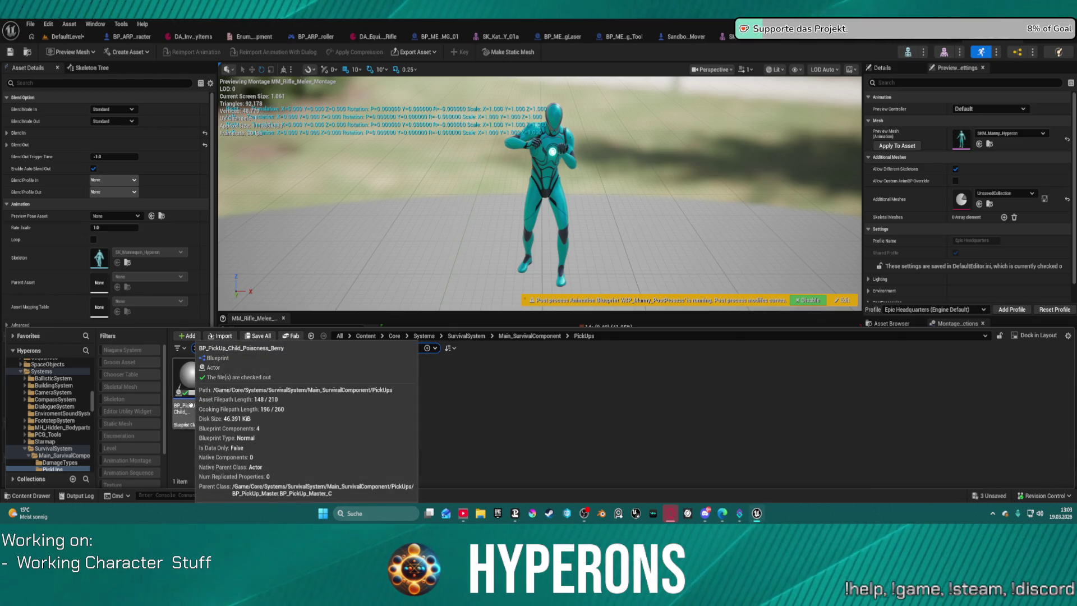
- Drag BP_PickUp_Child_Poisoness_Berry into DefaultLevel and delete the old fireplace pickup
left_click(67, 37)
left_click(31, 495)
mouse_move(187, 324)
left_mouse_down()
mouse_move(586, 357)
mouse_move(589, 391)
left_mouse_up()
left_click(392, 395)
key("Delete")
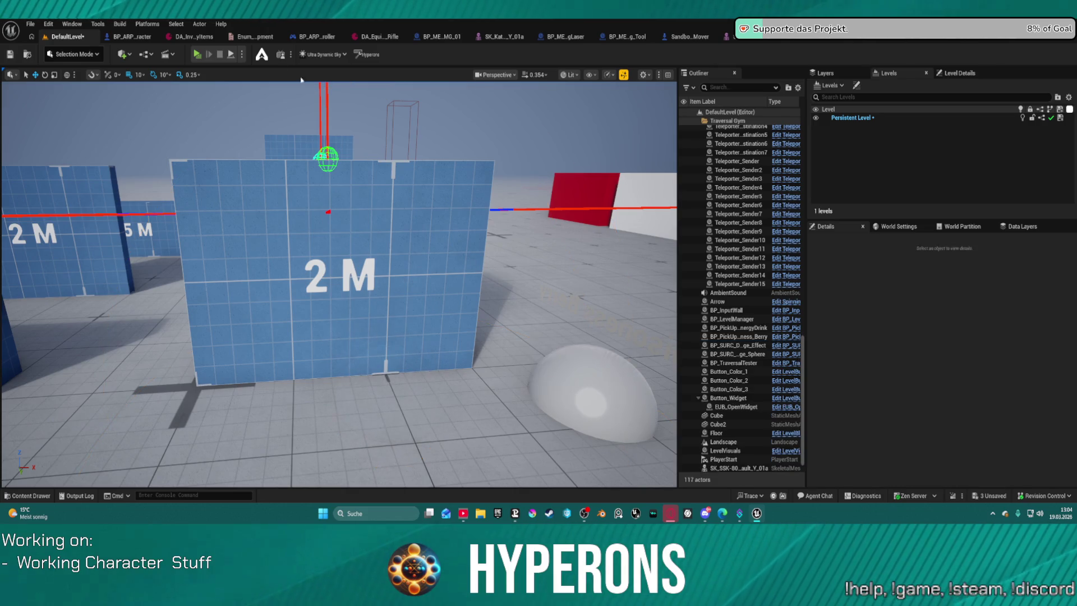
- Playtest walking the character into the Poisoness Berry pickup, then stop the session
key("alt+p")
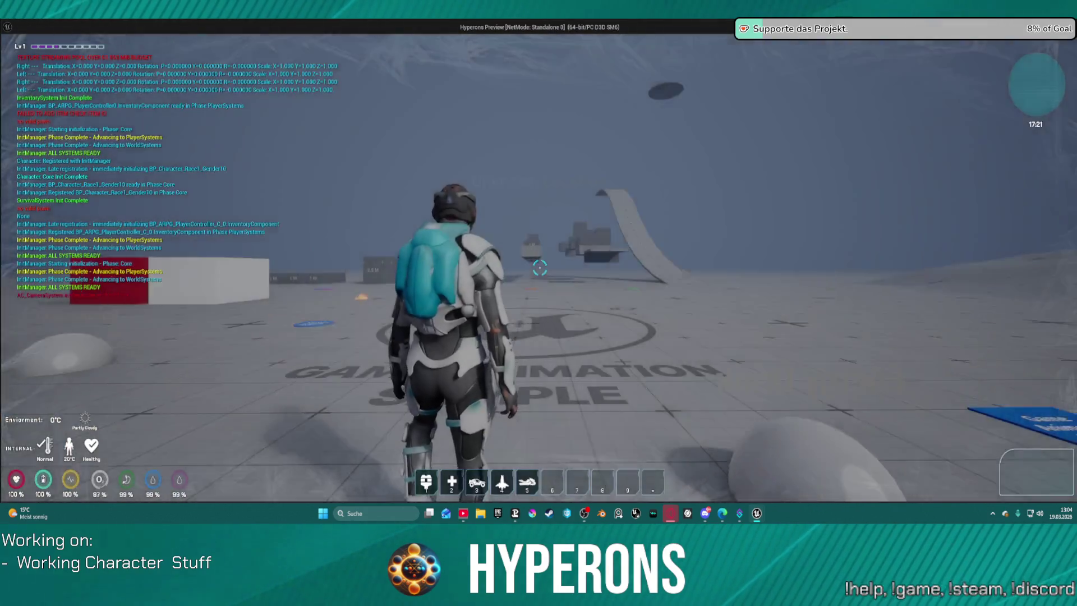
key("w")
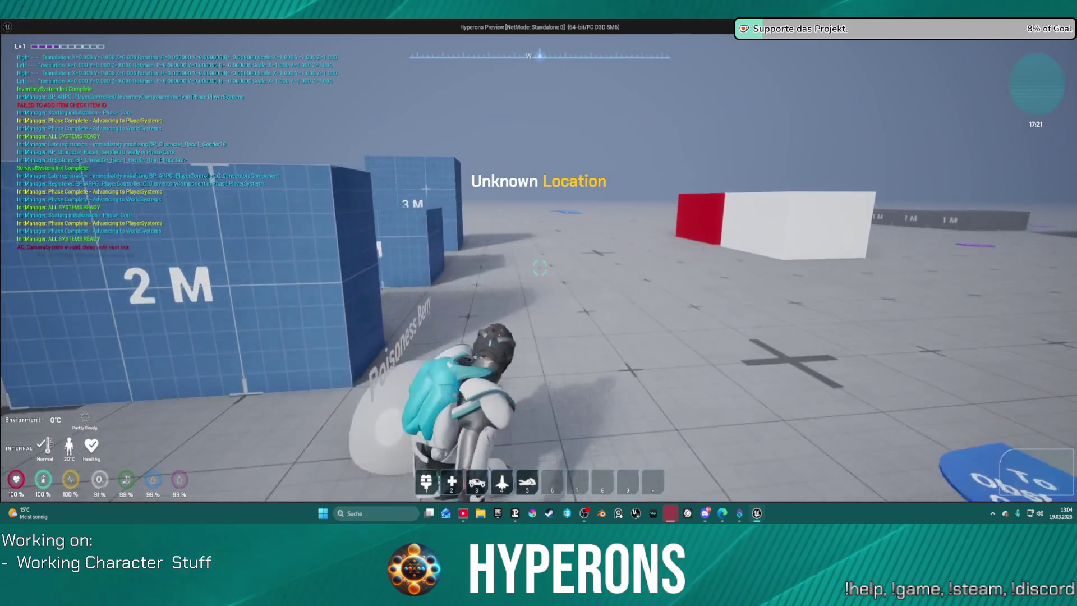
key("w")
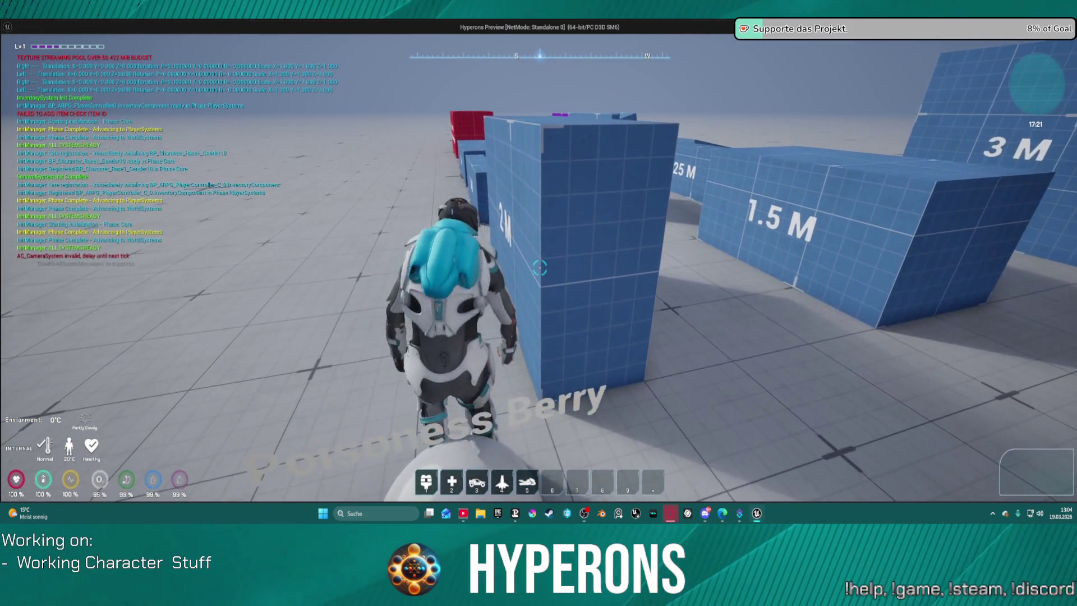
key("w")
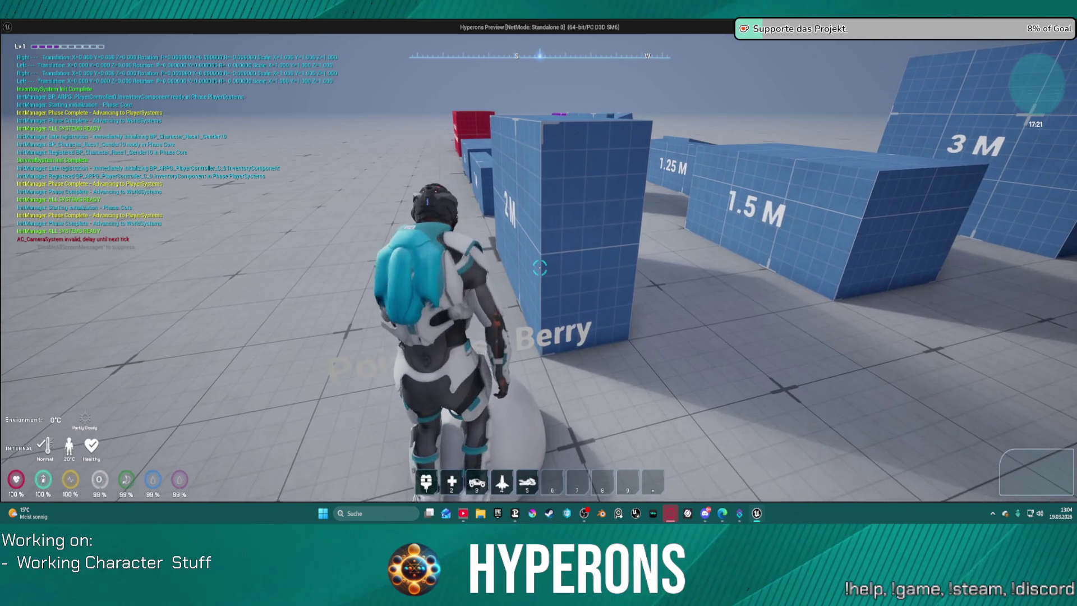
key("w")
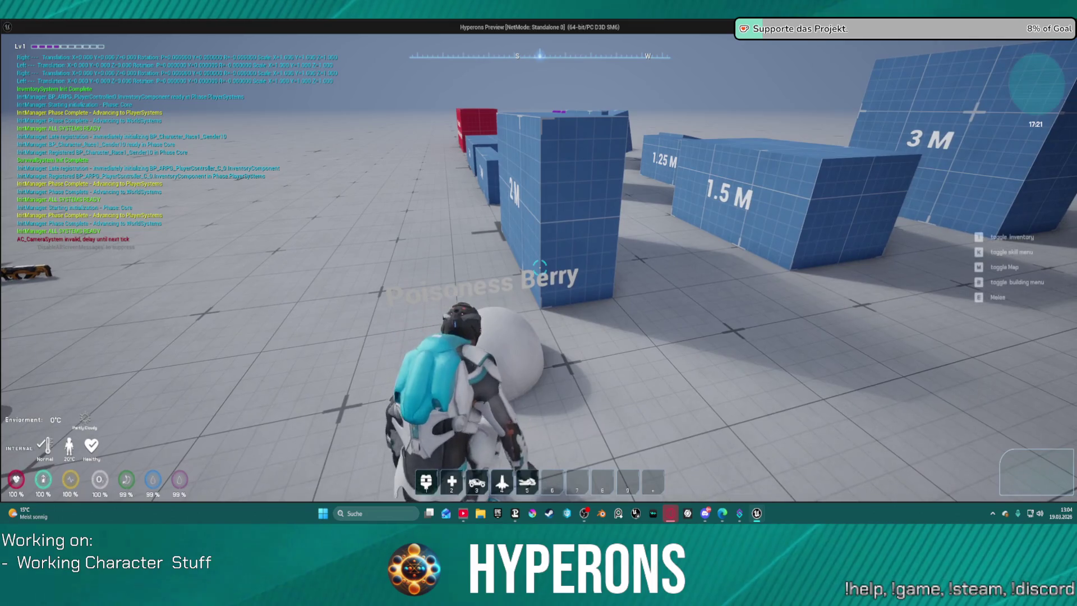
key("alt+Tab")
key("Escape")
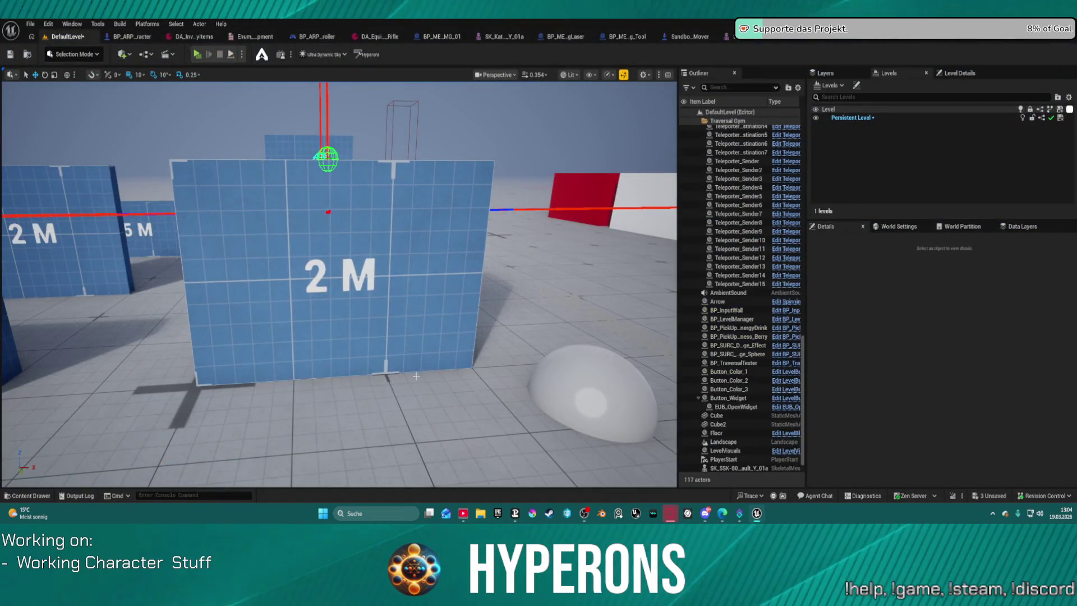
- Select the placed Poisoness Berry and open its parent BP_PickUp_Master for editing
left_click(580, 382)
scroll(996, 410, "down", 3)
mouse_move(739, 336)
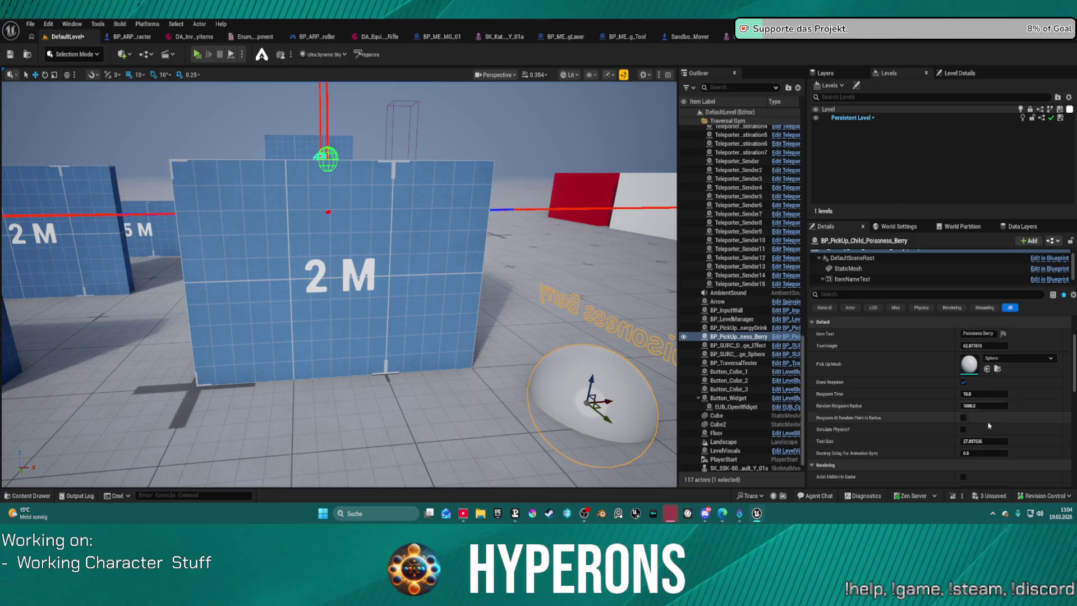
scroll(941, 379, "down", 3)
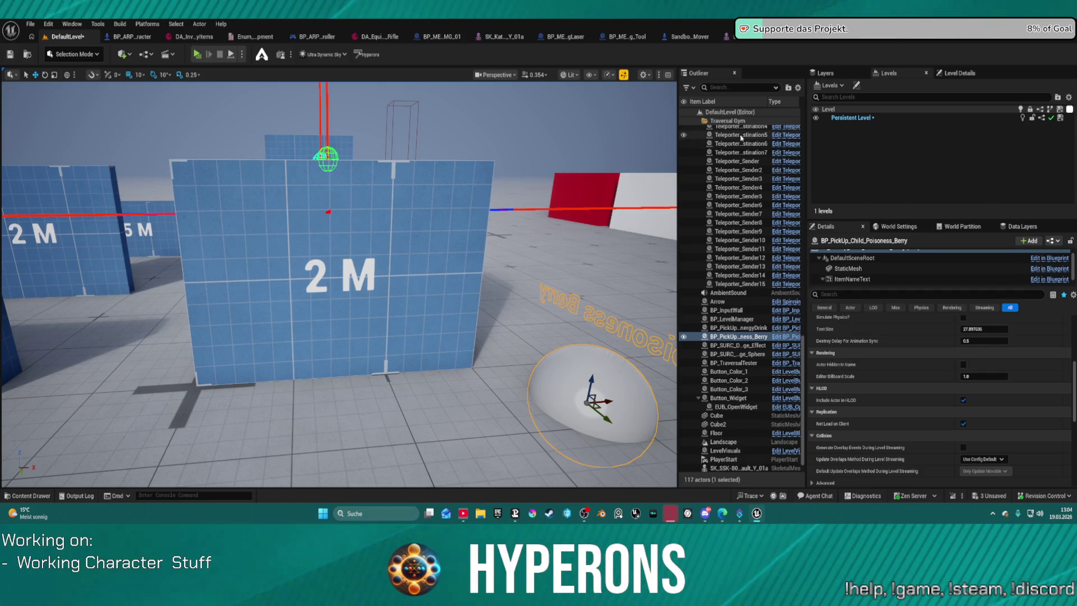
left_click(1029, 268)
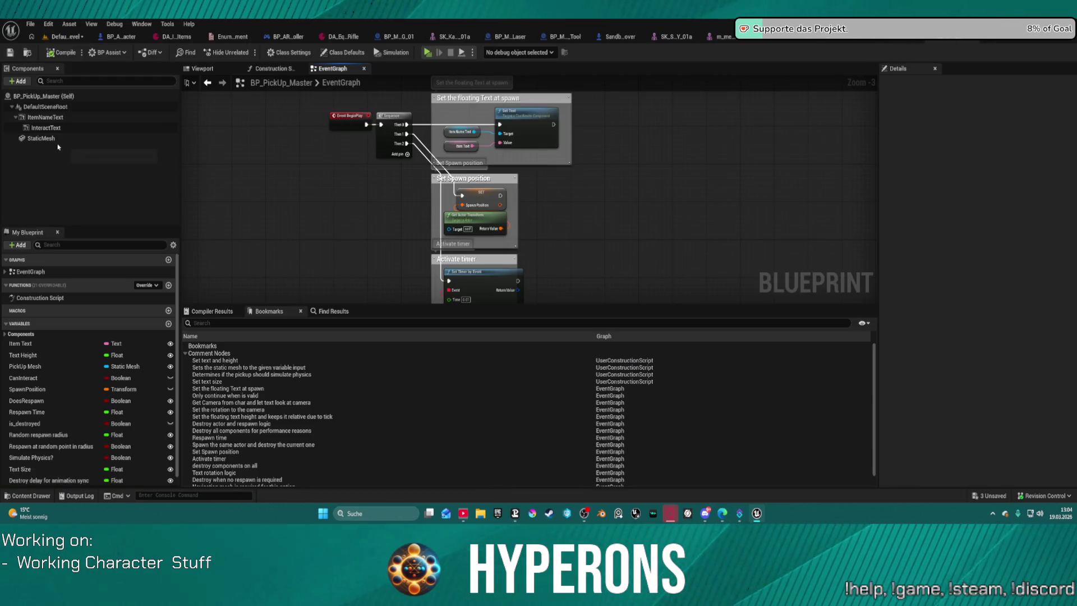
- Set the BP_PickUp_Master StaticMesh to Overlap the Pawn channel and start a playtest
left_click(41, 138)
scroll(694, 194, "down", 5)
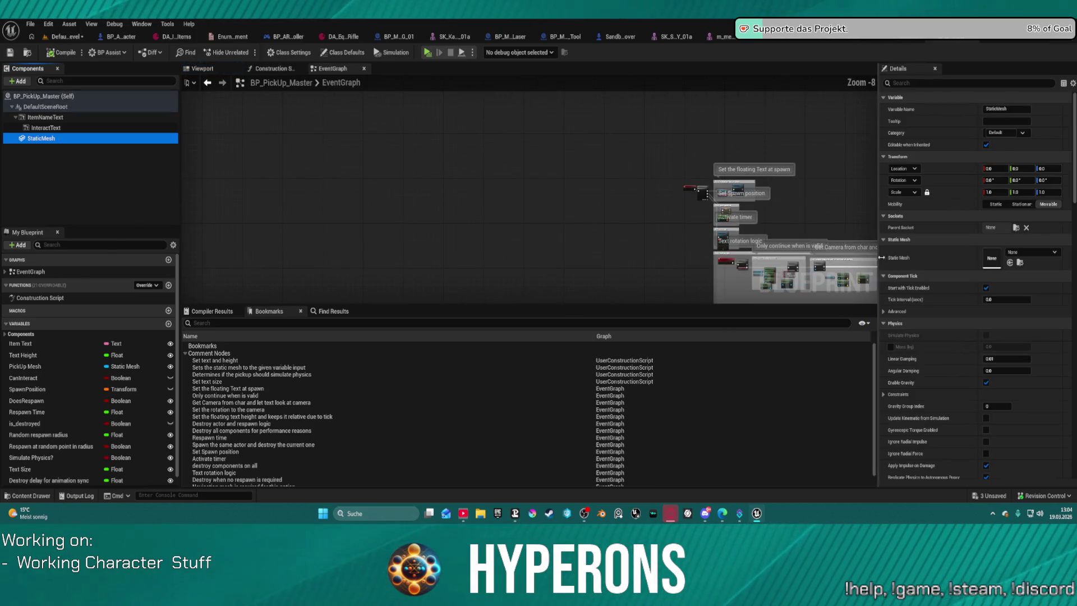
scroll(1010, 404, "down", 3)
scroll(1010, 403, "down", 3)
scroll(1009, 404, "down", 3)
scroll(1010, 408, "down", 3)
scroll(1010, 408, "down", 1)
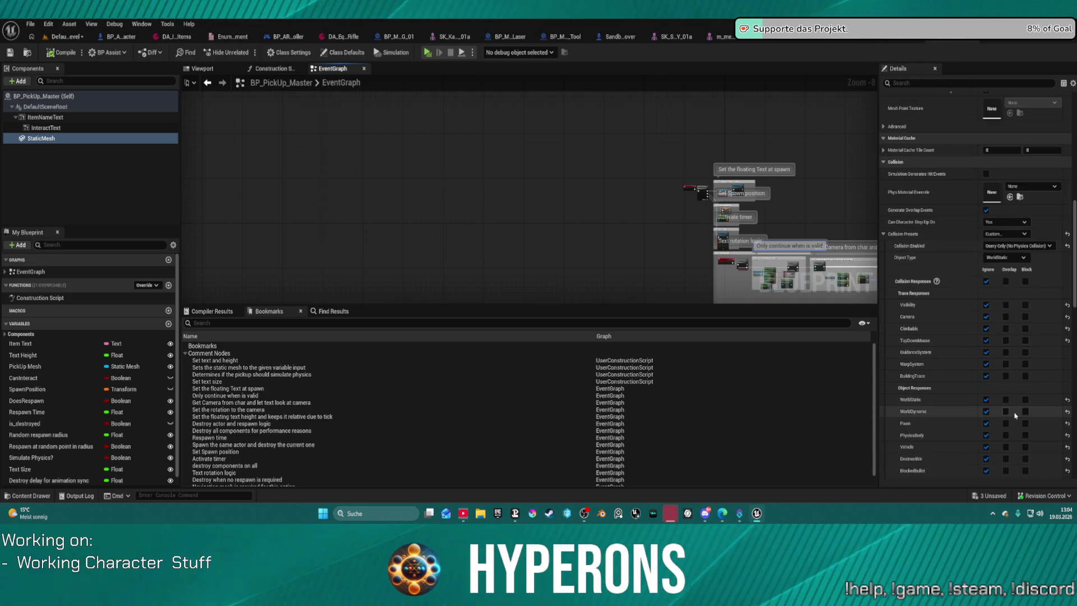
scroll(1006, 420, "down", 2)
scroll(1006, 417, "down", 1)
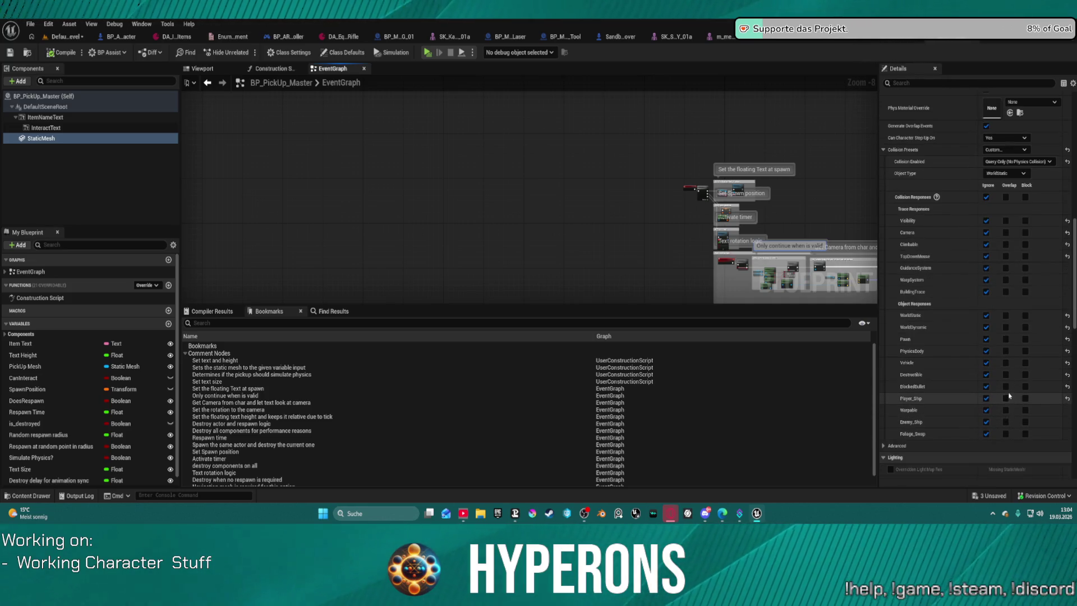
left_click(1005, 338)
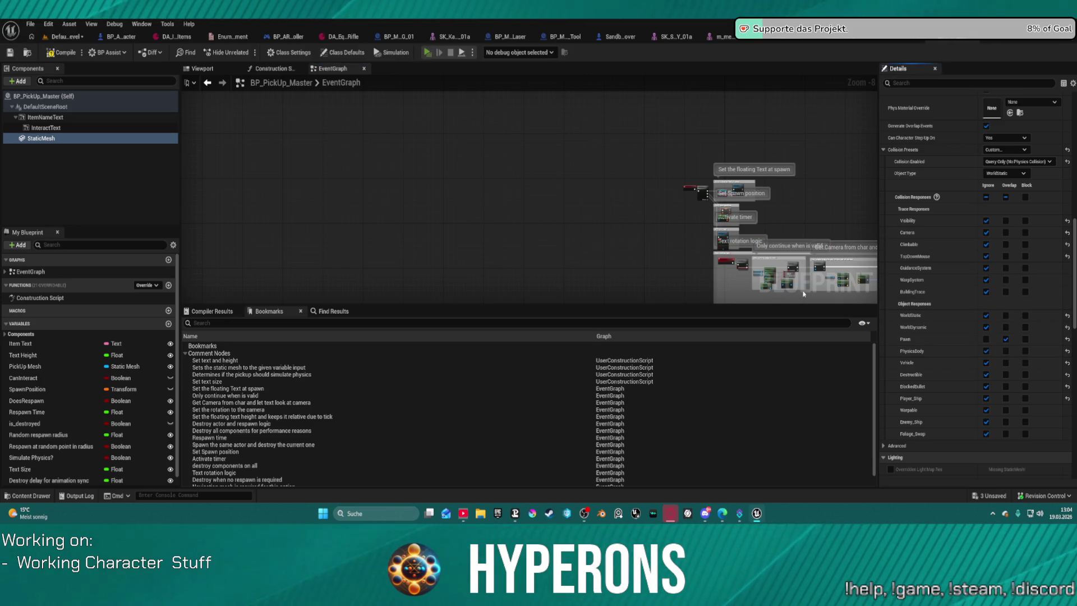
key("alt+p")
- Walk the character onto the poisonous berry by the 2M wall, then stop the playtest
key("w")
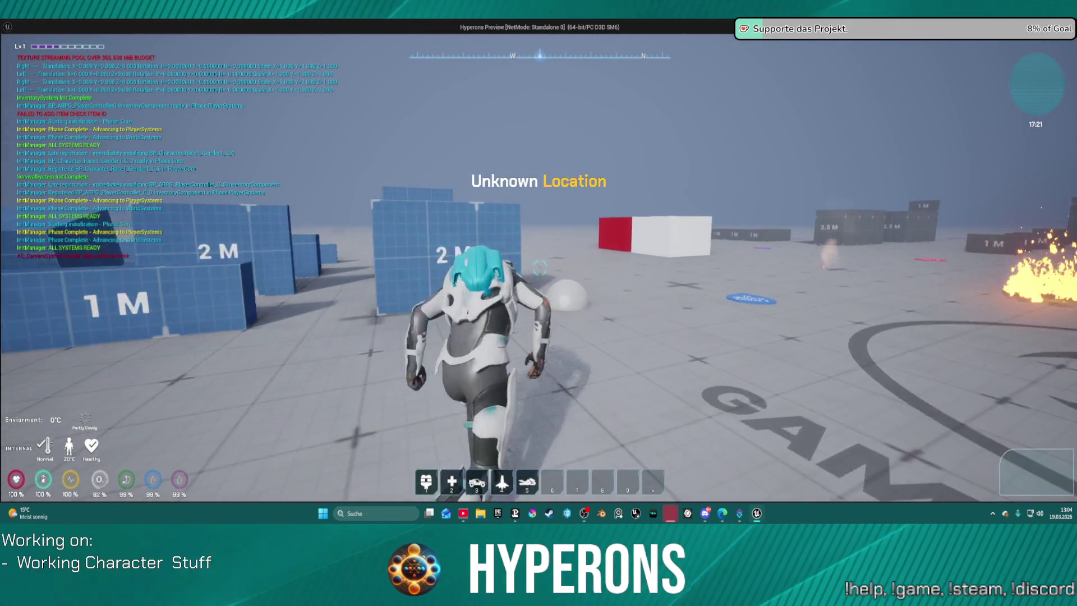
key("w")
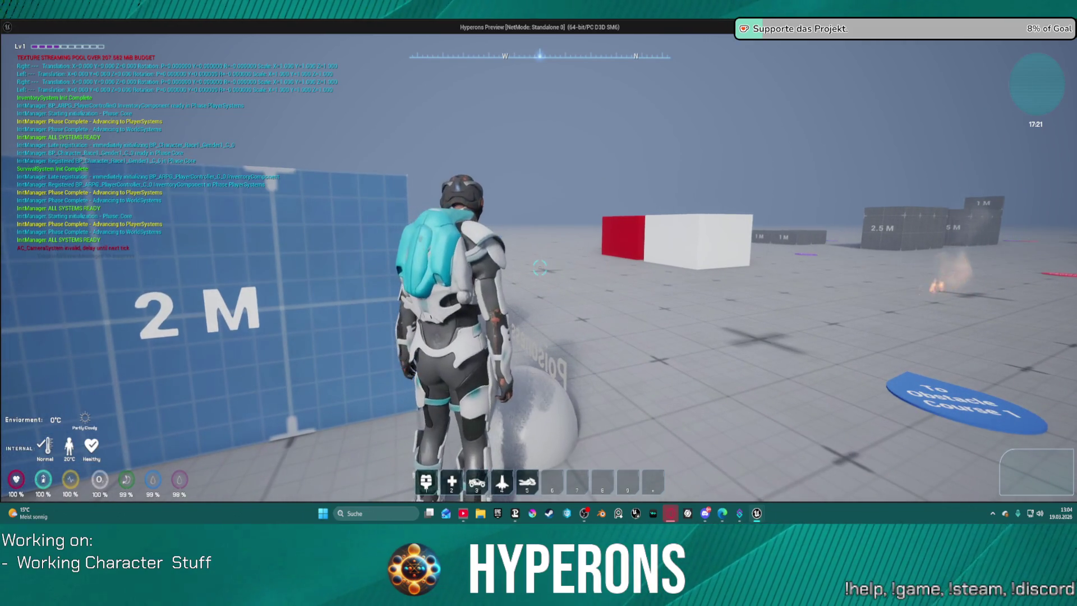
key("w")
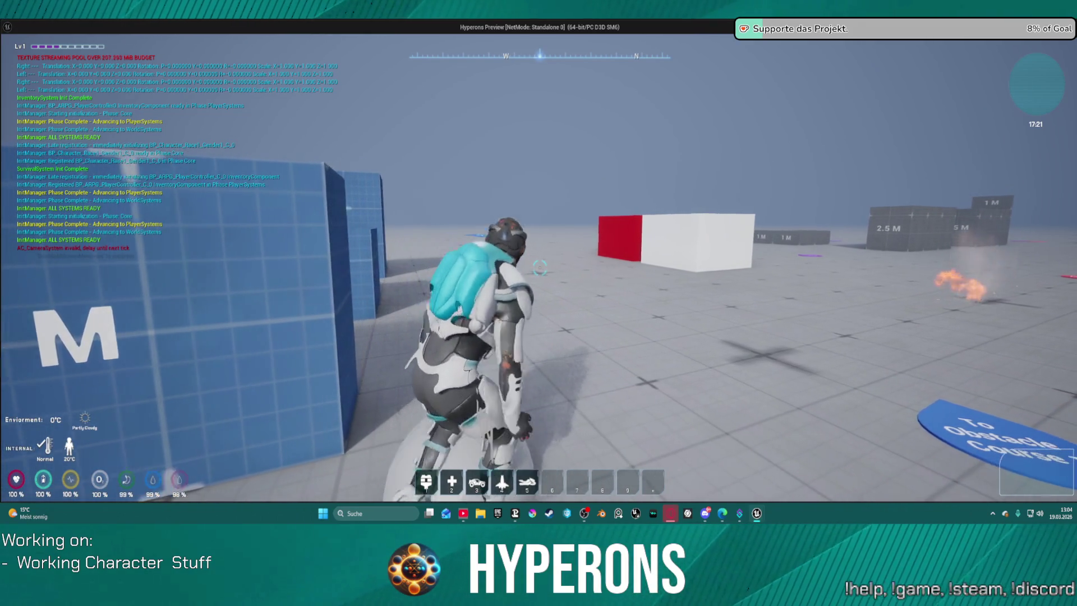
key("Escape")
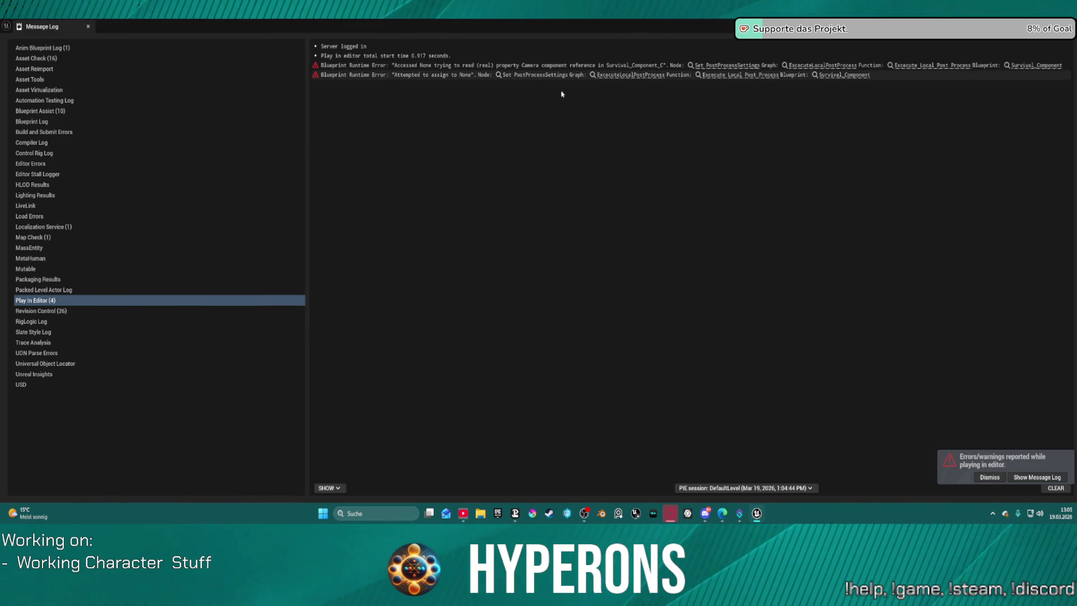
- Review the Accessed None errors, jump to Survival_Component's ExecuteLocalPostProcess node, then return to DefaultLevel
left_click(673, 74)
left_click(709, 67)
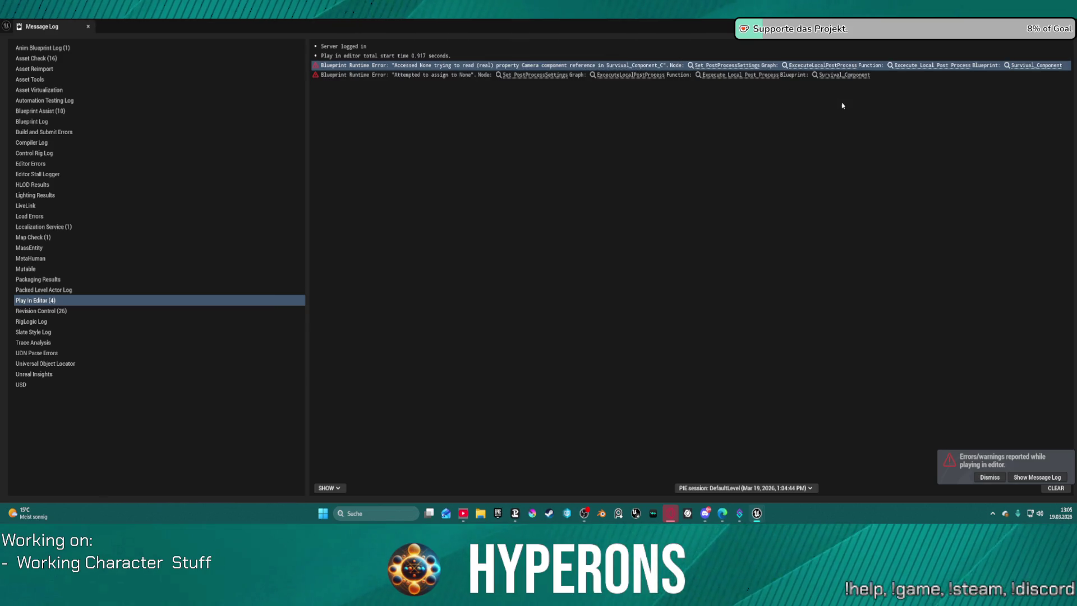
left_click(993, 478)
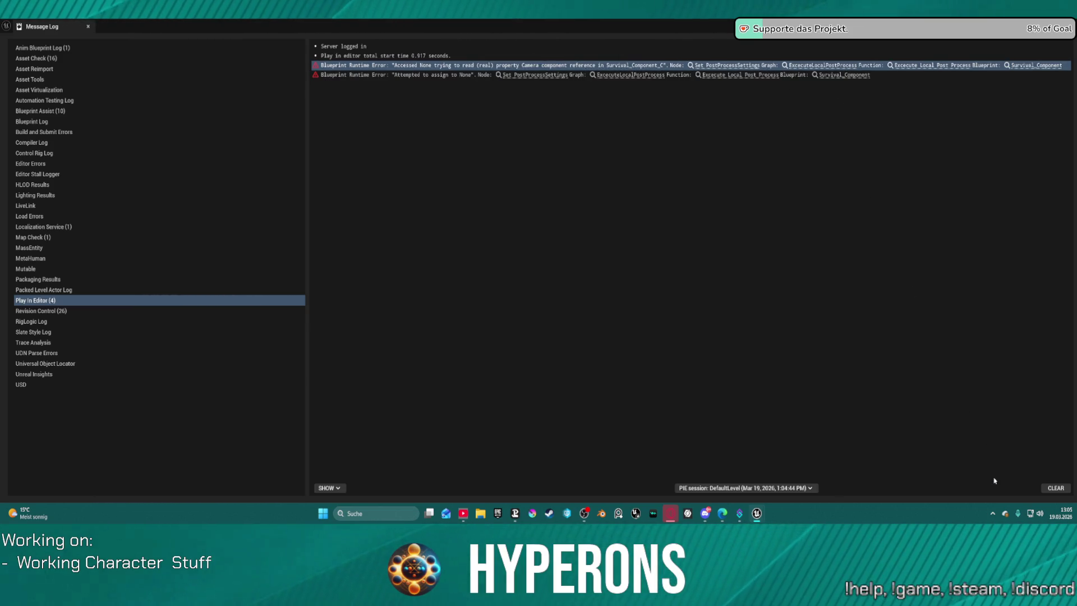
left_click(854, 65)
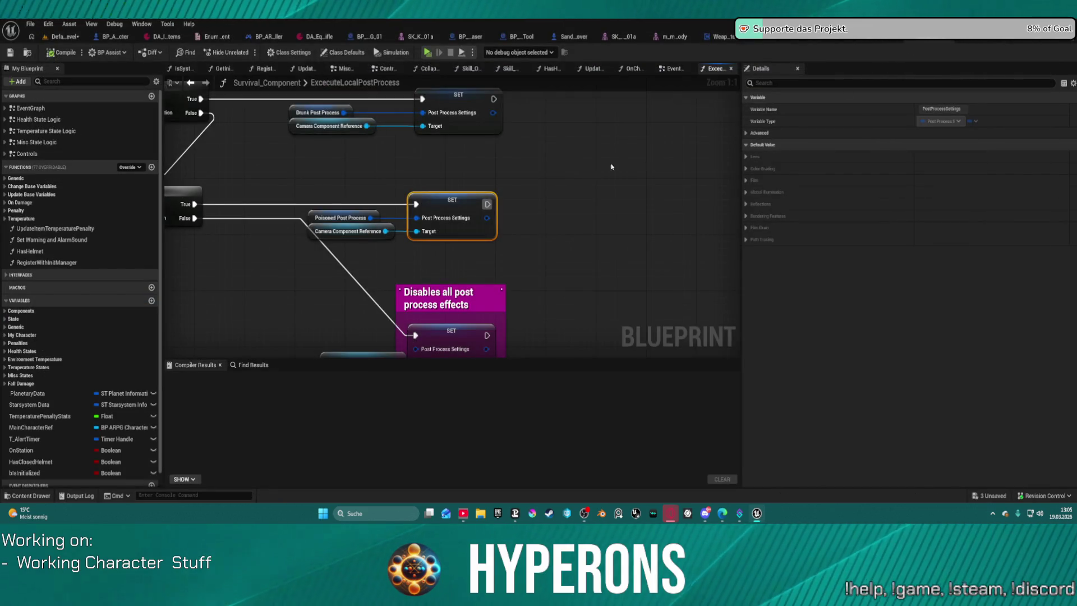
key("ctrl+space")
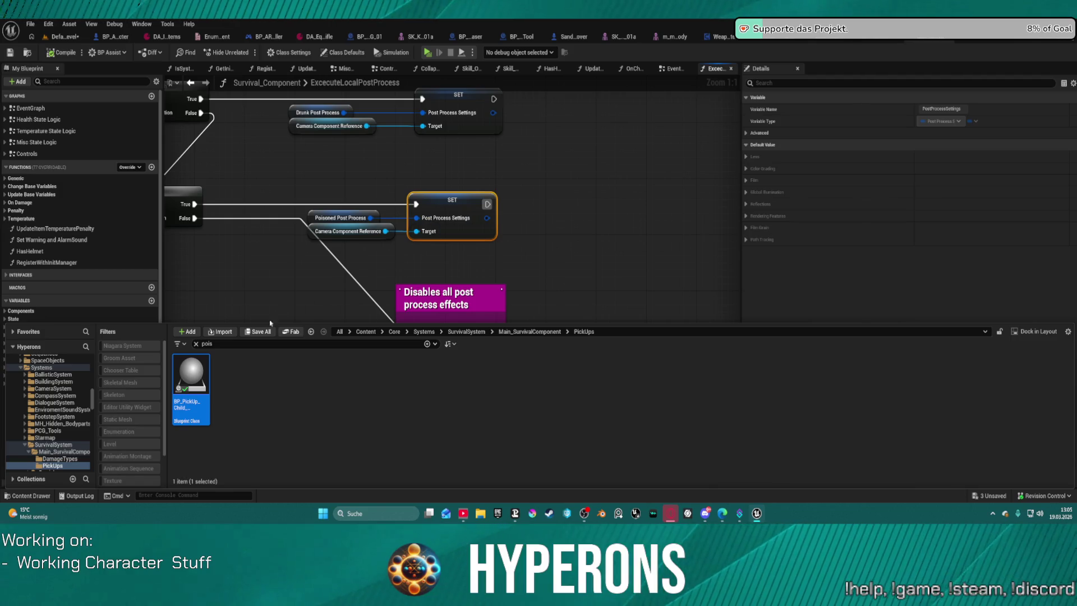
left_click(69, 38)
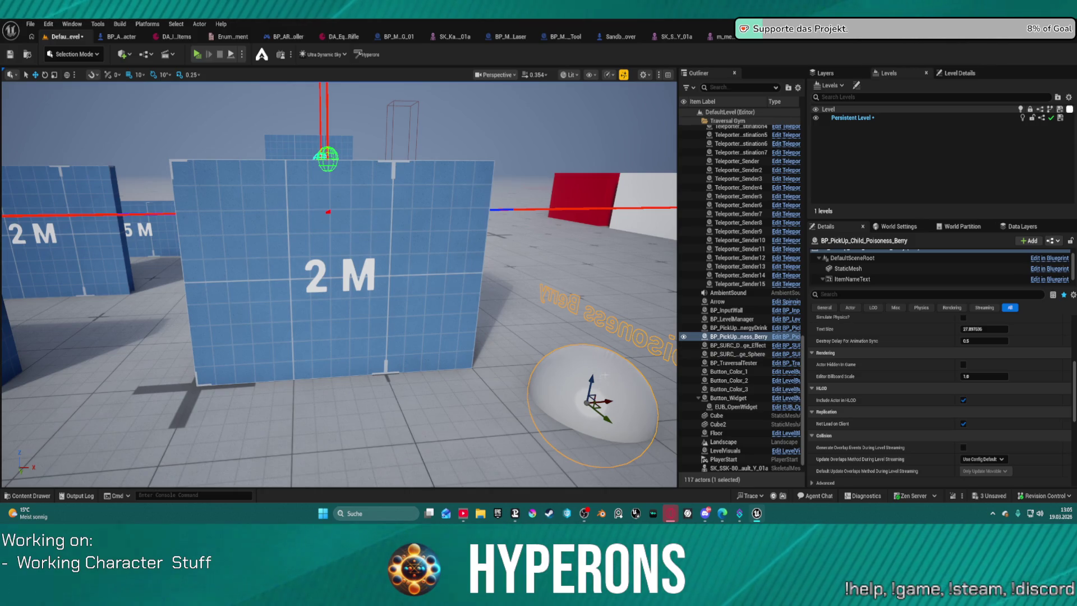
scroll(752, 180, "up", 5)
scroll(752, 180, "up", 5)
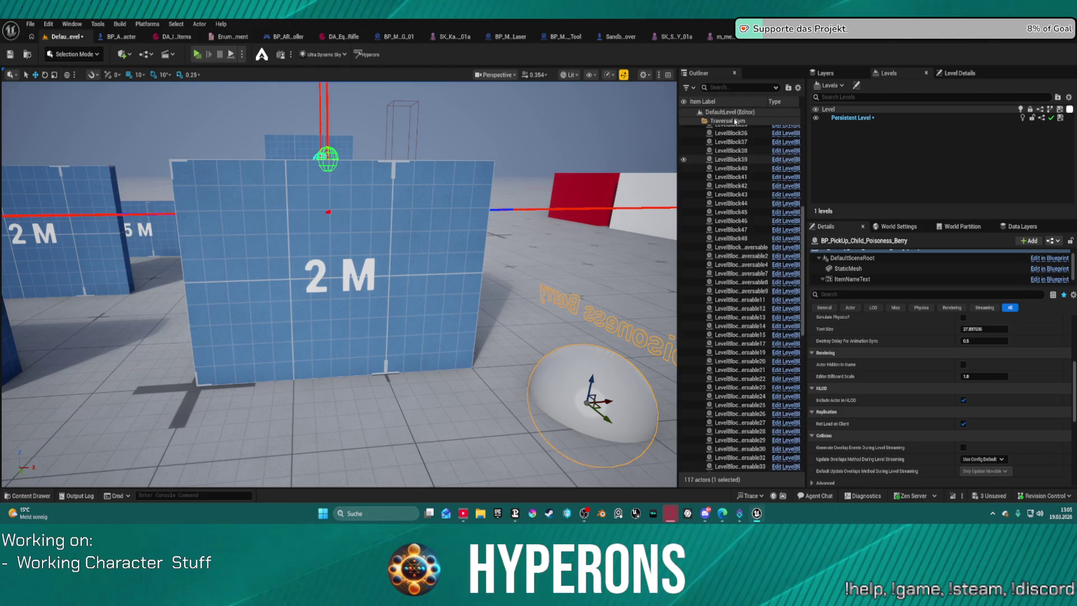
type("pois")
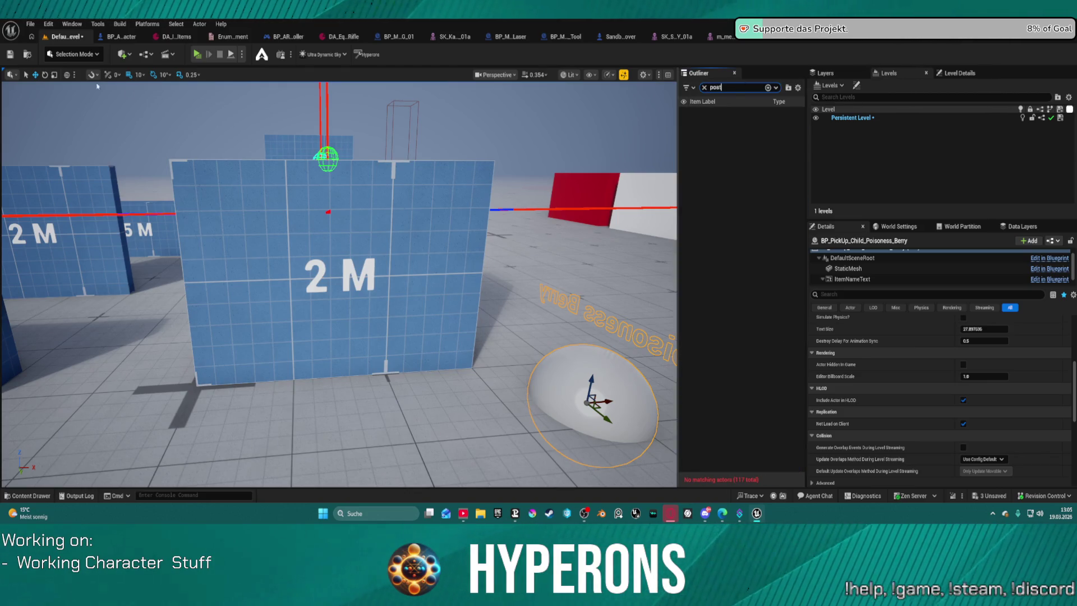
- Place a PostProcessVolume via Quick Add, enable Infinite Extent (Unbound), and start a playtest
left_click(124, 54)
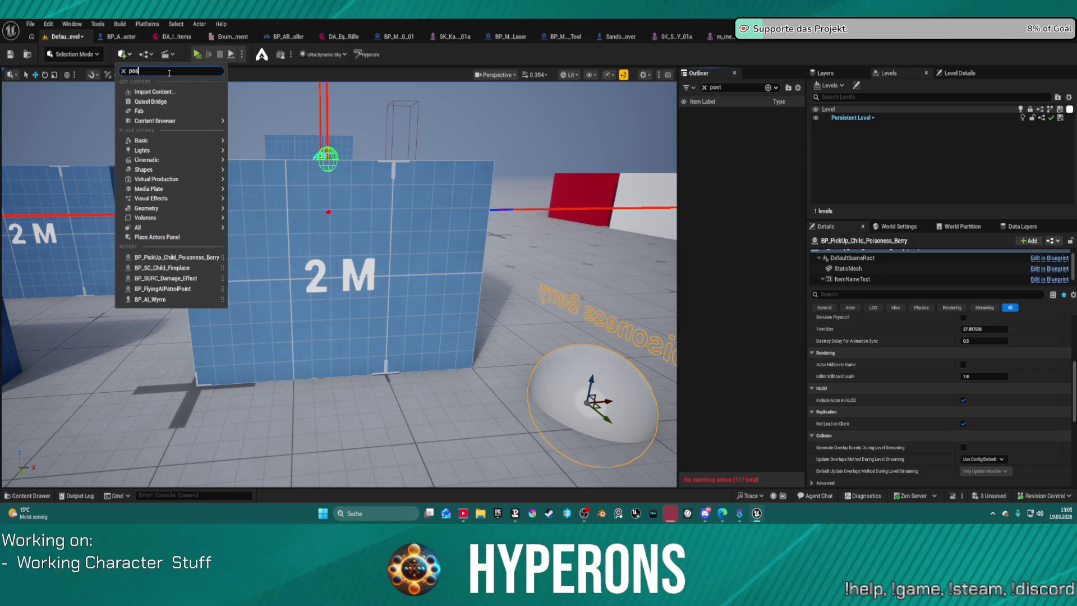
type("t")
left_click(250, 104)
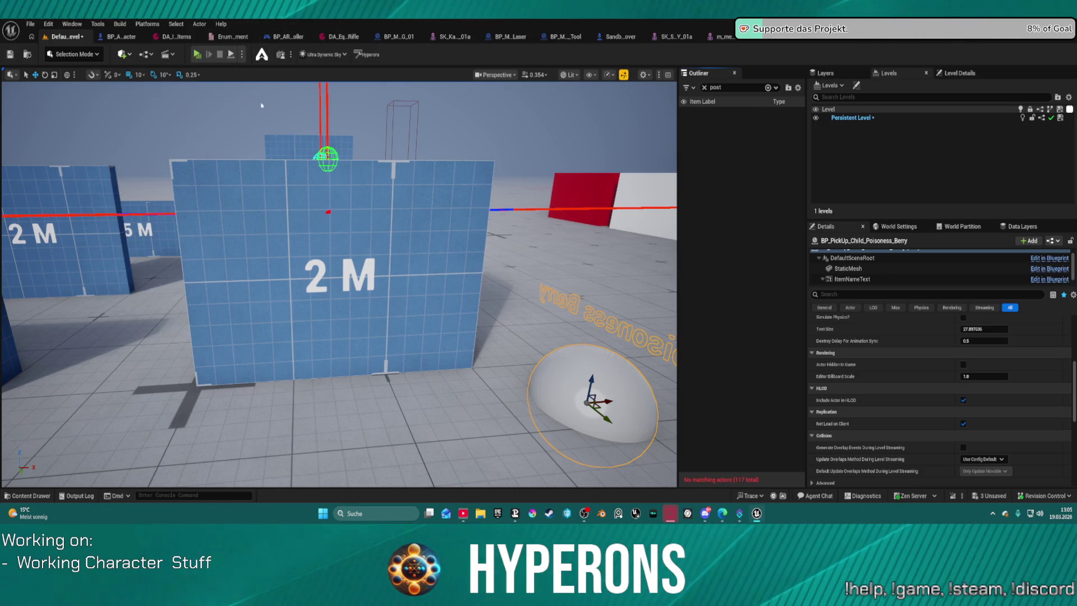
left_click_drag(518, 207, 523, 188)
scroll(922, 372, "down", 3)
scroll(921, 372, "down", 3)
scroll(921, 371, "up", 2)
scroll(925, 374, "up", 3)
scroll(929, 379, "up", 3)
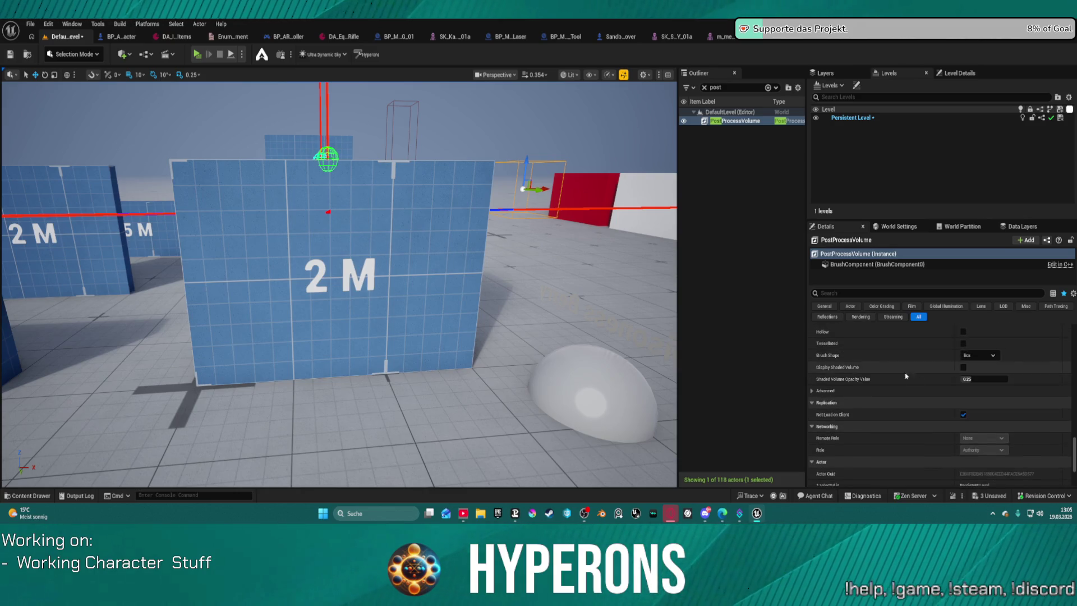
scroll(937, 382, "up", 3)
scroll(962, 382, "up", 2)
scroll(964, 373, "up", 1)
left_click(963, 364)
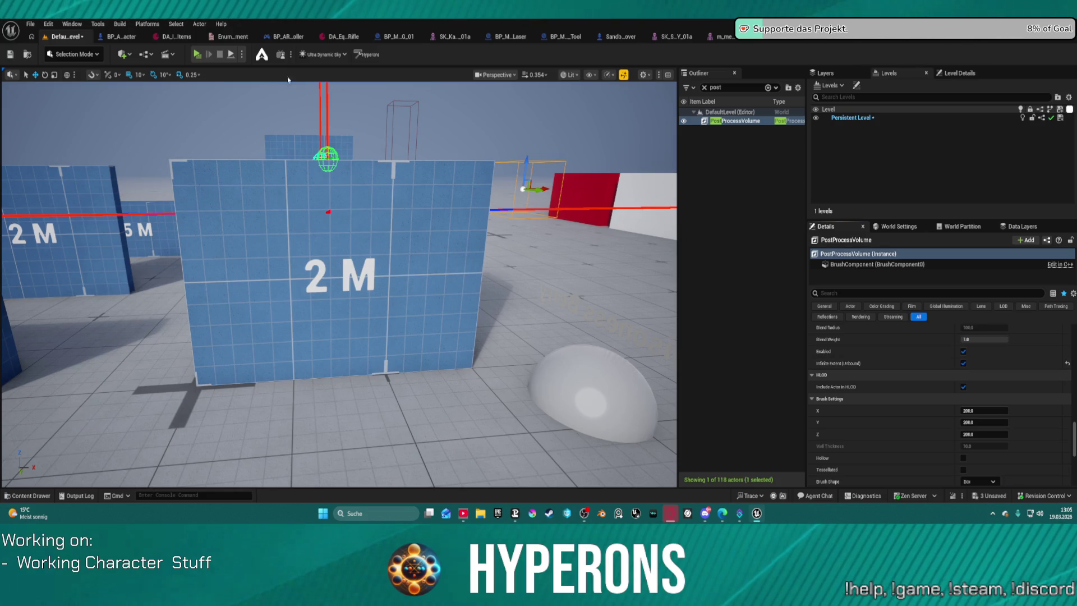
left_click(208, 56)
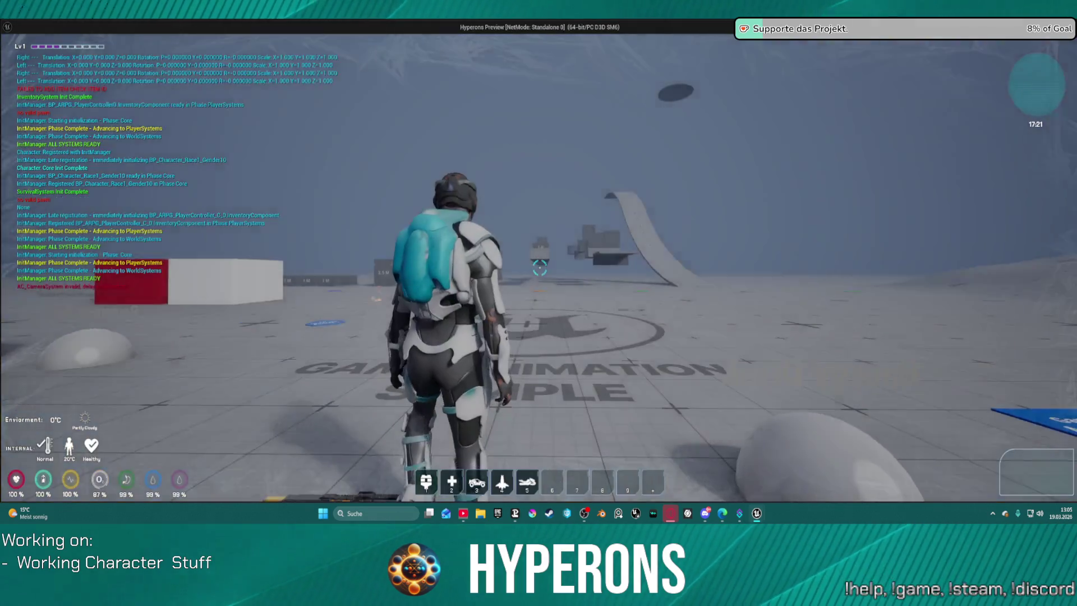
- Walk the character around the blue blocks onto the poisonous berry again, then end the playtest
key("w")
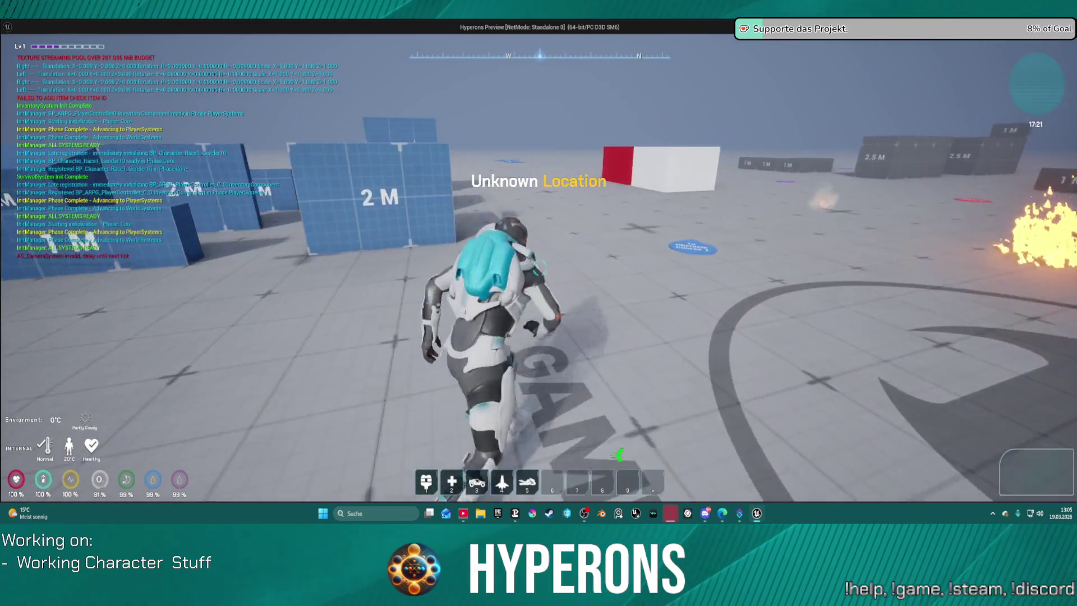
key("w")
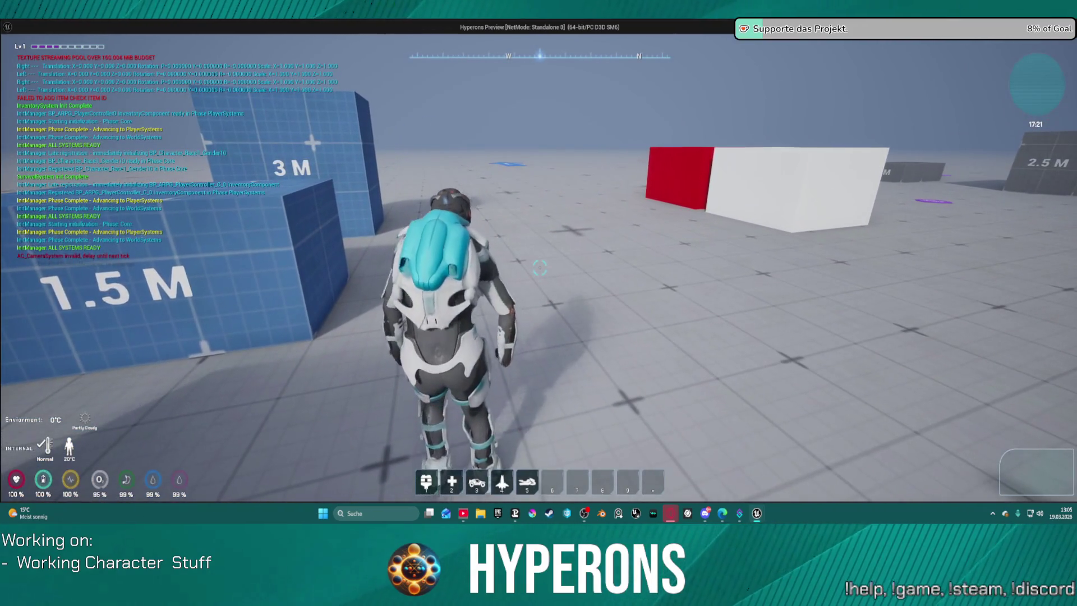
key("a")
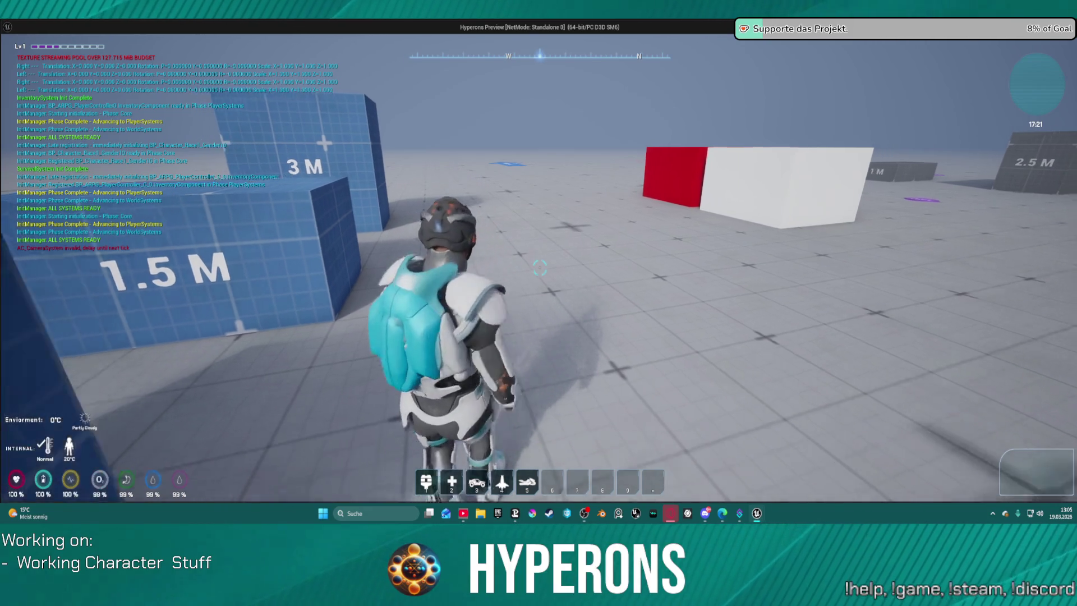
key("d")
key("a")
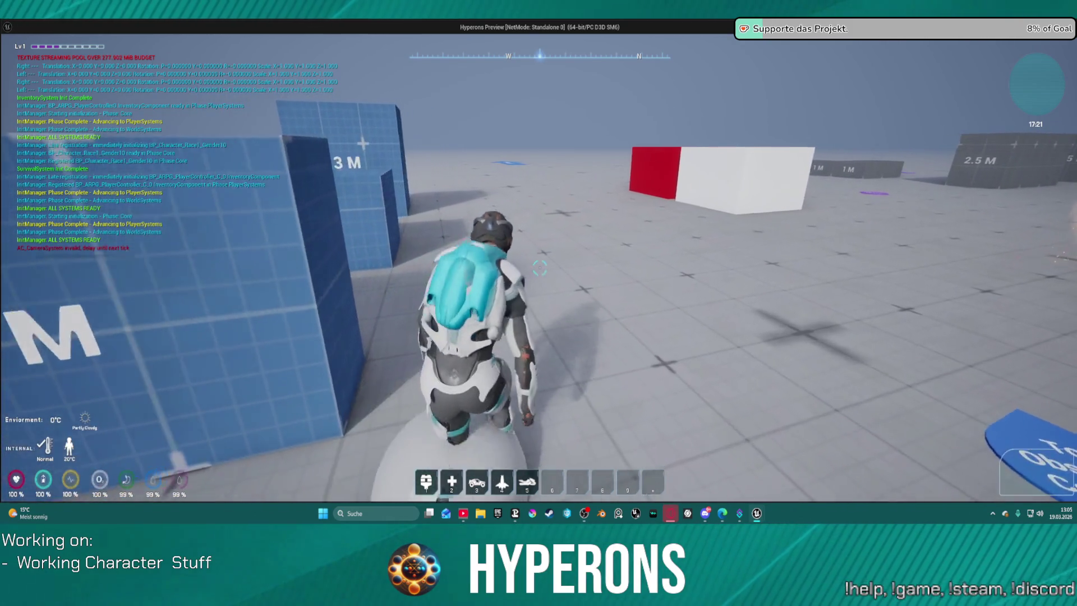
key("Escape")
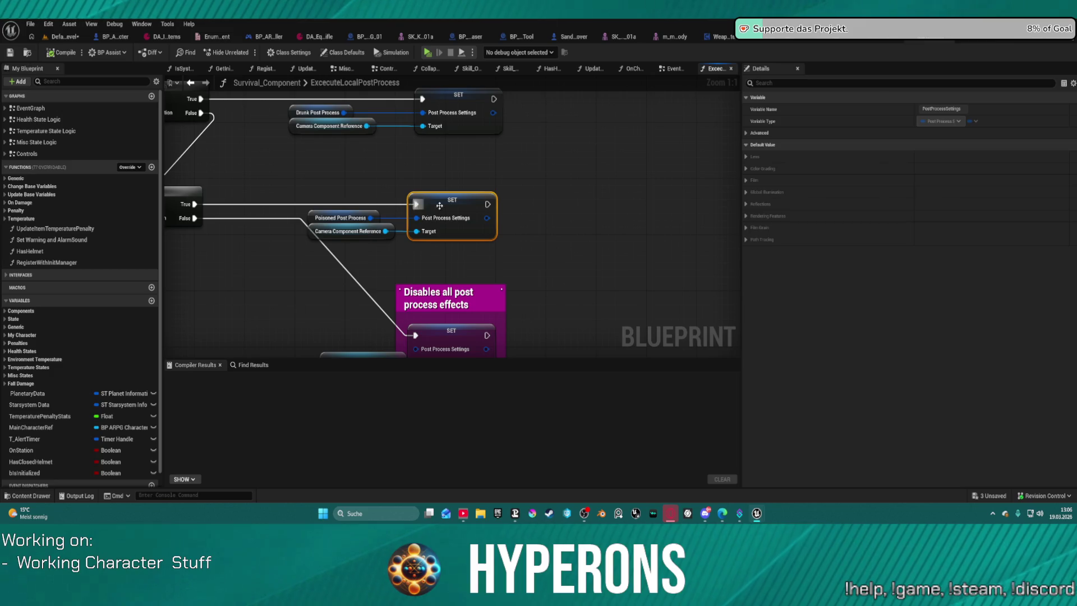
- Pan the ExecuteLocalPostProcess graph to bring the Poisoned Post Process setter nodes into view
left_click_drag(540, 245, 605, 257)
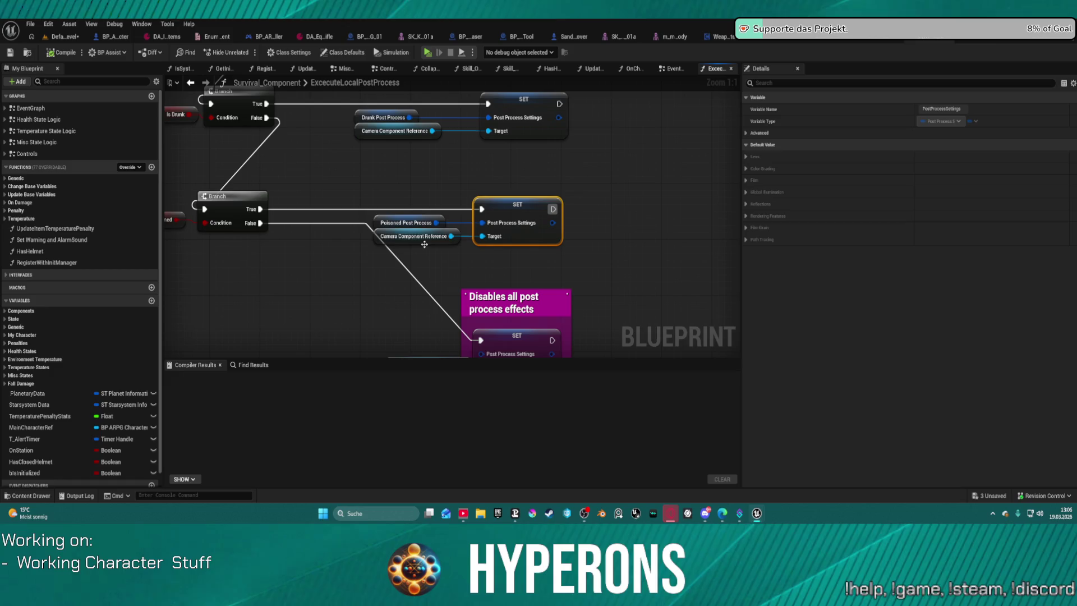